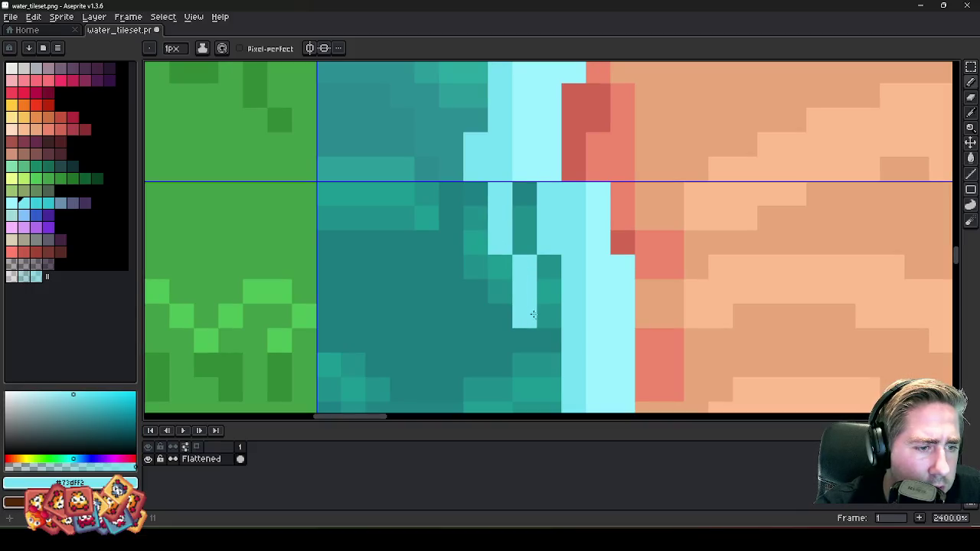
- Reposition the light-cyan foam pixels along the shoreline, undoing misplaced ones and repainting them higher
scroll(551, 386, down, 3)
scroll(558, 230, up, 3)
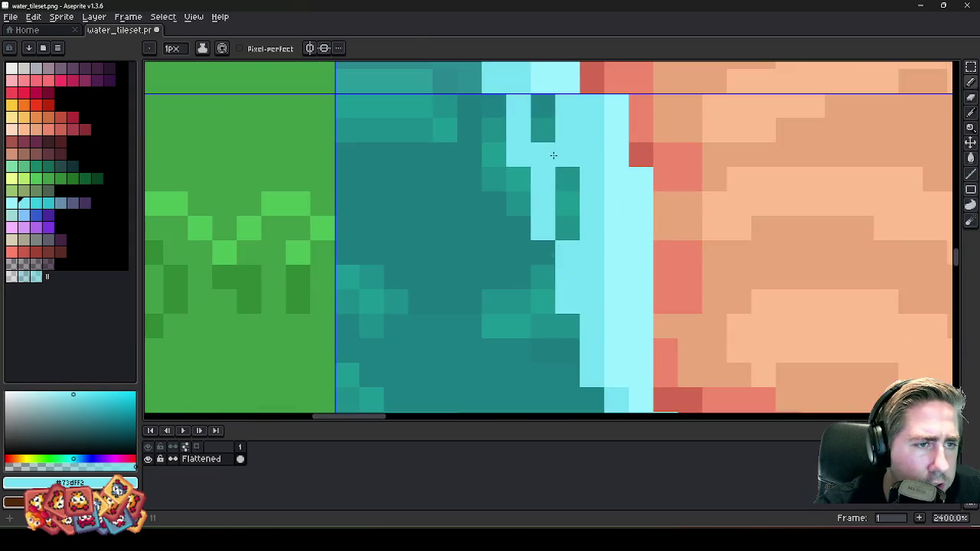
key(ctrl+z)
click(548, 113)
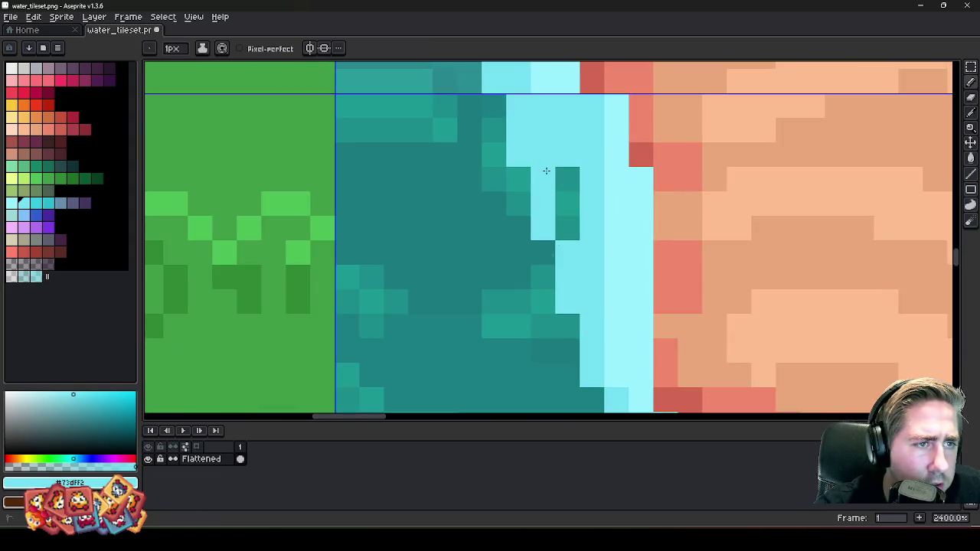
scroll(546, 171, down, 3)
scroll(525, 131, up, 2)
scroll(529, 131, up, 1)
drag(521, 156, 518, 174)
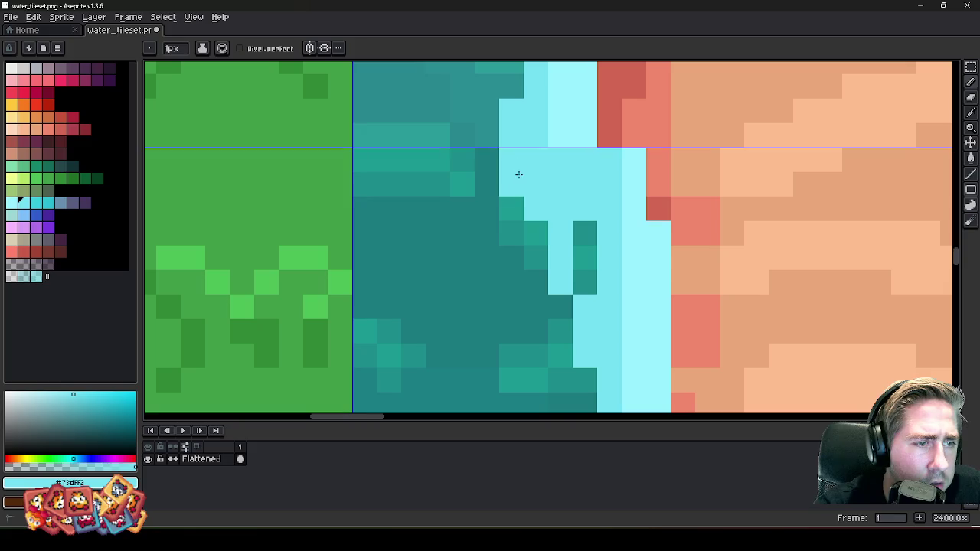
key(ctrl+z)
click(507, 159)
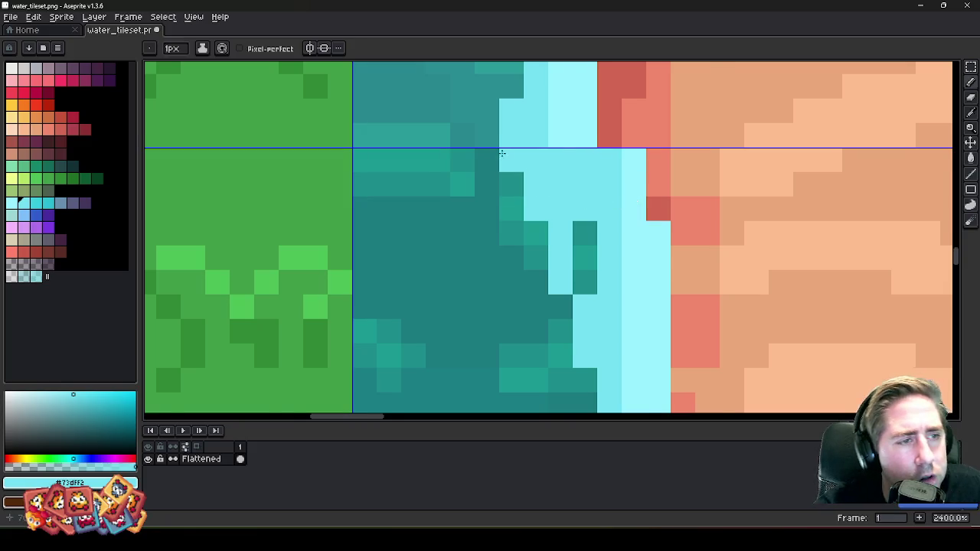
scroll(506, 157, up, 1)
scroll(517, 167, down, 1)
- Sample the lighter #99f0ff cyan and add pixels beside the foam line
alt+click(569, 145)
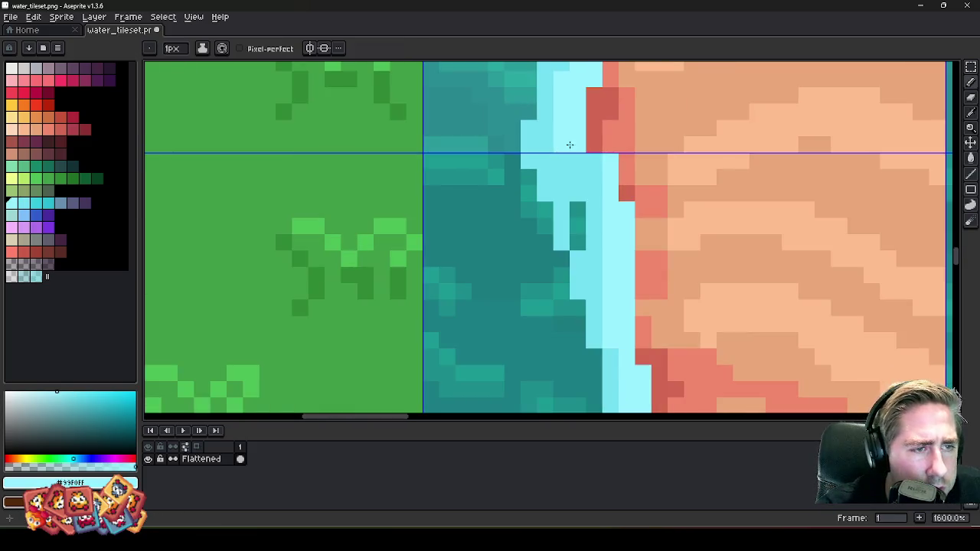
click(573, 170)
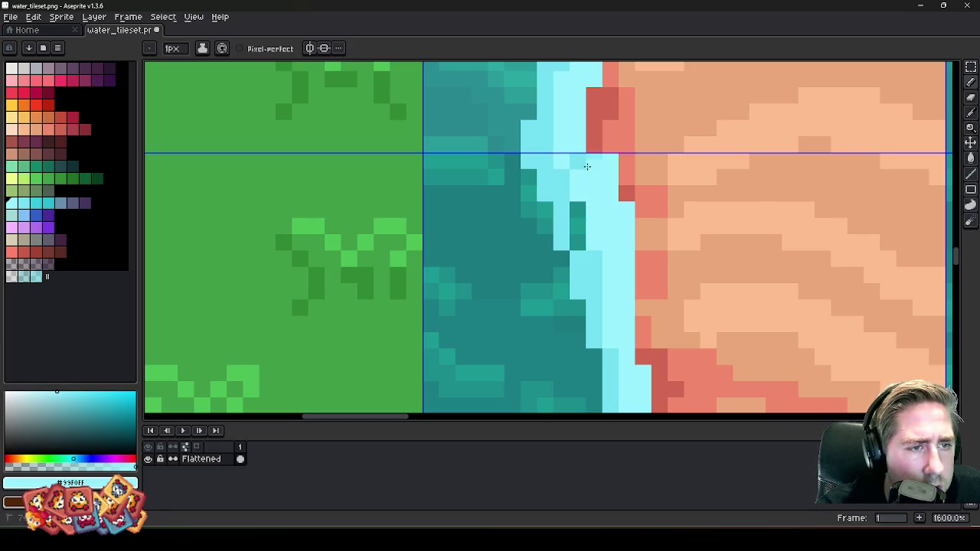
alt+click(599, 158)
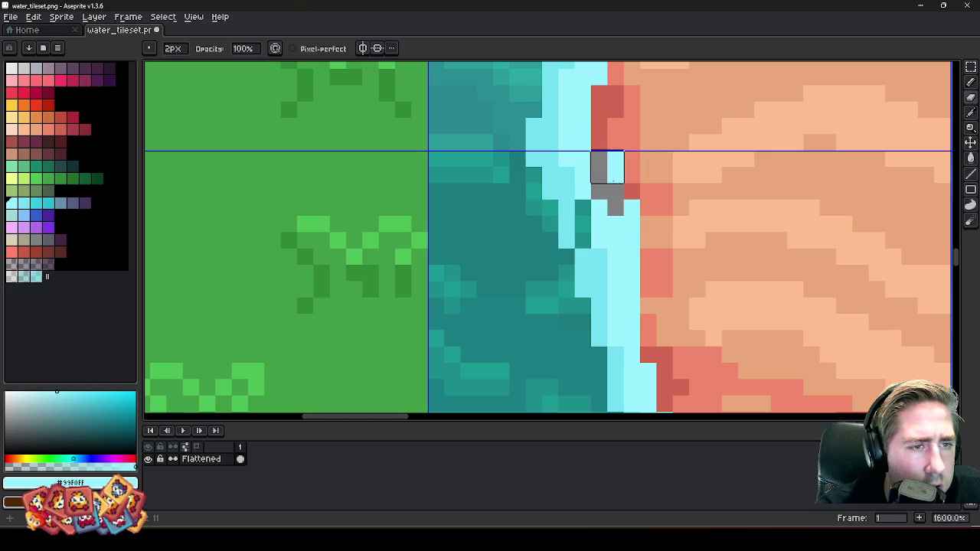
- Paint a grey block over the sand edge and turn a run of light-cyan pixels back to dark teal
mouse_move(625, 187)
mouse_down()
mouse_move(656, 174)
mouse_move(653, 280)
mouse_move(623, 280)
mouse_move(624, 199)
mouse_up()
alt+click(594, 186)
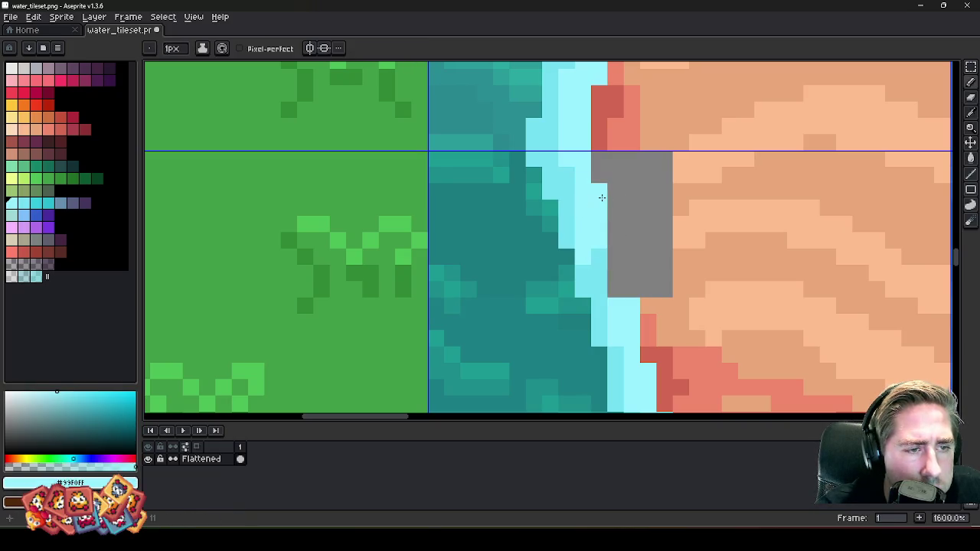
drag(582, 247, 582, 202)
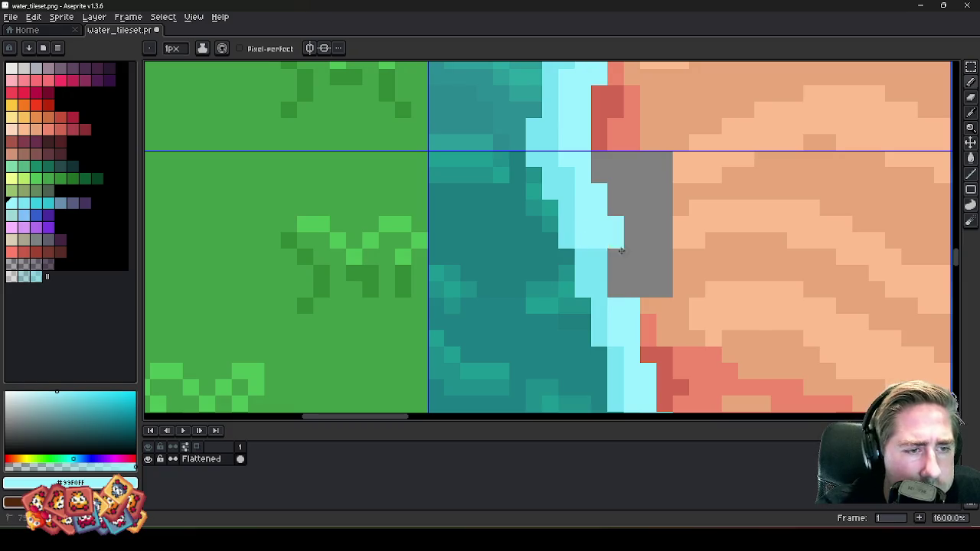
- Paint light-cyan pixels over part of the grey block beside the shoreline
drag(620, 250, 623, 270)
scroll(617, 289, down, 4)
scroll(581, 230, up, 2)
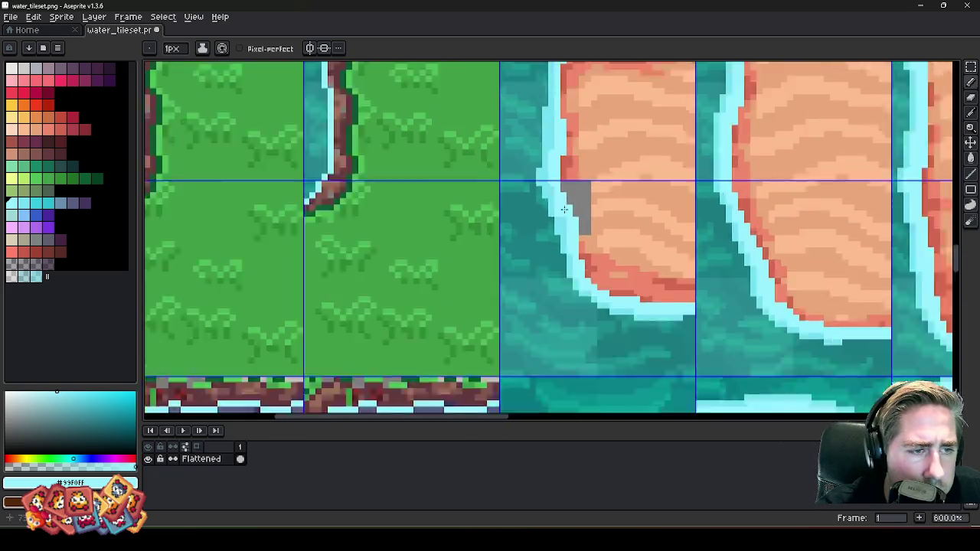
scroll(574, 207, down, 3)
scroll(565, 195, up, 4)
scroll(566, 194, up, 3)
key(b)
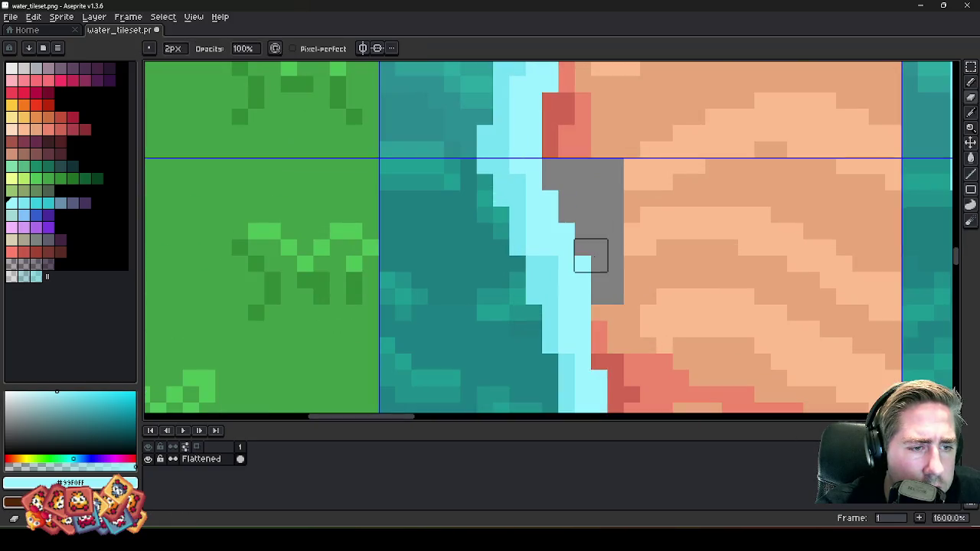
scroll(574, 190, down, 3)
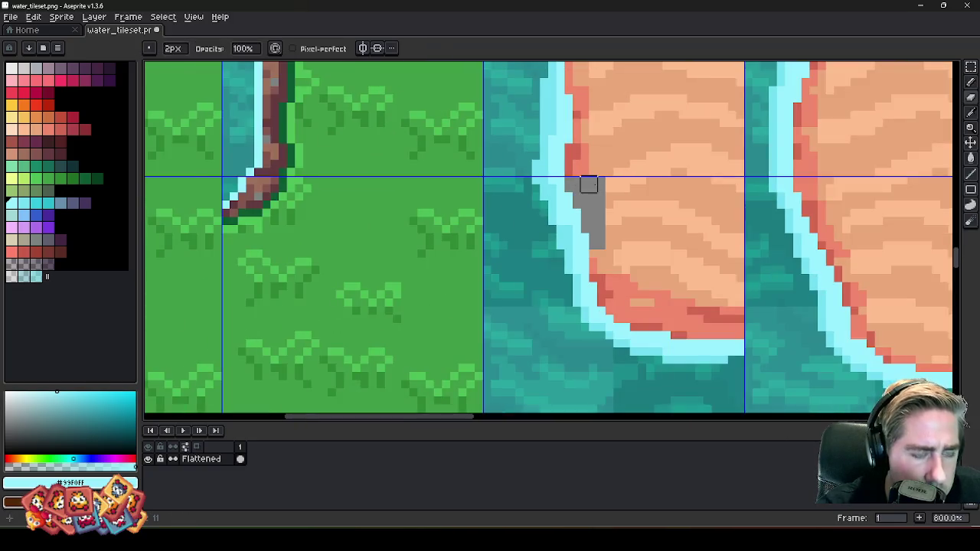
key(m)
scroll(588, 184, up, 2)
scroll(597, 199, down, 3)
scroll(612, 214, up, 3)
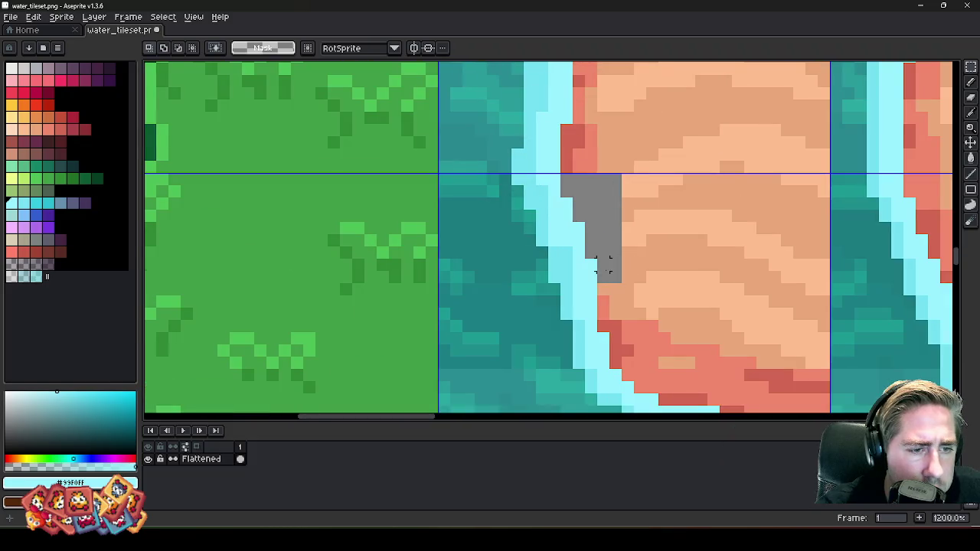
- Select and copy a block of sand from another island tile
mouse_move(604, 264)
mouse_down()
mouse_move(828, 176)
mouse_move(481, 306)
mouse_up()
scroll(700, 225, up, 1)
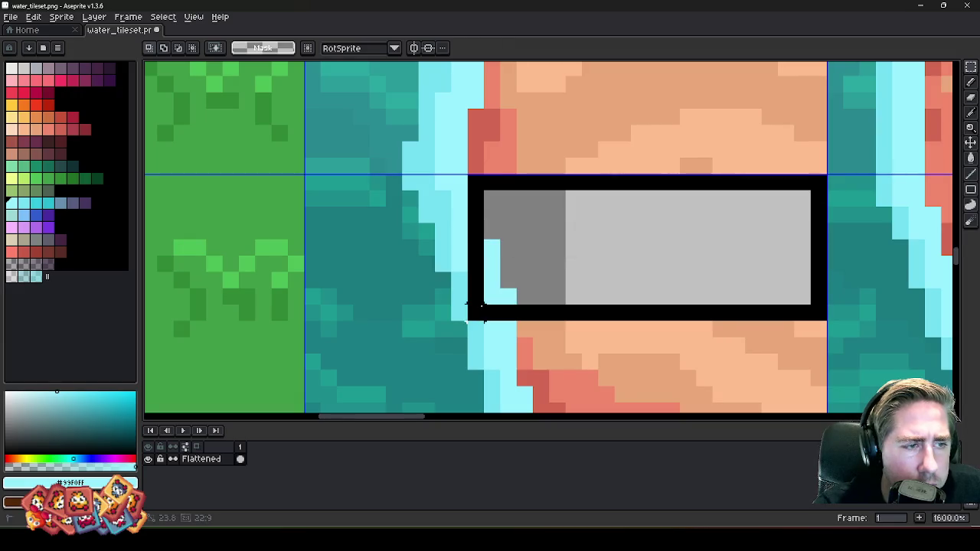
key(ctrl+d)
scroll(572, 297, down, 9)
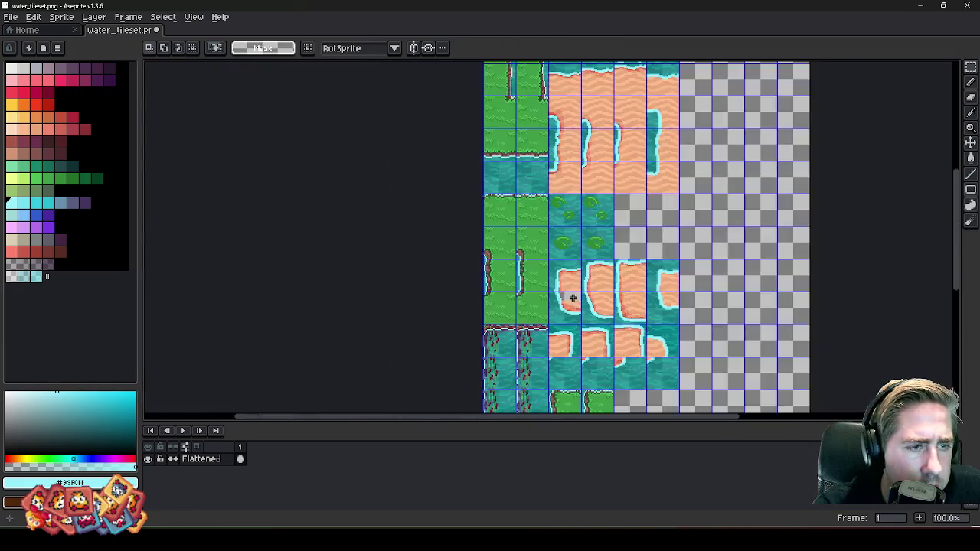
scroll(626, 133, up, 8)
mouse_move(719, 181)
mouse_down()
mouse_move(450, 303)
mouse_move(457, 288)
mouse_up()
key(ctrl+d)
- Add a new empty Layer 1 above the Flattened layer for the sand patch
scroll(671, 179, down, 8)
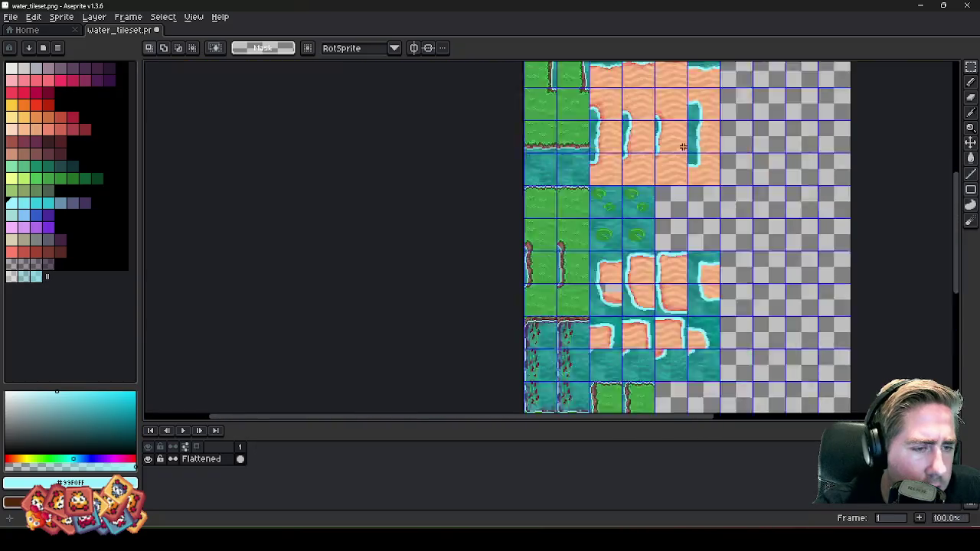
scroll(651, 272, down, 1)
scroll(672, 297, up, 2)
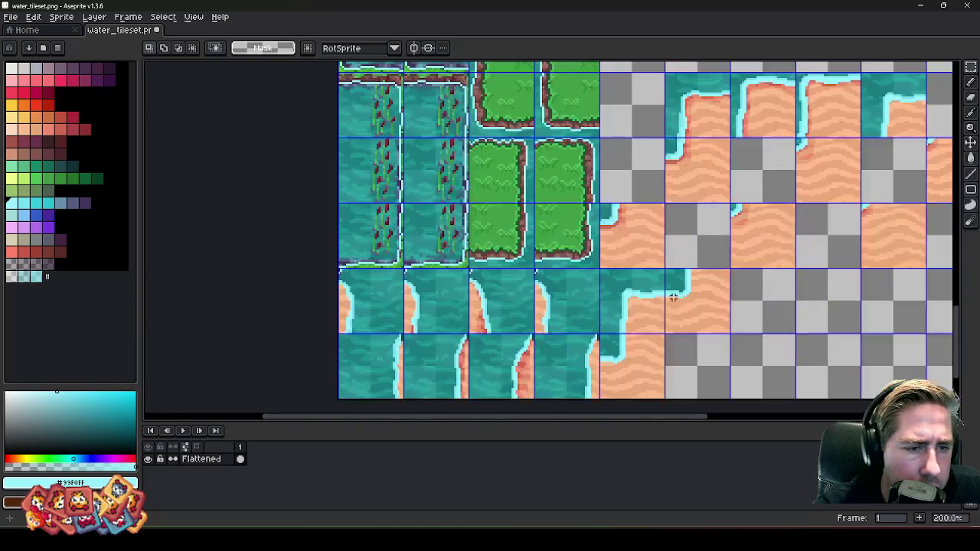
key(shift+n)
scroll(654, 230, down, 1)
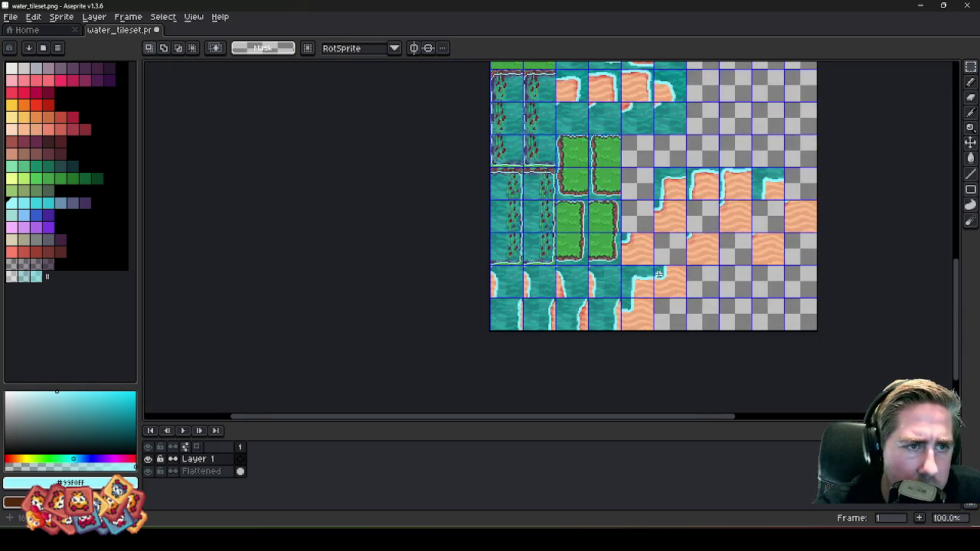
scroll(655, 288, down, 1)
scroll(636, 230, up, 4)
scroll(594, 199, up, 6)
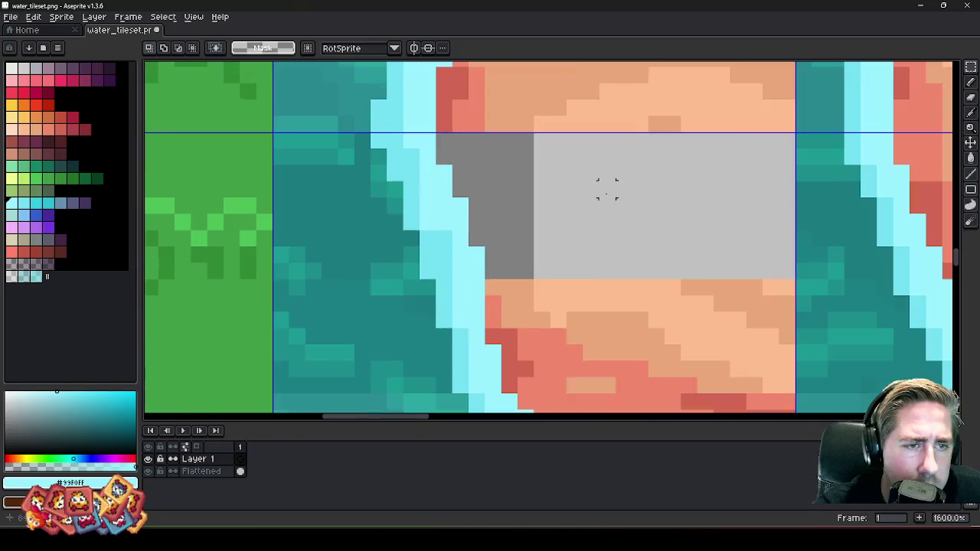
- Paste the copied sand and place it over the grey patch
key(ctrl+v)
mouse_move(588, 216)
mouse_down()
mouse_move(645, 182)
mouse_move(640, 194)
mouse_up()
key(Return)
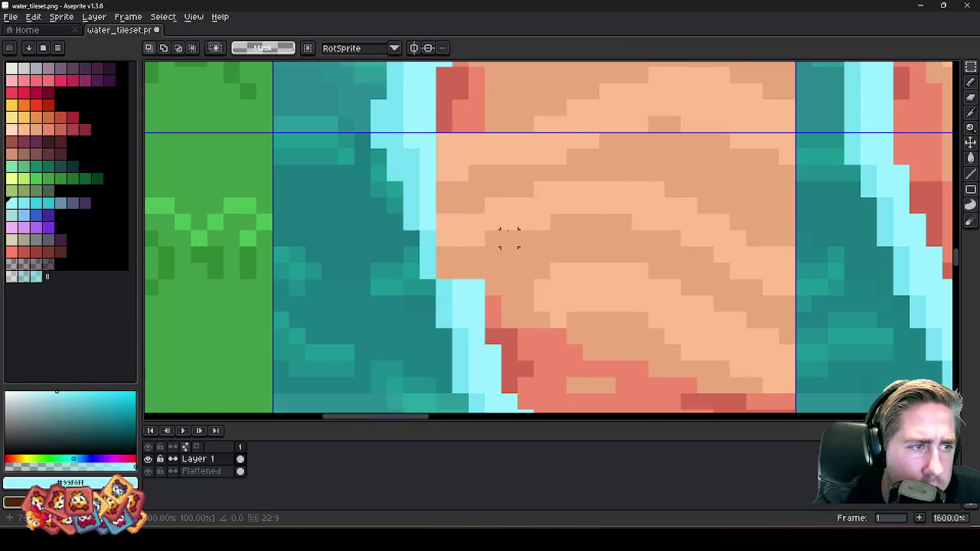
key(ctrl)
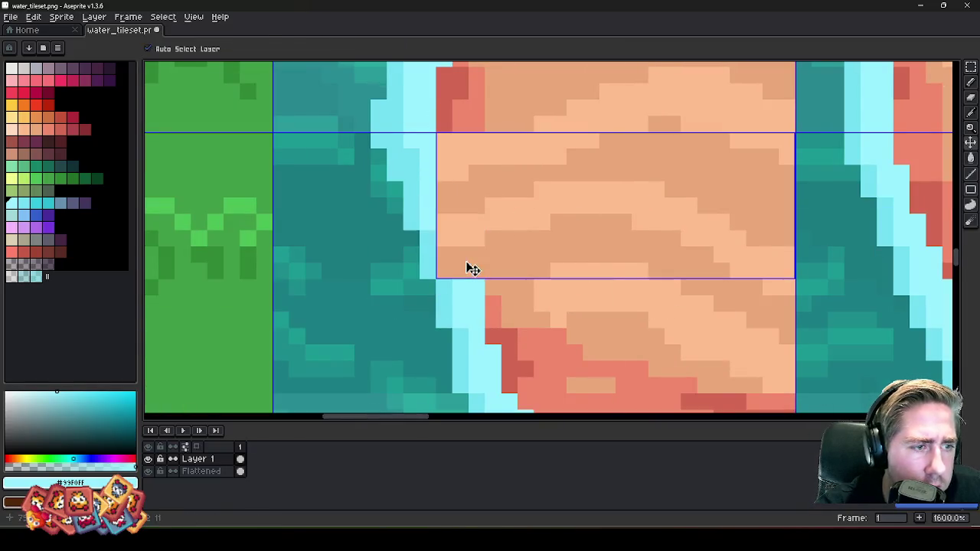
key(ctrl)
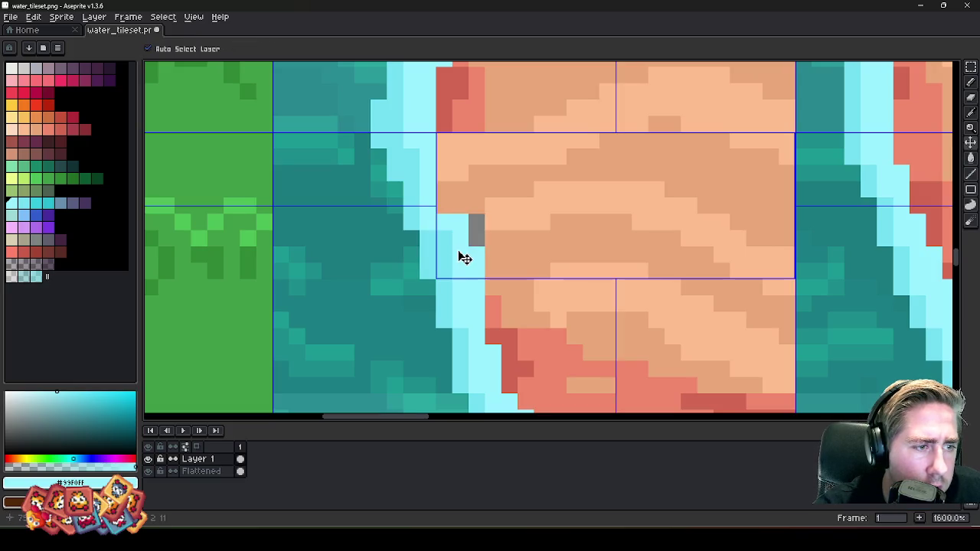
- Paint light-cyan foam pixels along the pasted sand's water edge, undoing stray strokes
click(452, 214)
key(ctrl)
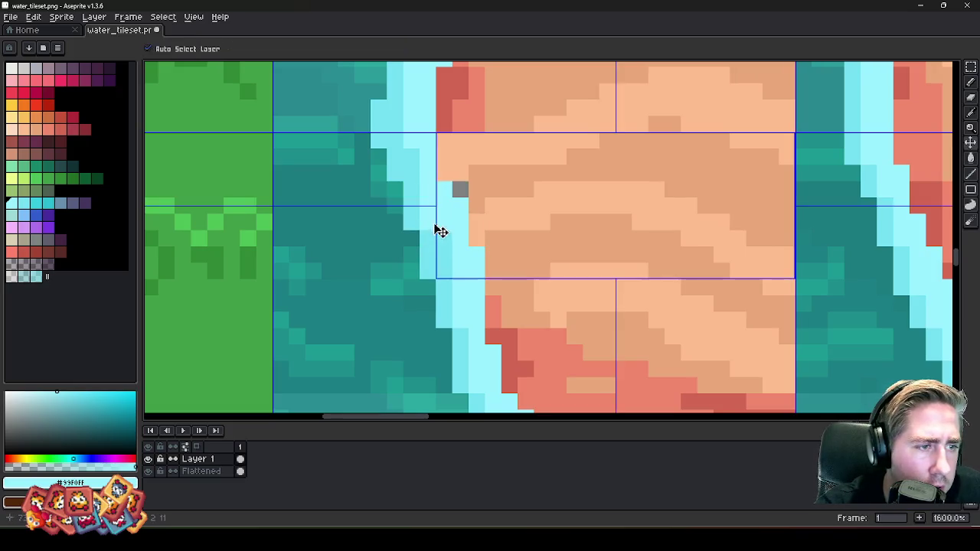
key(ctrl)
click(436, 213)
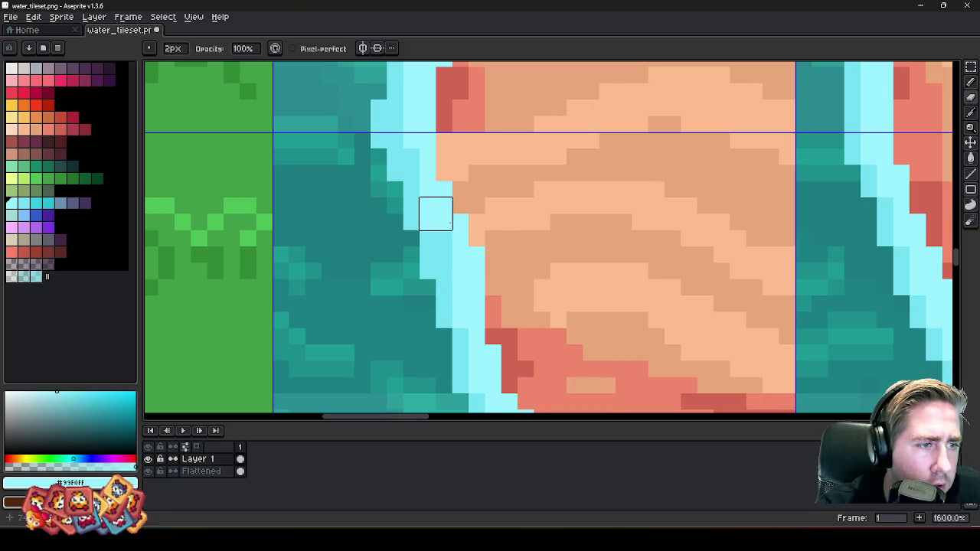
drag(435, 213, 419, 164)
key(ctrl)
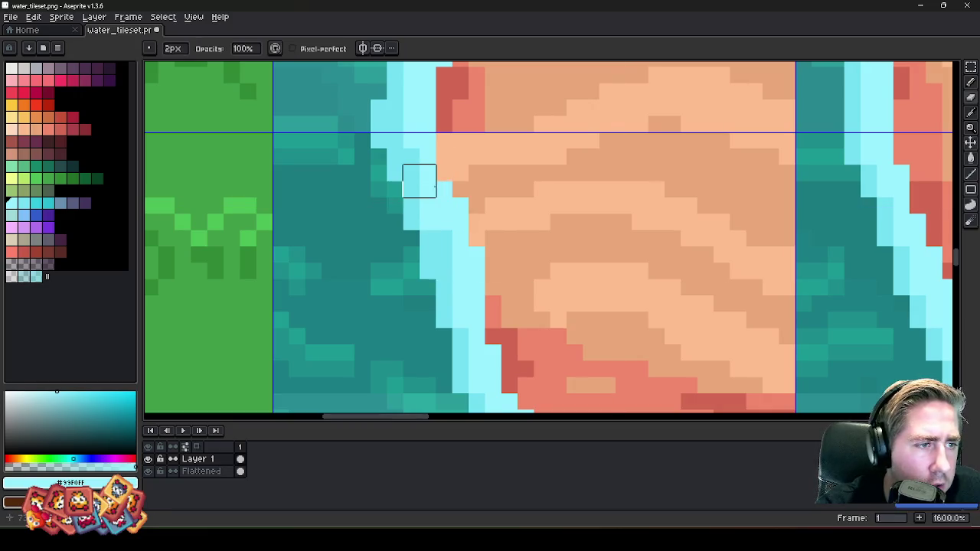
key(ctrl)
scroll(403, 165, down, 6)
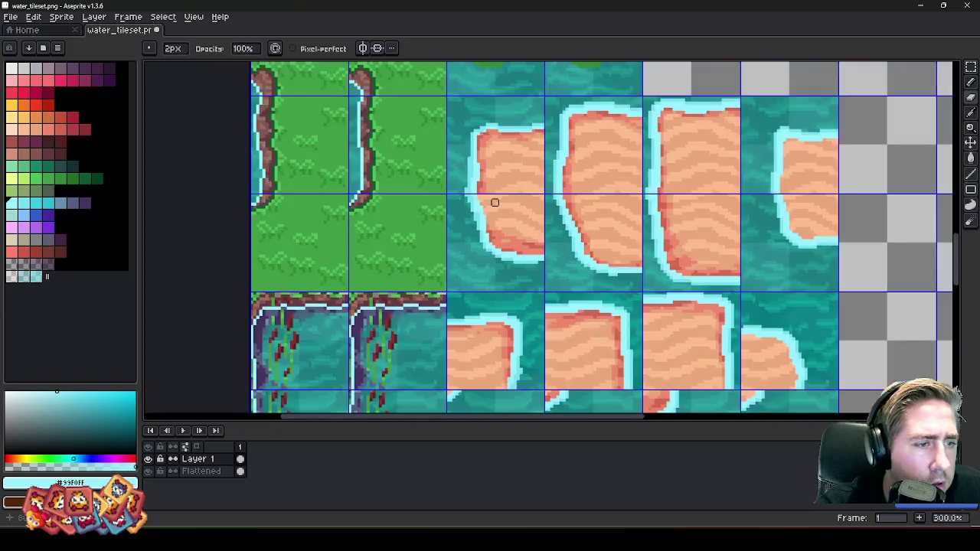
scroll(434, 214, up, 3)
key(b)
scroll(489, 175, up, 4)
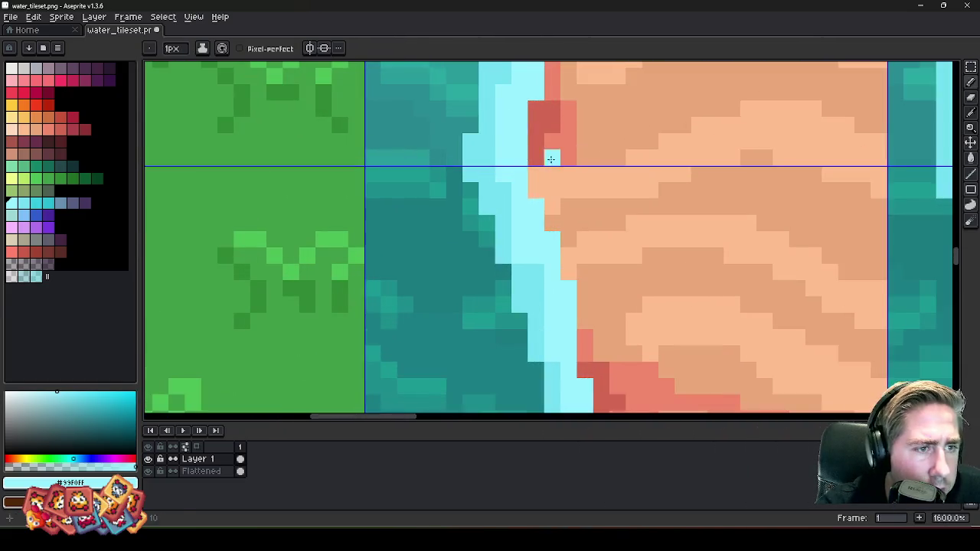
- Sample the island's edge colours and paint two dark-red #d36853 pixels along the sand edge
alt+click(551, 157)
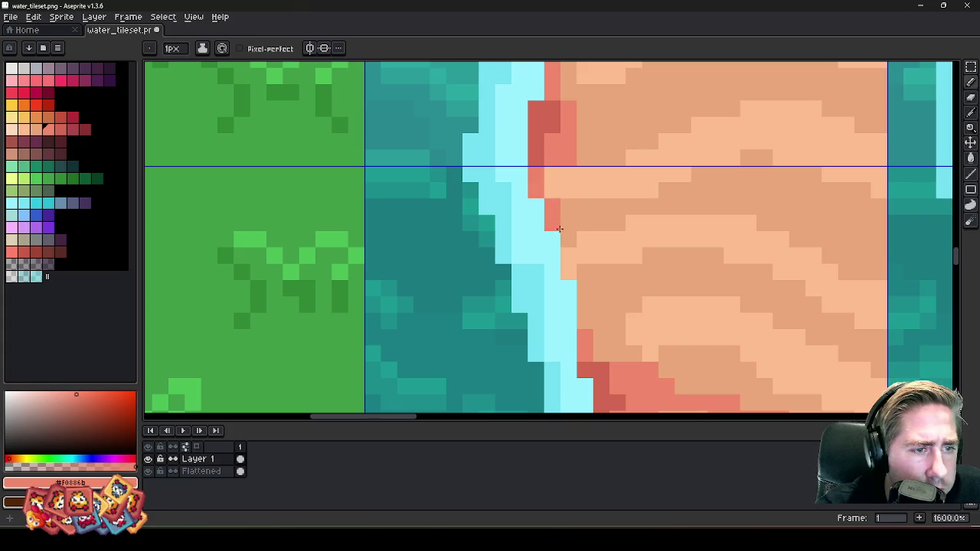
key(alt)
alt+click(555, 177)
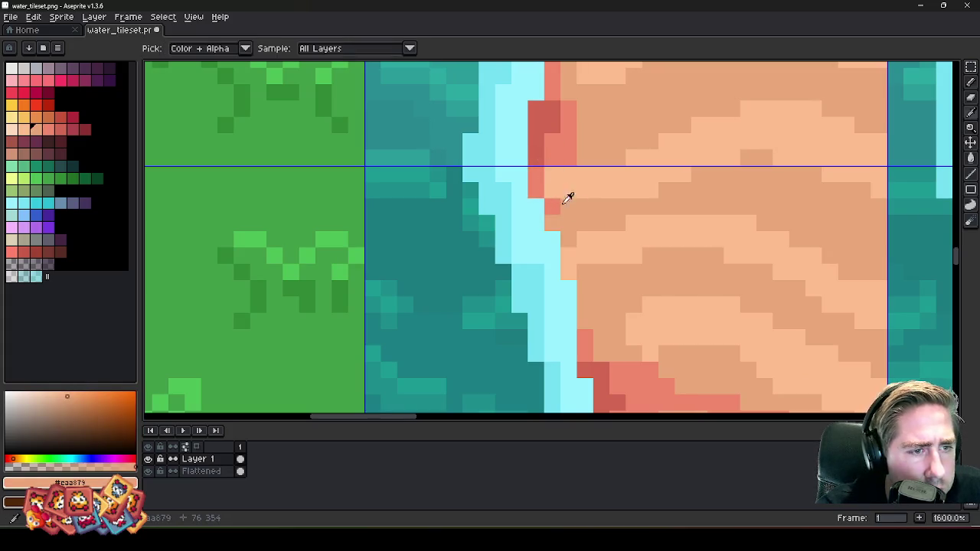
scroll(561, 179, down, 4)
scroll(518, 191, up, 6)
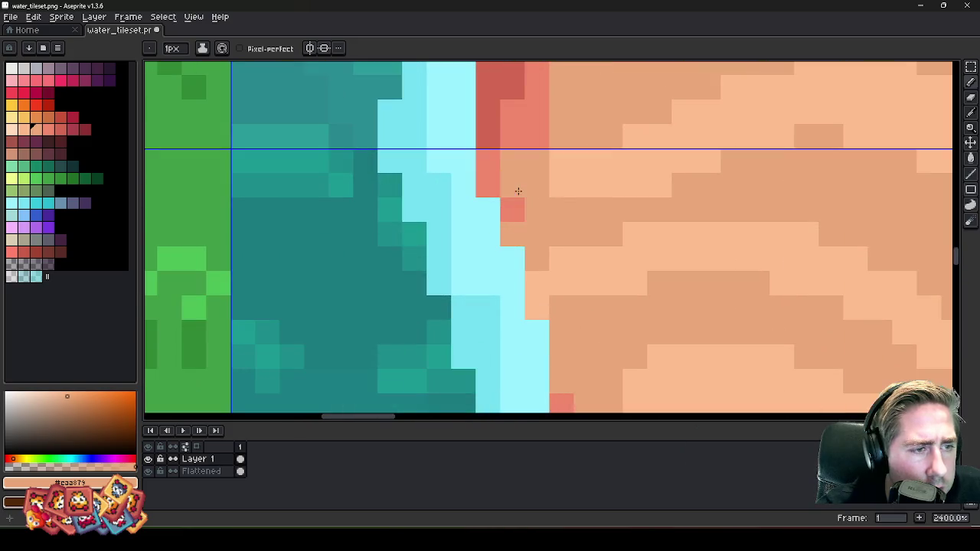
alt+click(495, 113)
click(536, 234)
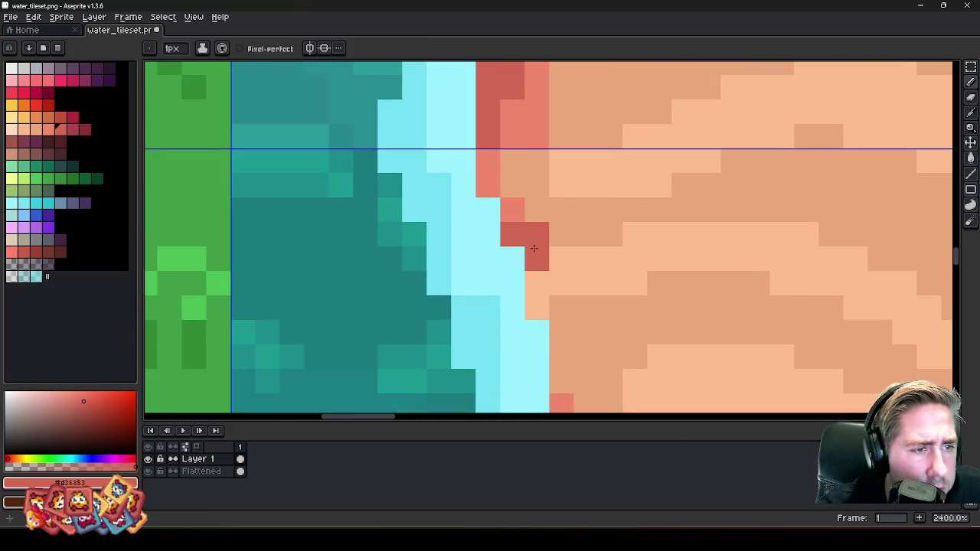
click(536, 258)
scroll(536, 252, down, 3)
scroll(529, 223, up, 2)
- Alternate coral #F0886B and dark-red pixels at individual spots on the sand edge
alt+click(527, 149)
click(506, 216)
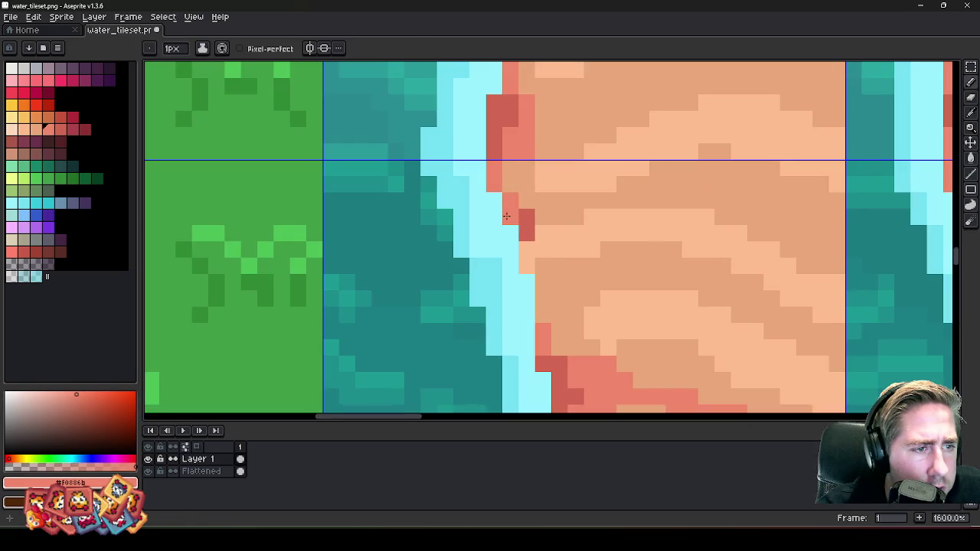
alt+click(510, 120)
click(510, 205)
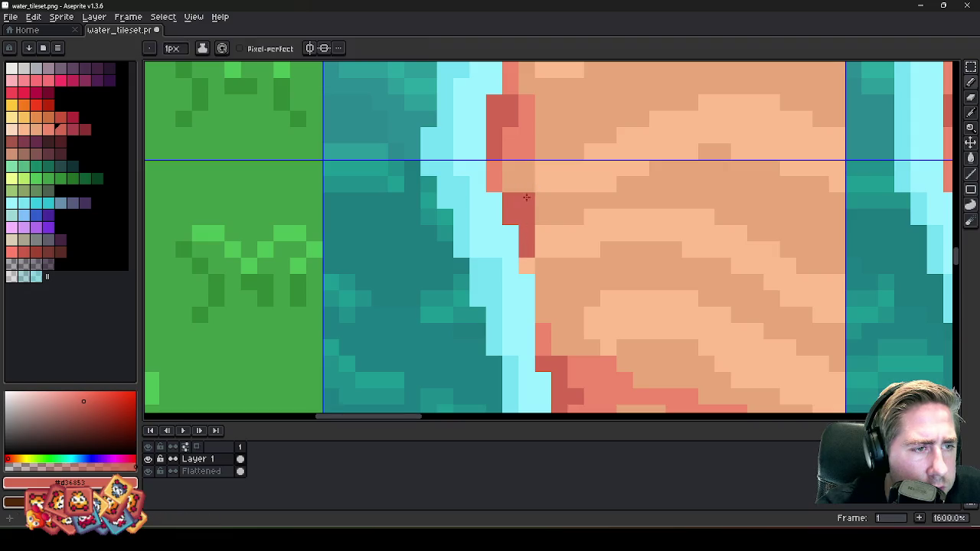
alt+click(529, 211)
click(527, 265)
alt+click(499, 136)
click(505, 213)
scroll(516, 220, down, 1)
scroll(512, 226, down, 3)
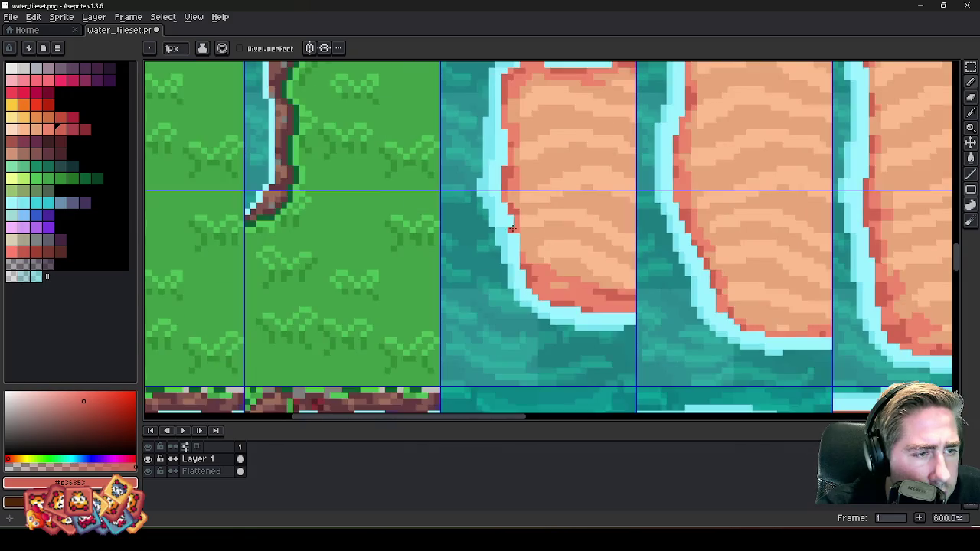
scroll(510, 227, up, 3)
scroll(520, 226, up, 2)
- Draw a dark-red line down the sand's shoreline edge and extend it further
click(532, 242)
drag(532, 268, 532, 316)
click(532, 339)
scroll(532, 339, down, 3)
scroll(520, 290, up, 3)
drag(518, 283, 549, 283)
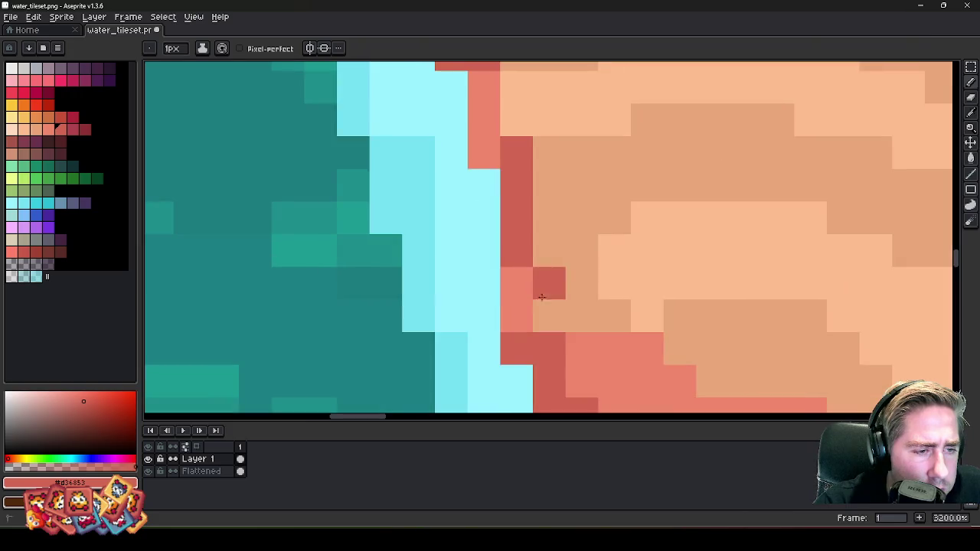
click(550, 313)
scroll(504, 268, down, 3)
scroll(504, 268, up, 1)
- Paint coral pixels along the shoreline, resampling edge colours to touch up one more pixel
alt+click(564, 304)
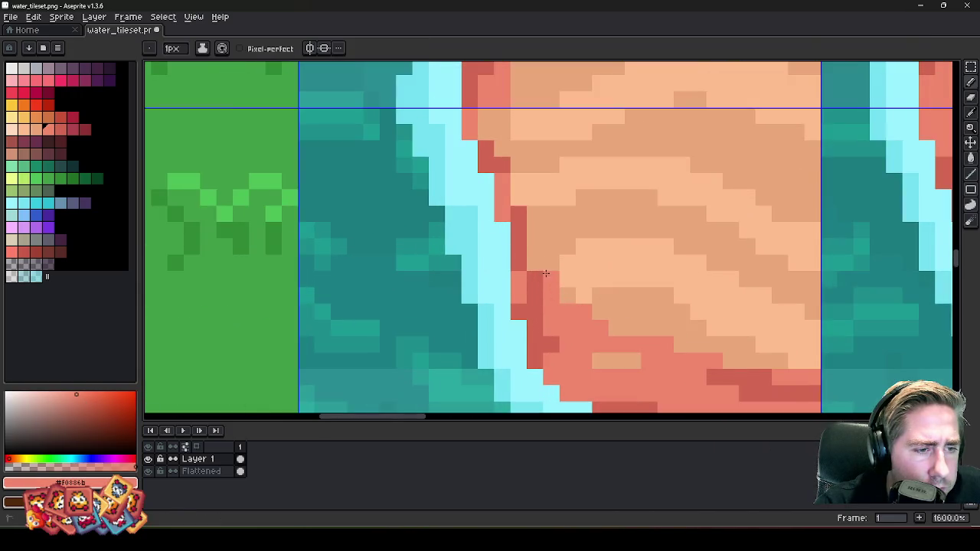
click(526, 250)
click(528, 227)
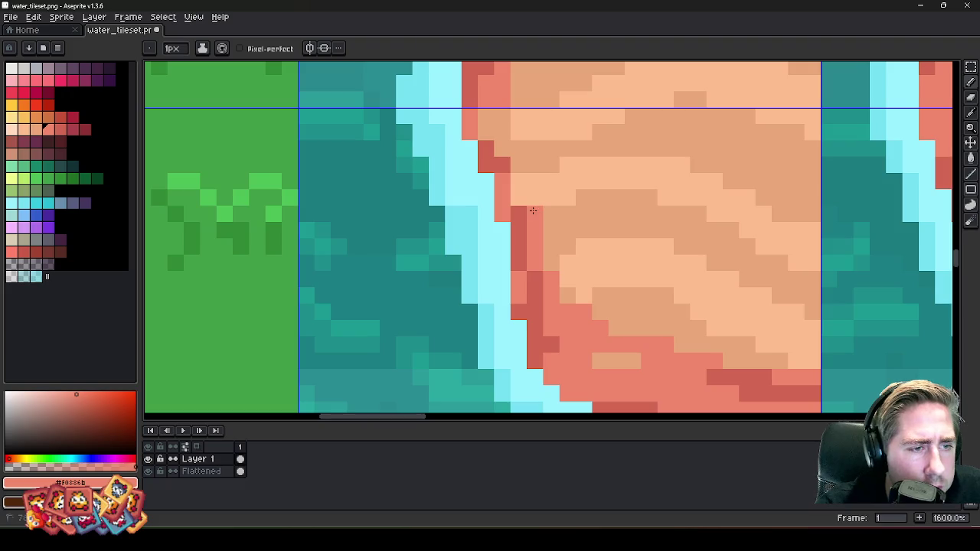
key(alt)
scroll(519, 163, down, 1)
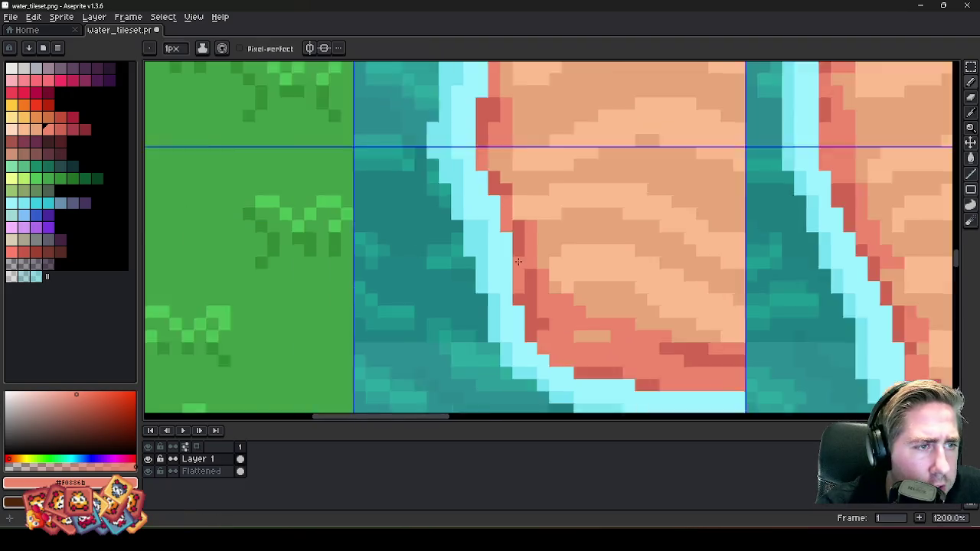
scroll(494, 182, up, 1)
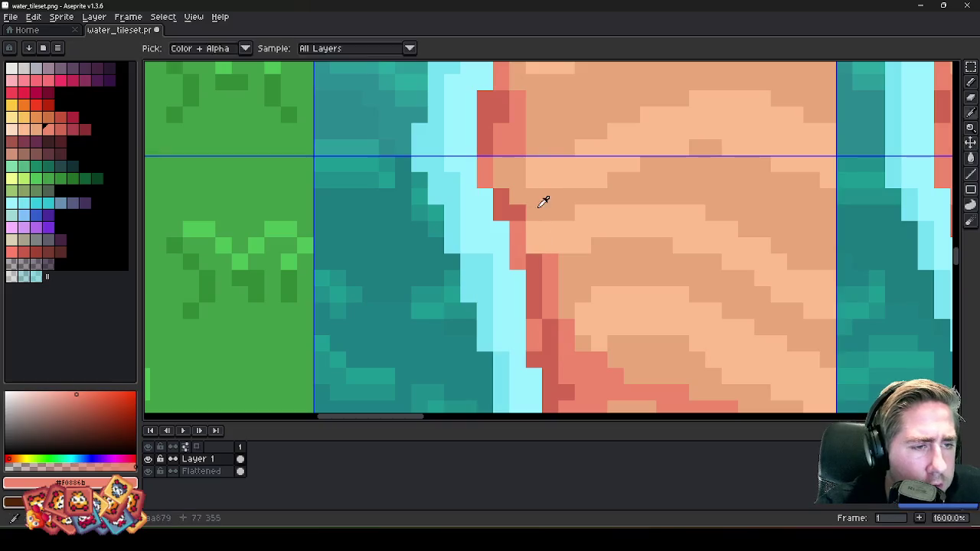
alt+click(538, 234)
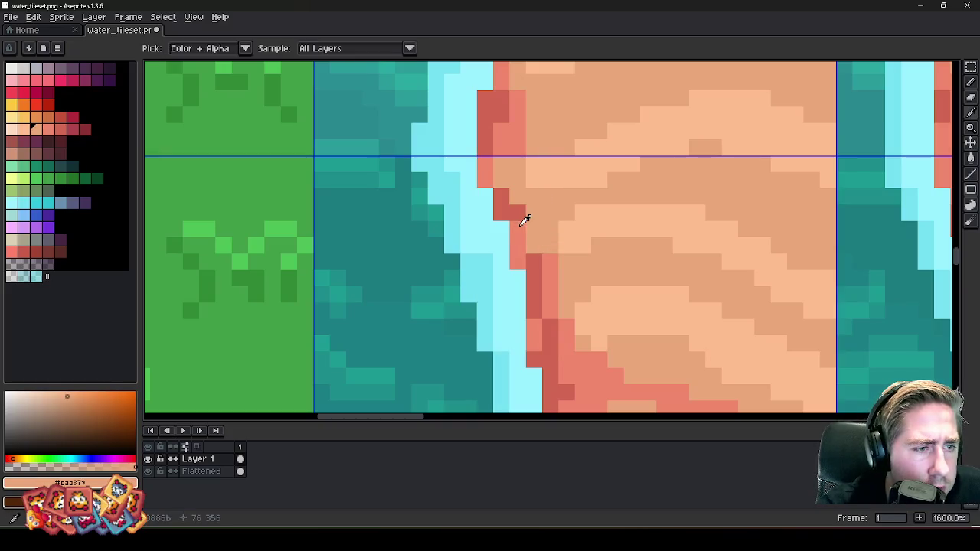
alt+click(526, 236)
alt+click(523, 206)
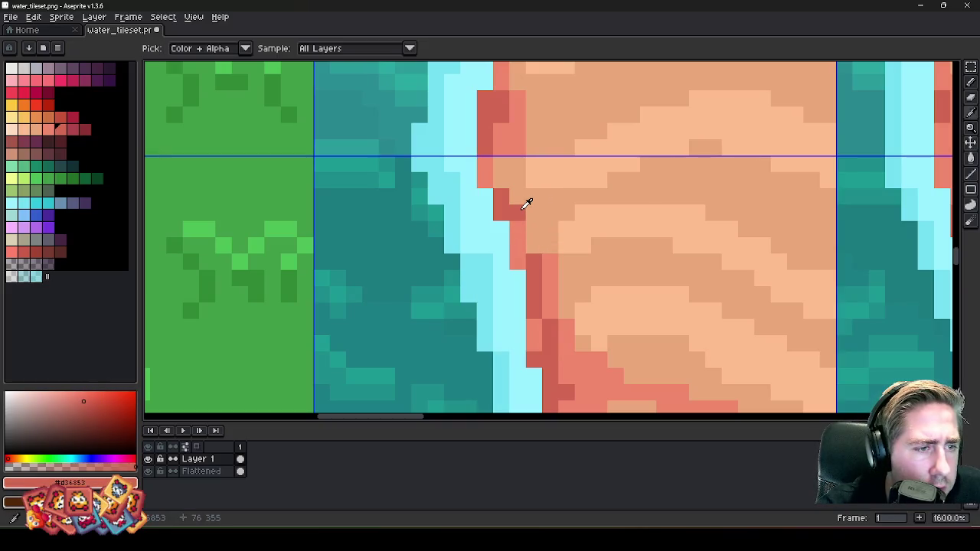
alt+click(498, 140)
click(498, 176)
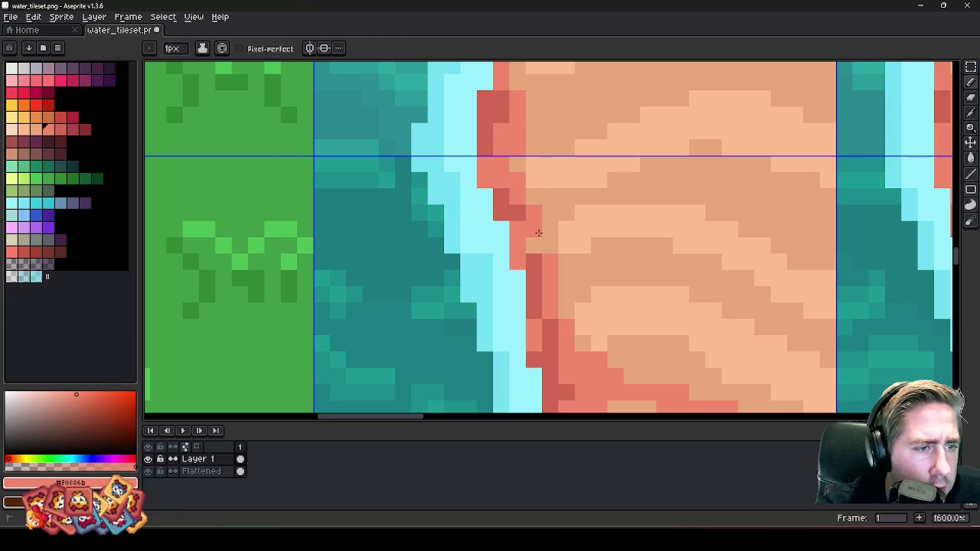
scroll(538, 232, down, 4)
scroll(543, 218, down, 2)
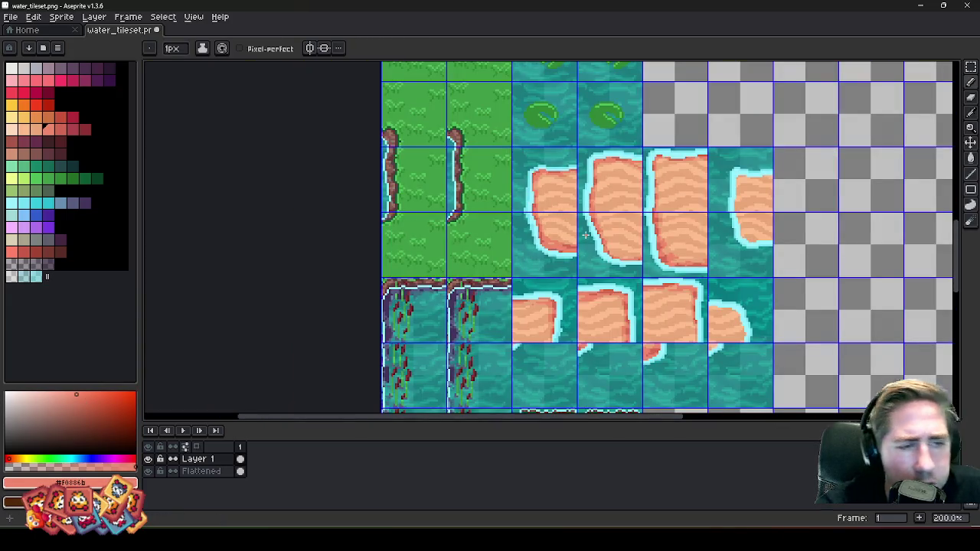
- Check the reimported salmon-shaded sand shoreline in Godot's World tilemap, then return to Aseprite
click(618, 486)
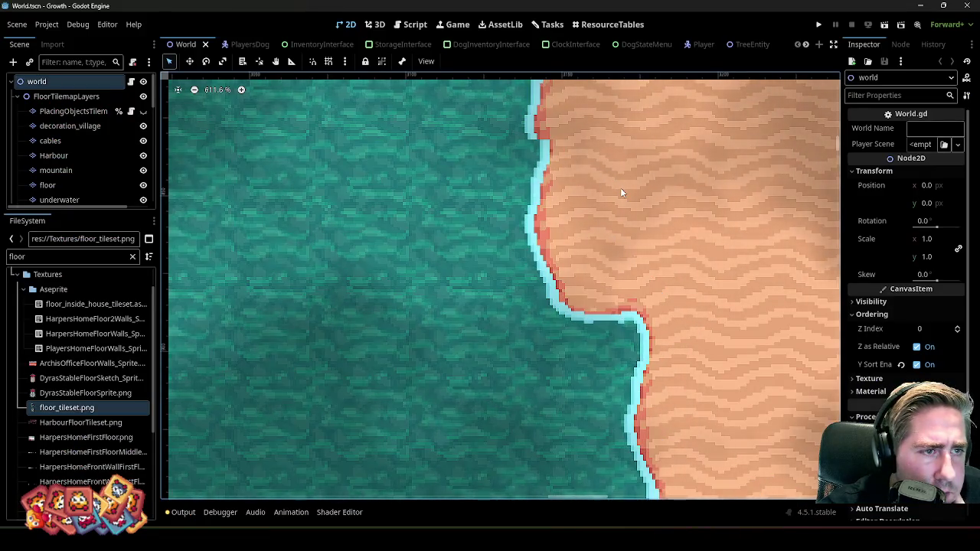
scroll(459, 348, down, 2)
scroll(505, 229, up, 1)
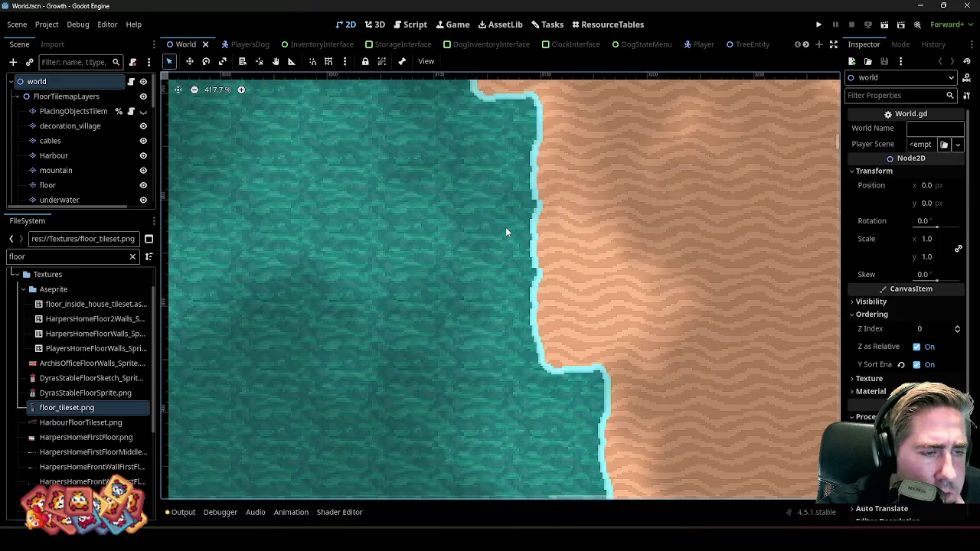
click(919, 5)
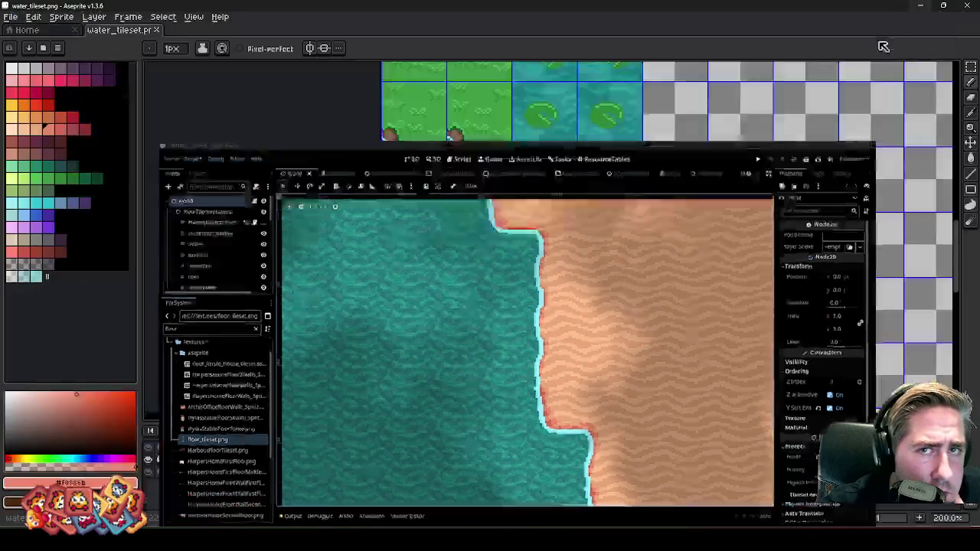
- Merge Layer 1 into the Flattened layer
scroll(539, 201, down, 3)
scroll(538, 201, up, 2)
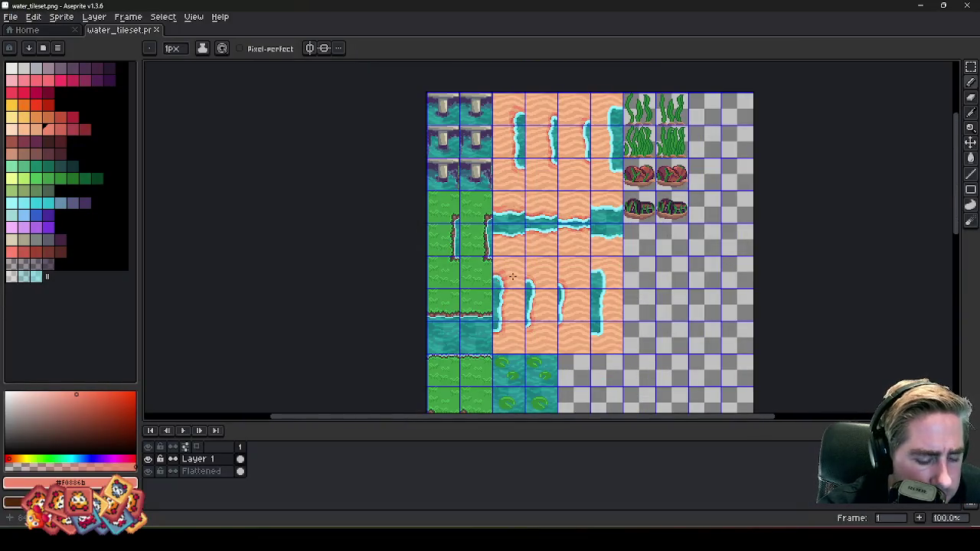
key(m)
scroll(512, 276, up, 3)
drag(499, 278, 507, 275)
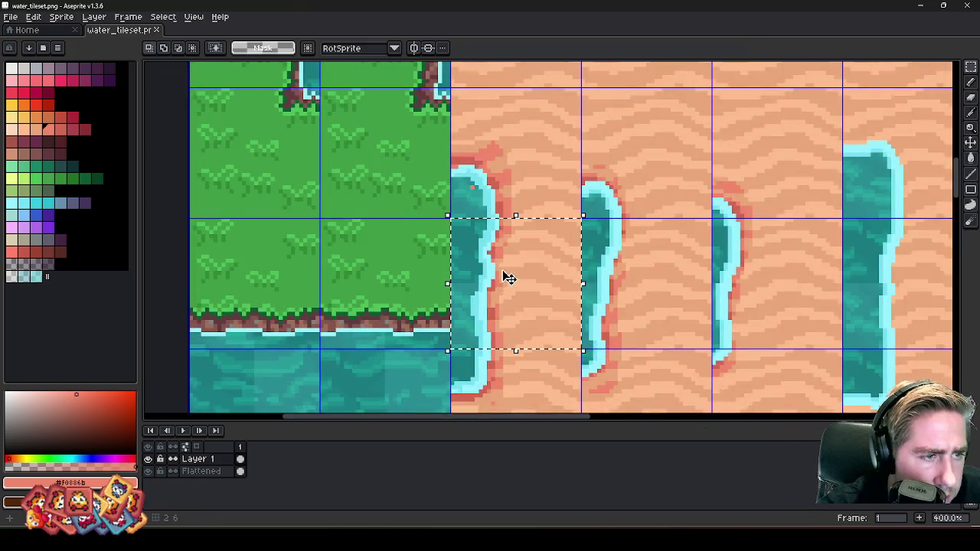
click(484, 154)
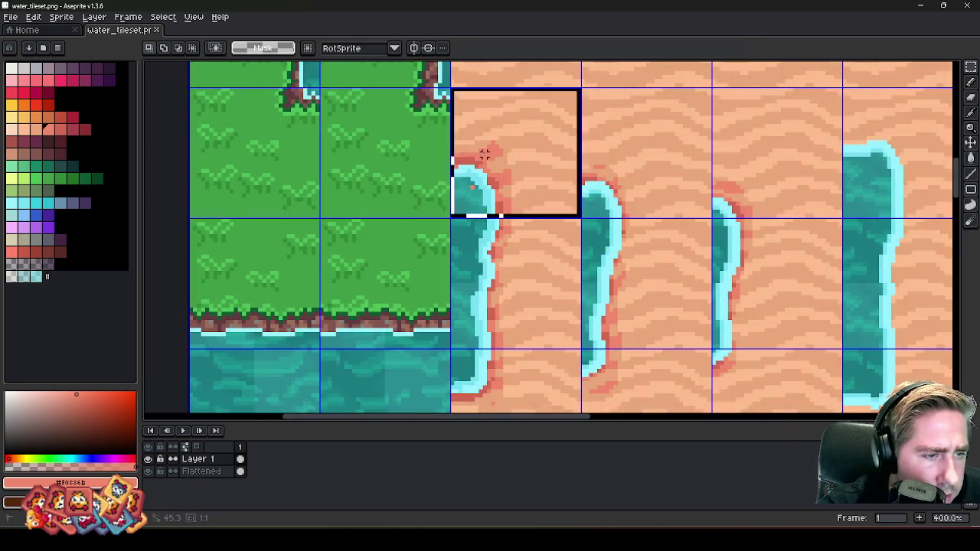
drag(485, 154, 491, 183)
key(Escape)
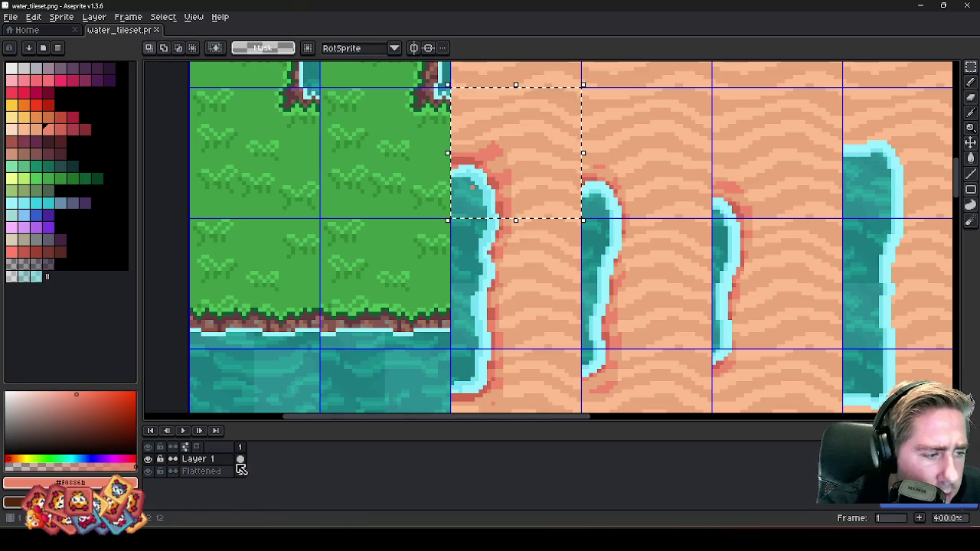
right_click(205, 468)
click(219, 502)
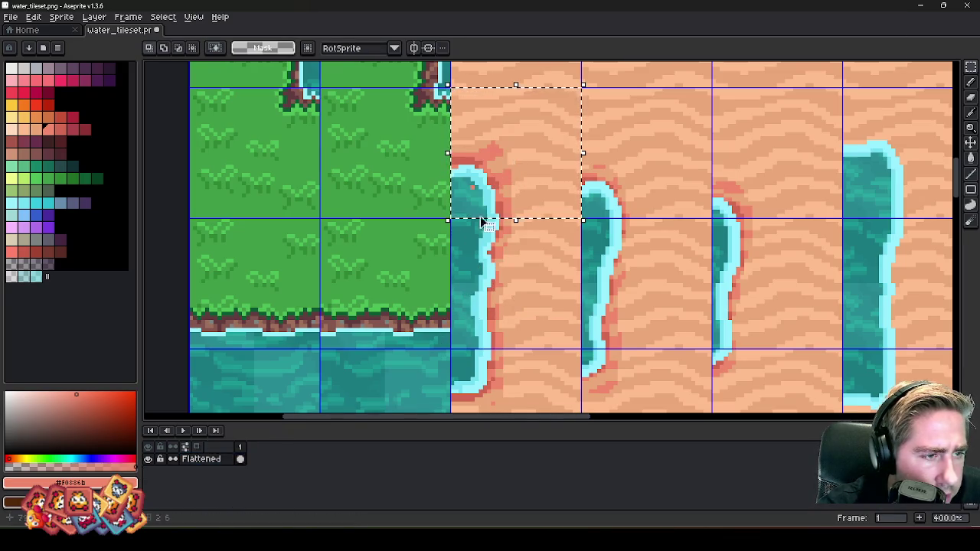
- Select the 32×96 water-inlet shoreline strip and move it into empty cells at 222,160
drag(493, 258, 504, 270)
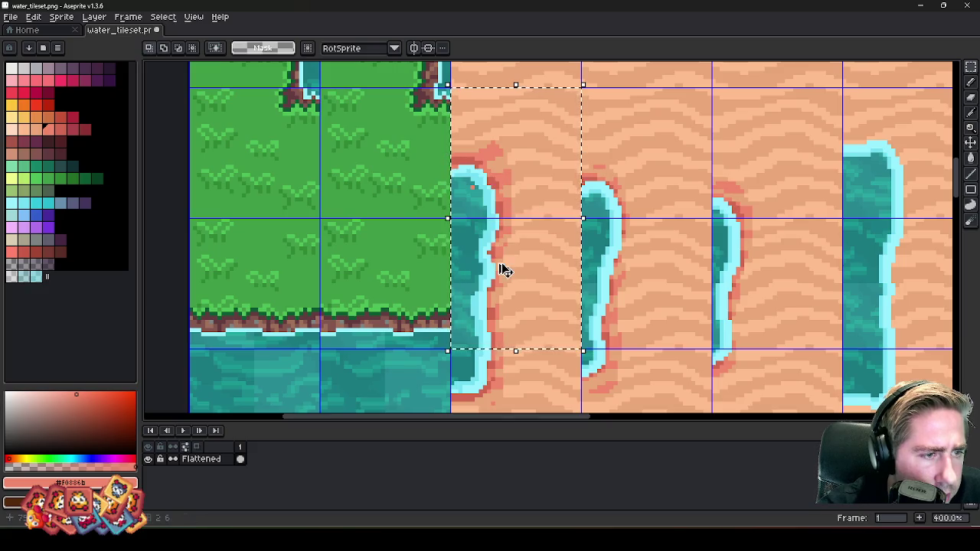
scroll(451, 255, down, 4)
scroll(452, 255, up, 3)
drag(493, 329, 478, 115)
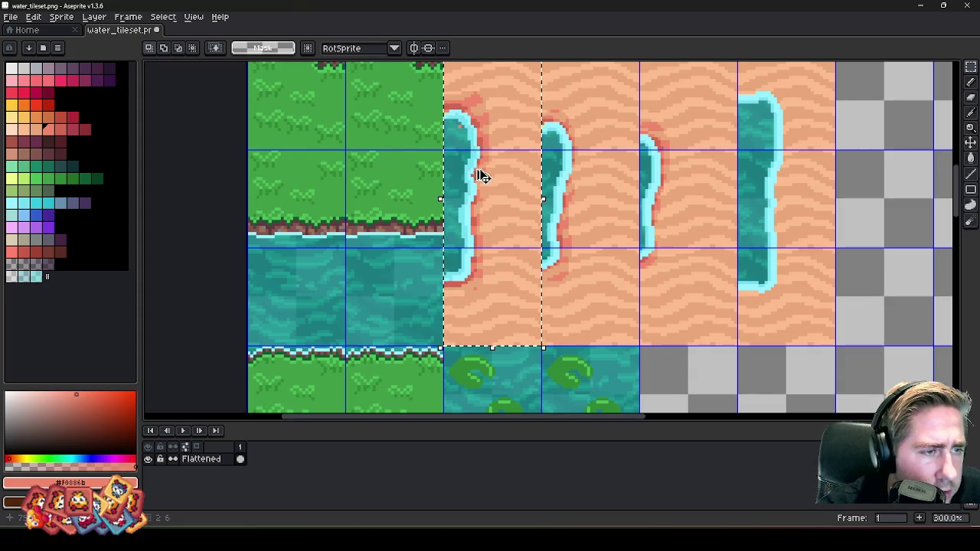
scroll(480, 176, down, 3)
drag(480, 176, 626, 218)
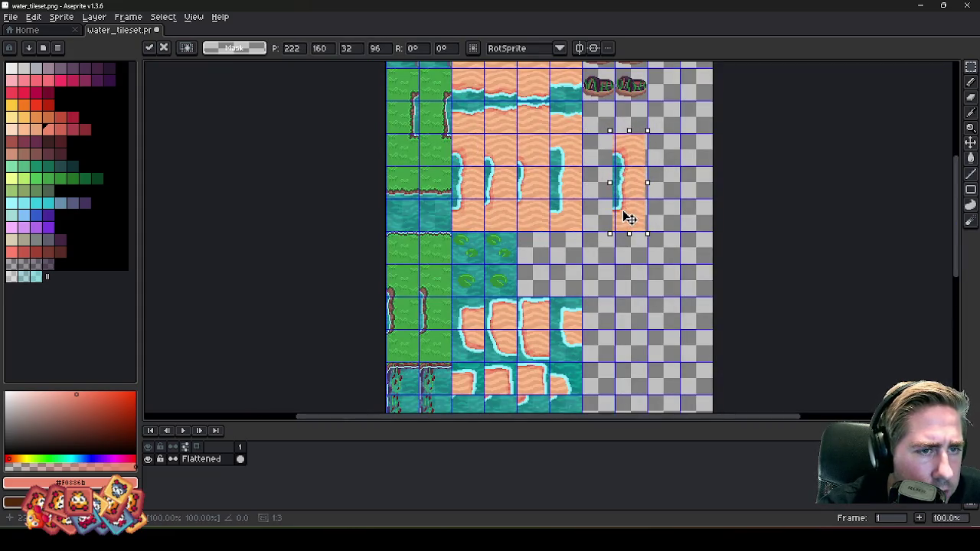
- Commit the moved strip, then select and commit a thin strip along the water edge
key(Return)
scroll(629, 218, up, 3)
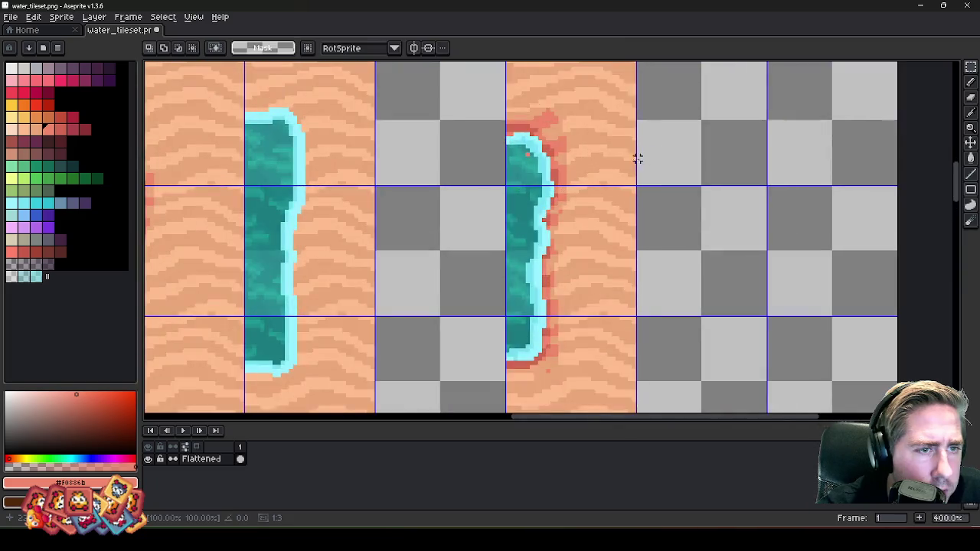
scroll(584, 200, up, 1)
scroll(488, 331, up, 1)
drag(528, 346, 548, 160)
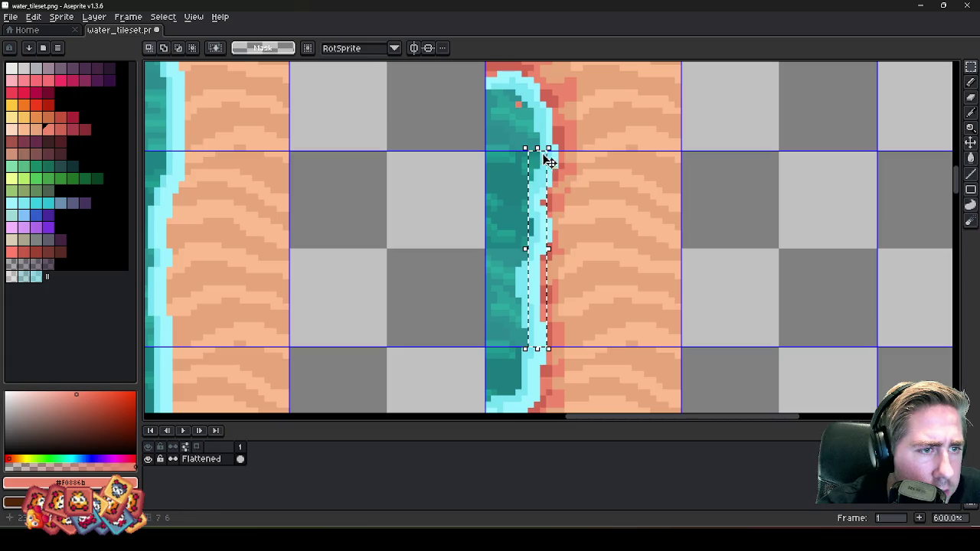
scroll(467, 230, up, 2)
scroll(476, 207, up, 2)
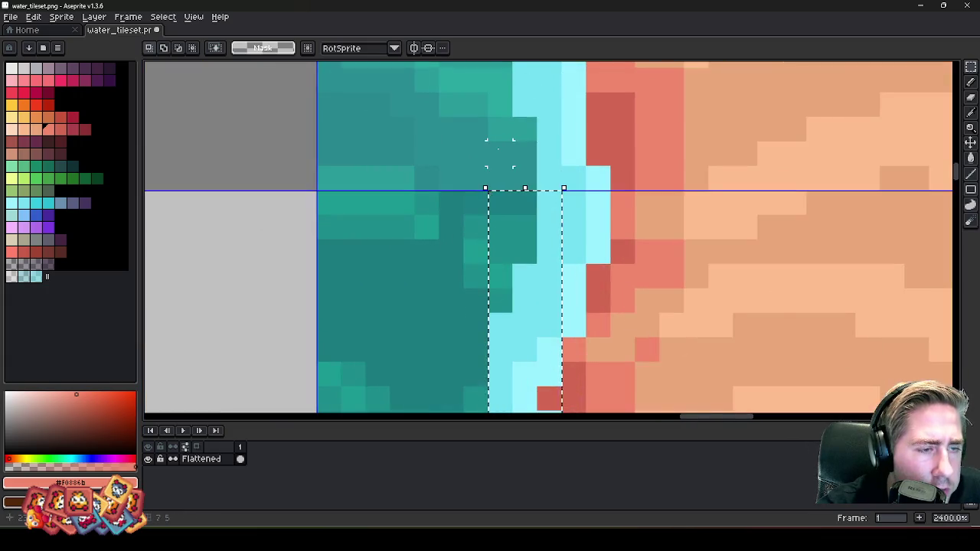
scroll(480, 198, down, 1)
scroll(509, 189, down, 3)
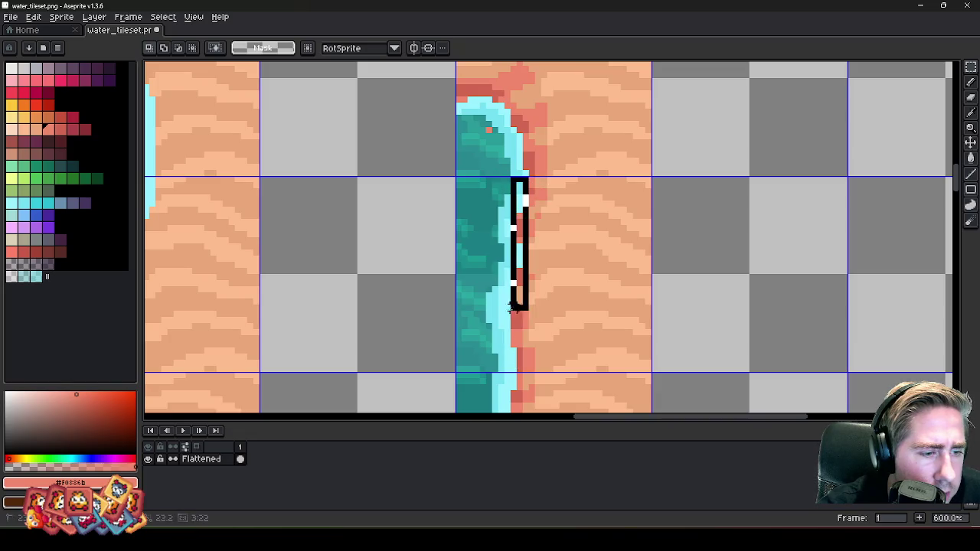
key(ctrl+d)
- Select a narrow strip along the water edge of the sand island
drag(499, 368, 505, 225)
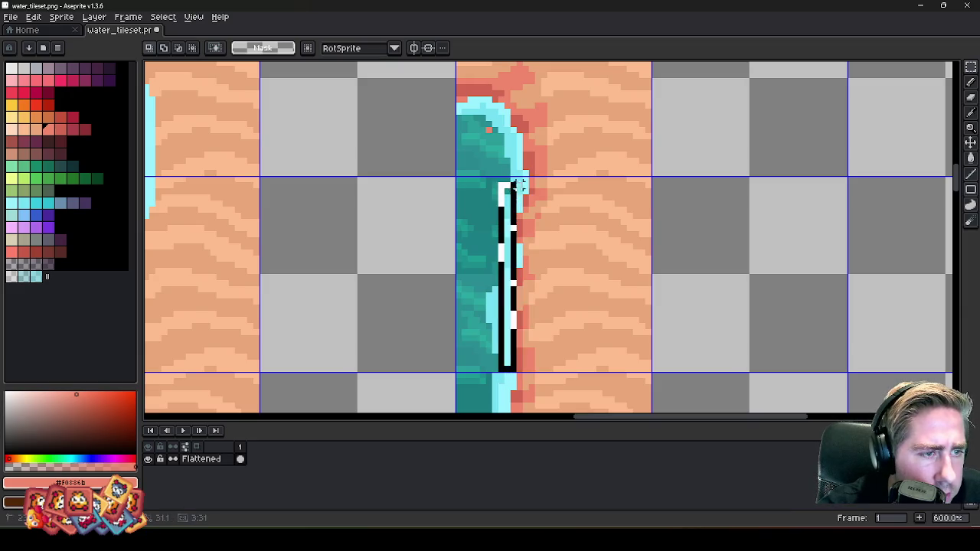
scroll(517, 184, up, 1)
scroll(519, 172, up, 2)
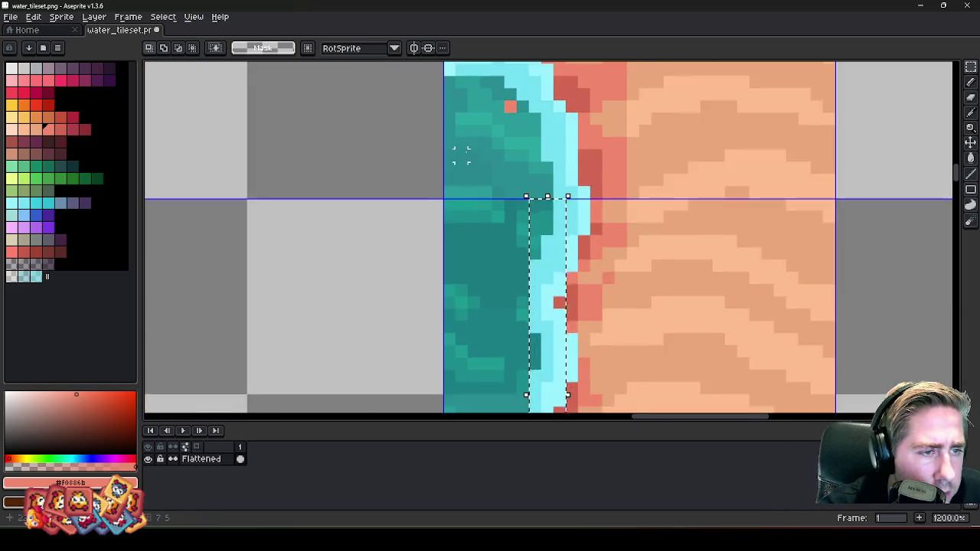
scroll(520, 165, down, 3)
scroll(522, 160, up, 3)
scroll(522, 160, up, 1)
scroll(520, 163, down, 3)
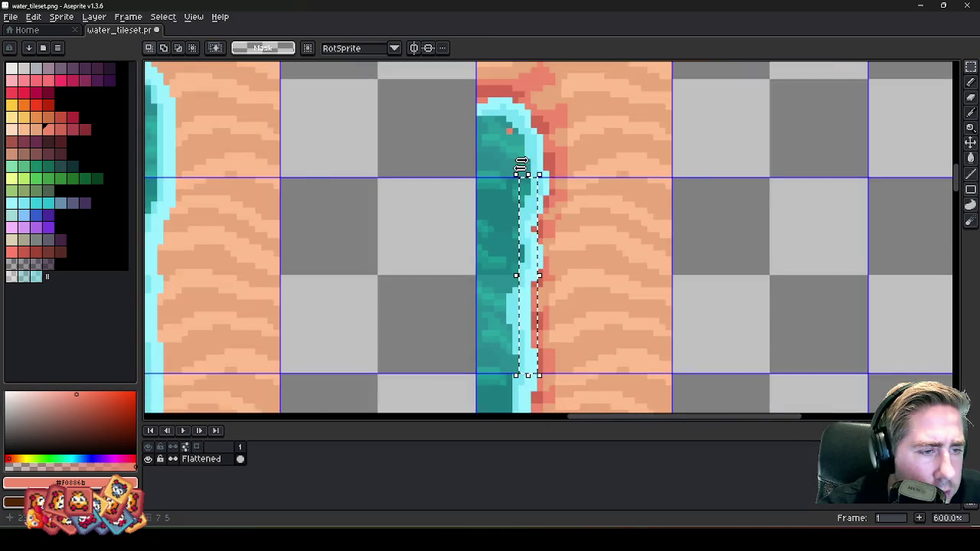
scroll(520, 166, up, 4)
- Sample the shoreline cyans and widen the light cyan foam strip along the shore
key(b)
alt+click(531, 222)
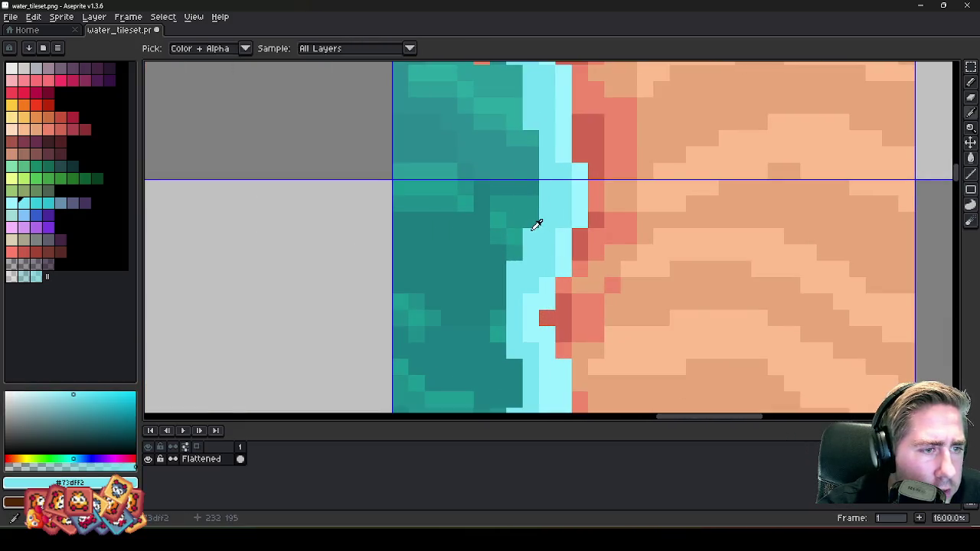
alt+click(550, 203)
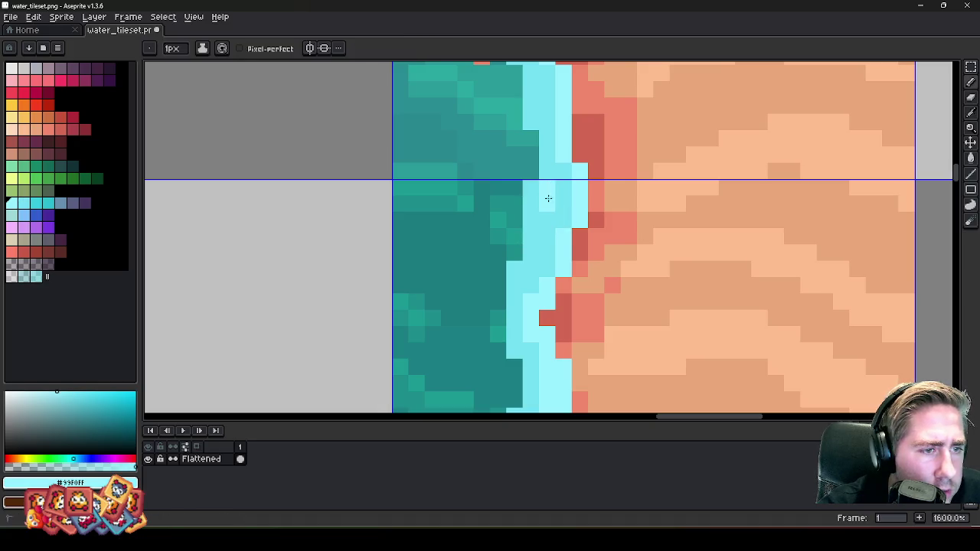
drag(548, 198, 560, 191)
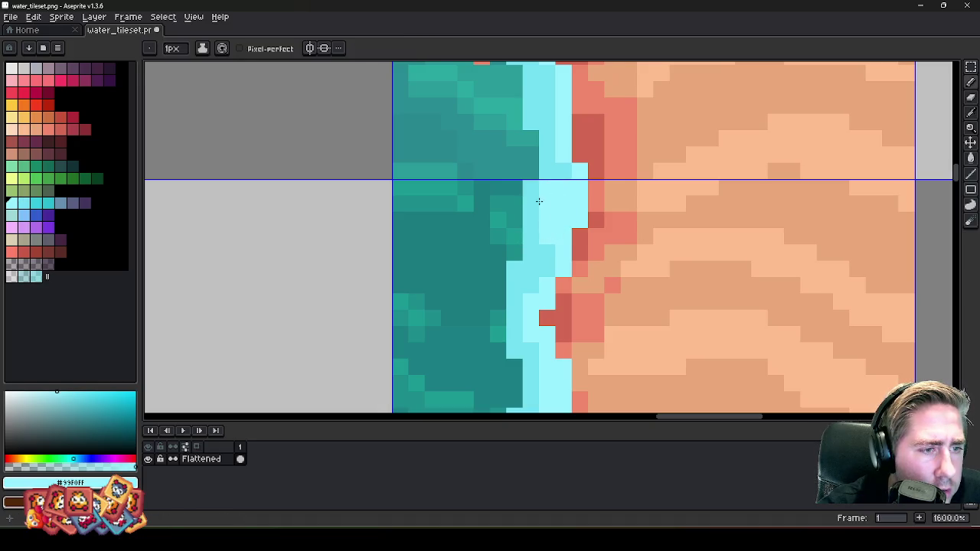
scroll(539, 200, down, 4)
scroll(520, 229, up, 3)
scroll(499, 284, up, 2)
- Repaint a column of foam pixels in mid cyan, then bring floor_tileset.png forward
alt+click(498, 284)
drag(498, 257, 497, 198)
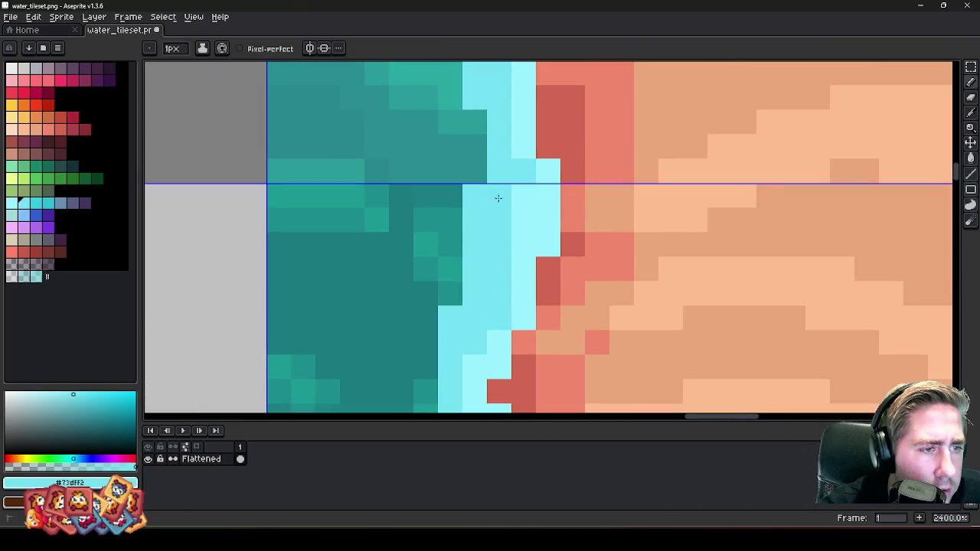
scroll(497, 198, down, 6)
scroll(520, 222, down, 3)
scroll(535, 240, up, 1)
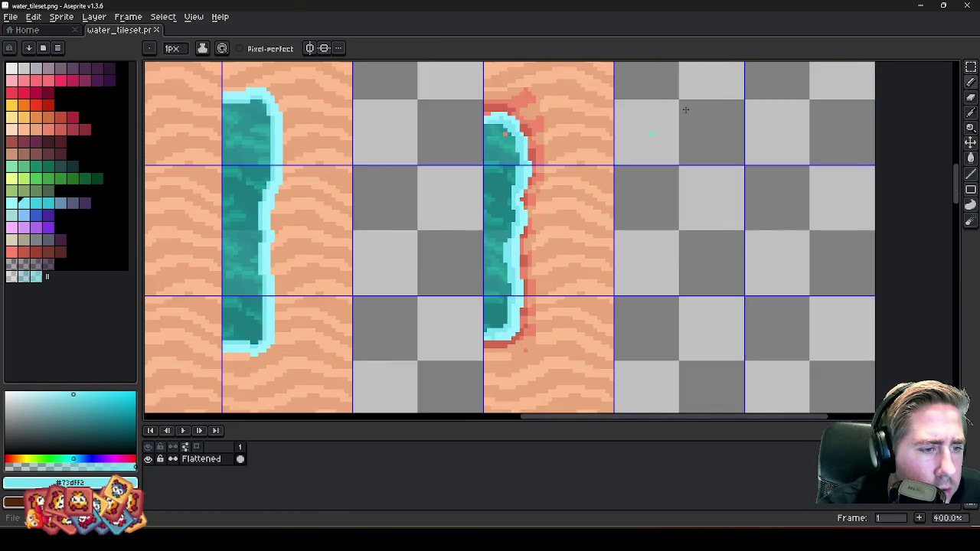
click(918, 7)
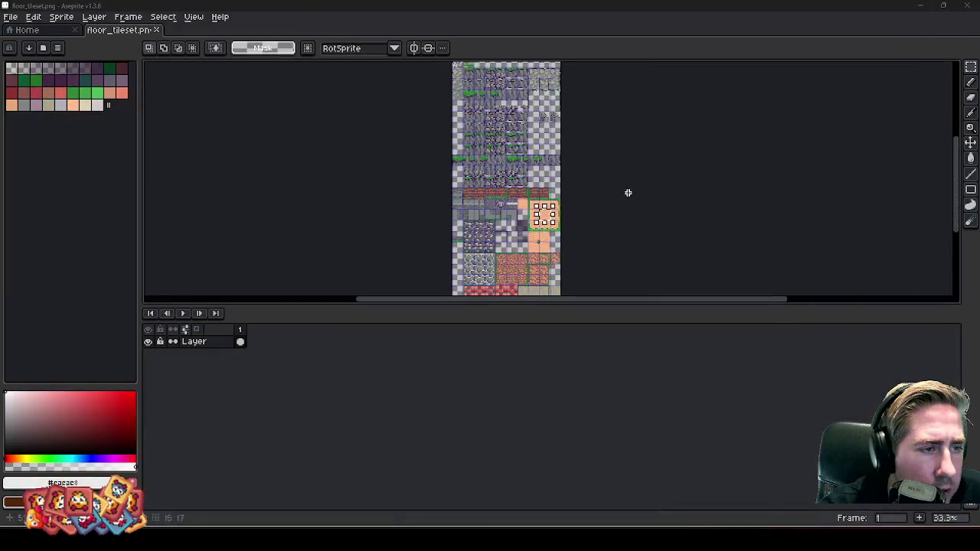
- Let Godot reimport the tileset and check the tilemap, then bring water_tileset.png back
scroll(523, 220, up, 2)
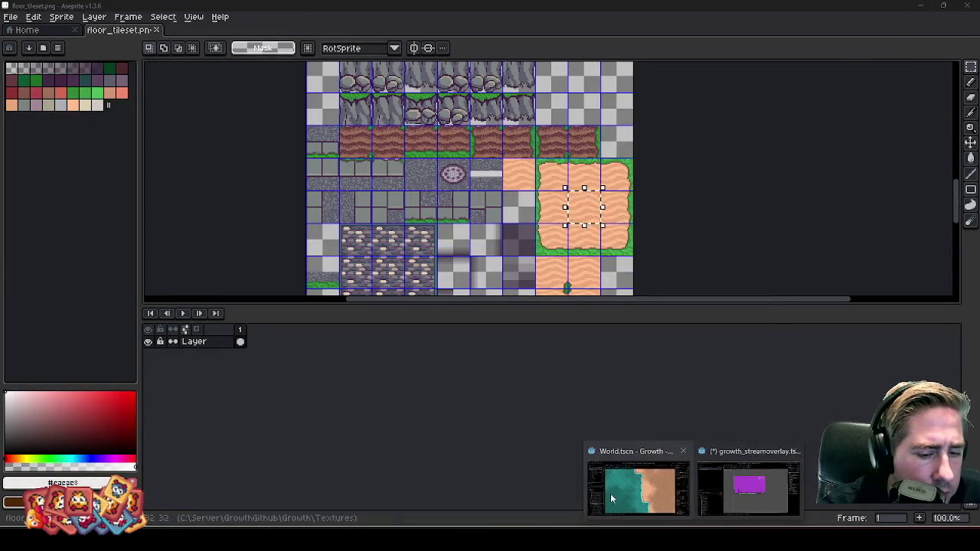
click(610, 492)
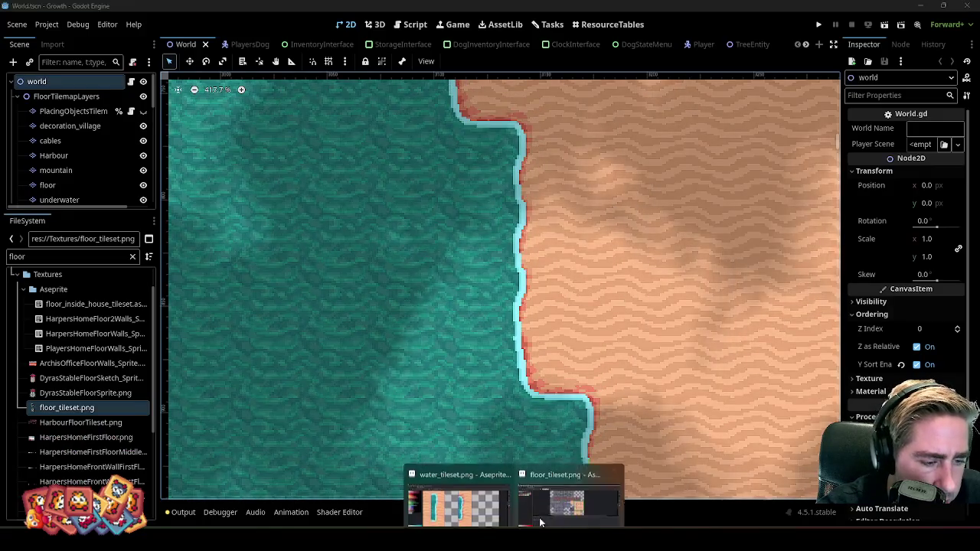
click(546, 483)
click(457, 484)
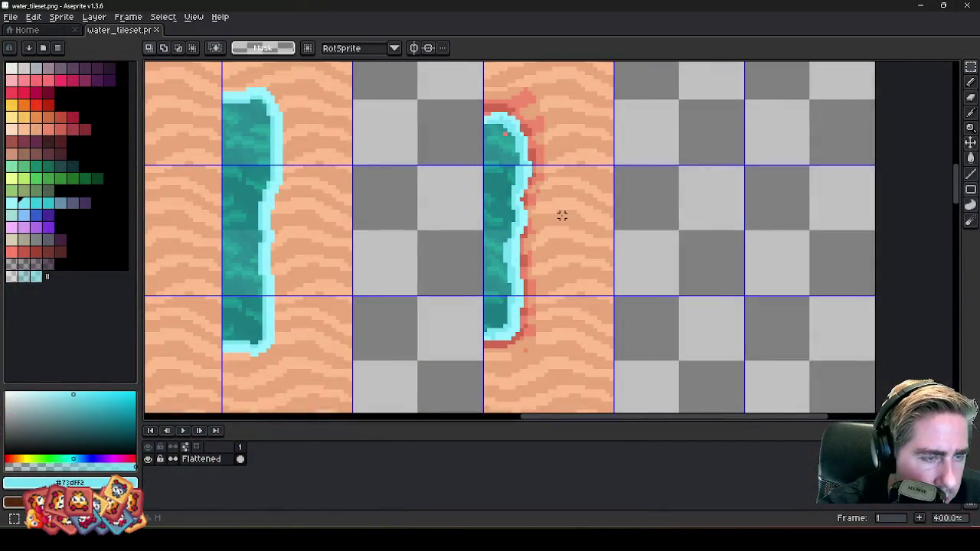
scroll(681, 232, down, 2)
- Clear the selected sand tile, then paste and align a sand tile copy before cancelling it
scroll(535, 232, down, 1)
scroll(536, 232, up, 2)
scroll(510, 158, up, 2)
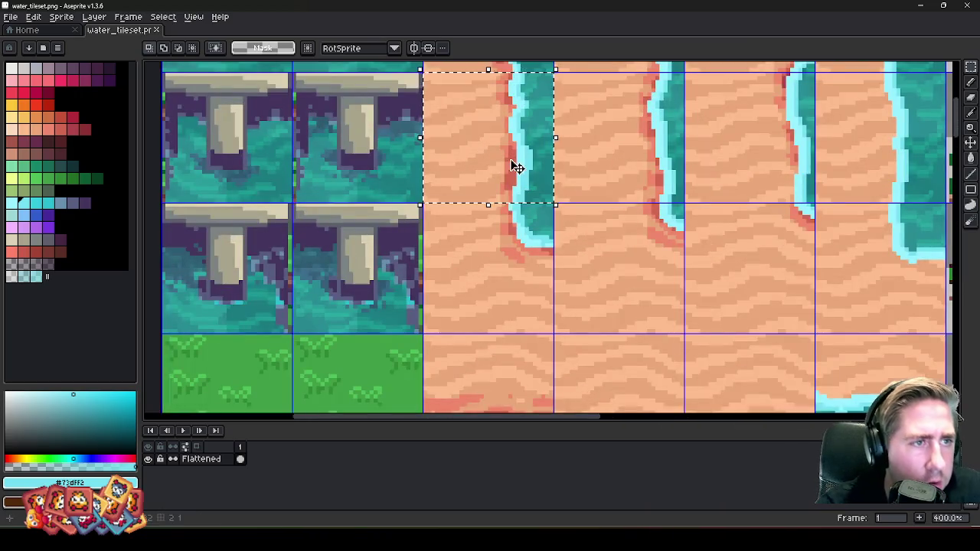
key(Delete)
scroll(471, 159, down, 2)
scroll(471, 159, up, 2)
key(ctrl+v)
mouse_move(567, 192)
mouse_down()
mouse_move(592, 191)
mouse_move(586, 186)
mouse_up()
scroll(586, 186, down, 3)
key(Escape)
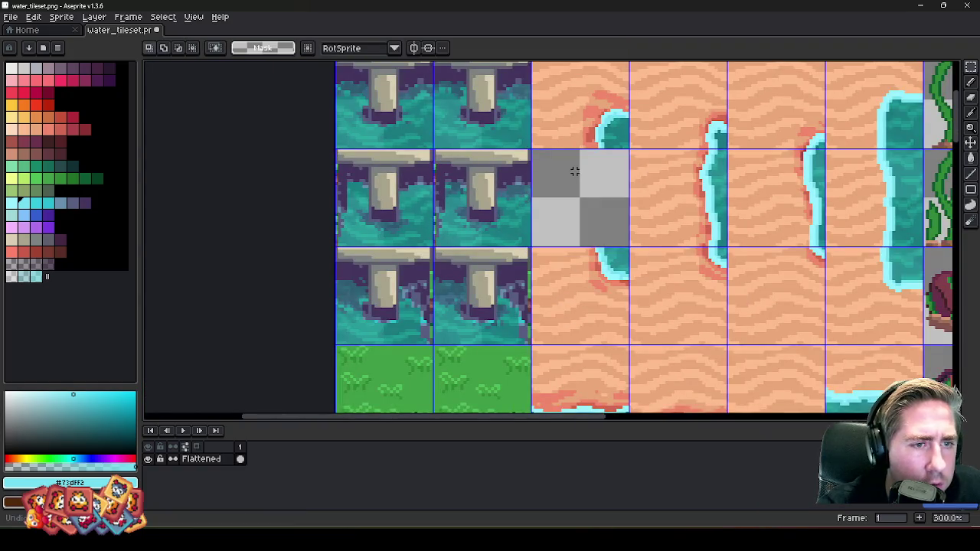
- Move the foam-edged shore tile into the empty cell beside the pier tiles
scroll(576, 175, down, 1)
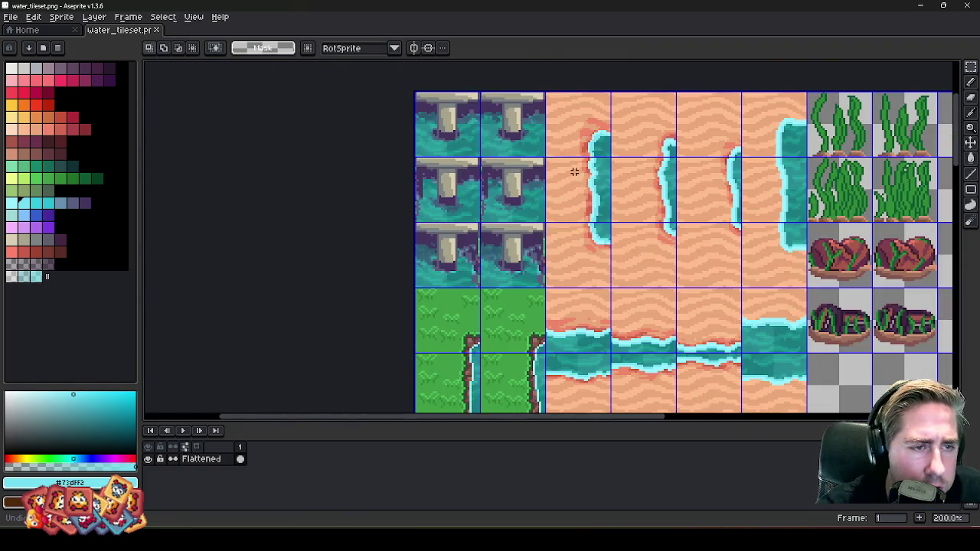
scroll(574, 171, down, 3)
scroll(572, 288, up, 2)
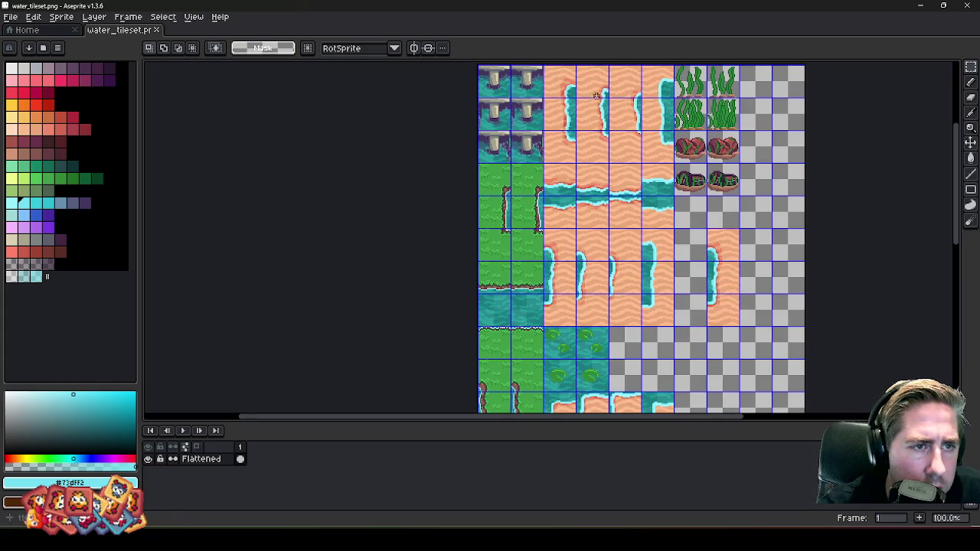
scroll(595, 95, up, 5)
mouse_move(595, 116)
mouse_down()
mouse_move(584, 190)
mouse_move(607, 161)
mouse_up()
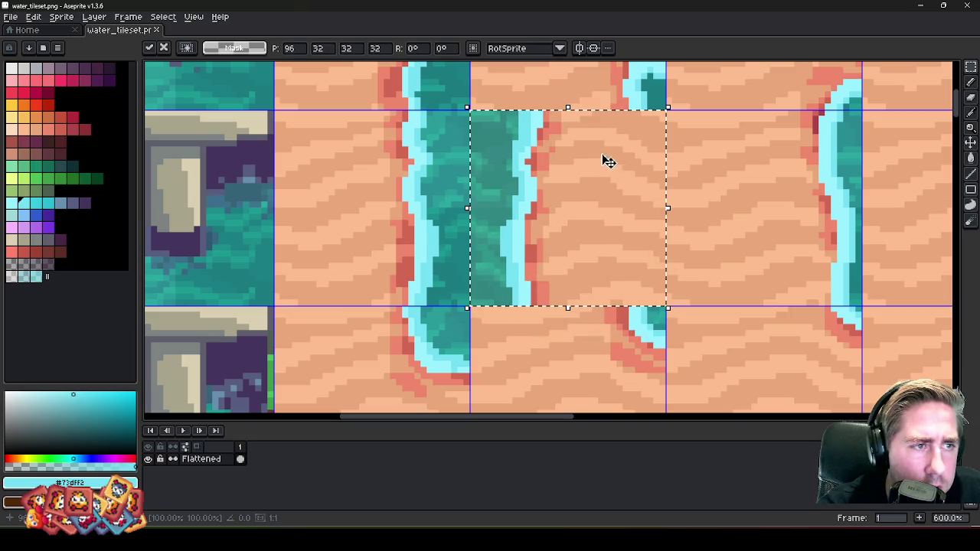
key(Return)
scroll(604, 156, down, 1)
scroll(601, 146, down, 5)
scroll(585, 315, up, 2)
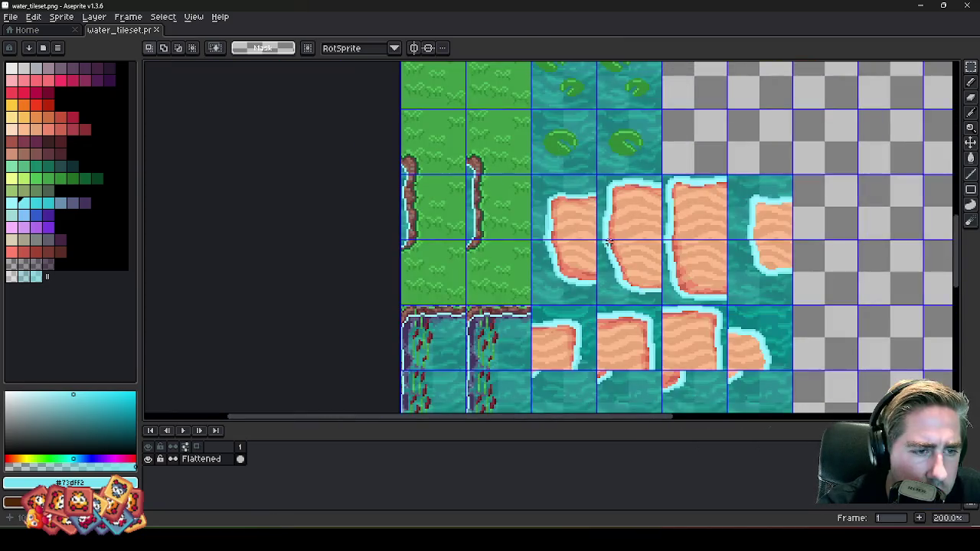
scroll(606, 238, down, 2)
scroll(601, 169, down, 1)
scroll(604, 104, up, 1)
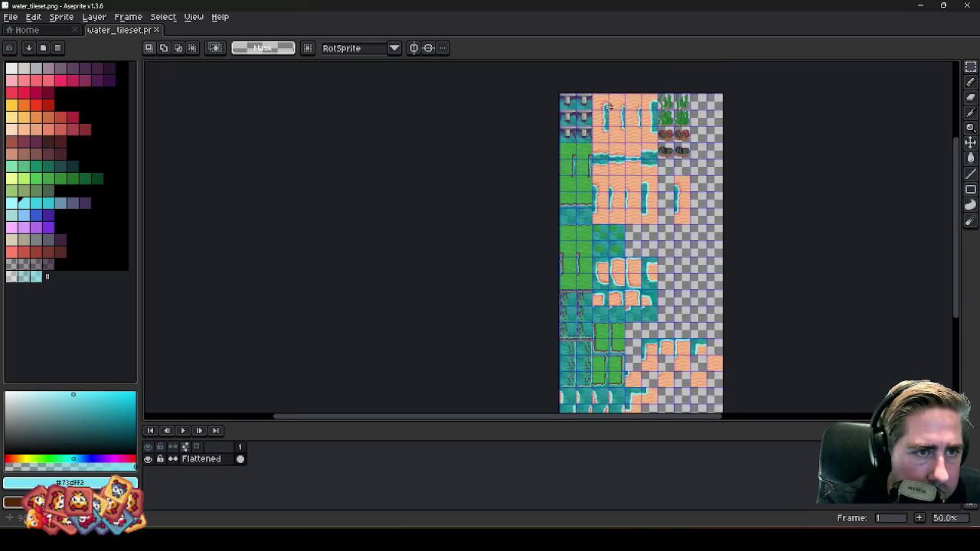
- Shift the selected shore tile sideways and commit it in place
scroll(608, 107, up, 4)
scroll(602, 164, up, 1)
mouse_move(601, 164)
mouse_down()
mouse_move(572, 209)
mouse_move(756, 190)
mouse_move(717, 191)
mouse_up()
key(Return)
scroll(613, 239, down, 4)
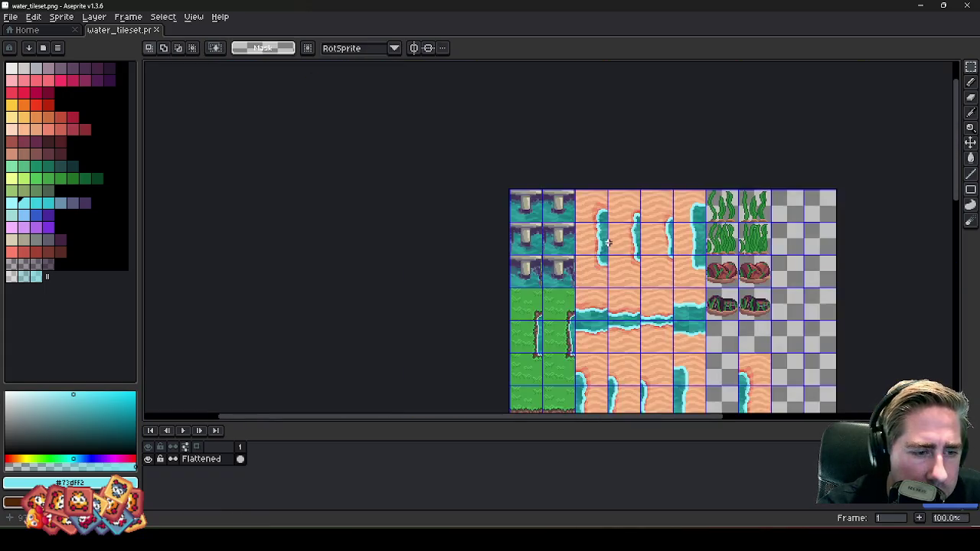
scroll(608, 242, down, 3)
scroll(606, 283, up, 3)
scroll(605, 324, up, 4)
scroll(603, 326, down, 2)
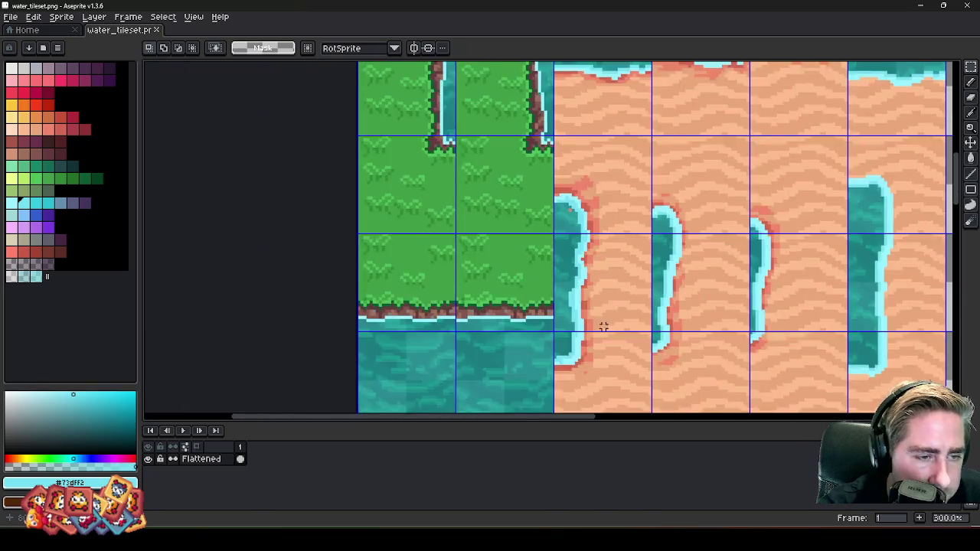
scroll(603, 327, up, 2)
- Move the water-edge tile to a new tile position and fine-tune its placement
mouse_move(601, 291)
mouse_down()
mouse_move(801, 251)
mouse_move(760, 244)
mouse_up()
key(ctrl+d)
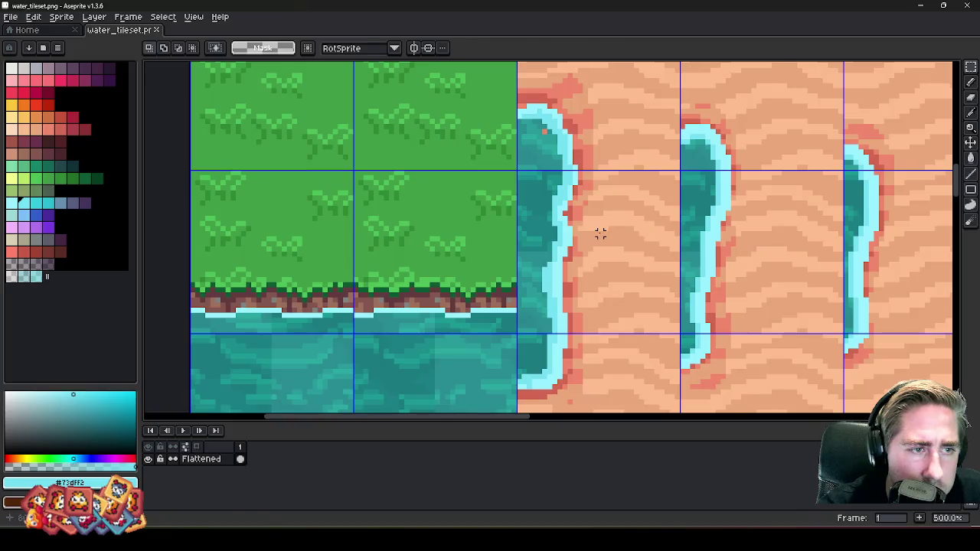
key(ctrl+shift+d)
drag(600, 233, 600, 241)
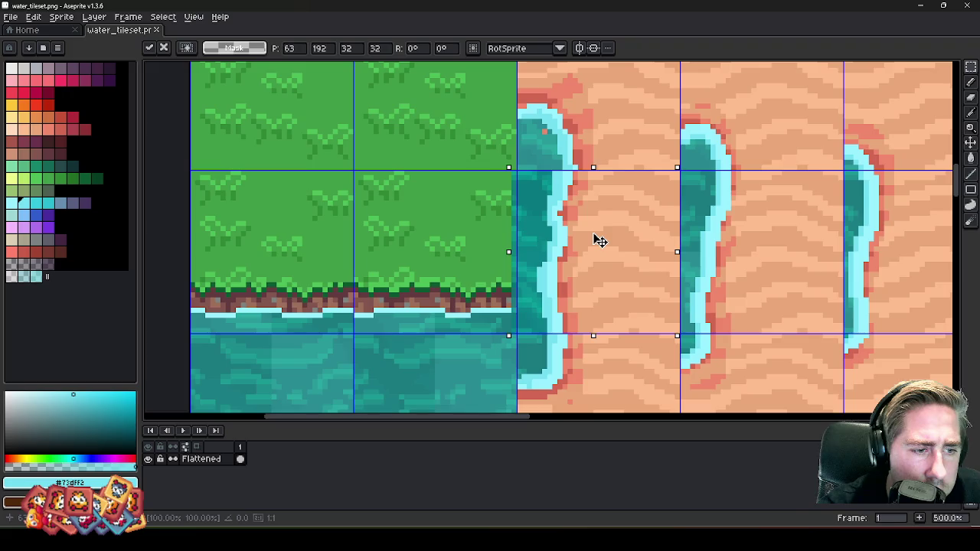
key(ctrl+d)
scroll(586, 225, down, 2)
scroll(566, 205, down, 1)
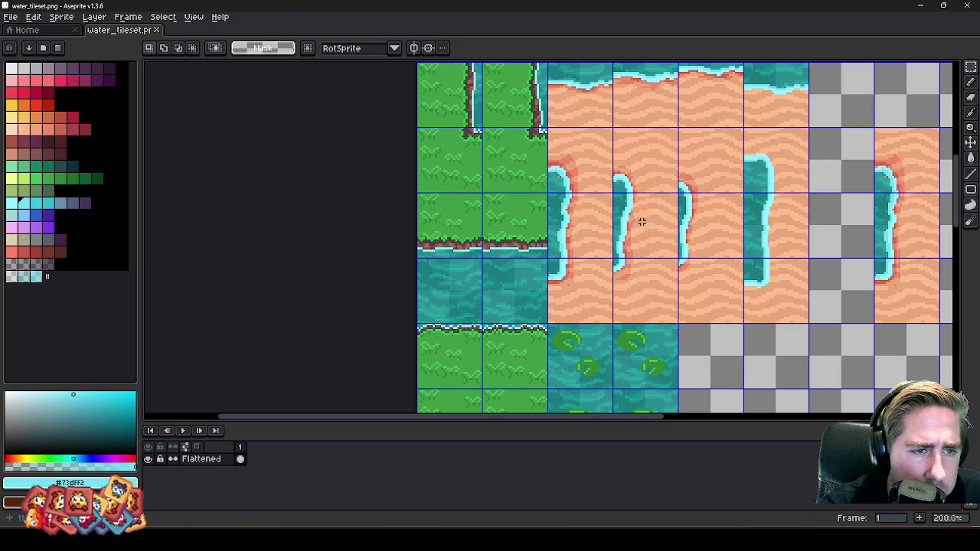
scroll(647, 221, down, 4)
scroll(674, 229, up, 2)
scroll(696, 241, up, 3)
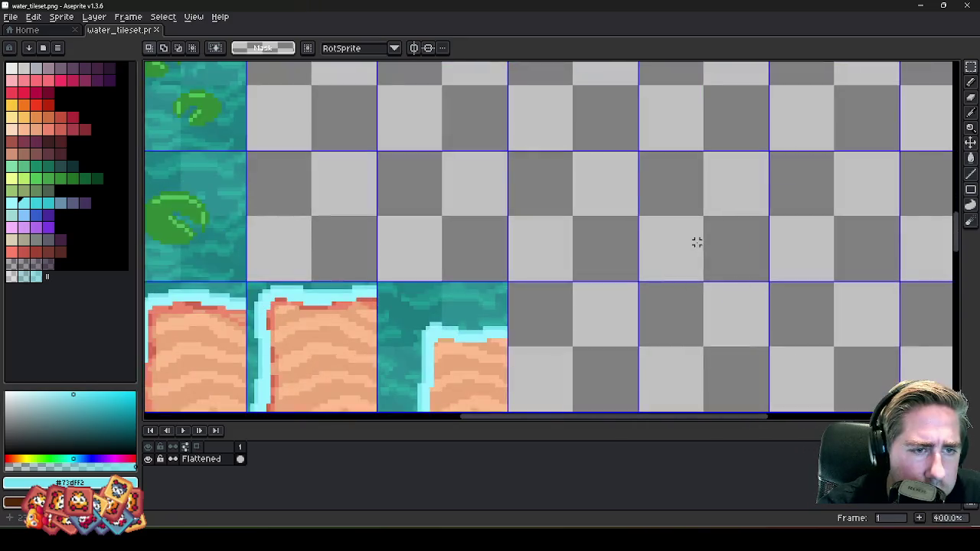
- Paste a copy of the water-edge sand tile into the empty cell at 224,287 and select its foam column
key(ctrl+v)
drag(252, 221, 746, 214)
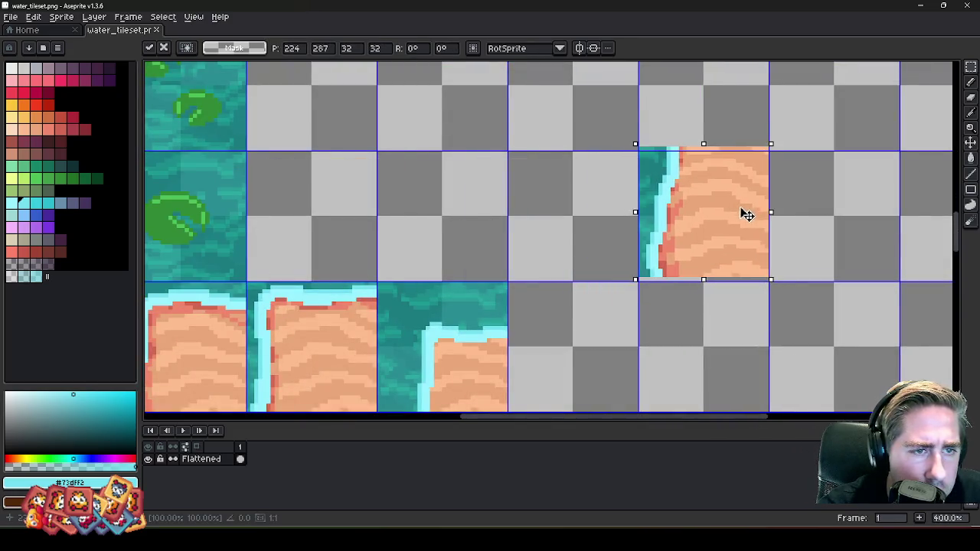
key(Return)
scroll(691, 212, up, 2)
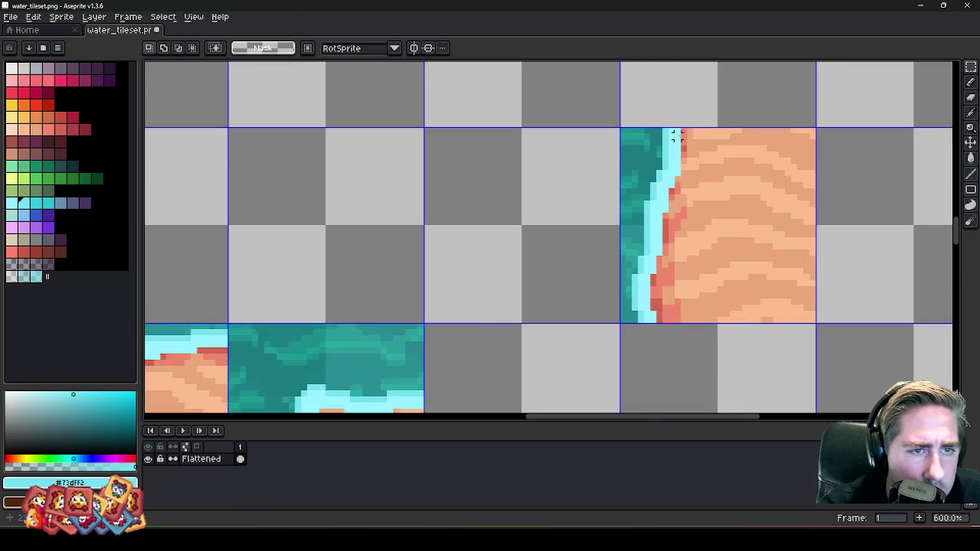
mouse_move(676, 130)
mouse_down()
mouse_move(665, 283)
mouse_move(674, 323)
mouse_up()
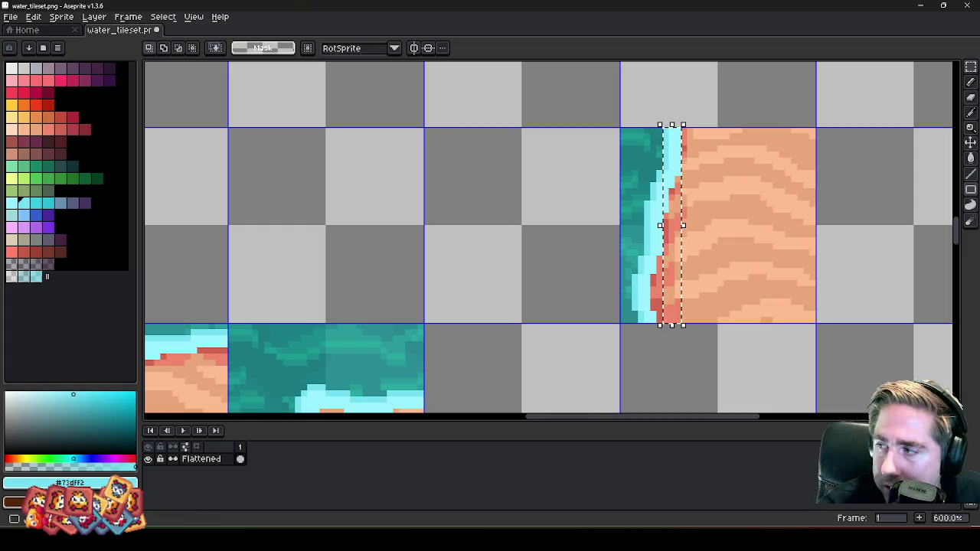
- Clear the column selection and paint a light cyan foam pixel on the shore
click(610, 190)
scroll(589, 170, down, 2)
scroll(632, 159, up, 2)
scroll(632, 159, down, 3)
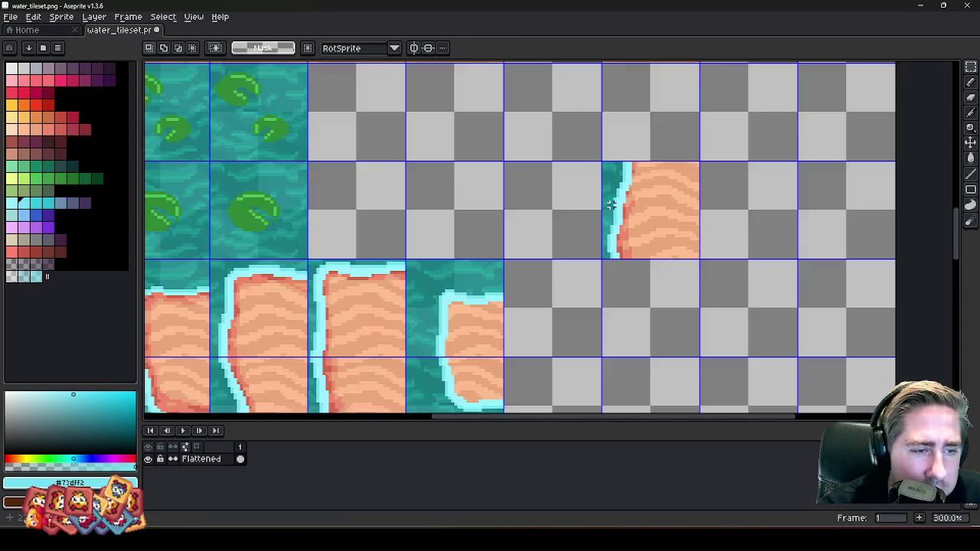
scroll(628, 176, down, 1)
scroll(623, 201, up, 2)
scroll(604, 272, up, 3)
key(i)
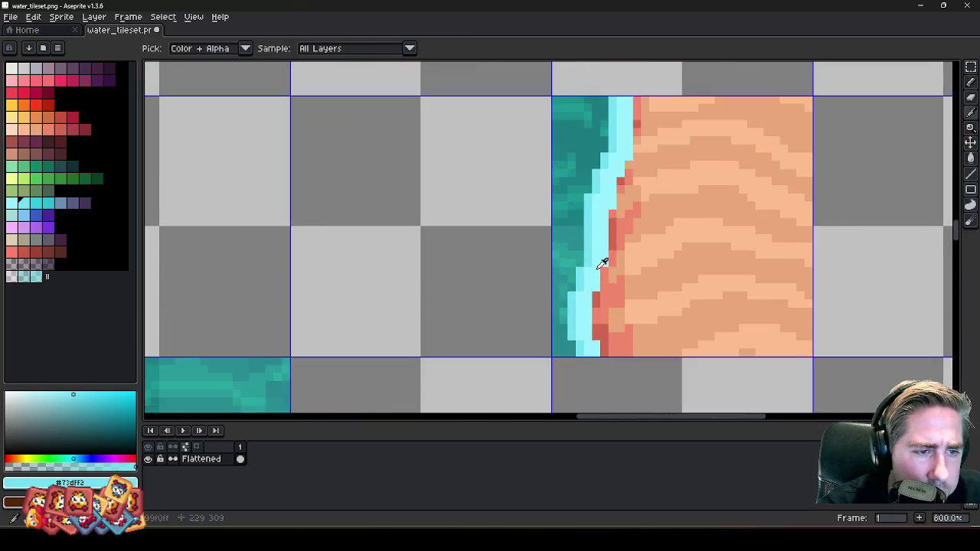
click(603, 264)
key(b)
scroll(609, 249, up, 1)
click(610, 248)
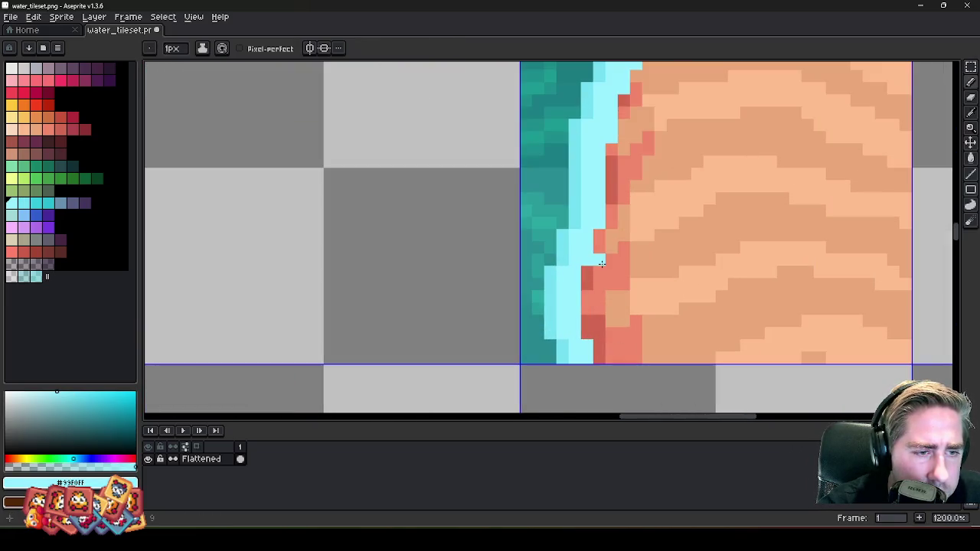
scroll(600, 276, down, 1)
- Select the shoreline edge column and repaint its pixels in dark and light cyan
key(m)
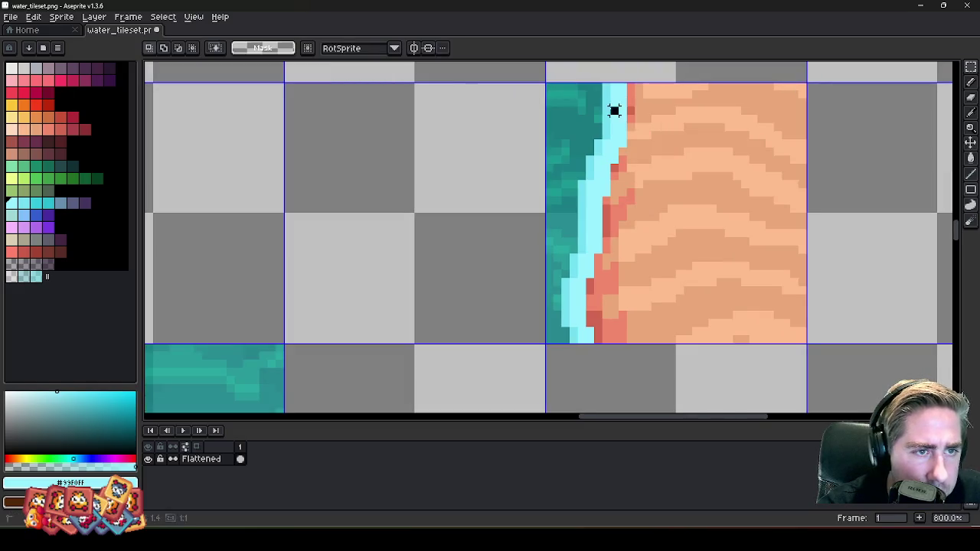
drag(604, 109, 624, 346)
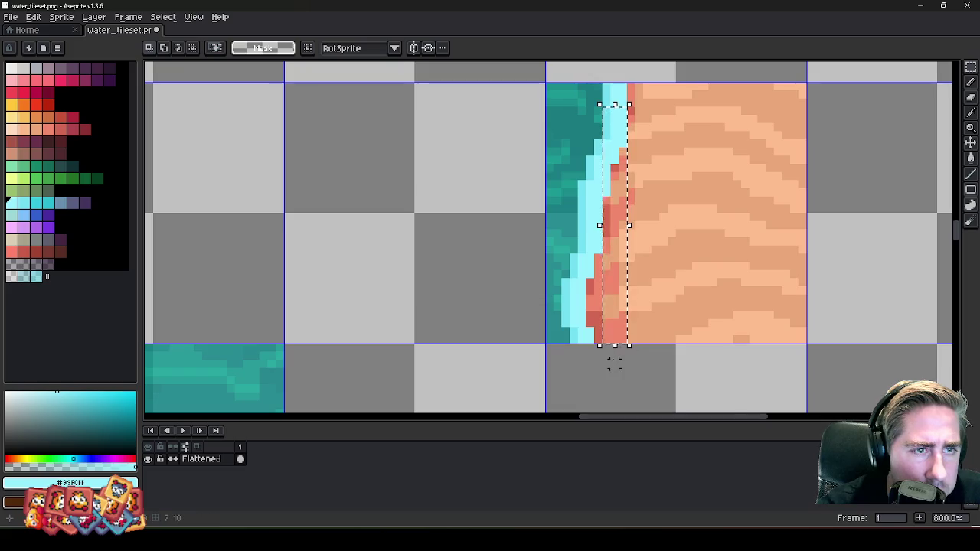
scroll(615, 363, up, 3)
alt+click(499, 284)
key(b)
click(582, 291)
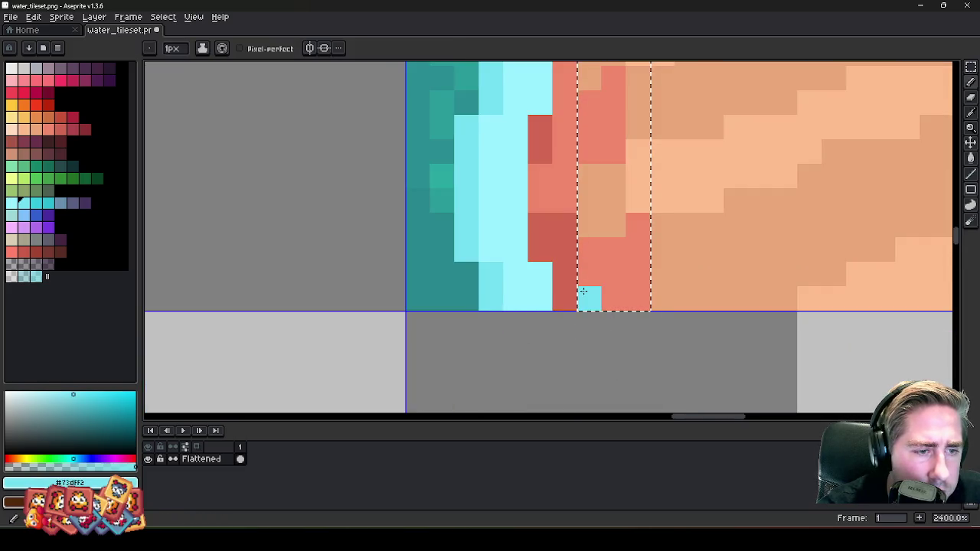
click(589, 274)
alt+click(540, 302)
click(608, 277)
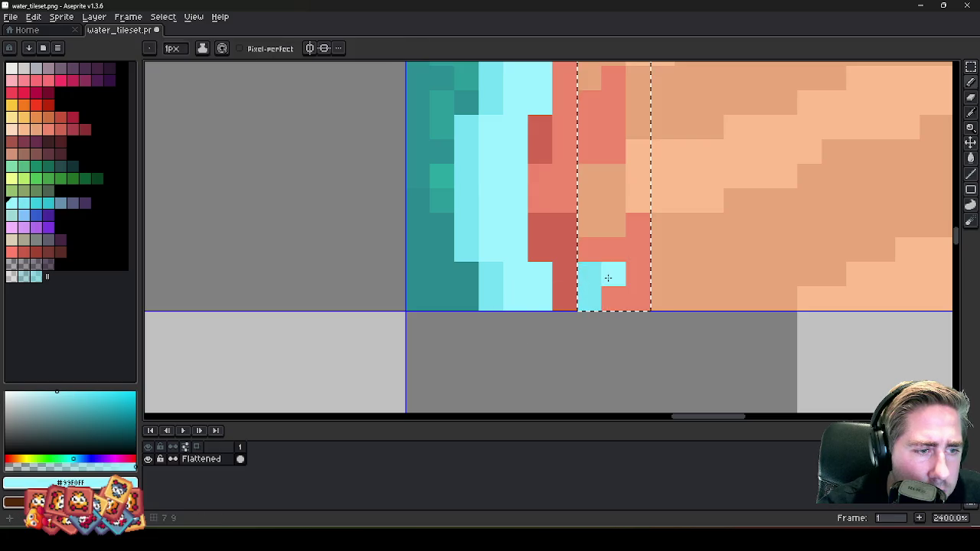
drag(607, 277, 634, 275)
scroll(635, 277, down, 3)
key(ctrl+d)
scroll(604, 301, up, 1)
- Draw cyan foam lines up the shoreline, covering the red and orange edge pixels
click(599, 290)
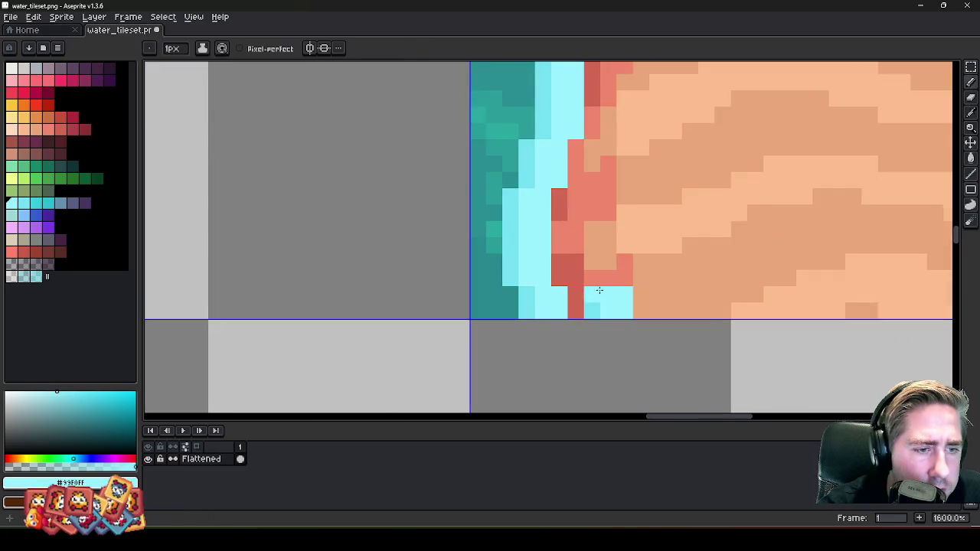
alt+click(593, 310)
click(592, 294)
shift+click(574, 191)
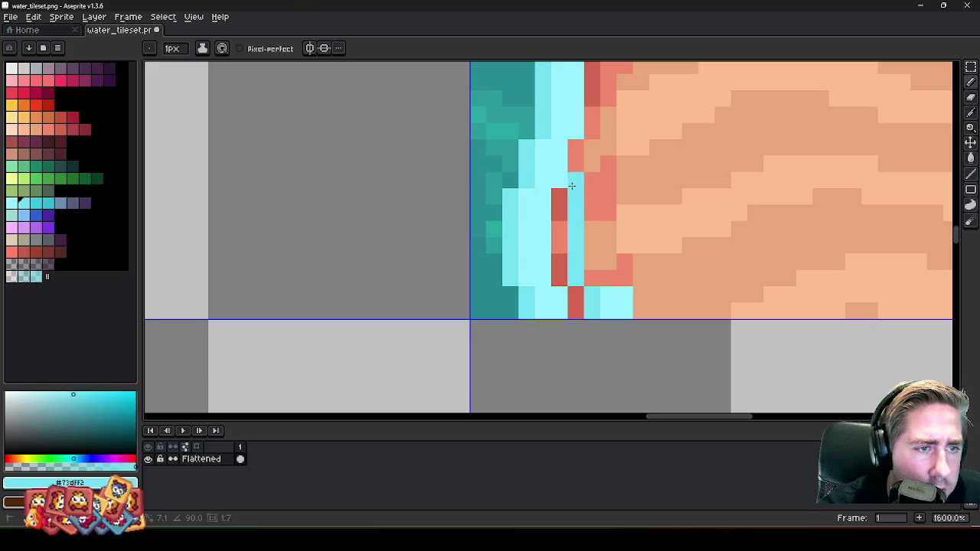
shift+click(560, 133)
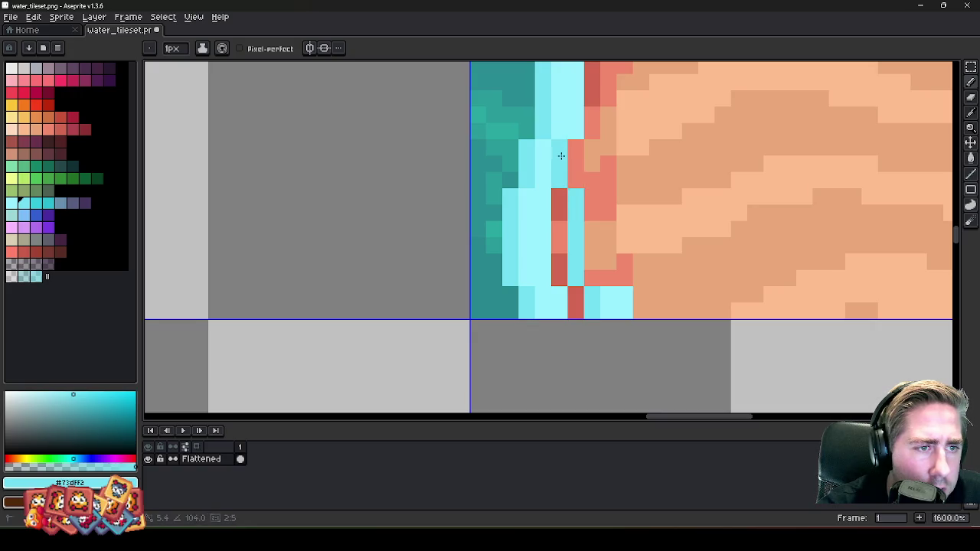
scroll(561, 155, down, 5)
scroll(555, 164, up, 4)
alt+click(551, 172)
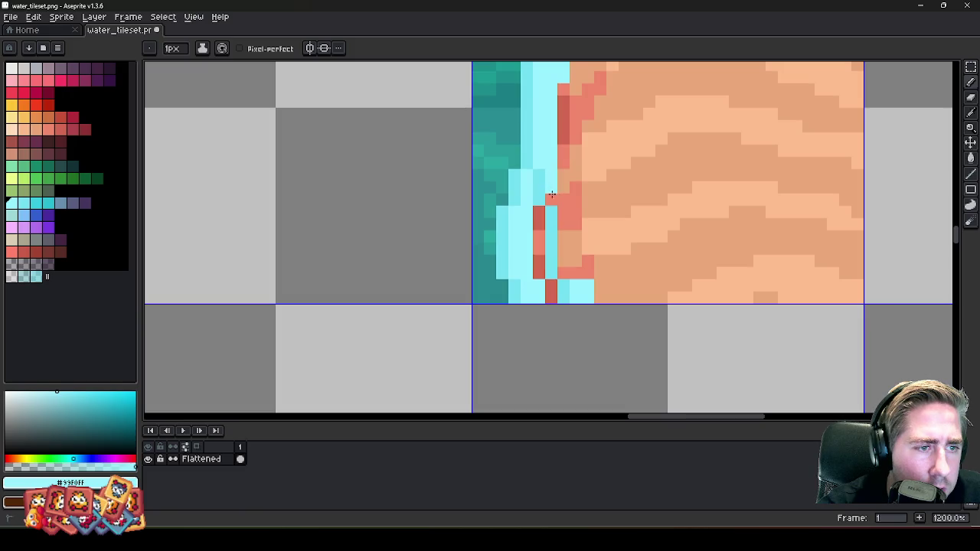
shift+click(559, 222)
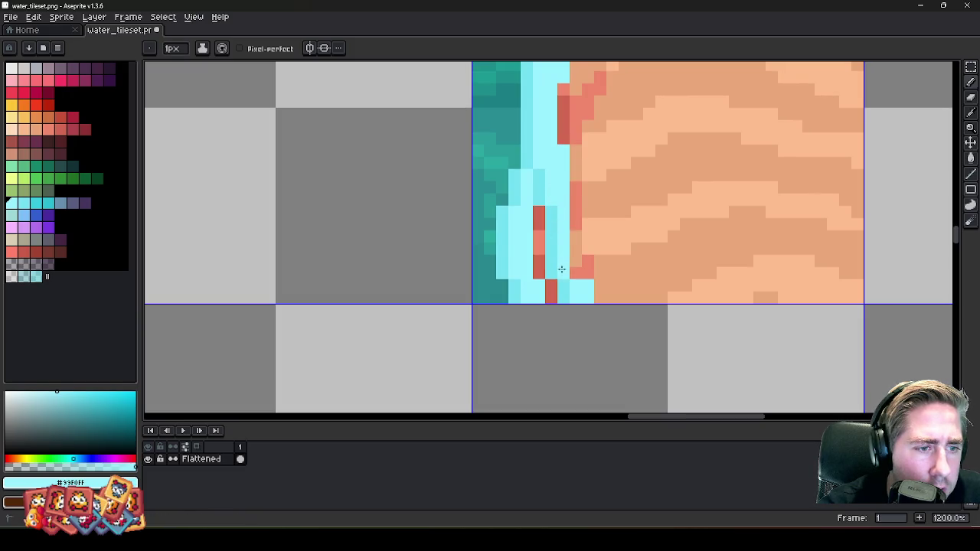
drag(572, 182, 570, 278)
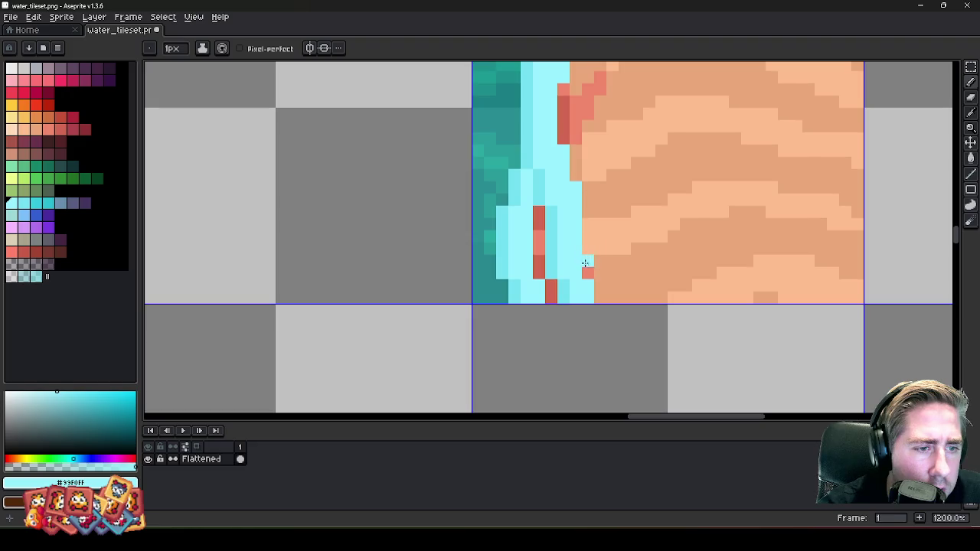
scroll(584, 261, down, 2)
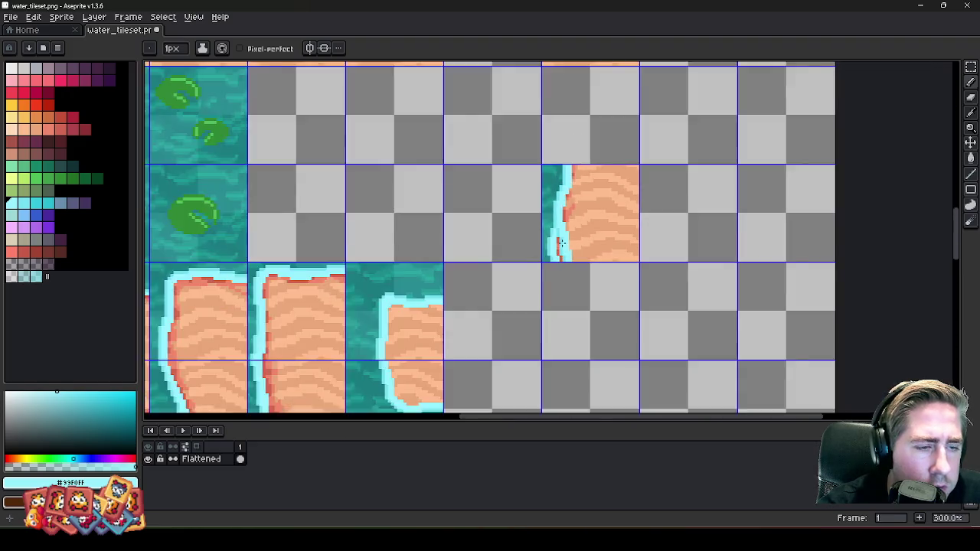
scroll(560, 252, up, 3)
- Sample the red, salmon and peach rim colours and add a salmon pixel inside the foam
alt+click(583, 197)
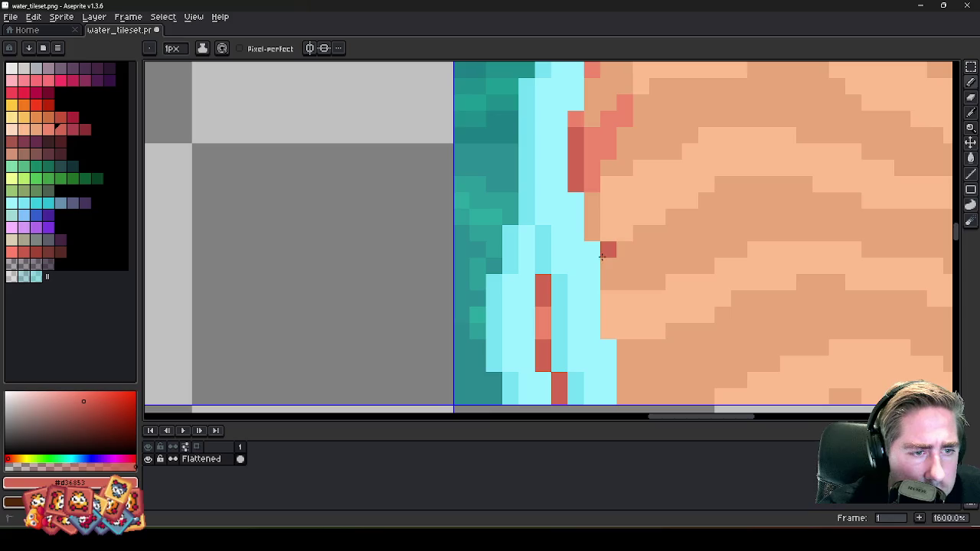
scroll(620, 350, down, 2)
scroll(625, 283, up, 2)
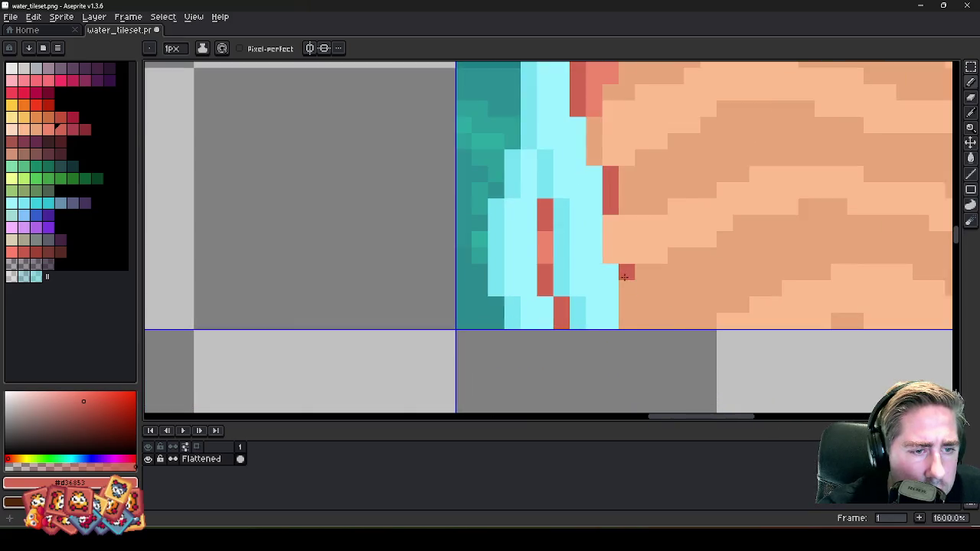
scroll(626, 328, down, 3)
alt+click(618, 212)
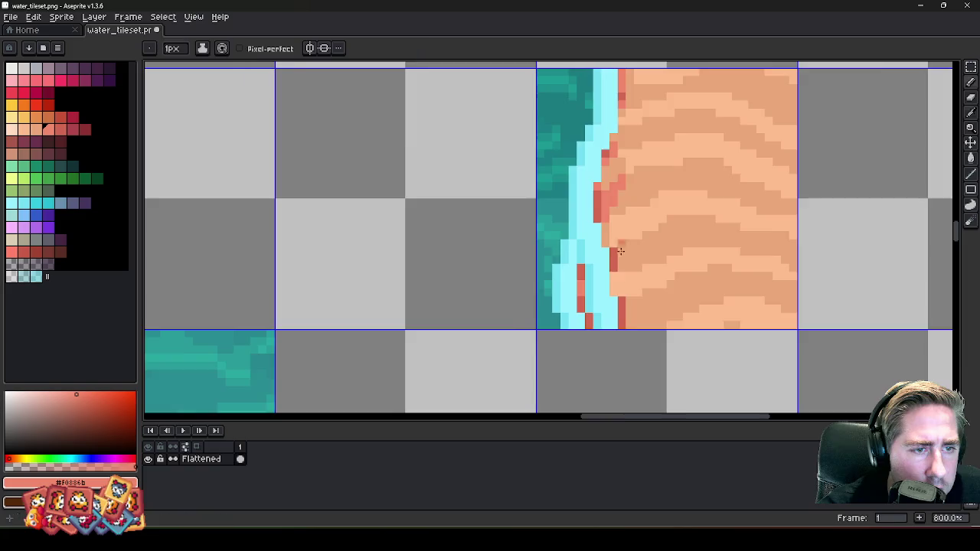
scroll(615, 233, up, 2)
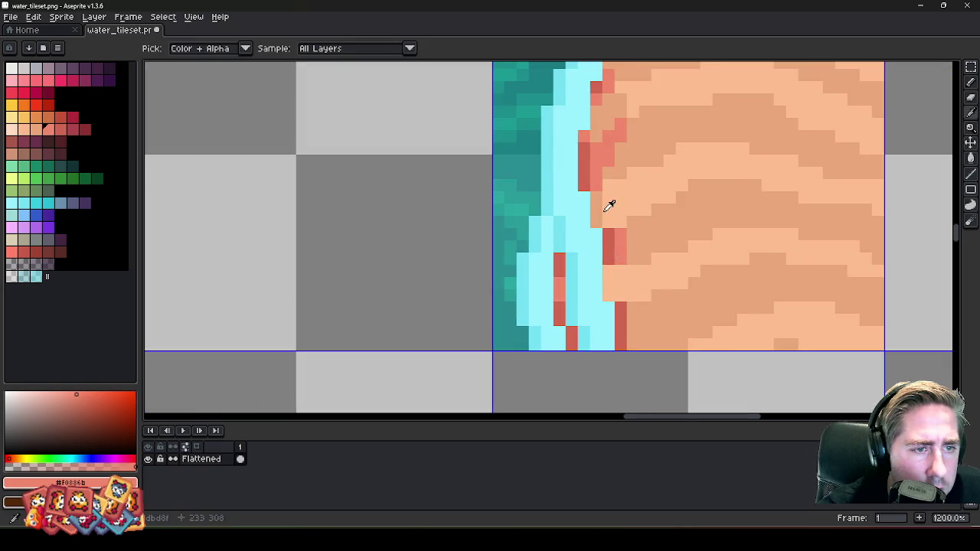
alt+click(610, 202)
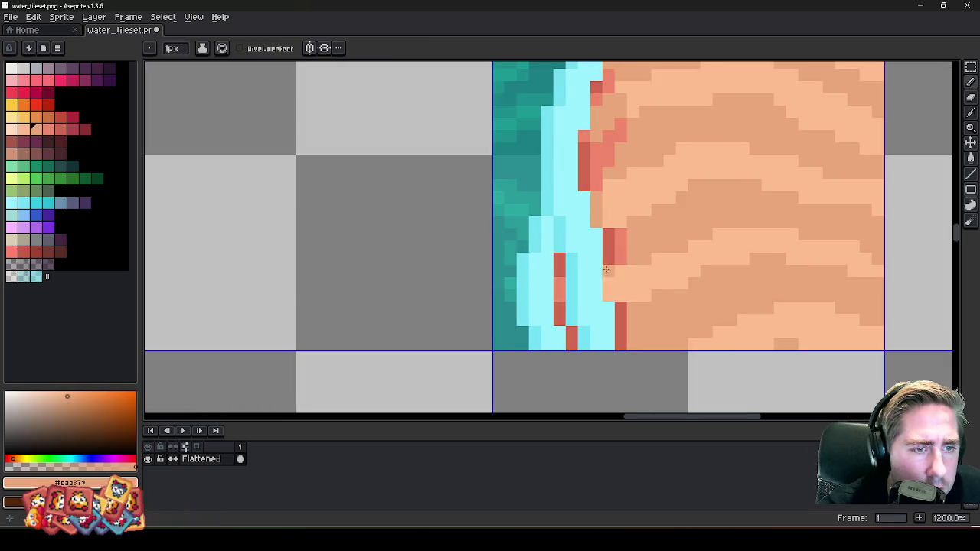
alt+click(629, 320)
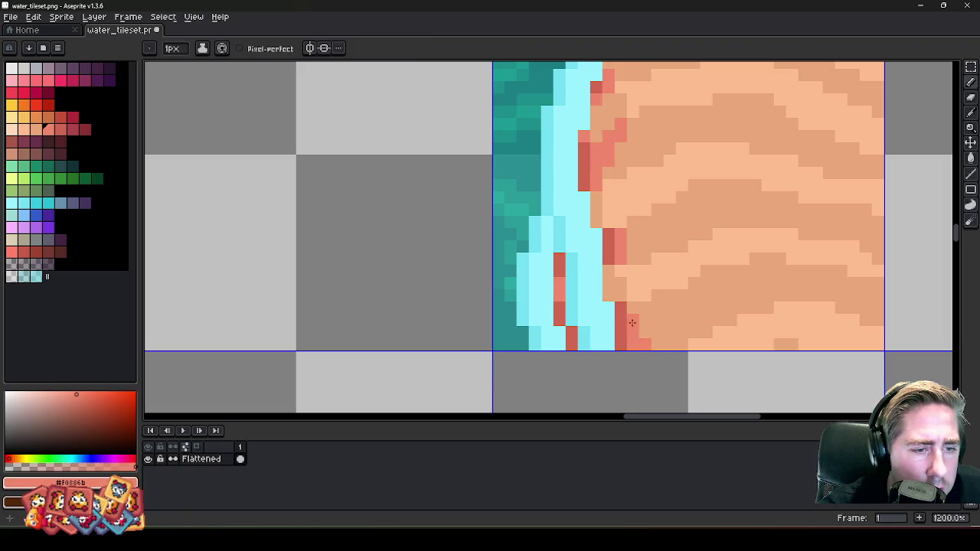
scroll(632, 322, down, 5)
scroll(529, 243, up, 8)
click(528, 243)
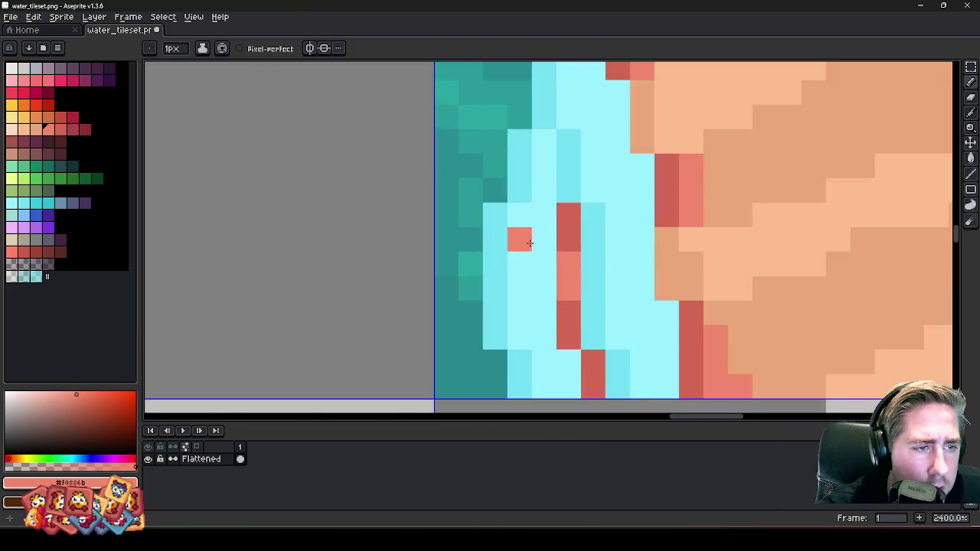
- Erase the teal water and stray salmon pixels along the tile's lower-left edge to transparency
key(e)
scroll(529, 243, down, 2)
mouse_move(531, 206)
mouse_down()
mouse_move(533, 175)
mouse_move(531, 221)
mouse_move(551, 257)
mouse_move(549, 321)
mouse_move(516, 304)
mouse_move(502, 257)
mouse_up()
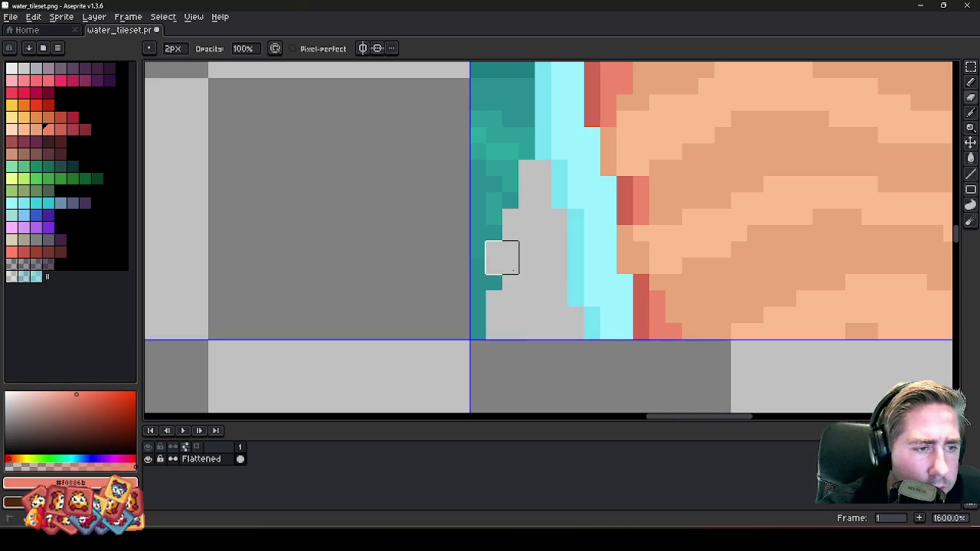
mouse_move(519, 192)
mouse_down()
mouse_move(467, 175)
mouse_move(467, 355)
mouse_up()
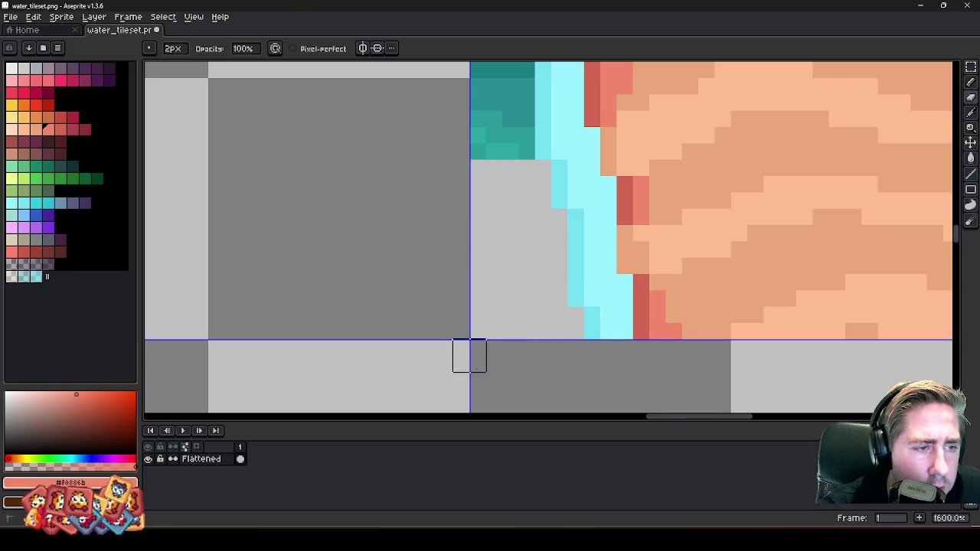
scroll(589, 313, down, 6)
scroll(601, 307, down, 3)
- Select a plain water area of the tileset to copy
key(m)
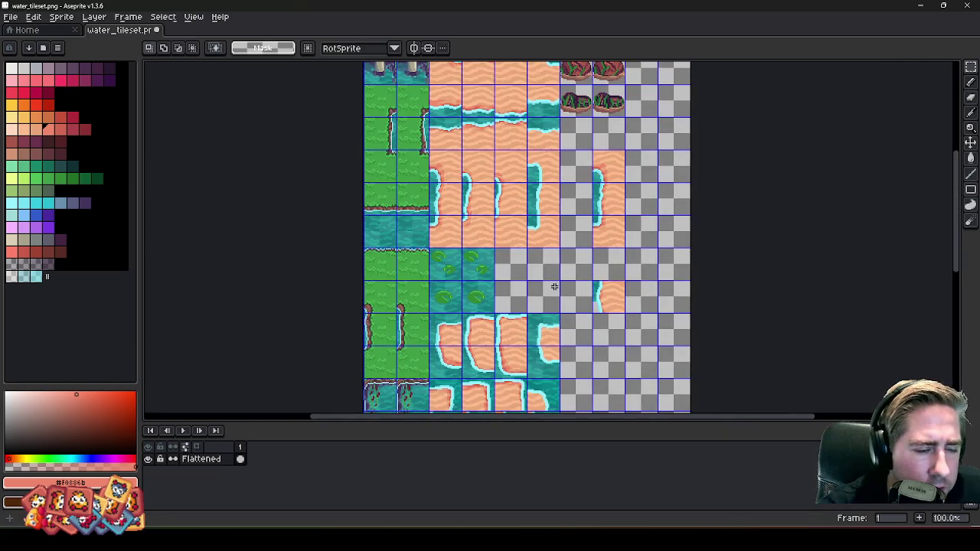
scroll(366, 245, up, 3)
scroll(518, 216, up, 3)
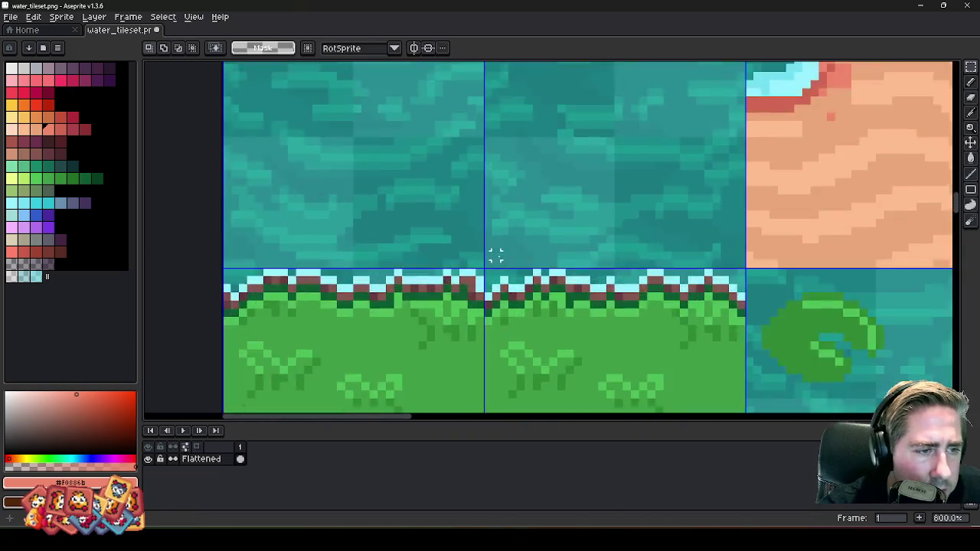
scroll(494, 255, up, 2)
mouse_move(494, 260)
mouse_down()
mouse_move(604, 118)
mouse_move(638, 112)
mouse_up()
key(ctrl+d)
- Paste the water onto a new layer over the tile's lower-left and commit it
scroll(431, 204, down, 3)
key(shift+n)
scroll(373, 243, down, 3)
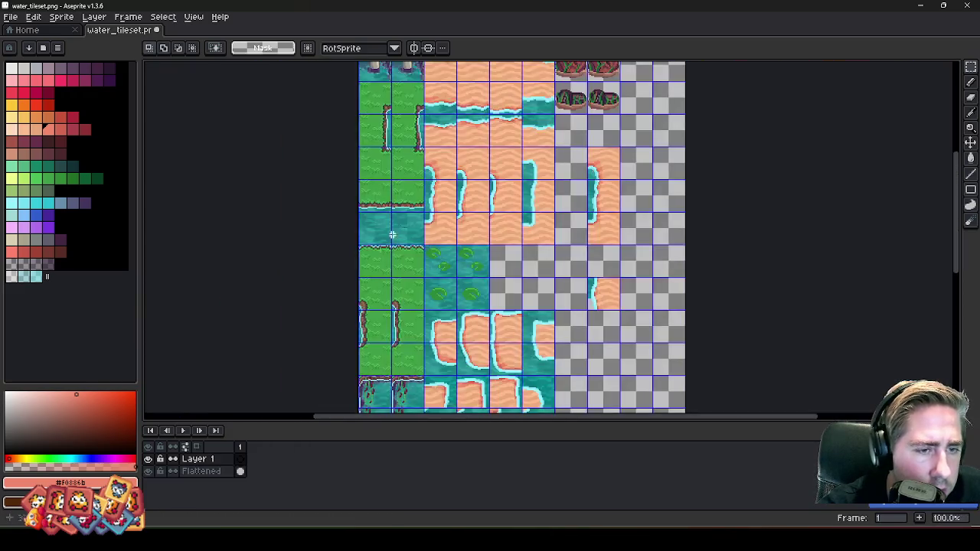
scroll(636, 214, up, 2)
scroll(502, 243, up, 4)
key(ctrl+v)
scroll(502, 243, up, 1)
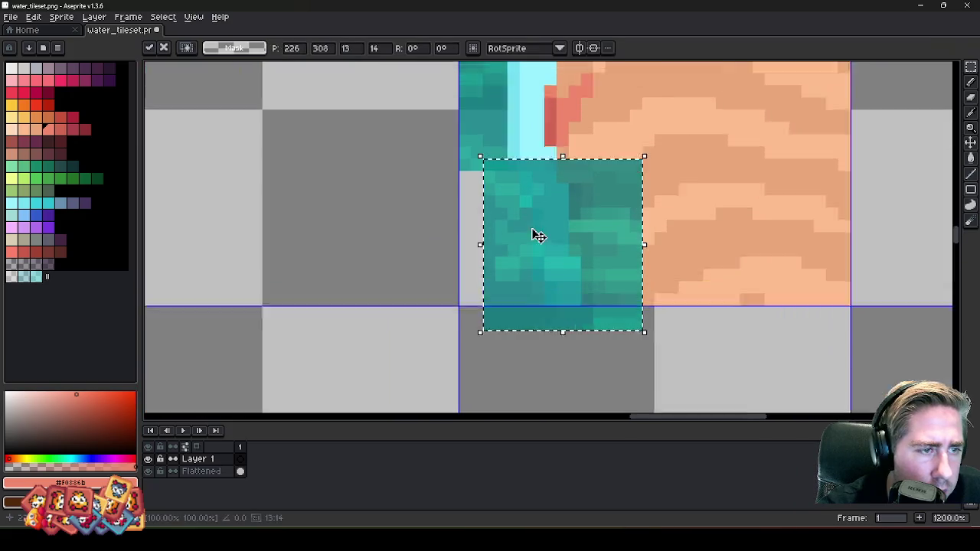
scroll(536, 234, up, 1)
drag(518, 208, 492, 230)
scroll(492, 230, down, 1)
scroll(525, 337, down, 1)
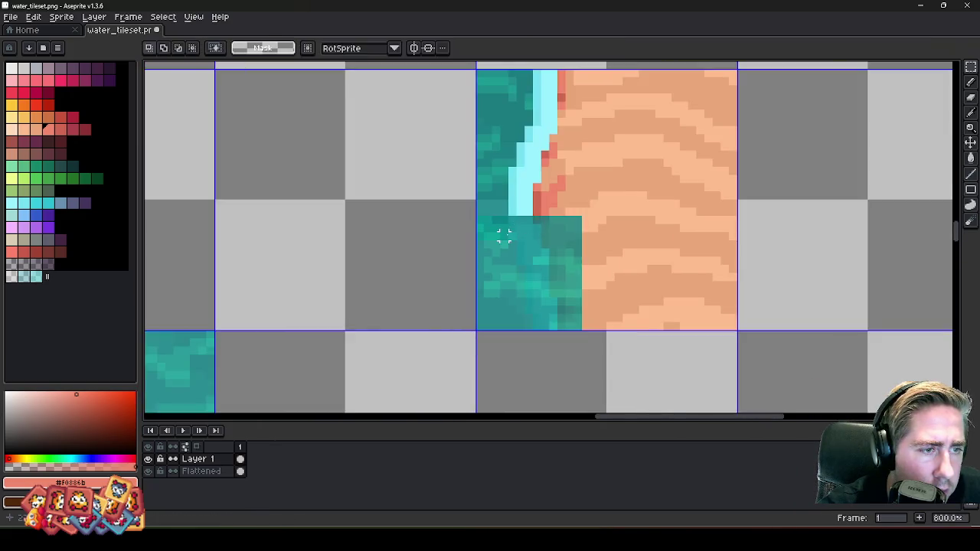
scroll(500, 236, up, 2)
key(Return)
- Try painting salmon sand over the water edge, then undo it to restore the cyan strip
key(b)
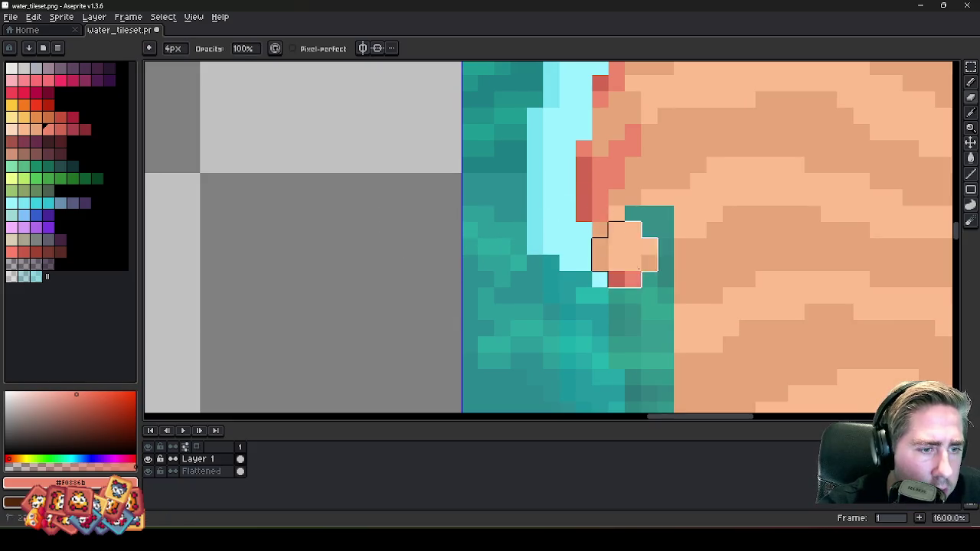
scroll(564, 136, down, 2)
scroll(572, 175, up, 2)
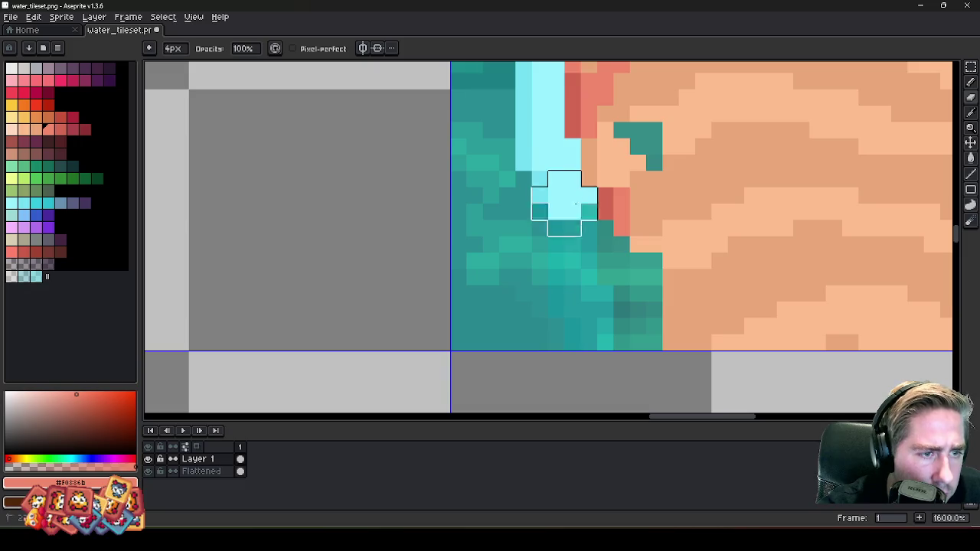
drag(590, 193, 597, 236)
key(minus)
key(minus)
key(minus)
key(plus)
key(plus)
key(plus)
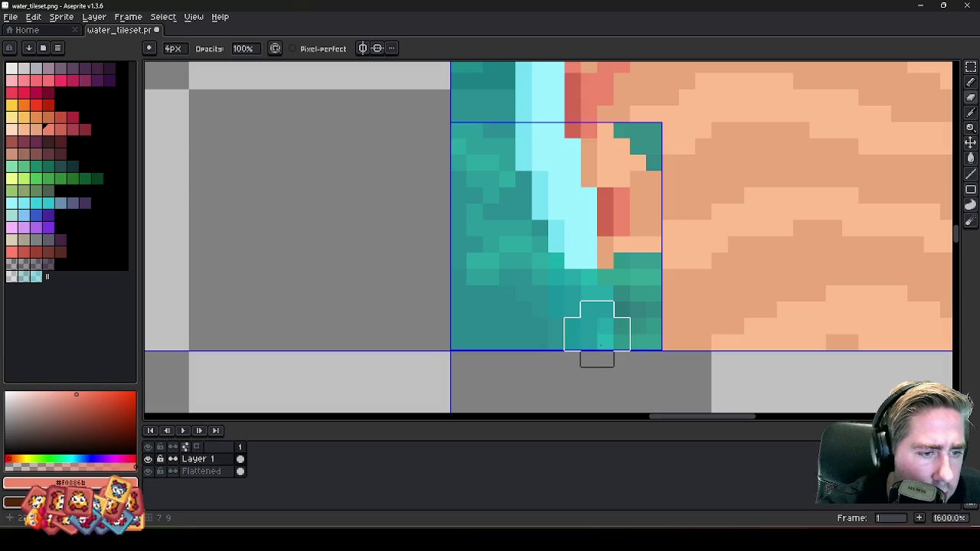
key(ctrl+z)
key(ctrl+z)
key(ctrl+z)
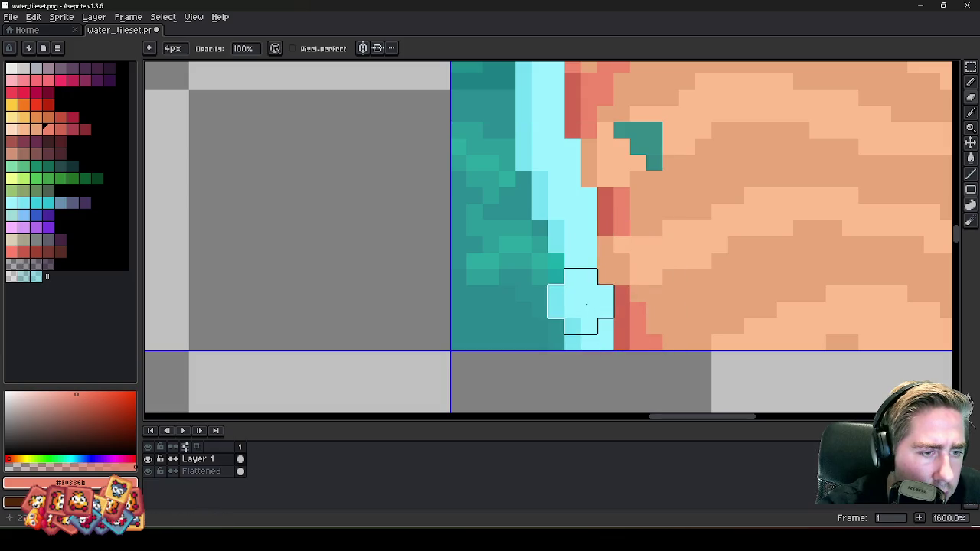
key(ctrl+z)
scroll(637, 180, down, 5)
scroll(526, 246, up, 1)
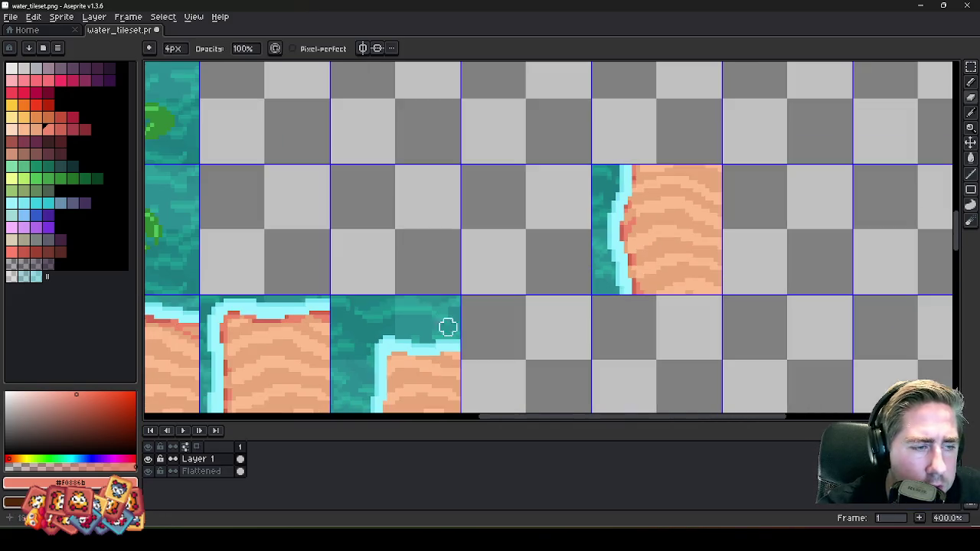
scroll(446, 328, down, 1)
- Flatten Layer 1 into the single Flattened layer and marquee-select a sand shoreline tile
right_click(231, 468)
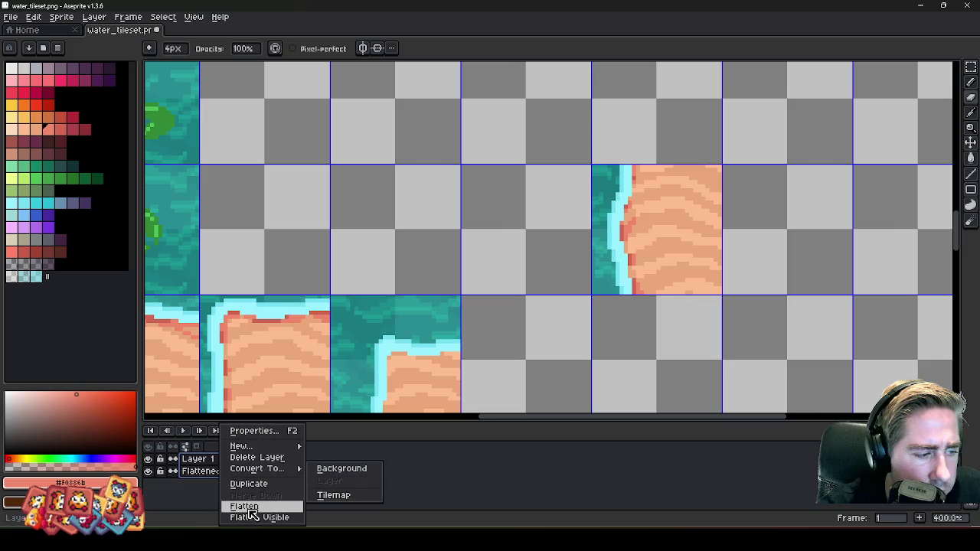
click(241, 502)
key(m)
drag(645, 219, 655, 277)
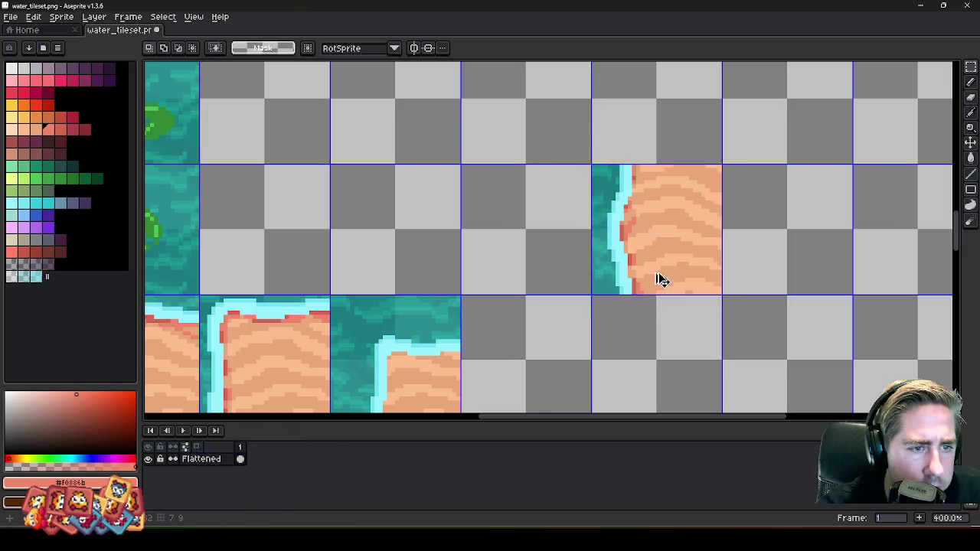
- Clear the old shoreline tile and paste the copied sand-inlet tile into the empty slot
scroll(656, 278, down, 5)
scroll(580, 200, up, 3)
scroll(579, 200, down, 1)
scroll(579, 200, down, 1)
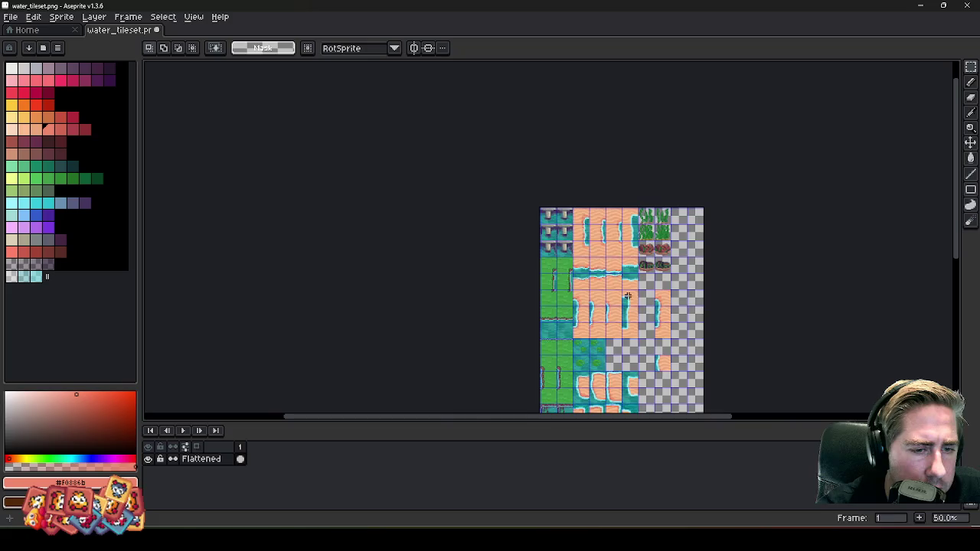
scroll(654, 368, up, 2)
scroll(595, 197, down, 2)
scroll(595, 197, up, 1)
scroll(596, 197, down, 1)
scroll(609, 299, up, 2)
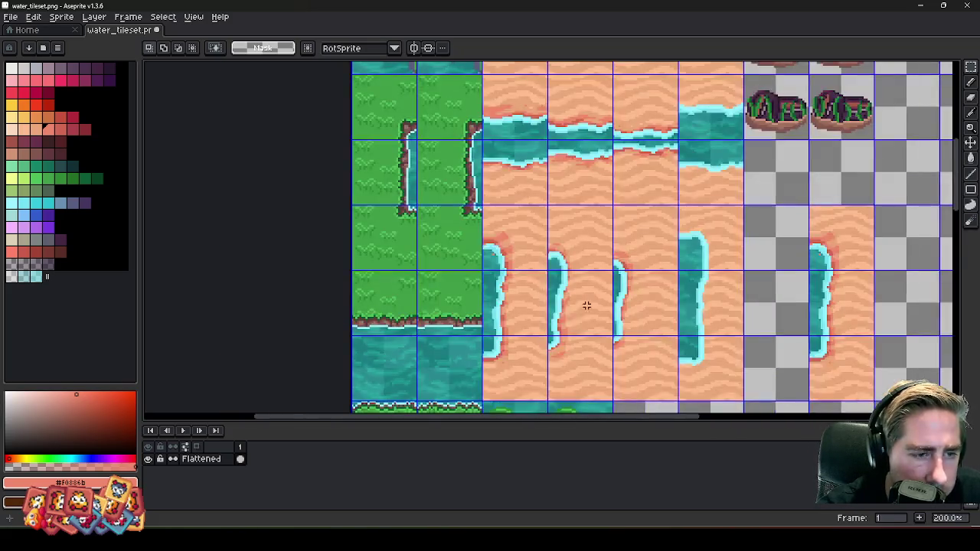
click(569, 320)
scroll(573, 323, up, 1)
scroll(574, 325, up, 1)
key(Delete)
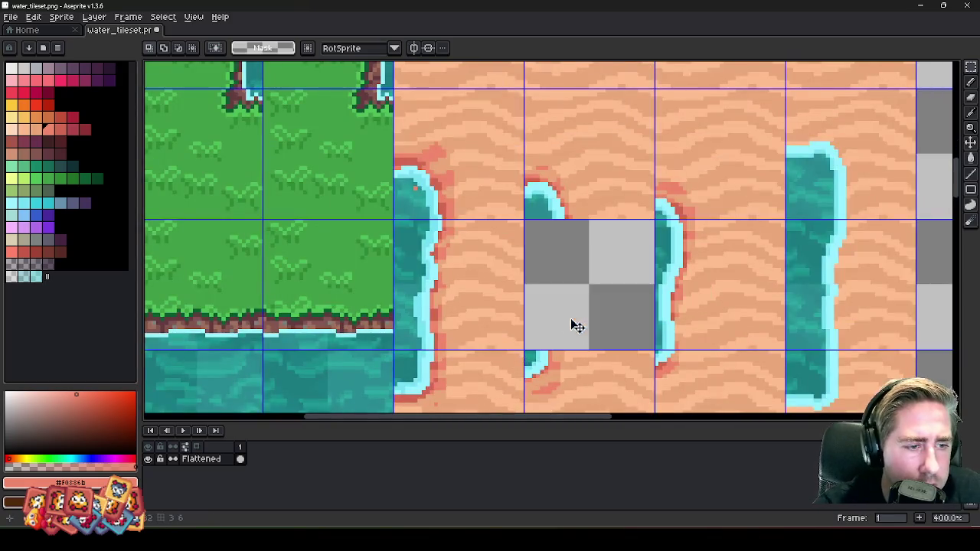
key(ctrl+v)
drag(544, 227, 575, 273)
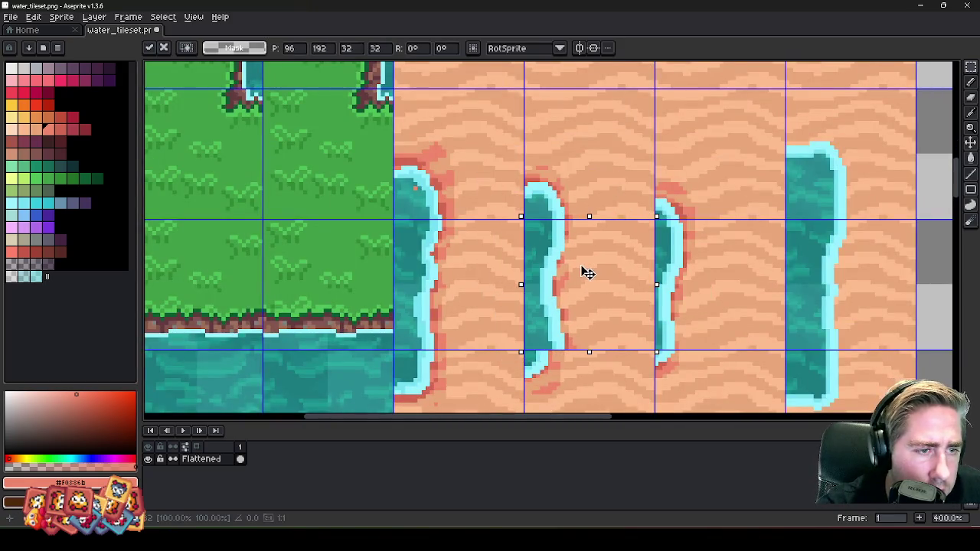
key(Return)
- Shift the inlet's lower tip slightly to the right and commit it
scroll(574, 252, down, 2)
scroll(570, 299, up, 3)
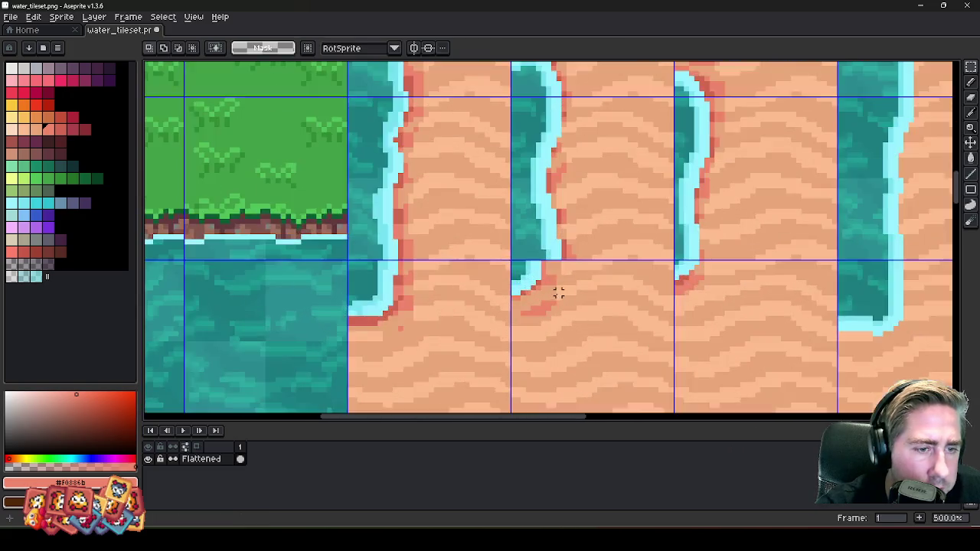
scroll(559, 289, up, 1)
scroll(547, 289, up, 1)
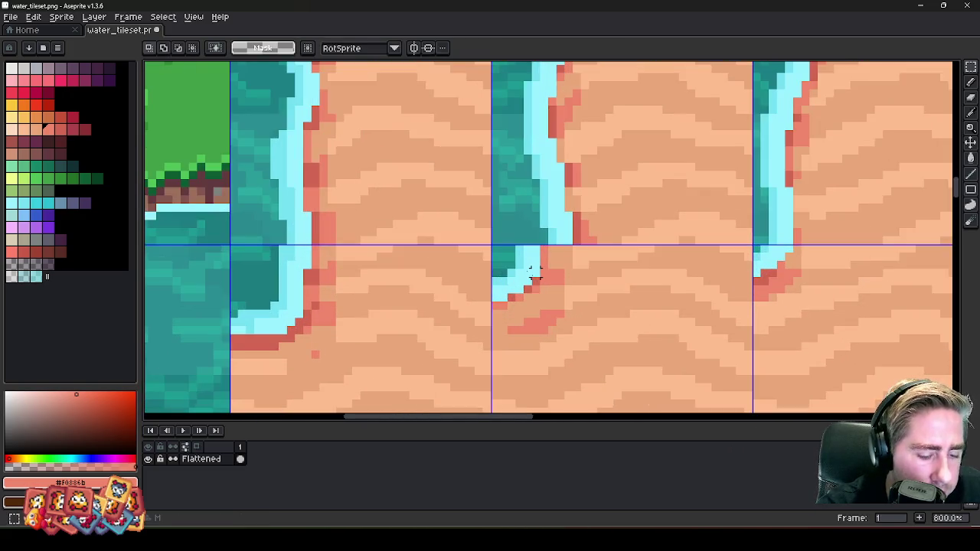
drag(490, 246, 574, 352)
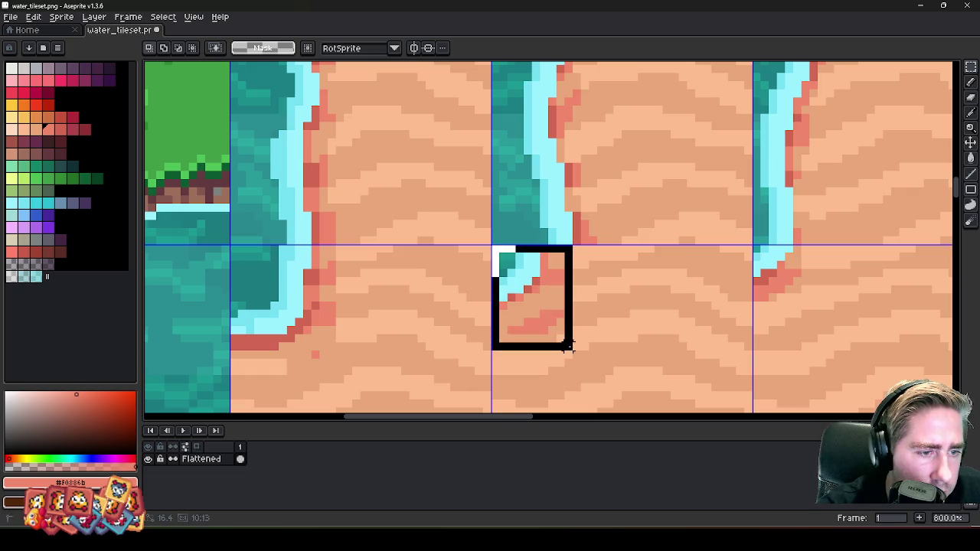
scroll(528, 252, up, 1)
mouse_move(575, 230)
mouse_down()
mouse_move(502, 239)
mouse_move(505, 306)
mouse_move(559, 311)
mouse_up()
mouse_move(529, 255)
mouse_down()
mouse_move(596, 259)
mouse_move(580, 262)
mouse_up()
key(Return)
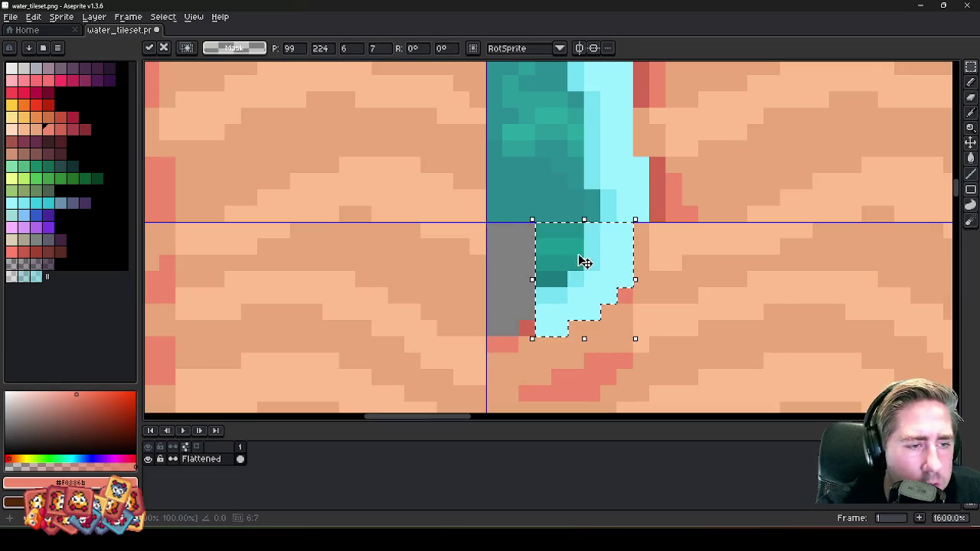
key(ctrl+d)
- Fill gap pixels with light cyan foam and erase stray teal pixels from the tip
key(b)
alt+click(547, 294)
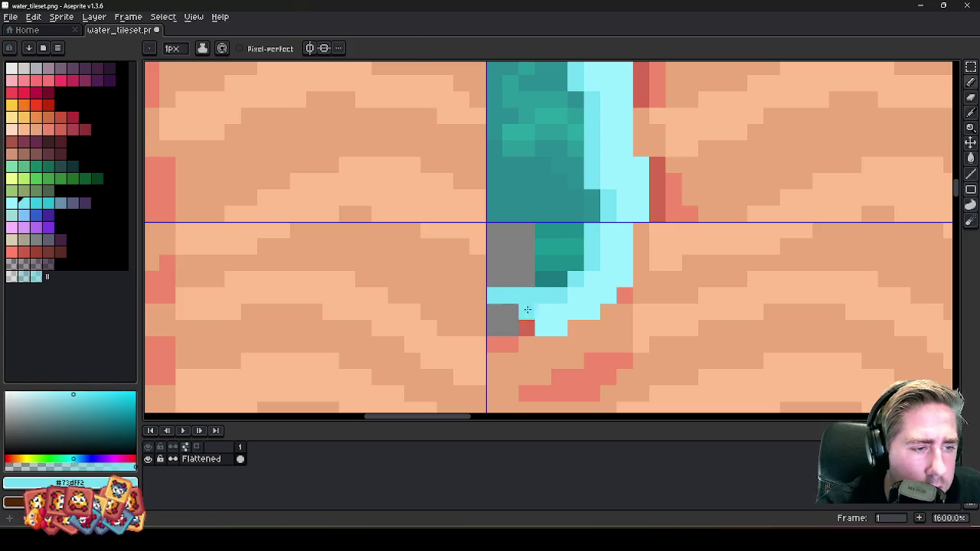
alt+click(527, 309)
click(508, 315)
click(526, 327)
key(e)
drag(544, 260, 559, 246)
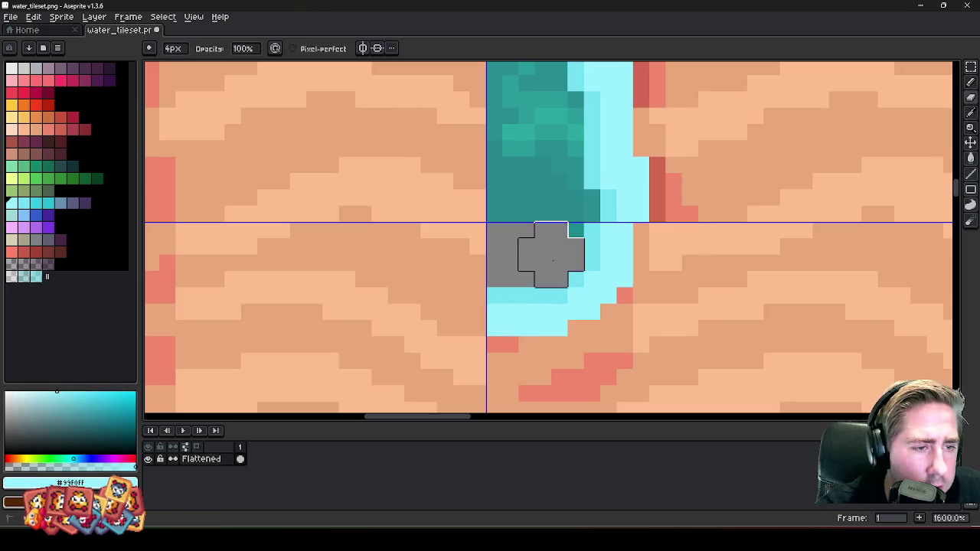
- Draw a dark red edge beside the foam with salmon sand pixels next to it
scroll(575, 231, down, 2)
scroll(554, 223, up, 2)
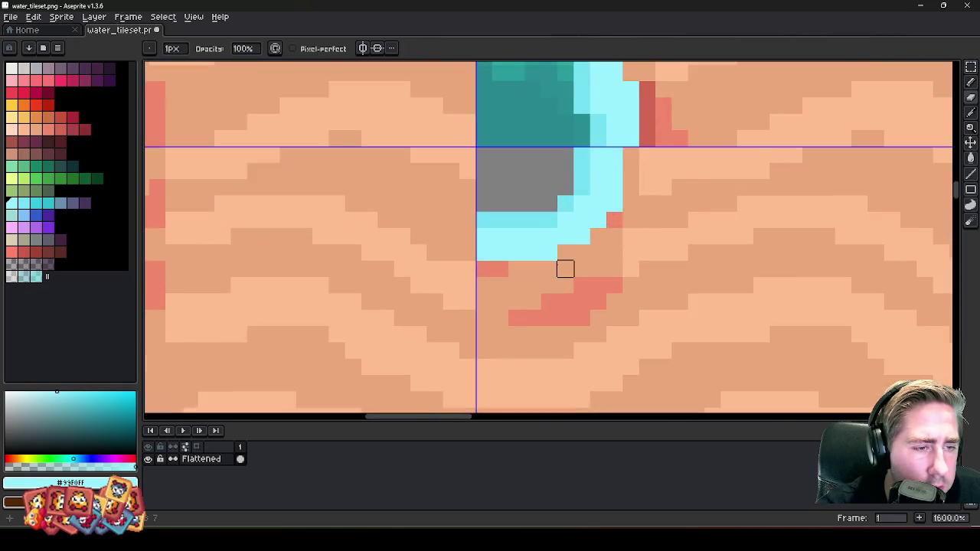
scroll(564, 268, down, 2)
scroll(559, 265, up, 3)
alt+click(467, 265)
scroll(518, 265, down, 2)
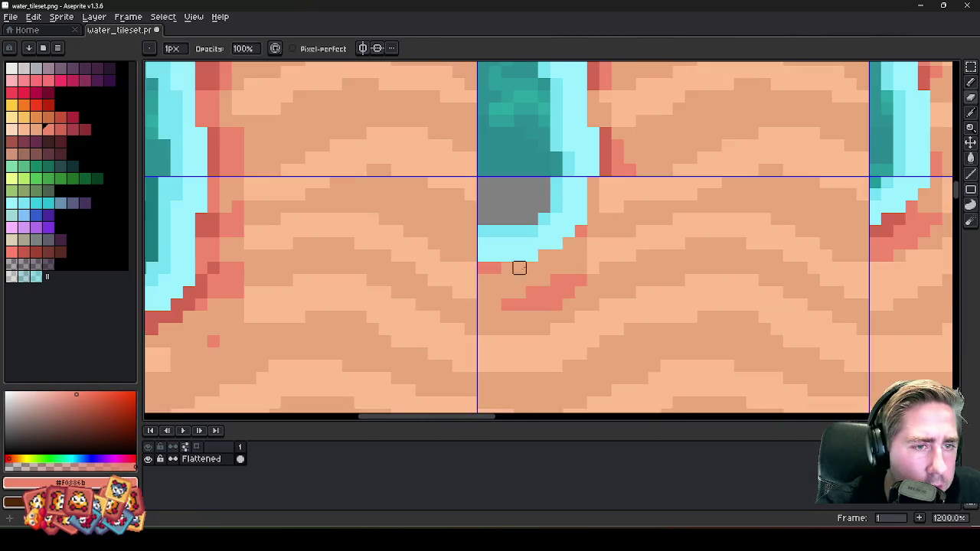
scroll(586, 186, down, 1)
scroll(617, 169, up, 3)
drag(587, 208, 588, 258)
alt+click(634, 184)
drag(613, 210, 611, 234)
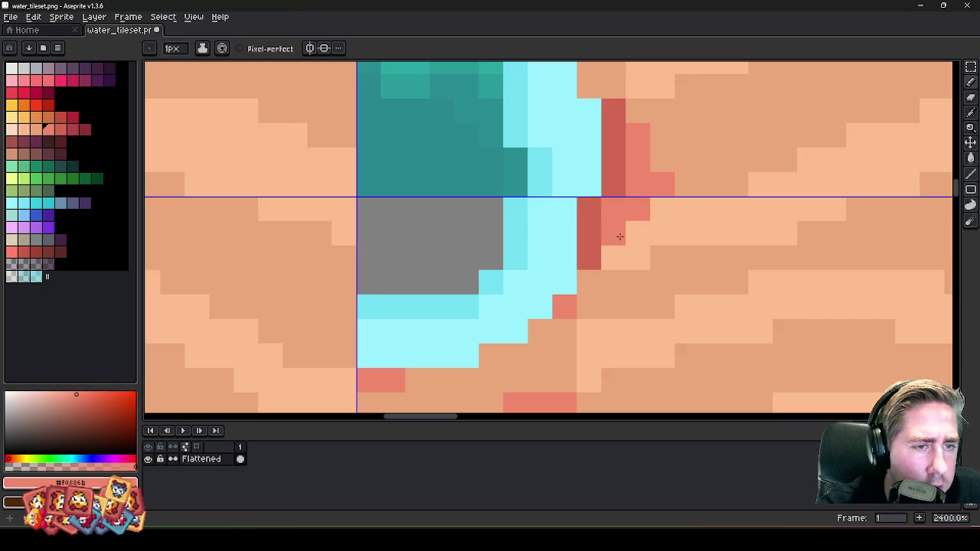
- Add red edge pixels and a diagonal salmon sand stroke along the curving shoreline
scroll(589, 242, down, 4)
scroll(576, 189, up, 3)
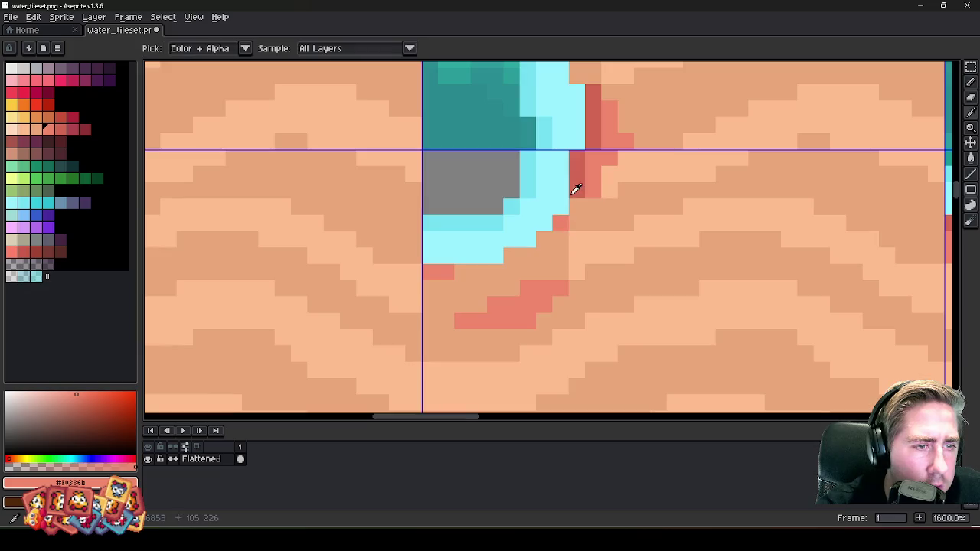
click(579, 217)
drag(543, 239, 459, 271)
alt+click(583, 168)
click(543, 239)
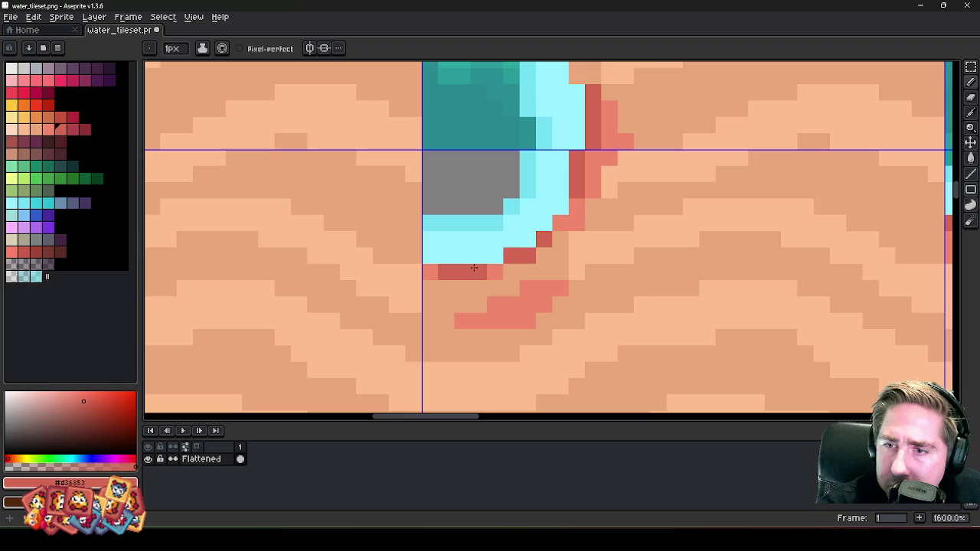
scroll(473, 266, down, 1)
scroll(536, 239, down, 3)
scroll(536, 238, down, 1)
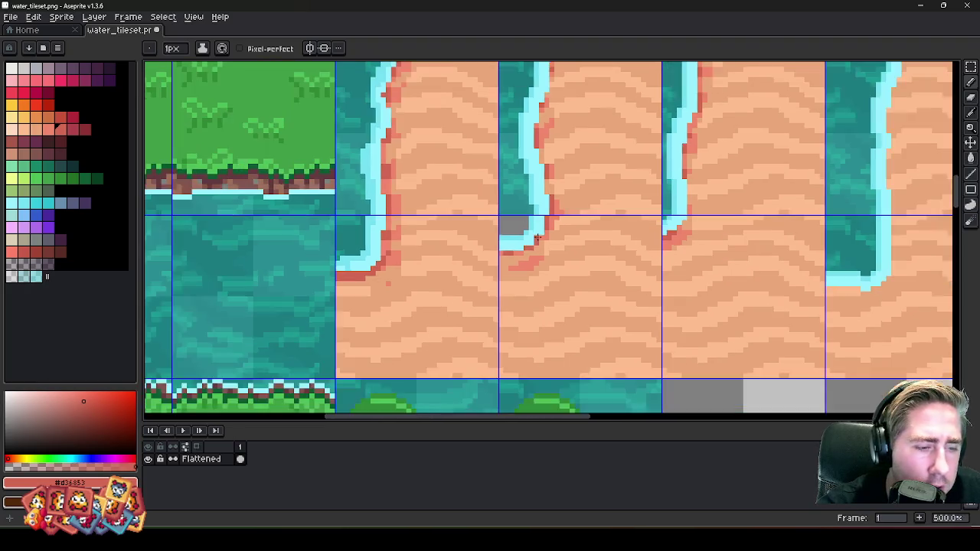
key(m)
scroll(535, 239, down, 2)
scroll(295, 245, up, 1)
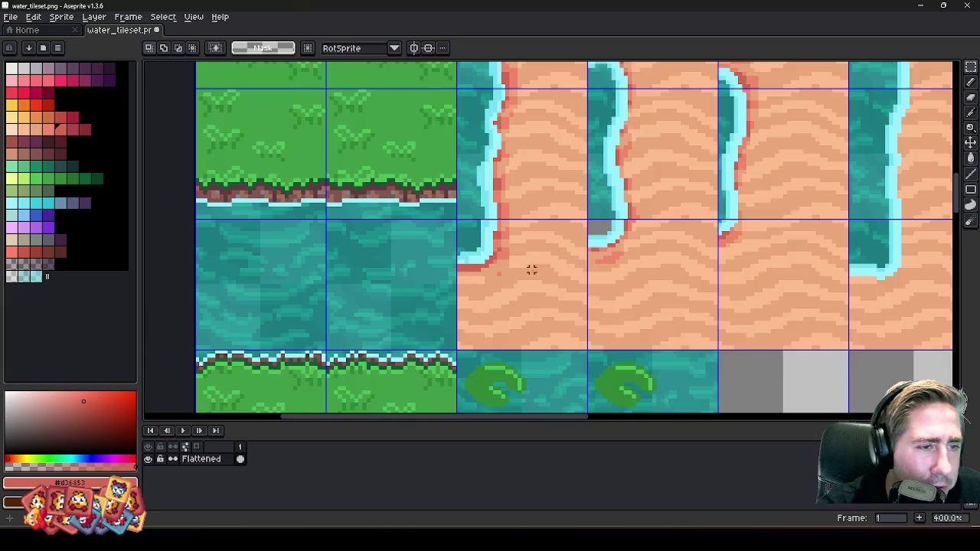
scroll(531, 269, down, 1)
scroll(532, 271, up, 1)
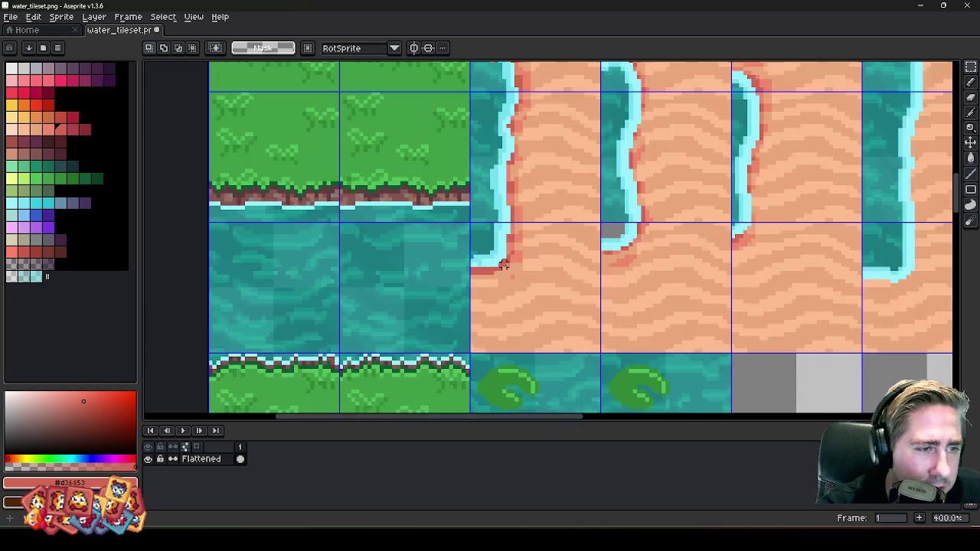
scroll(577, 239, up, 3)
scroll(594, 225, down, 3)
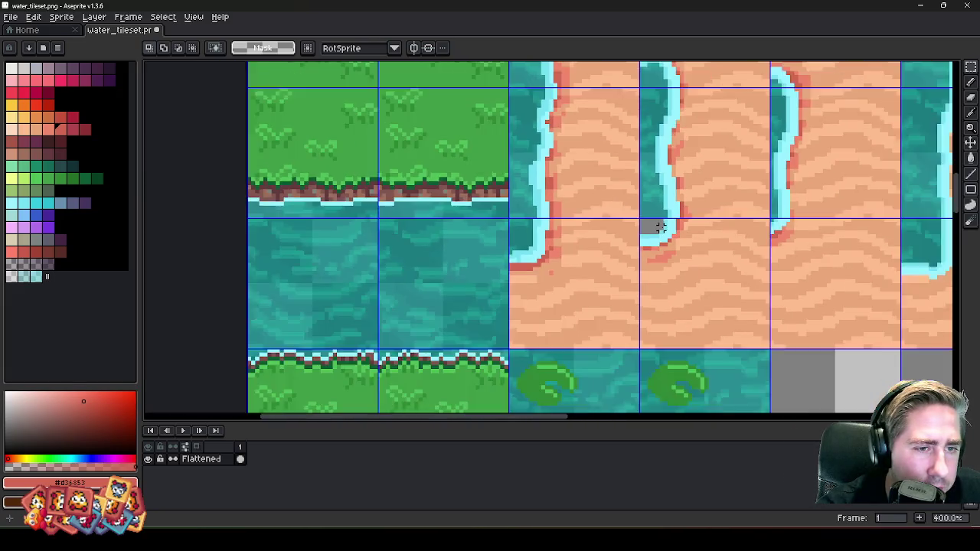
scroll(595, 225, up, 6)
scroll(656, 219, up, 2)
drag(561, 194, 671, 255)
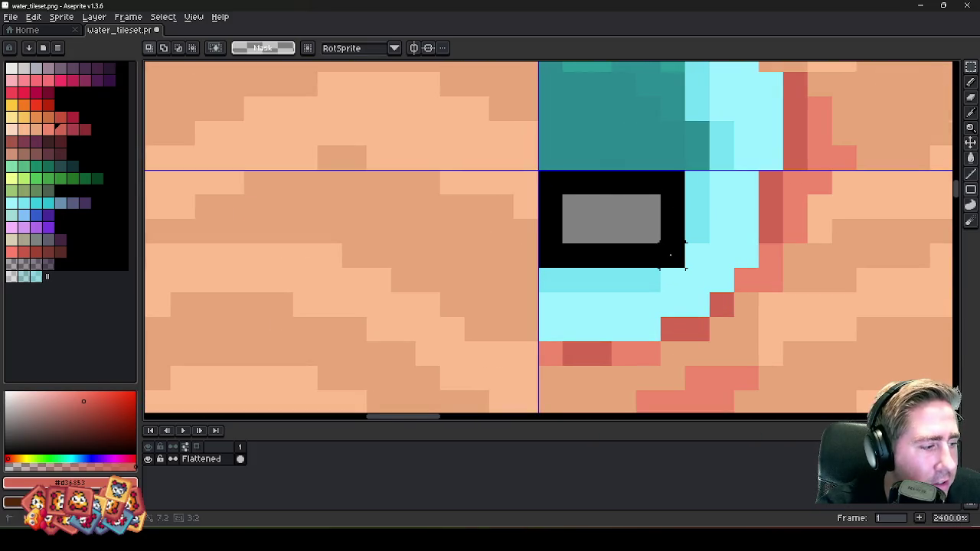
scroll(765, 253, down, 5)
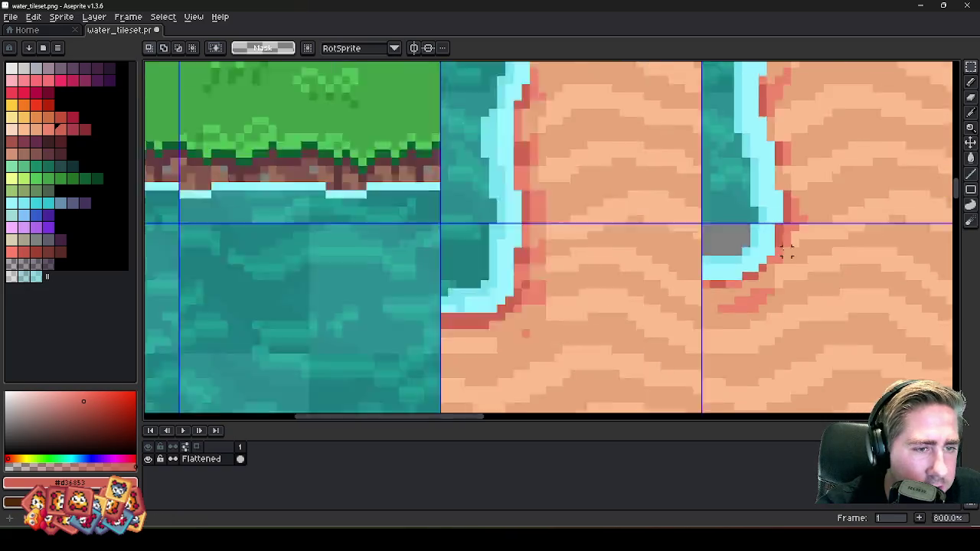
scroll(781, 248, down, 3)
scroll(360, 250, up, 5)
scroll(360, 250, down, 3)
scroll(385, 212, down, 1)
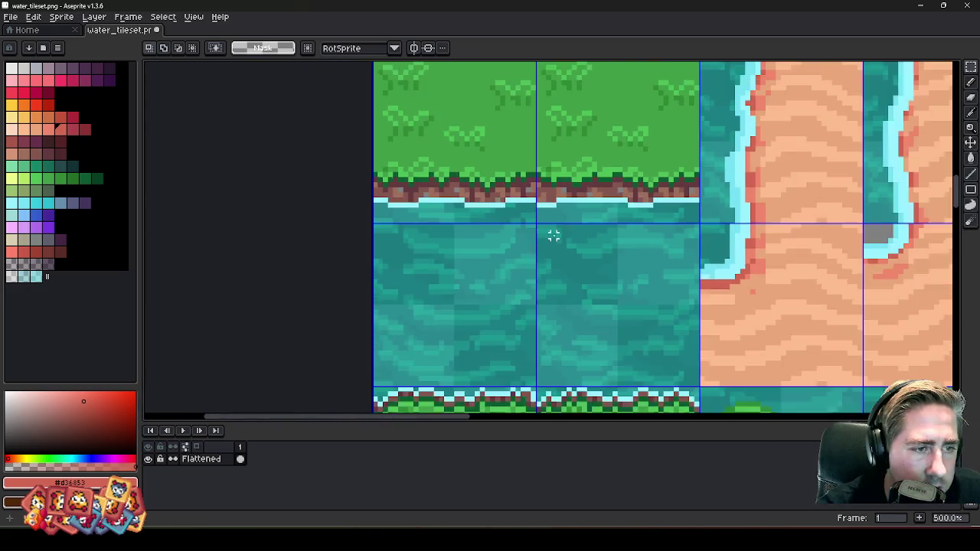
scroll(553, 232, up, 6)
scroll(513, 196, up, 1)
mouse_move(552, 259)
mouse_down()
mouse_move(625, 260)
mouse_move(625, 284)
mouse_up()
click(393, 219)
scroll(408, 222, down, 6)
scroll(718, 228, up, 8)
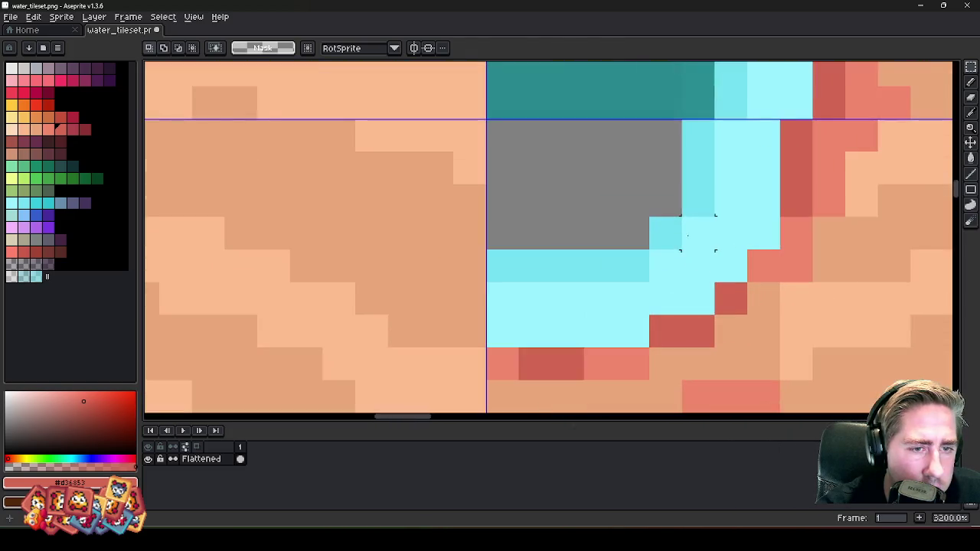
key(ctrl+v)
drag(582, 215, 614, 209)
key(Delete)
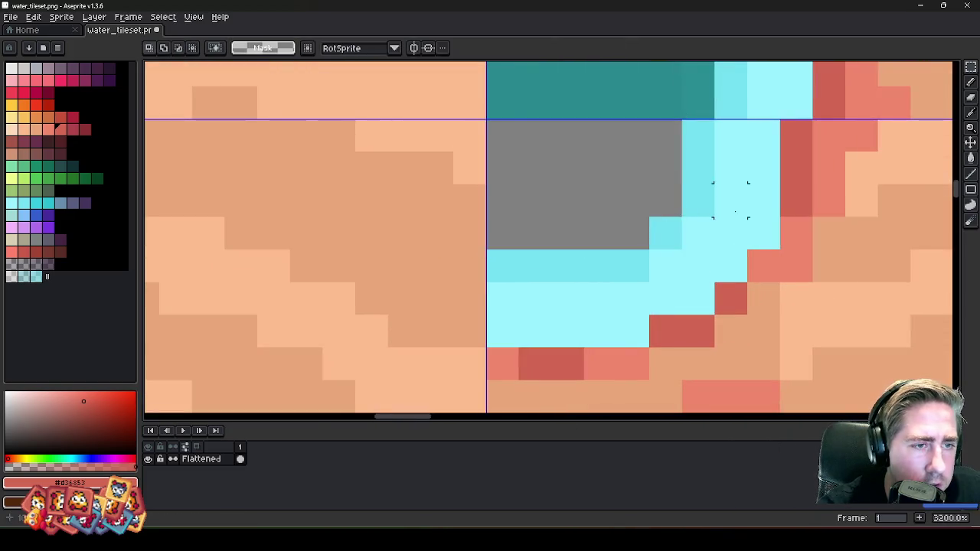
scroll(440, 222, down, 5)
scroll(440, 222, up, 1)
scroll(440, 221, down, 2)
scroll(440, 222, down, 1)
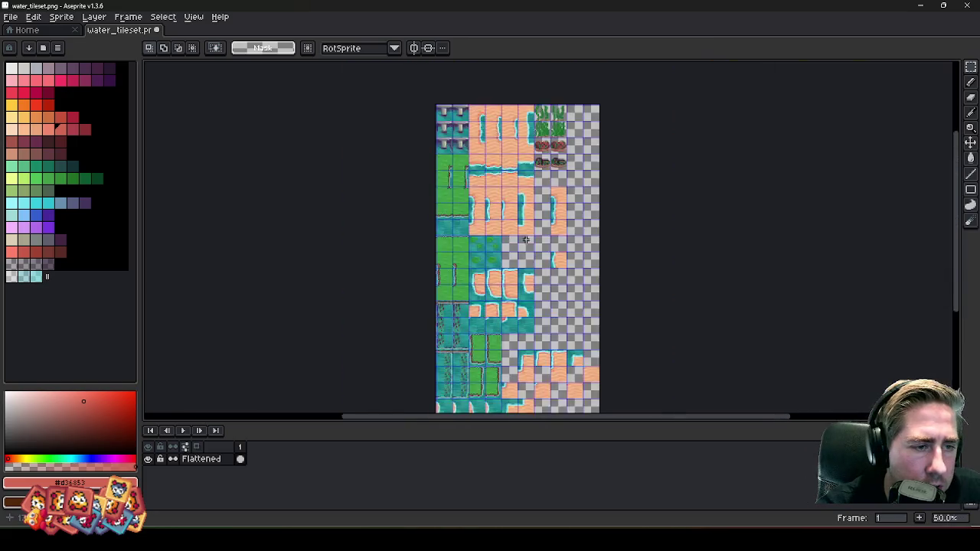
- Paste the water block and position its teal patch over the transparent inlet corner
scroll(422, 235, up, 5)
key(ctrl+v)
scroll(541, 242, up, 5)
drag(575, 227, 613, 295)
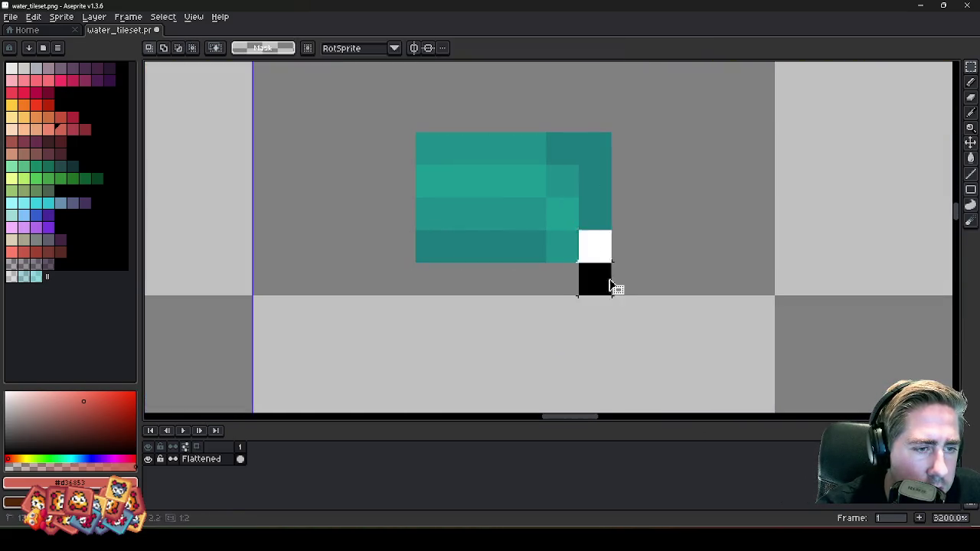
scroll(617, 286, down, 2)
scroll(691, 323, down, 4)
drag(691, 324, 546, 204)
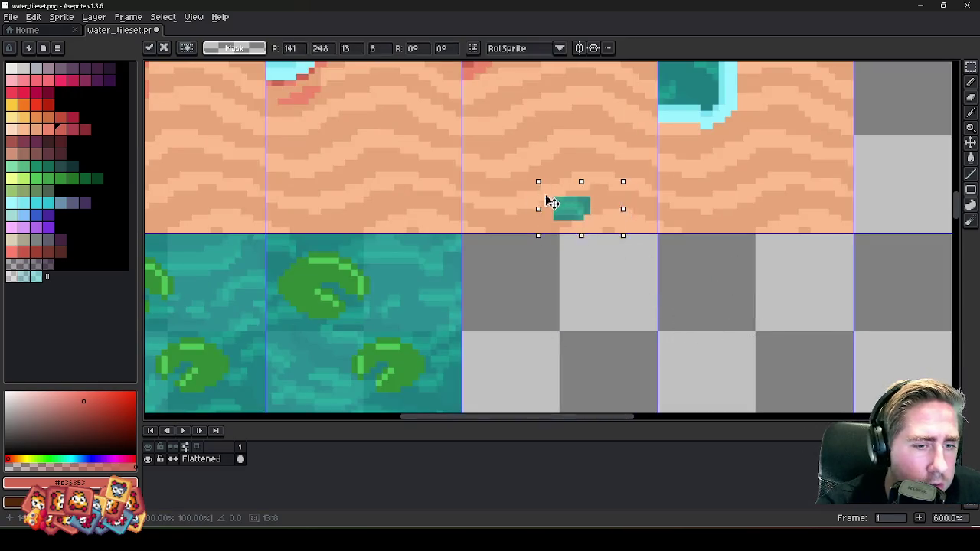
scroll(546, 204, down, 3)
drag(623, 273, 484, 201)
scroll(484, 202, up, 5)
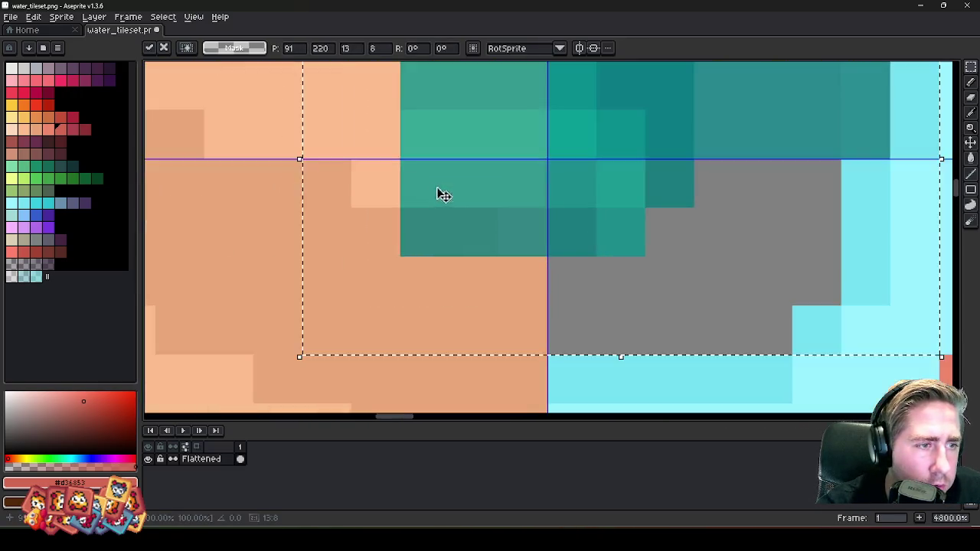
scroll(437, 192, up, 3)
key(Return)
- Zoom out and switch to Godot to check the reimported tileset
scroll(525, 220, down, 6)
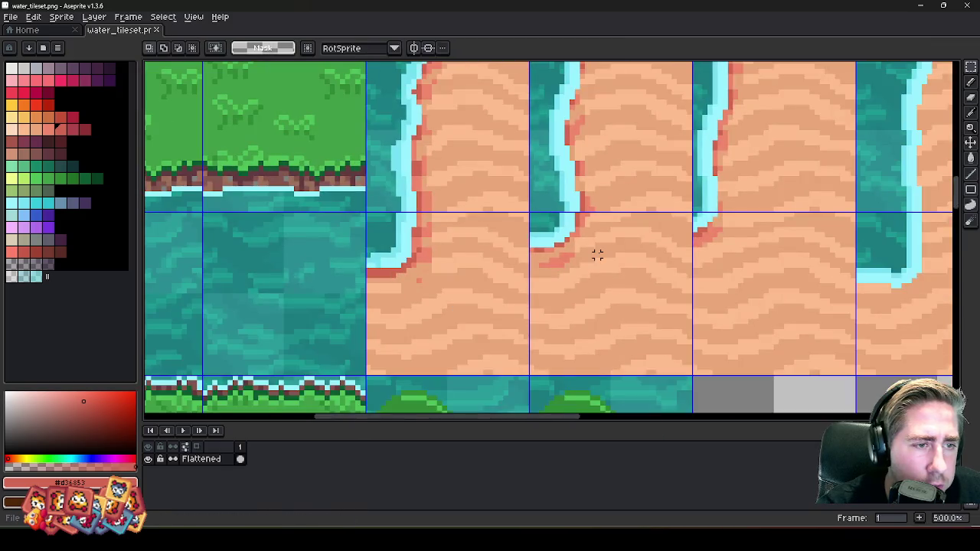
scroll(597, 254, down, 3)
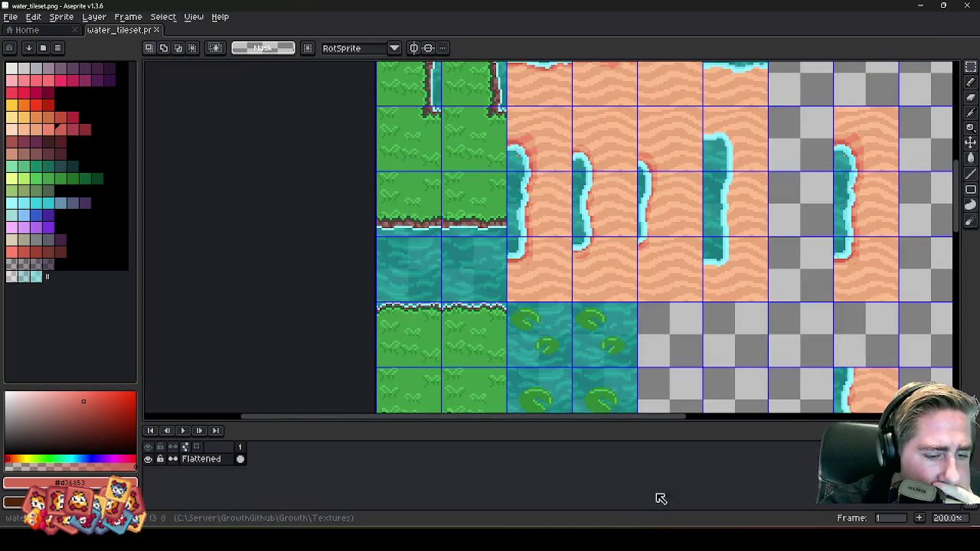
click(621, 503)
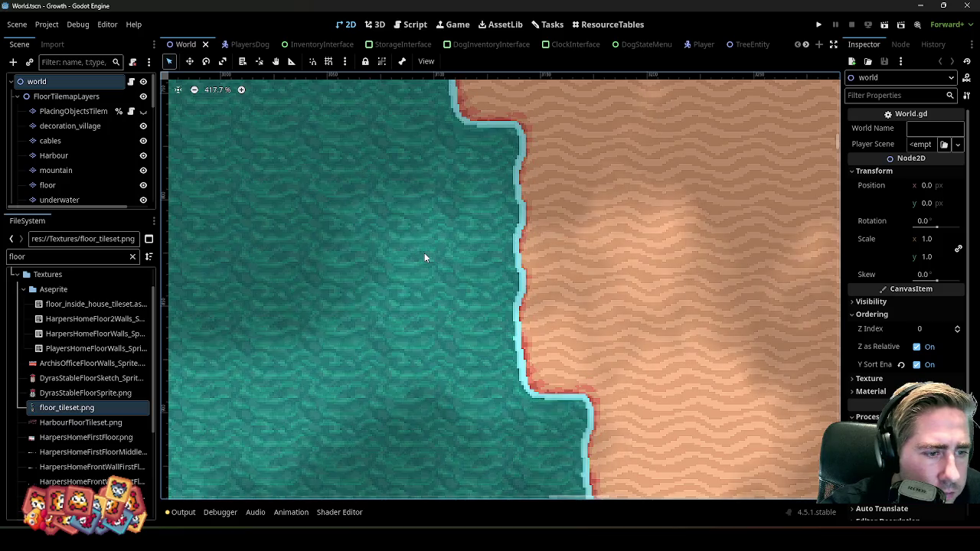
- Zoom into Godot's world tilemap to check the shoreline, then return to Aseprite's water_tileset.png
scroll(528, 368, up, 3)
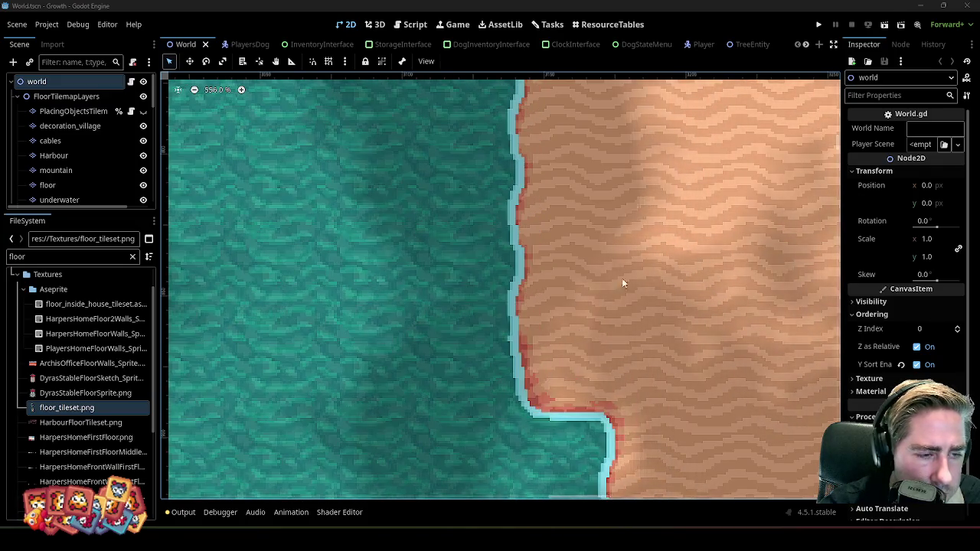
click(920, 6)
scroll(536, 260, down, 4)
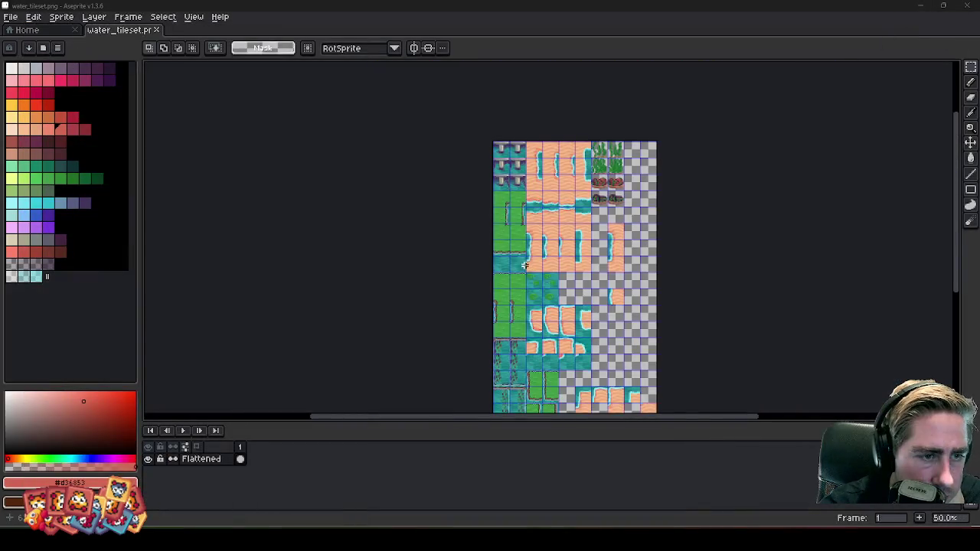
- Copy the two-cell sand-island tile and drop the copy into an empty checkered cell
scroll(595, 283, up, 2)
scroll(597, 229, up, 2)
scroll(575, 236, down, 1)
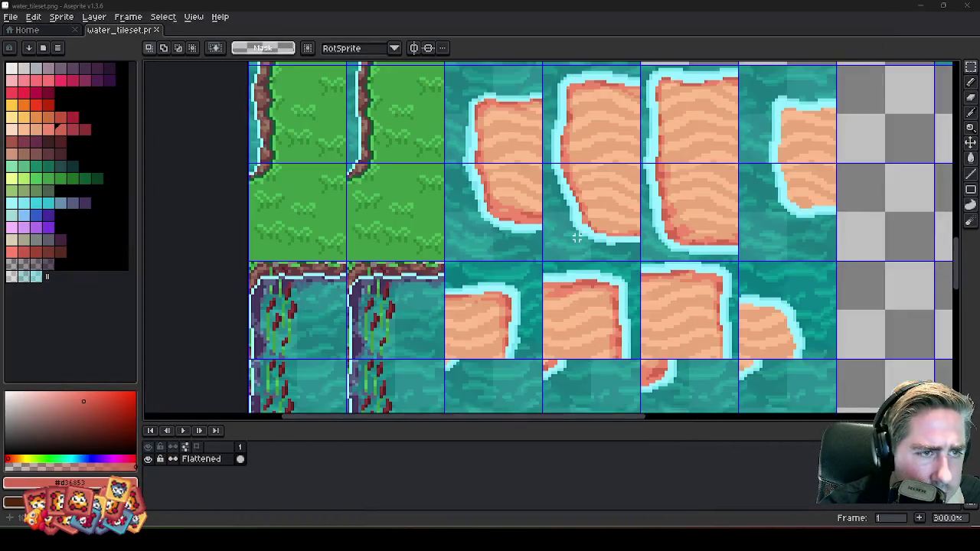
scroll(574, 203, down, 1)
scroll(573, 204, up, 2)
scroll(567, 188, up, 1)
scroll(564, 190, up, 2)
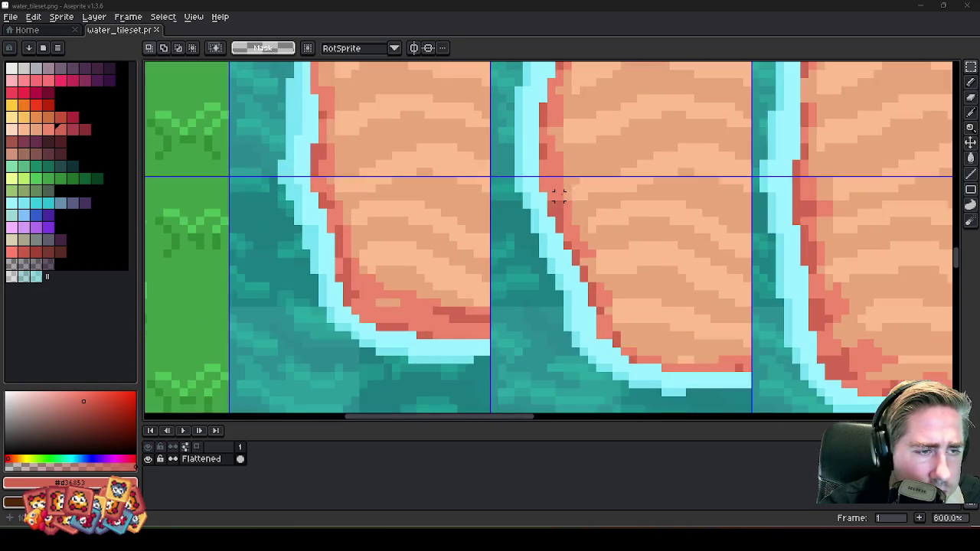
scroll(494, 178, down, 1)
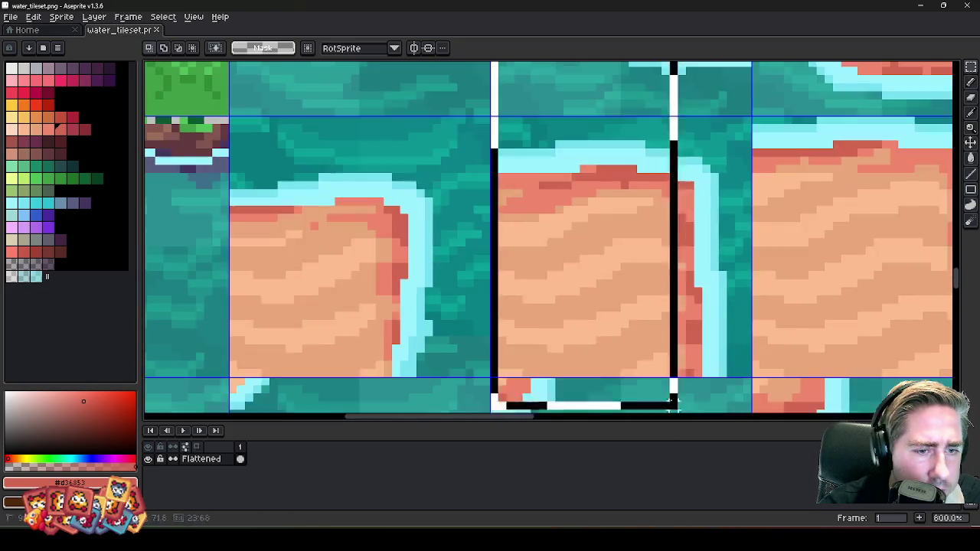
drag(492, 153, 666, 61)
scroll(571, 251, down, 2)
scroll(570, 251, down, 4)
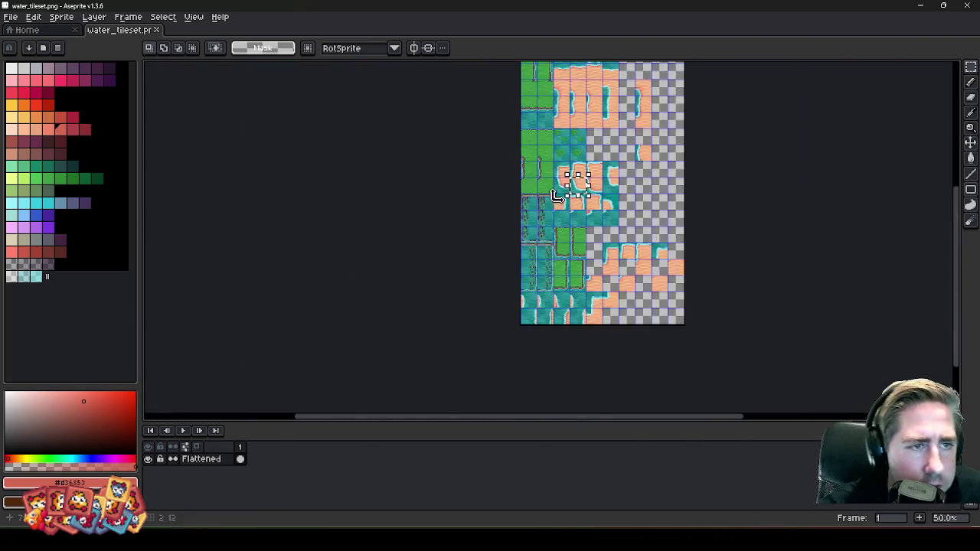
scroll(574, 176, up, 3)
drag(612, 287, 620, 173)
scroll(628, 201, down, 2)
key(ctrl+c)
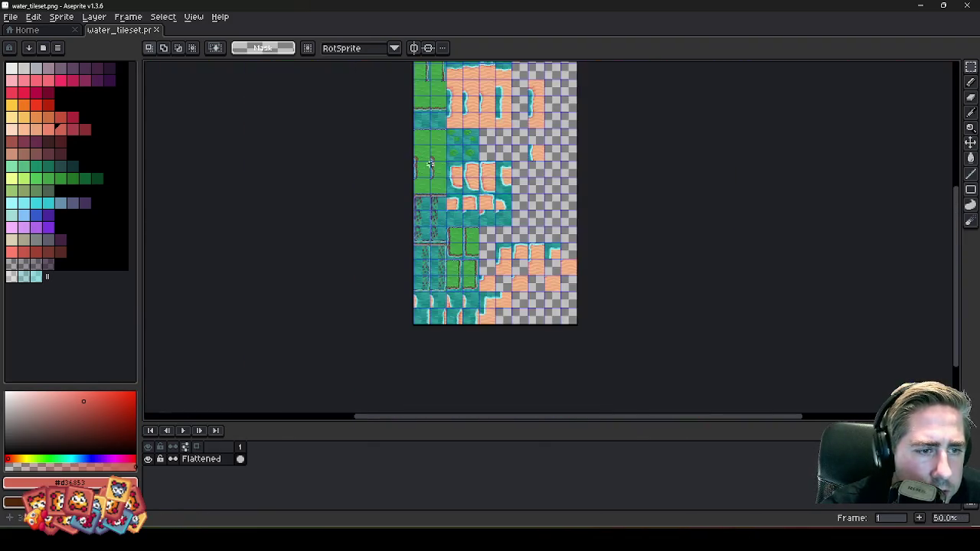
scroll(590, 192, up, 2)
scroll(590, 192, up, 2)
key(ctrl+v)
mouse_move(564, 212)
mouse_down()
mouse_move(638, 197)
mouse_move(507, 138)
mouse_up()
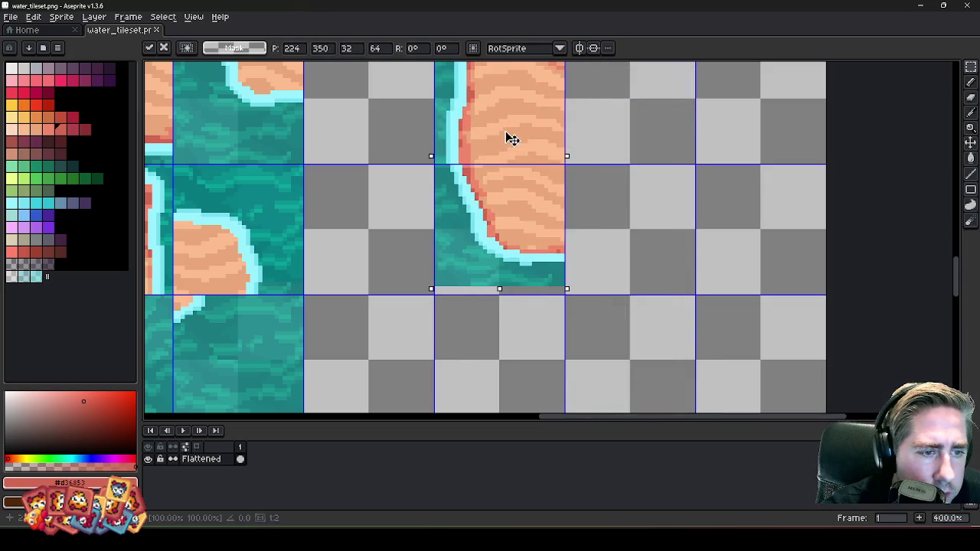
key(Return)
- Move a sand tile up one cell to align it, then paste a copy of the shore tile
scroll(636, 160, down, 1)
scroll(653, 144, up, 1)
scroll(654, 144, down, 2)
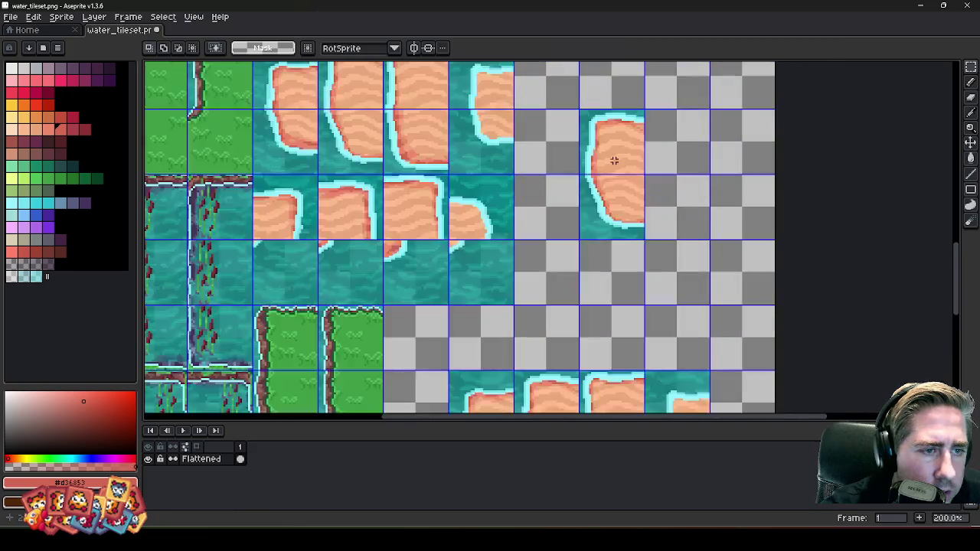
drag(618, 136, 567, 213)
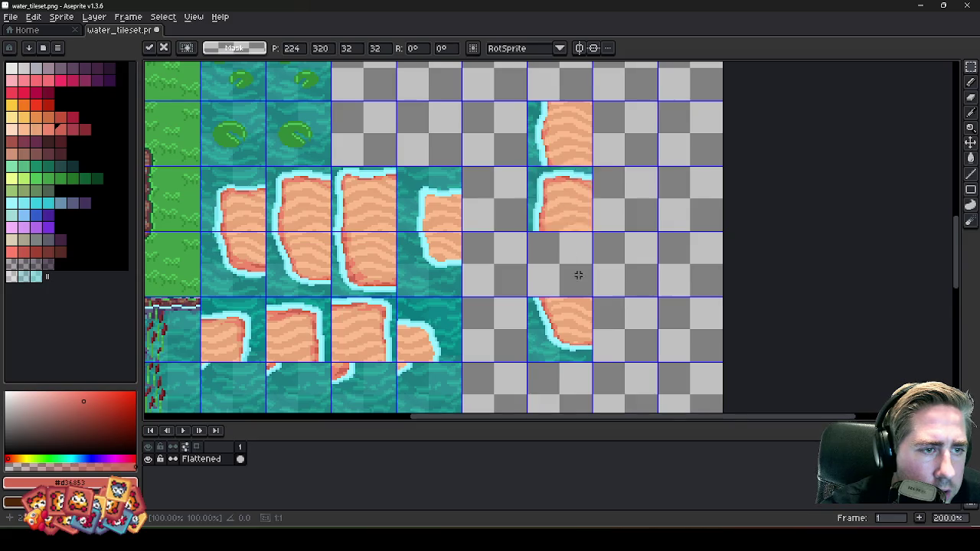
key(Return)
scroll(567, 283, down, 2)
scroll(535, 306, up, 1)
scroll(535, 306, down, 1)
scroll(523, 320, up, 1)
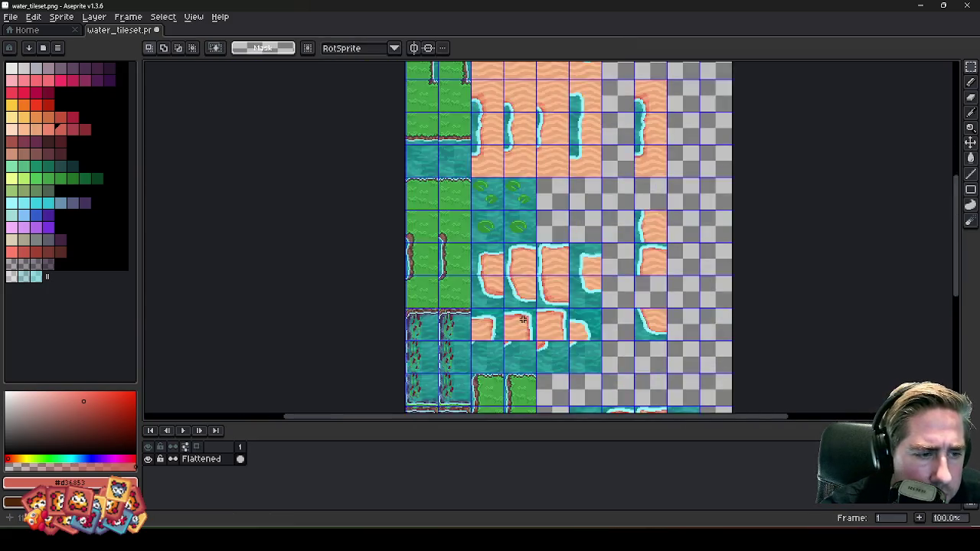
scroll(522, 318, up, 1)
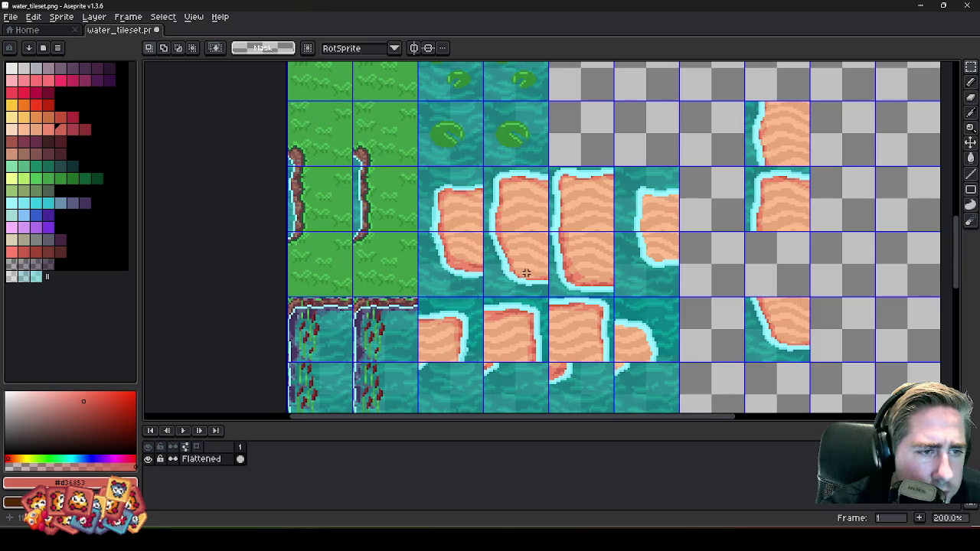
scroll(526, 273, down, 2)
scroll(512, 169, up, 1)
scroll(535, 178, up, 2)
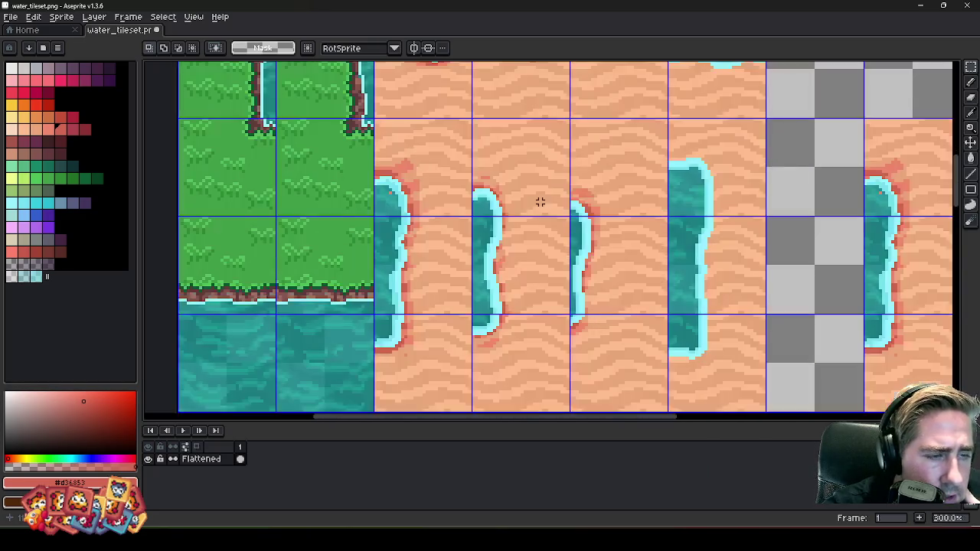
scroll(512, 263, down, 2)
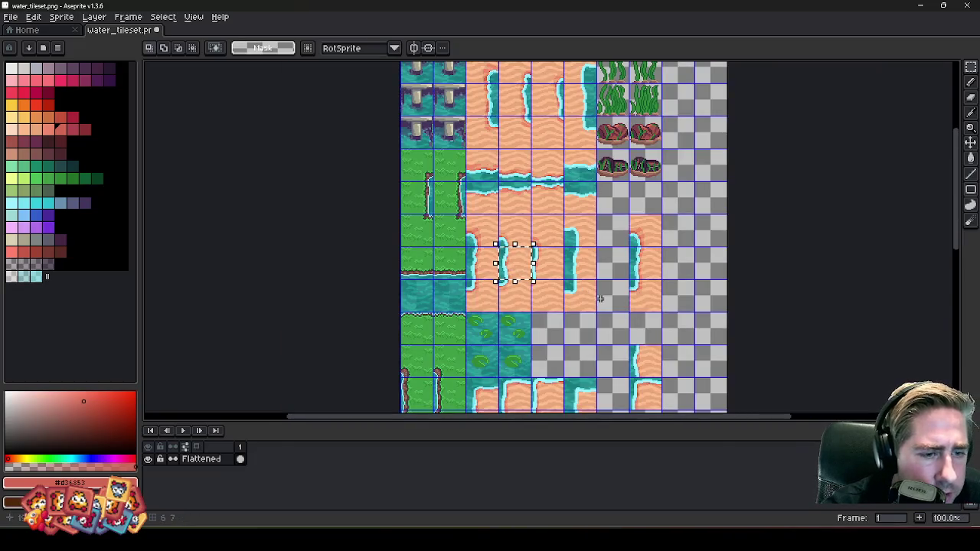
scroll(616, 275, down, 3)
scroll(613, 280, up, 4)
key(ctrl+v)
- Snap the pasted shore tile onto an empty cell and commit it
drag(525, 232, 593, 270)
key(Return)
scroll(594, 269, down, 1)
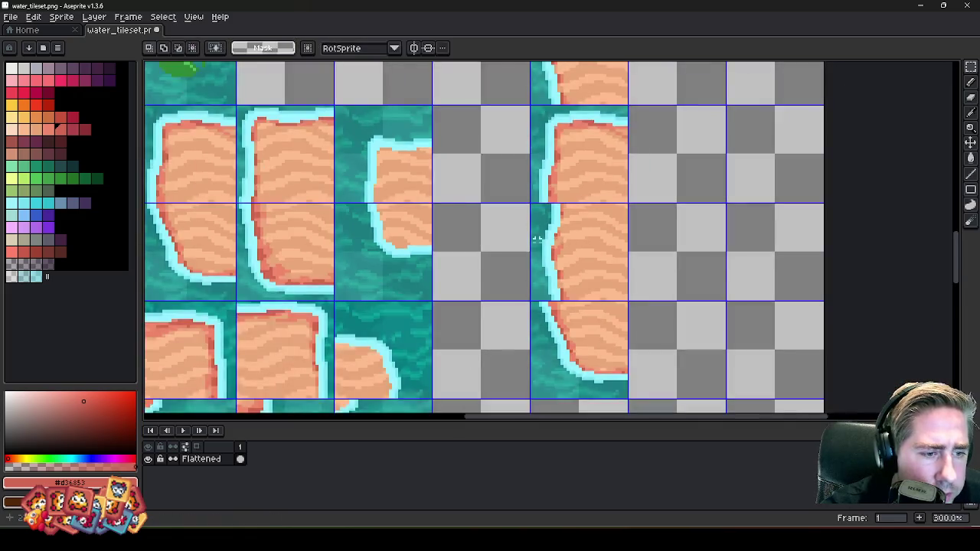
scroll(536, 275, up, 2)
scroll(532, 283, up, 3)
scroll(531, 287, down, 3)
scroll(530, 289, up, 5)
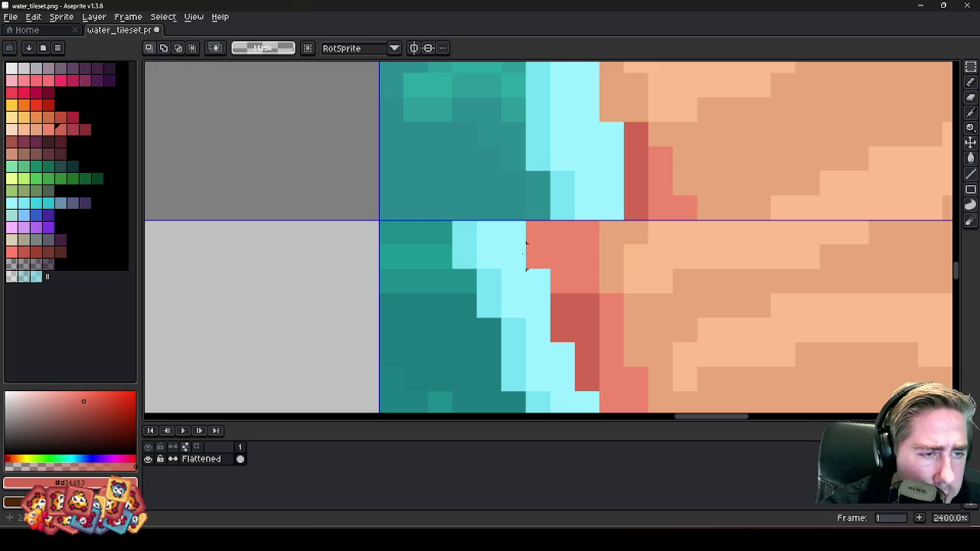
- Recolour red shoreline pixels with the light cyan and darker cyan foam colours
key(b)
click(607, 237)
scroll(545, 222, up, 1)
click(562, 271)
drag(555, 169, 532, 304)
key(i)
click(539, 130)
key(b)
drag(528, 172, 527, 209)
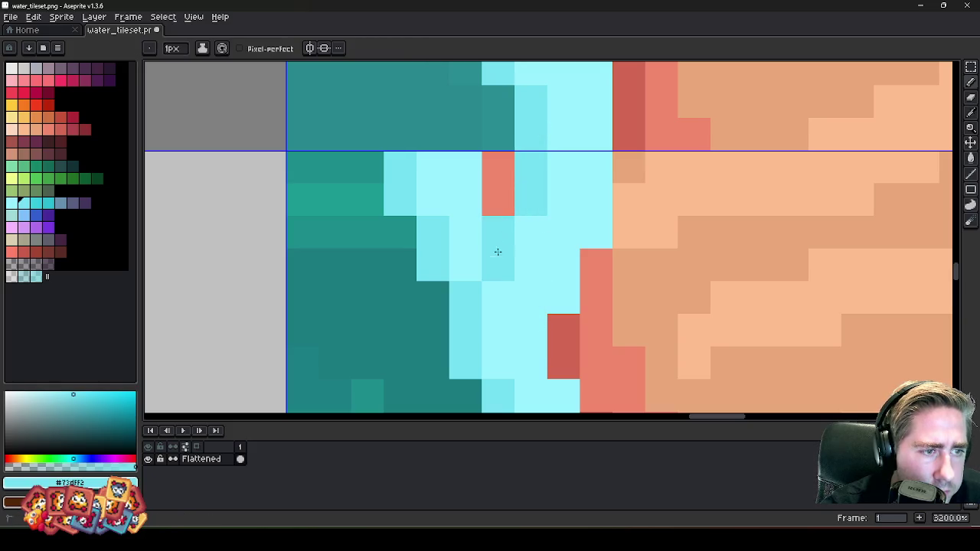
scroll(497, 273, down, 1)
- Erase an L-shaped run of pixels and, with a 4px eraser, more teal pixels leftward
key(e)
mouse_move(465, 253)
mouse_down()
mouse_move(492, 204)
mouse_move(442, 180)
mouse_up()
key(plus)
key(plus)
key(plus)
drag(431, 219, 332, 219)
scroll(516, 193, down, 5)
scroll(510, 198, down, 3)
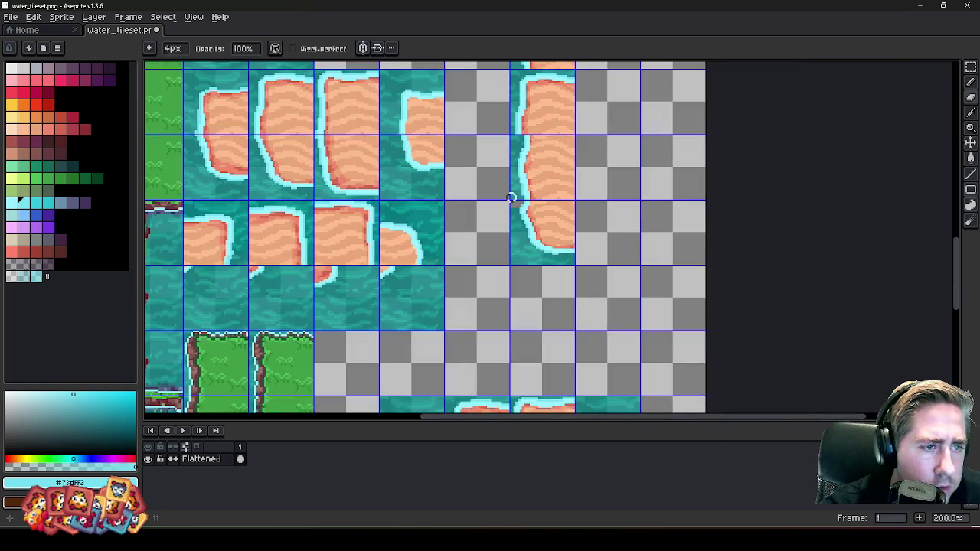
scroll(510, 197, up, 2)
scroll(527, 214, up, 1)
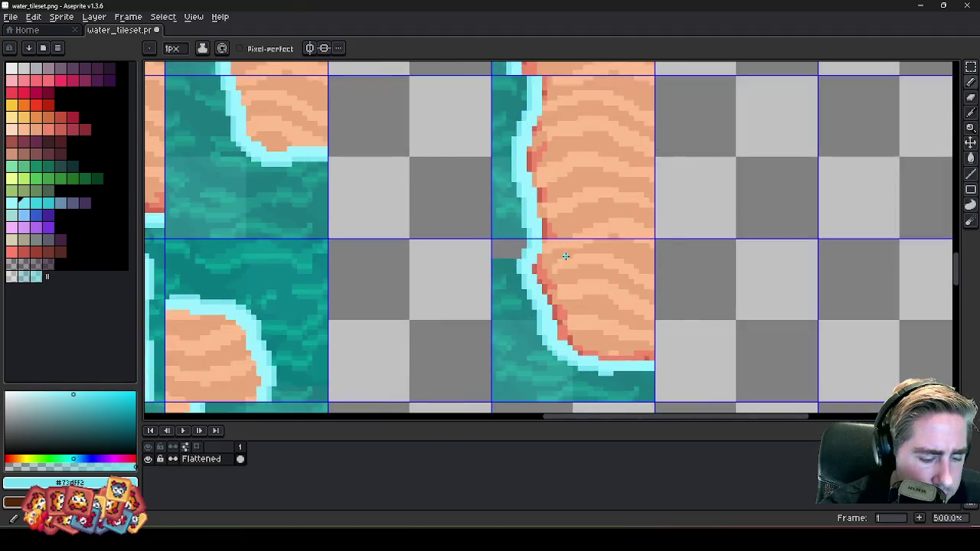
scroll(526, 213, up, 6)
- Turn a peach sand pixel salmon and two salmon pixels dark red
alt+click(516, 151)
alt+click(532, 165)
click(533, 196)
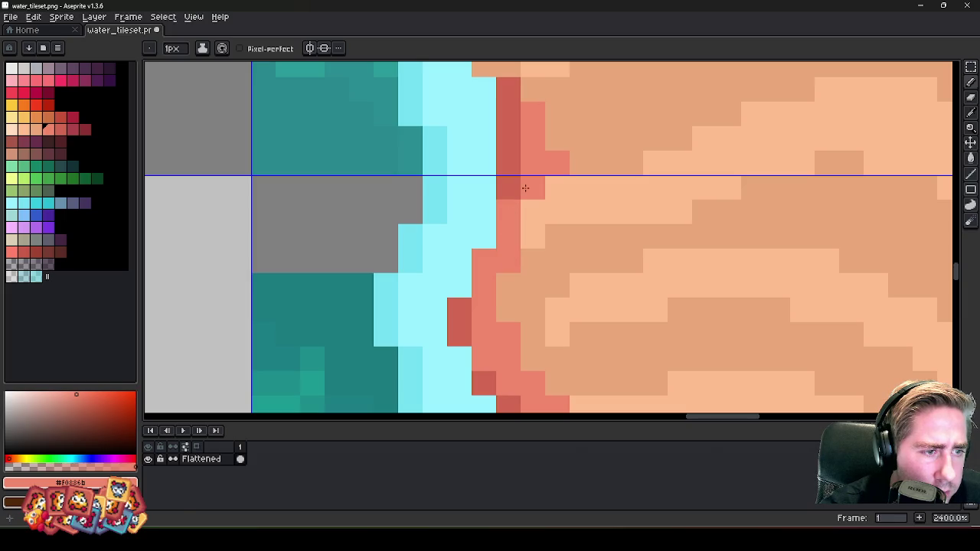
alt+click(508, 190)
click(499, 244)
click(502, 236)
scroll(512, 226, down, 4)
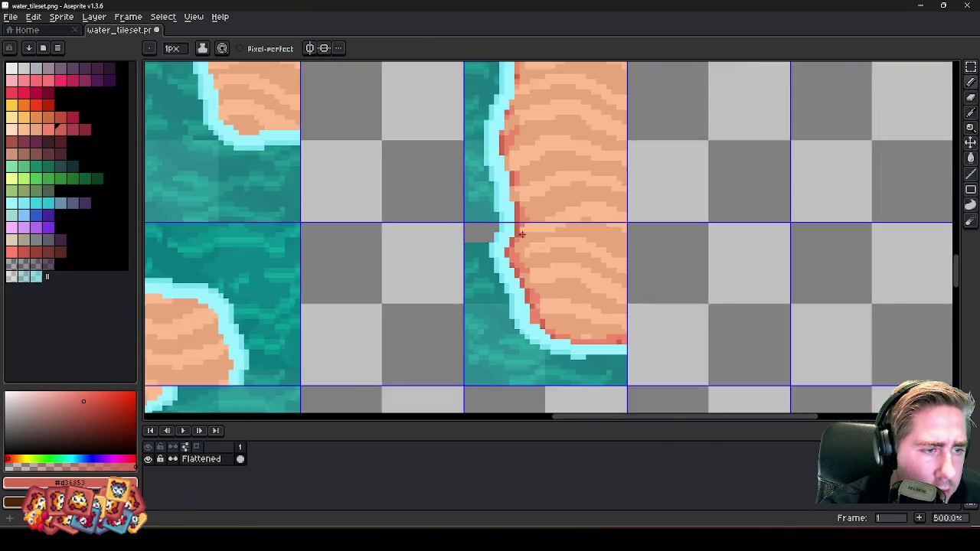
scroll(571, 297, down, 1)
scroll(524, 216, down, 1)
scroll(523, 217, up, 3)
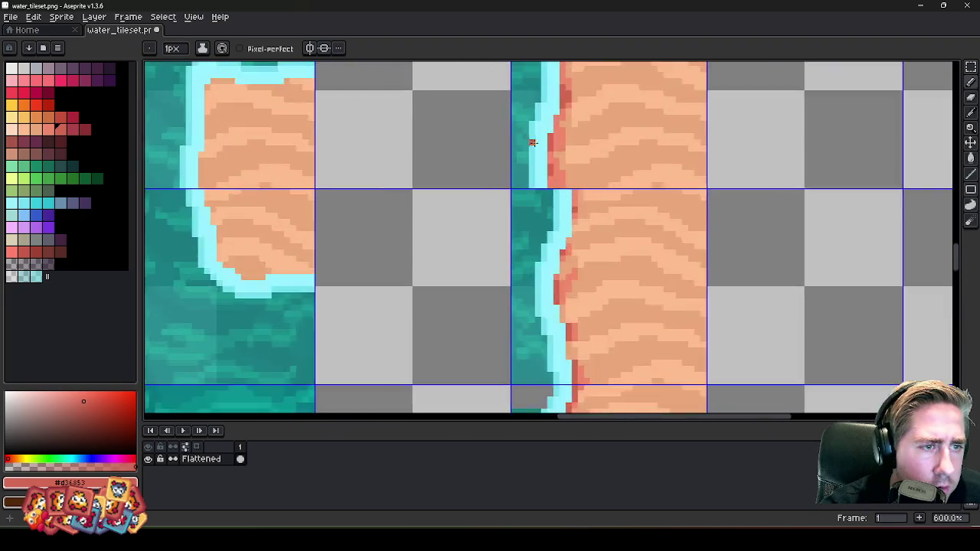
scroll(540, 213, up, 3)
- Recolour salmon pixels light and darker cyan, redoing a short cyan column along the edge
alt+click(540, 212)
click(618, 291)
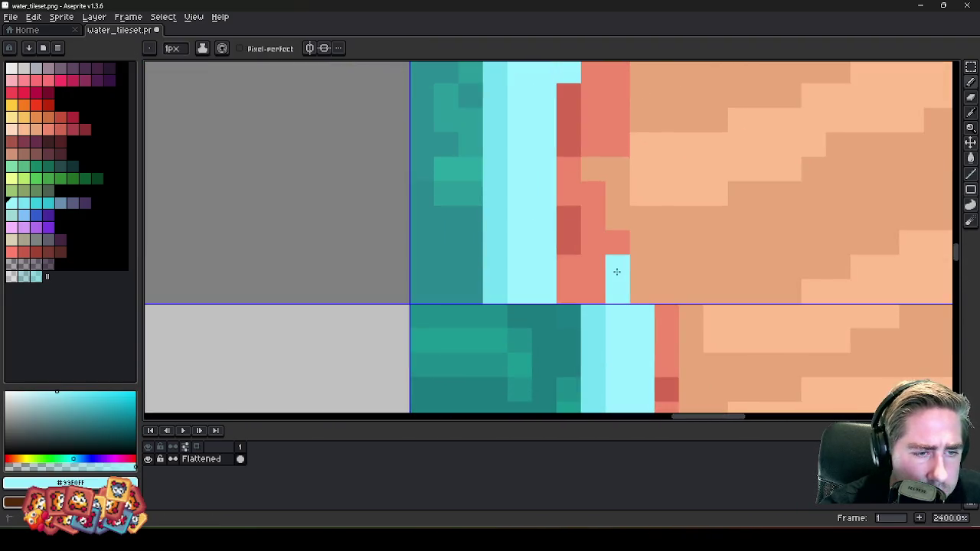
alt+click(498, 258)
click(567, 280)
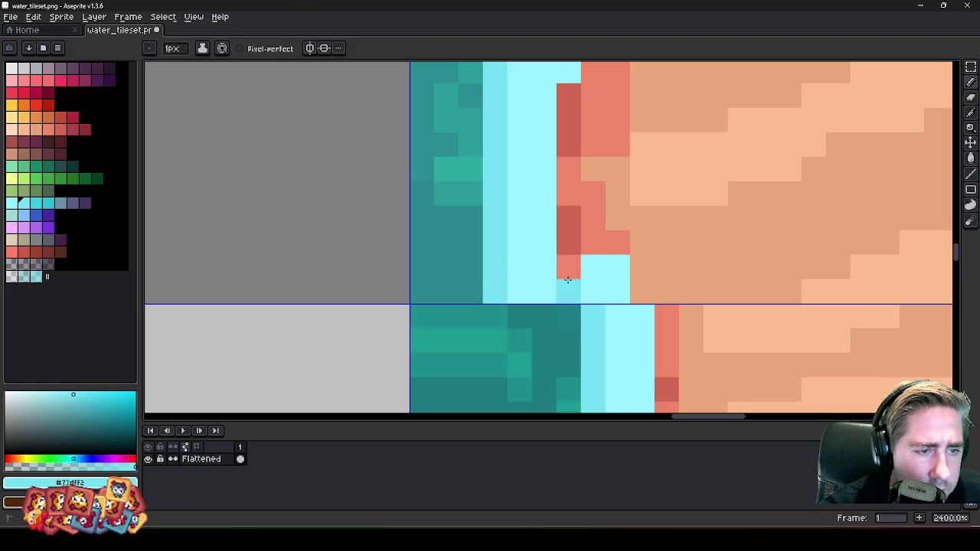
alt+click(587, 264)
drag(591, 218, 570, 174)
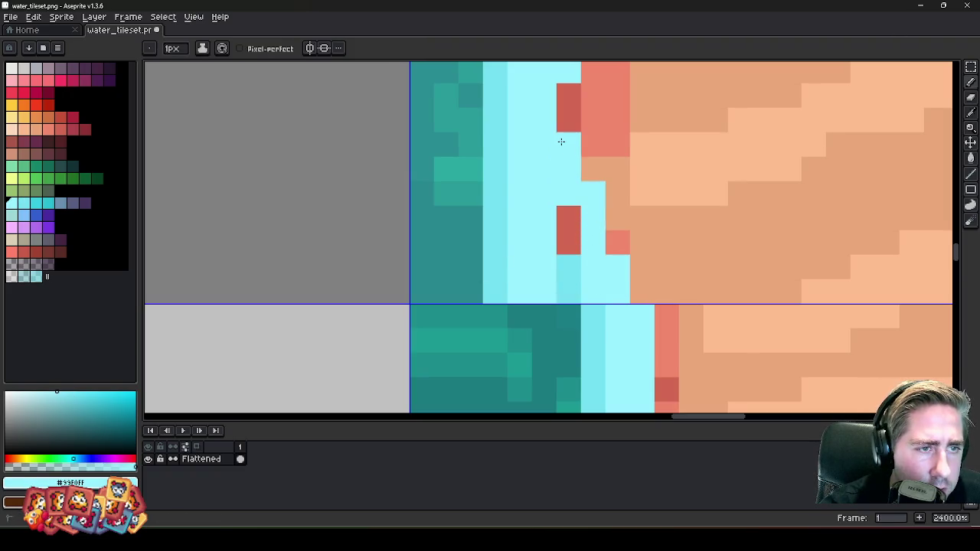
key(ctrl+z)
mouse_move(588, 255)
mouse_down()
mouse_move(593, 210)
mouse_move(568, 135)
mouse_up()
scroll(515, 238, down, 1)
scroll(516, 238, up, 1)
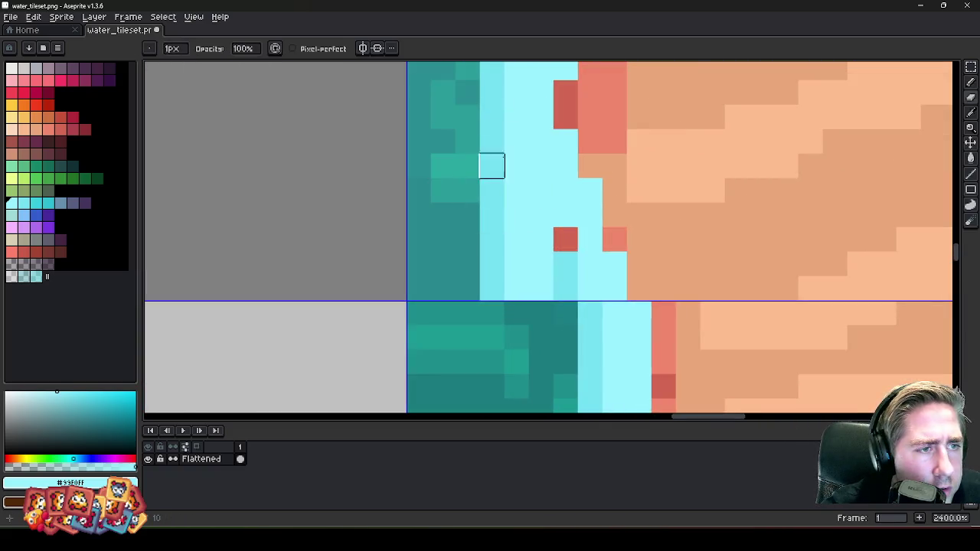
- Change two light cyan pixels to the mid cyan colour
alt+click(494, 164)
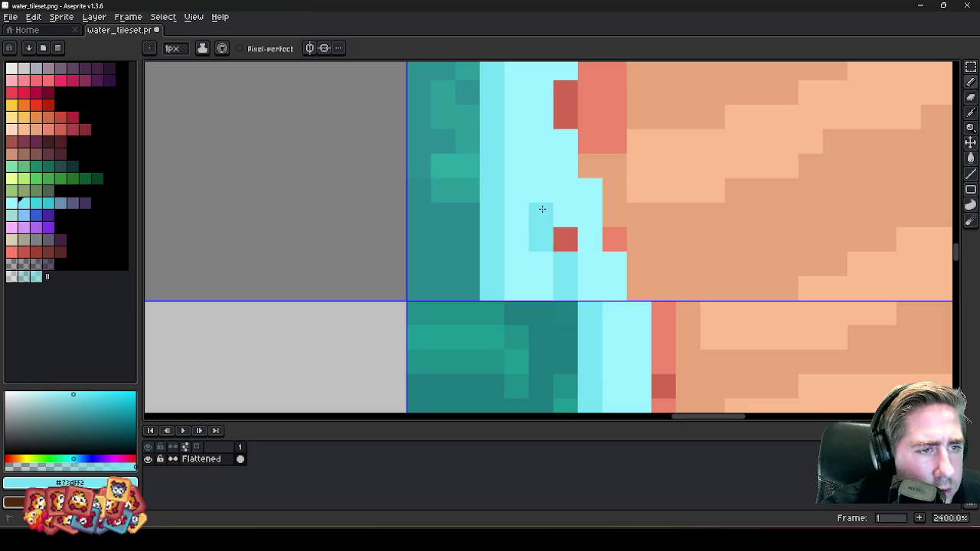
mouse_move(521, 189)
mouse_down()
mouse_move(511, 161)
mouse_move(525, 207)
mouse_move(501, 257)
mouse_up()
scroll(512, 163, down, 1)
scroll(477, 183, up, 1)
- Paint a stray red pixel in the light cyan shoreline colour
key(b)
alt+click(618, 258)
click(576, 230)
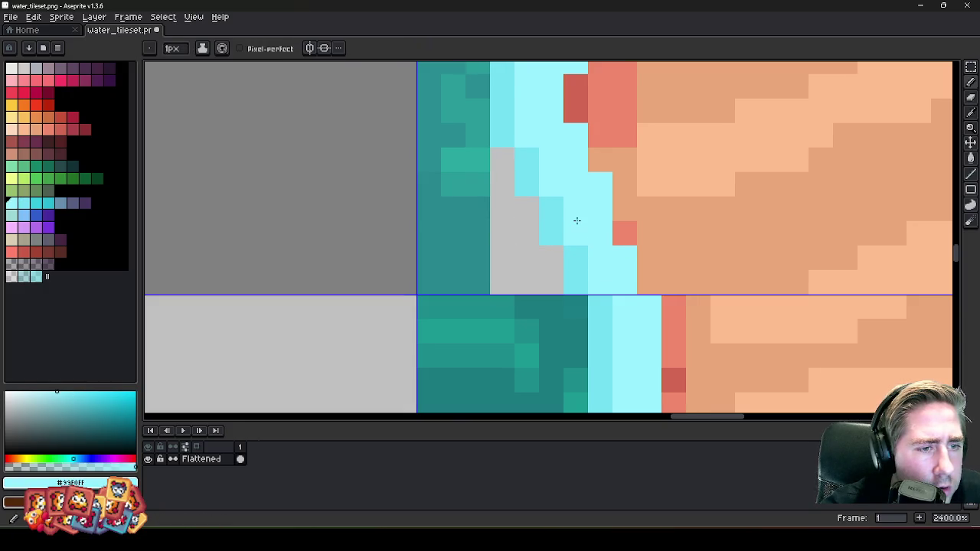
scroll(626, 237, down, 5)
scroll(589, 168, up, 2)
scroll(584, 158, up, 3)
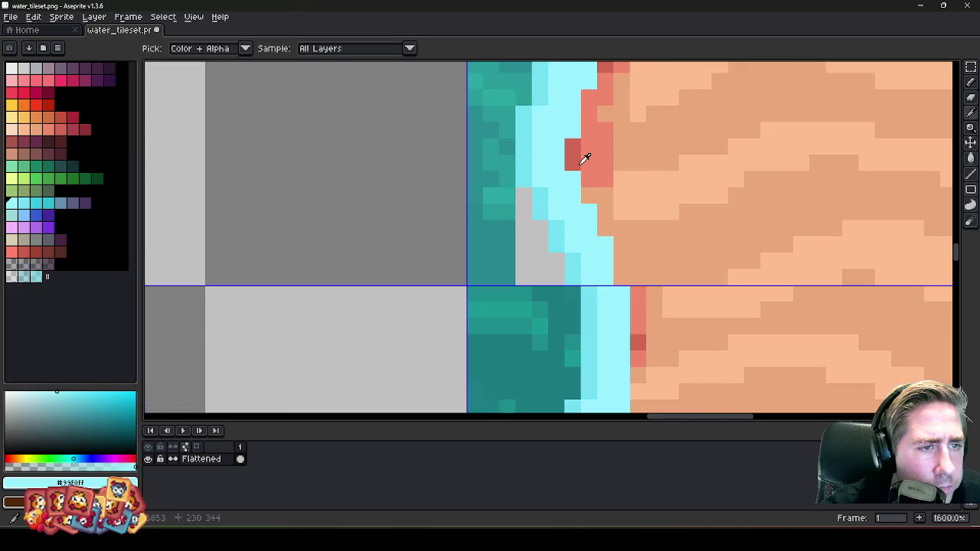
- Add salmon and darker red pixels along the sand edge of the shoreline
alt+click(578, 158)
click(603, 221)
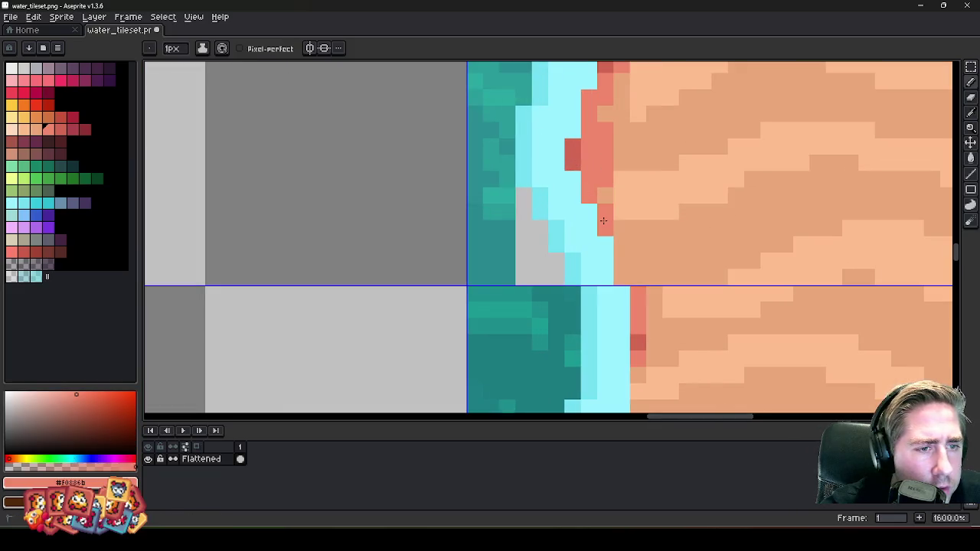
alt+click(640, 342)
click(620, 261)
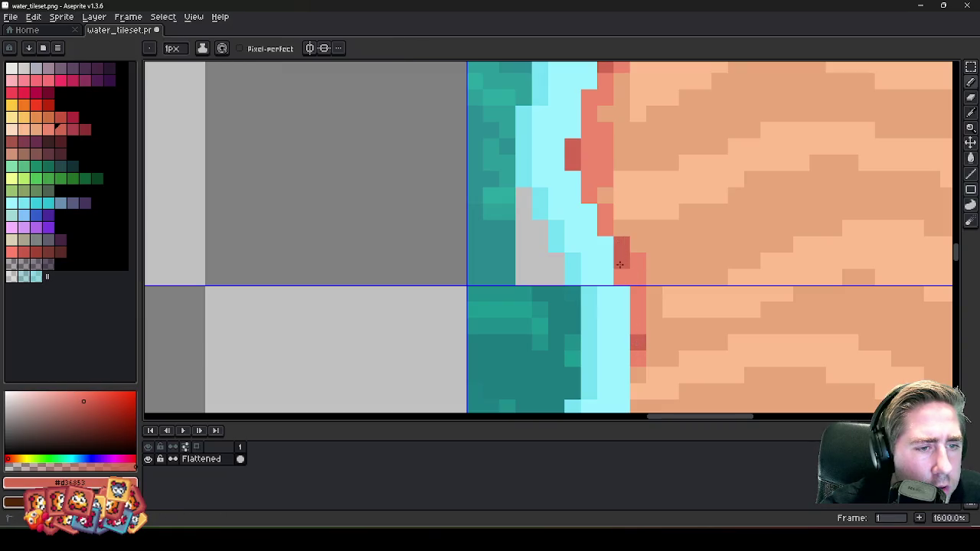
alt+click(593, 189)
alt+click(574, 157)
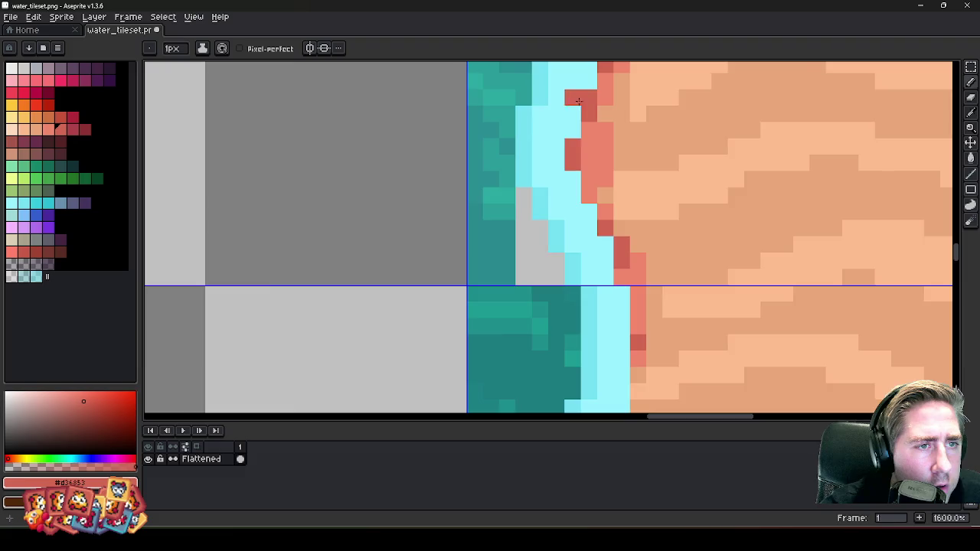
scroll(579, 100, down, 3)
scroll(551, 230, up, 1)
scroll(554, 242, up, 1)
click(553, 243)
scroll(557, 224, up, 1)
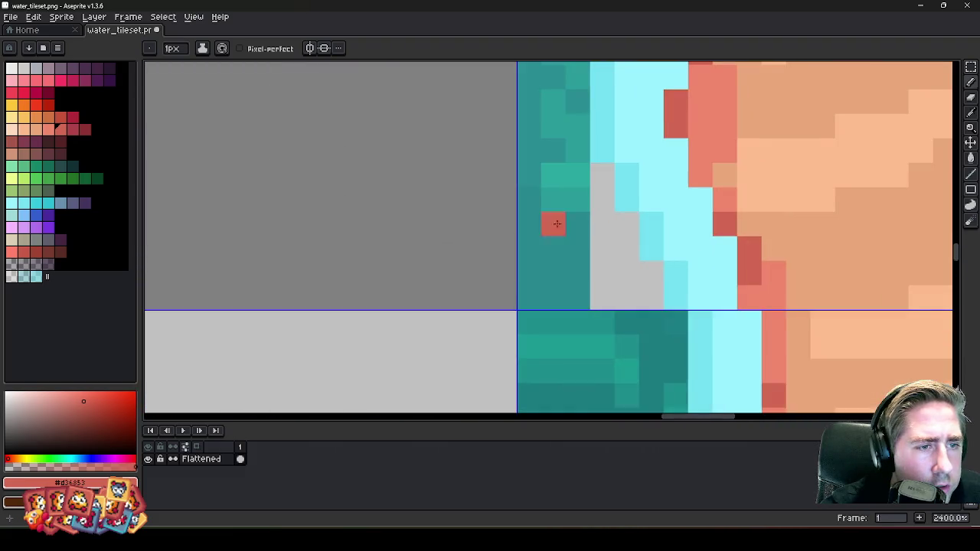
- Erase the teal water pixels left of the cyan shoreline edge, redoing one stroke
key(e)
drag(581, 194, 558, 278)
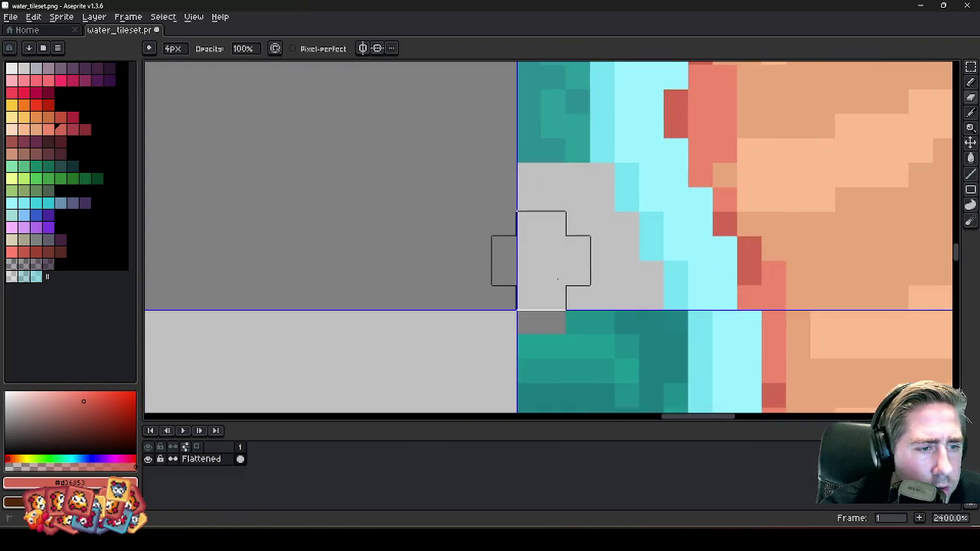
key(ctrl+z)
mouse_move(577, 273)
mouse_down()
mouse_move(527, 271)
mouse_move(575, 295)
mouse_move(459, 147)
mouse_up()
scroll(550, 261, down, 5)
- Marquee-select the erased area with a notch cut from its top-right corner
key(m)
scroll(550, 260, up, 4)
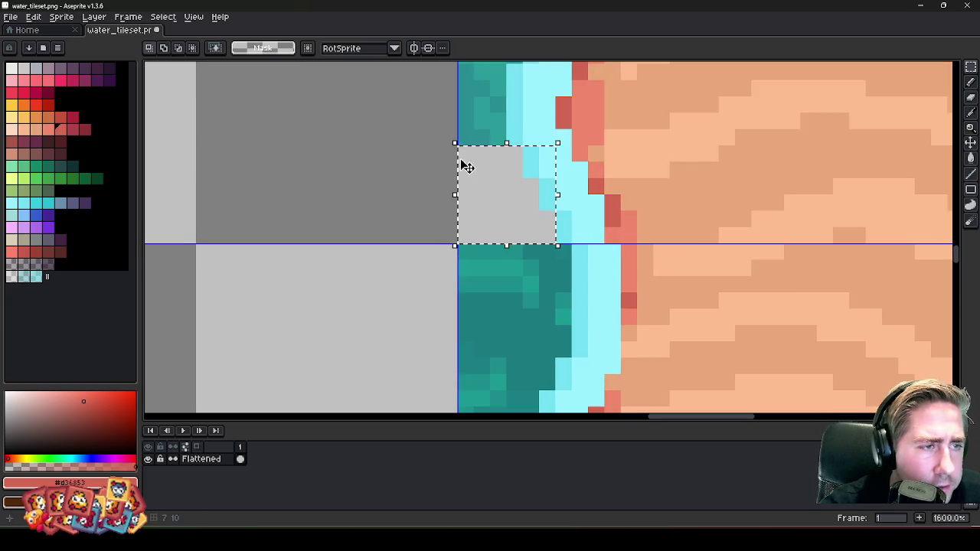
mouse_move(525, 144)
mouse_down()
mouse_move(554, 185)
mouse_move(588, 178)
mouse_up()
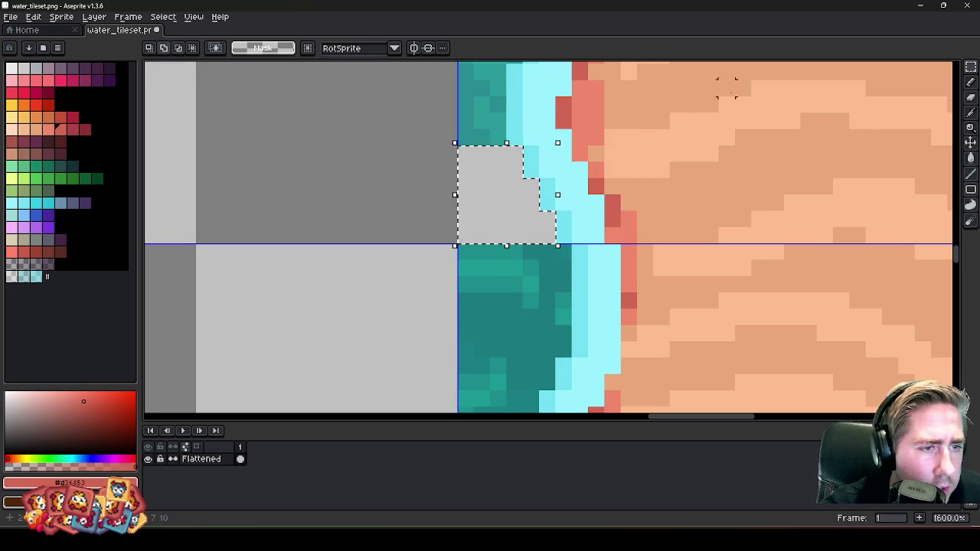
scroll(689, 138, down, 5)
scroll(711, 160, down, 2)
scroll(735, 160, up, 1)
scroll(731, 166, down, 1)
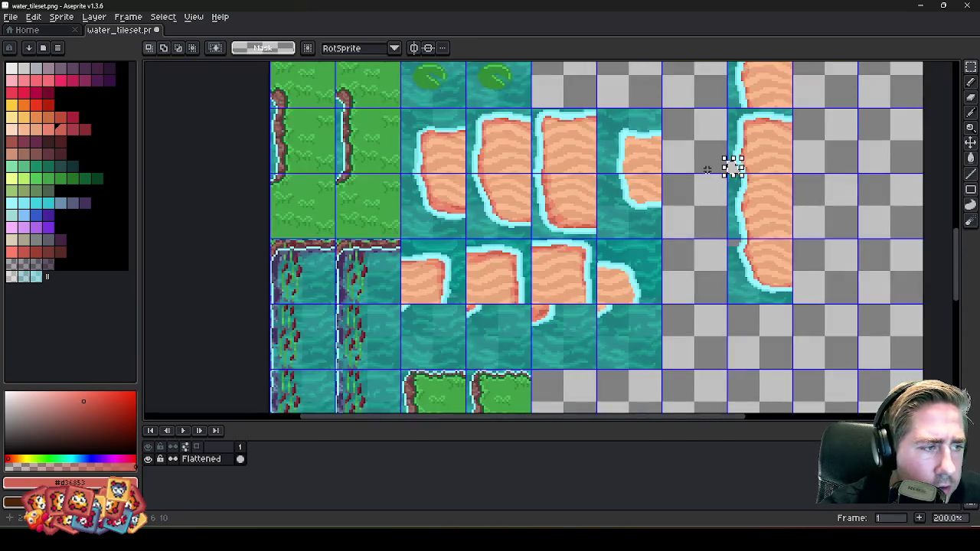
- Move the notched selection onto a plain water tile, then drop and clear it
drag(733, 169, 467, 245)
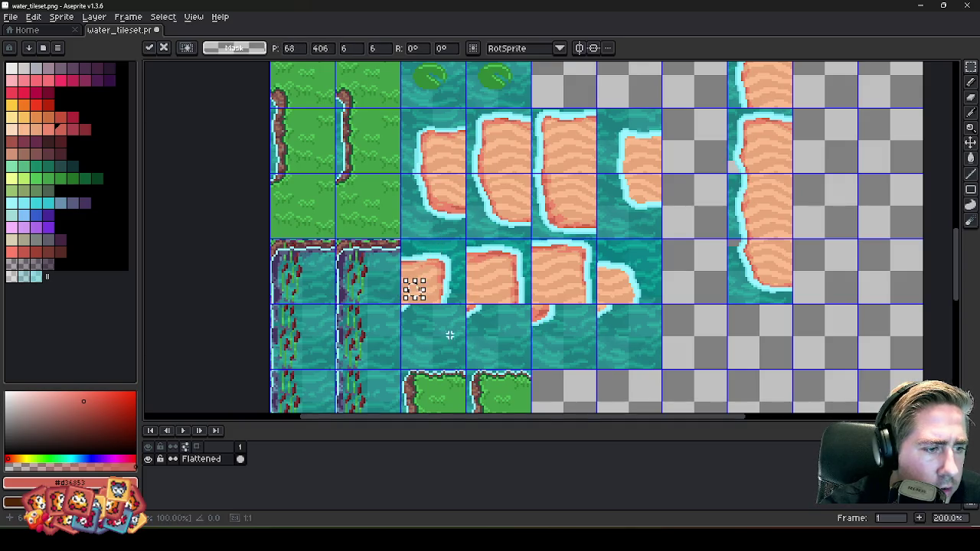
scroll(388, 262, up, 3)
scroll(560, 317, down, 2)
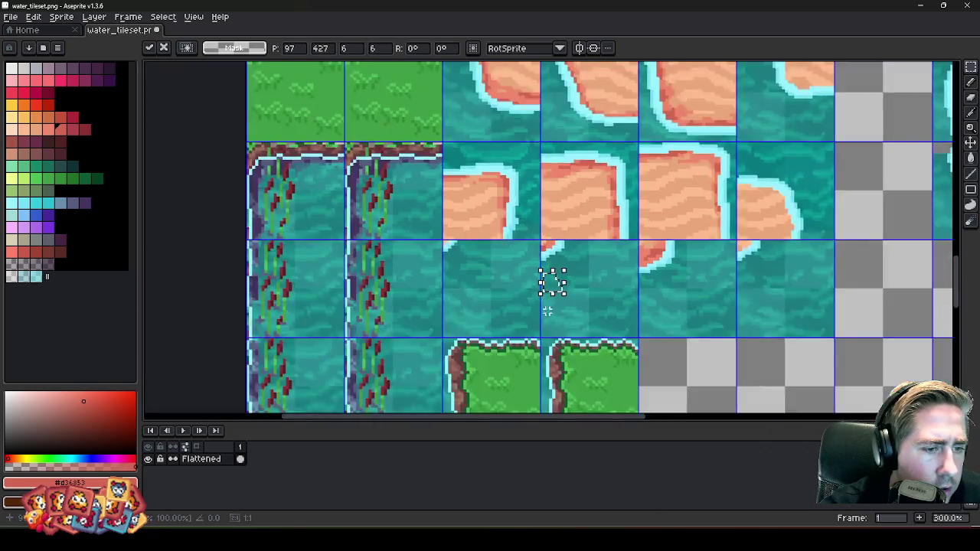
scroll(554, 278, up, 4)
scroll(558, 199, up, 3)
scroll(564, 247, down, 4)
scroll(527, 299, up, 3)
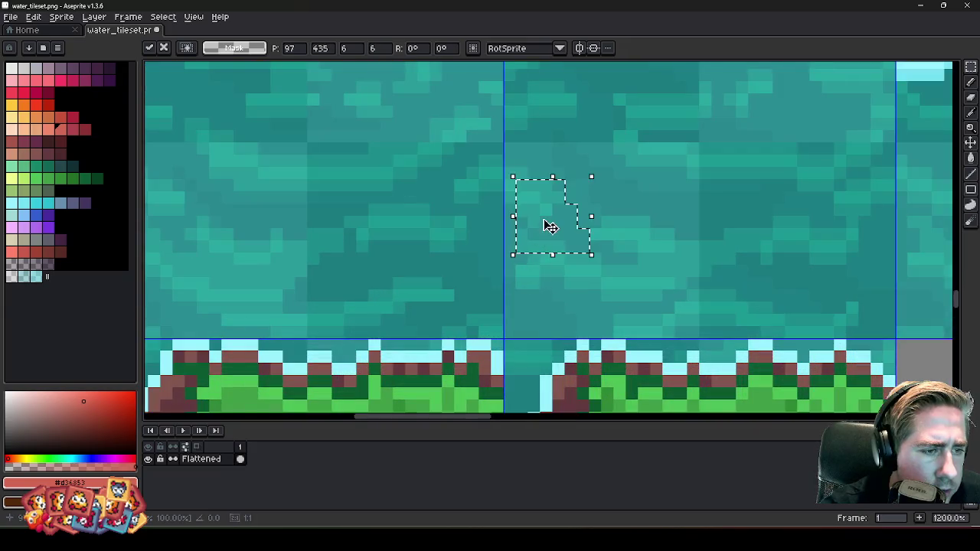
click(470, 317)
- Select the empty transparent corner region of the shore tile
scroll(470, 317, down, 5)
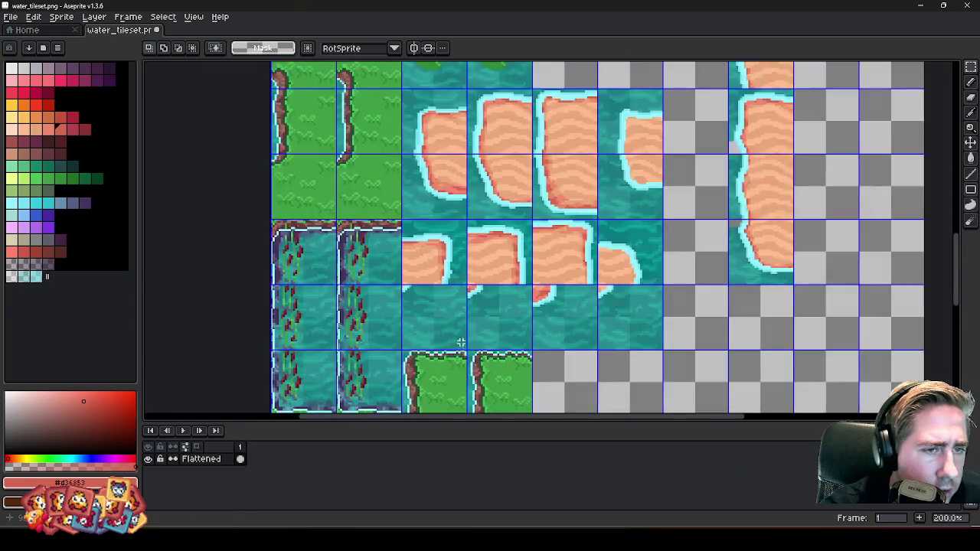
scroll(590, 225, down, 2)
scroll(603, 218, up, 2)
scroll(603, 218, up, 3)
scroll(593, 283, up, 4)
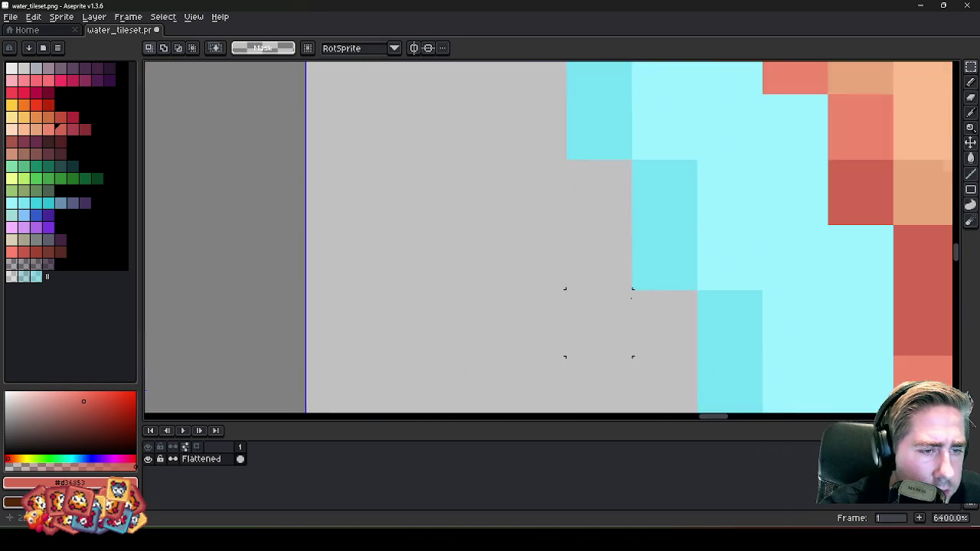
click(592, 287)
scroll(592, 286, down, 1)
key(Return)
scroll(590, 268, down, 4)
scroll(674, 201, down, 3)
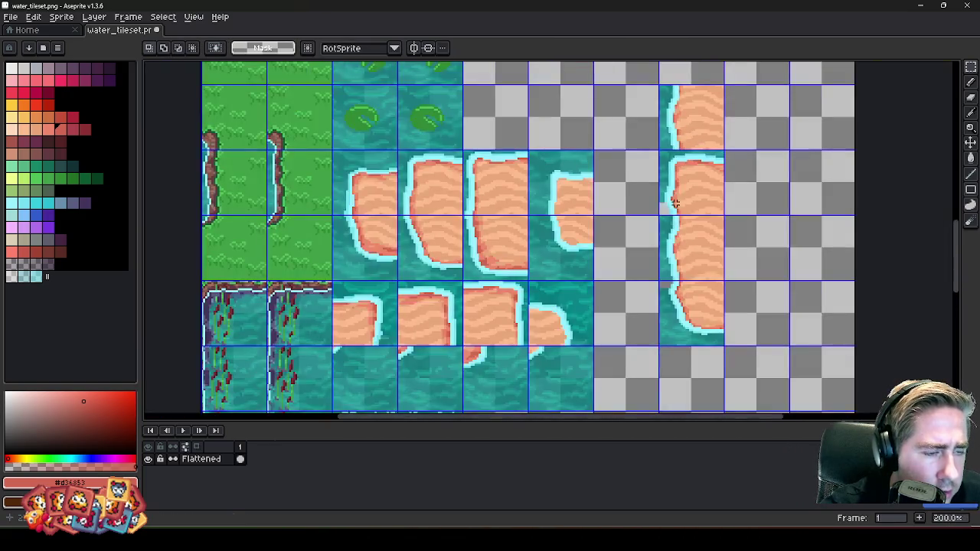
scroll(574, 195, down, 1)
scroll(584, 206, up, 1)
scroll(584, 206, down, 1)
scroll(612, 180, up, 2)
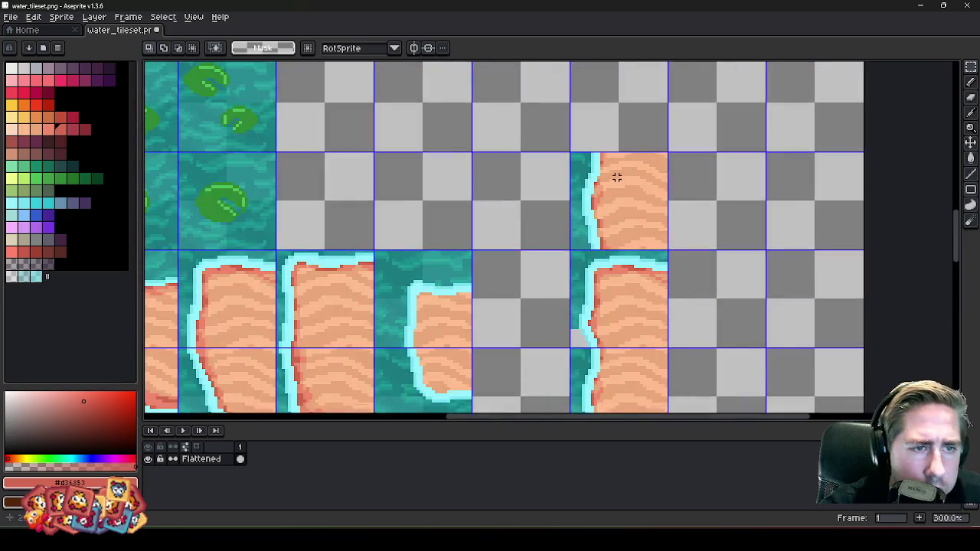
scroll(615, 176, down, 1)
scroll(604, 161, up, 2)
scroll(581, 229, down, 2)
scroll(573, 191, down, 1)
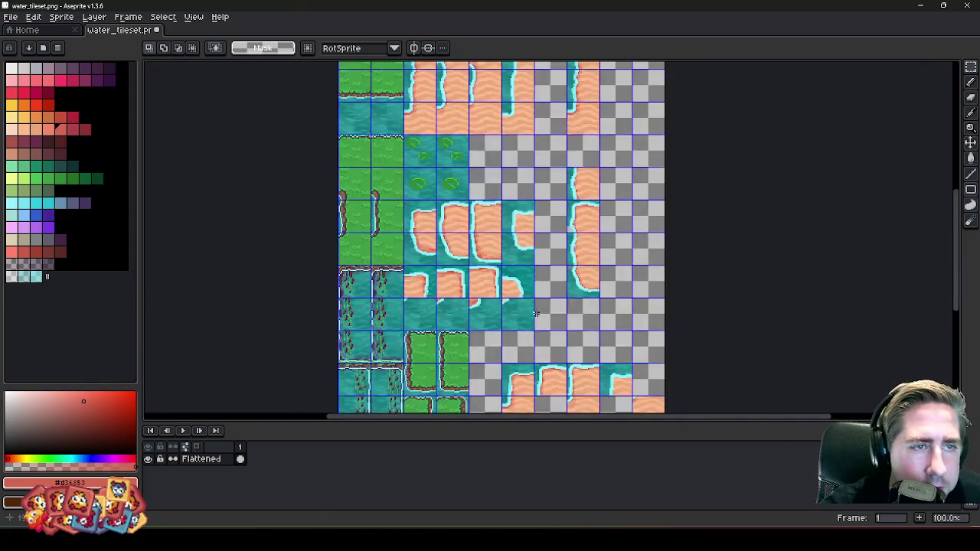
scroll(570, 199, up, 2)
scroll(565, 223, up, 3)
scroll(551, 280, up, 6)
scroll(557, 306, down, 4)
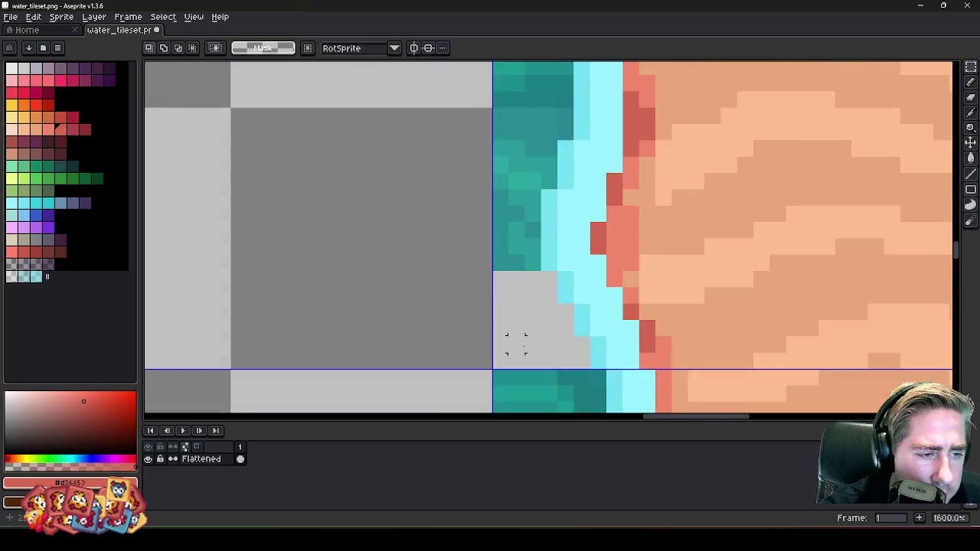
drag(493, 368, 589, 273)
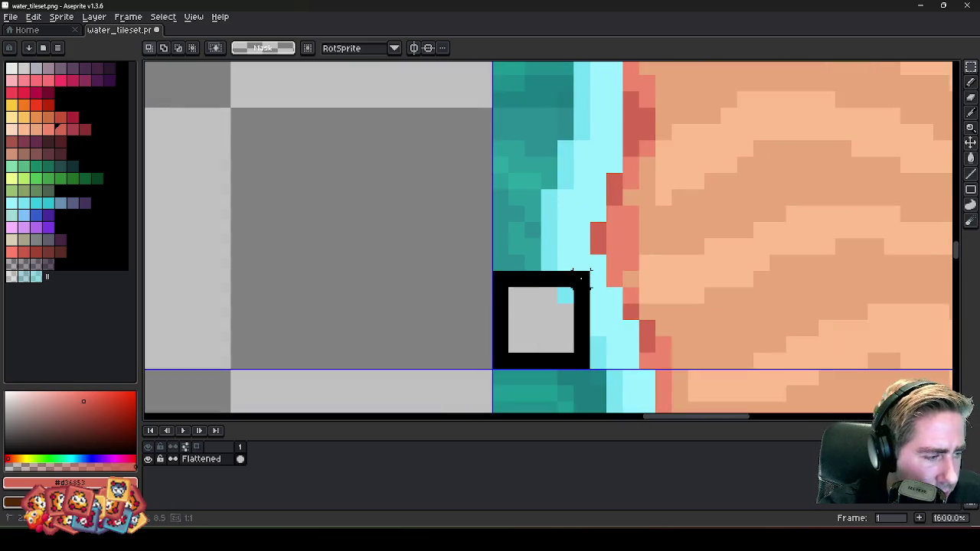
- Select a square of plain water above the grass edge and paste a 6×6 water patch
scroll(724, 179, down, 5)
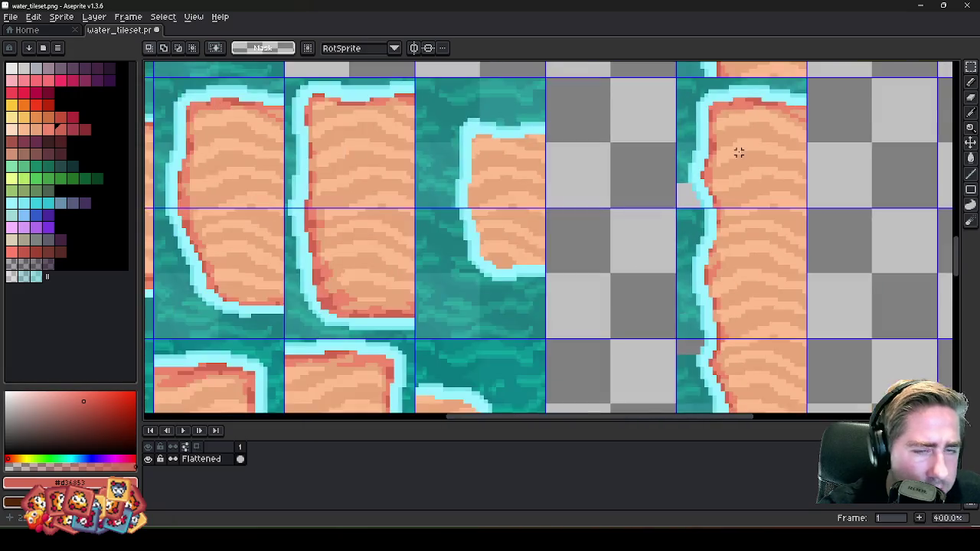
scroll(739, 150, down, 2)
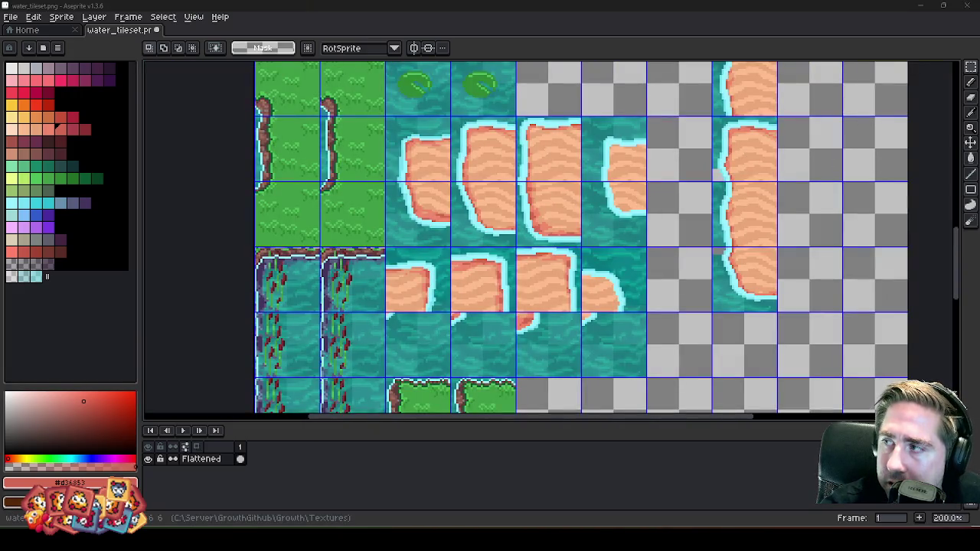
scroll(844, 139, down, 1)
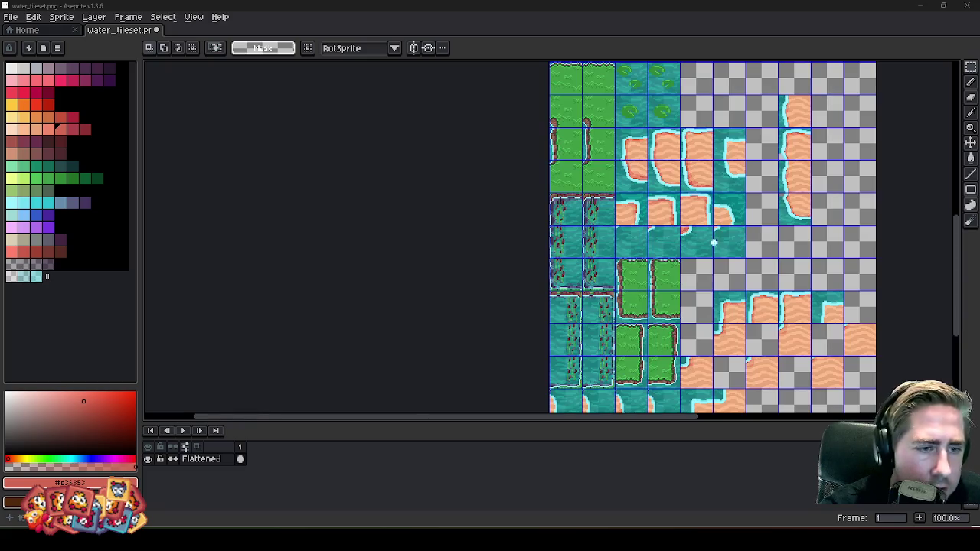
scroll(511, 261, up, 6)
scroll(525, 265, down, 2)
scroll(525, 266, up, 1)
scroll(525, 266, up, 3)
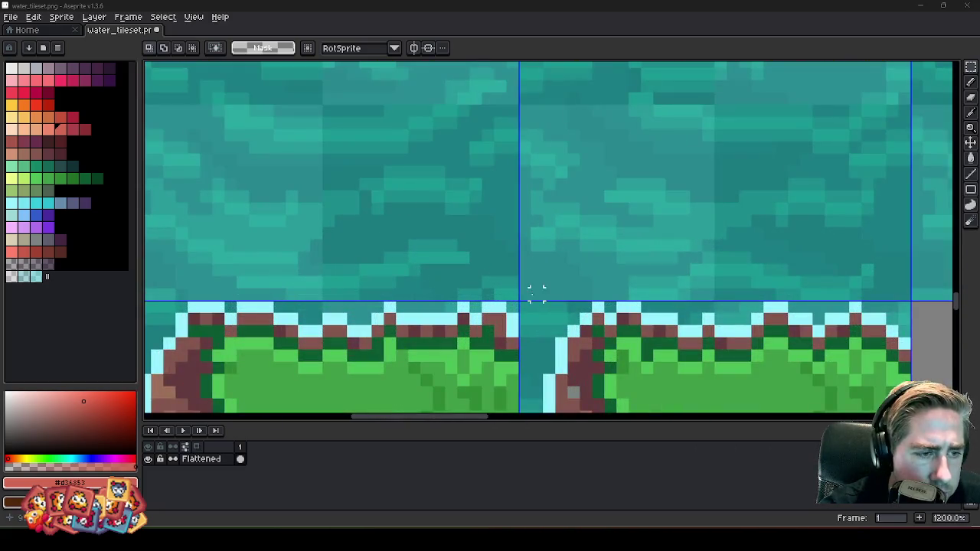
drag(548, 269, 592, 224)
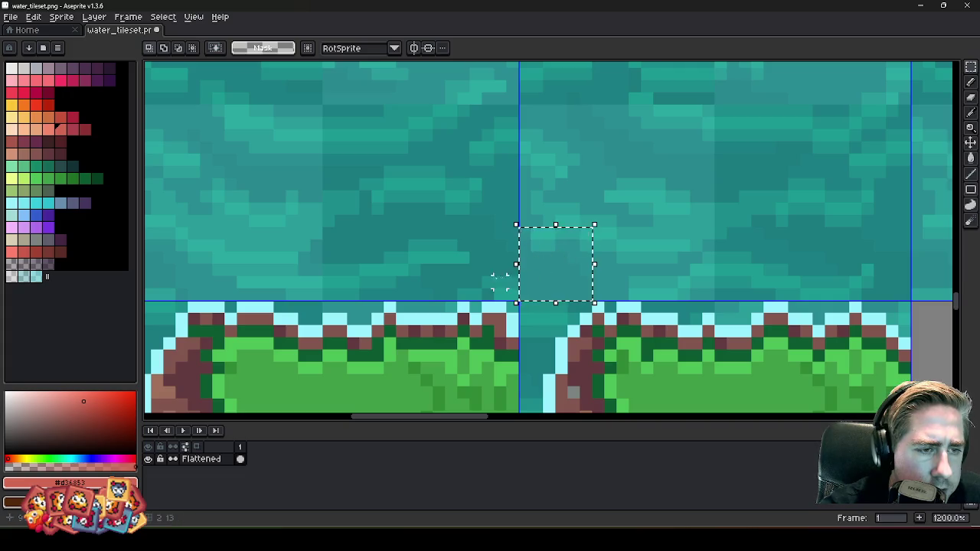
scroll(464, 300, down, 6)
scroll(623, 219, down, 2)
scroll(651, 256, up, 2)
scroll(634, 212, down, 2)
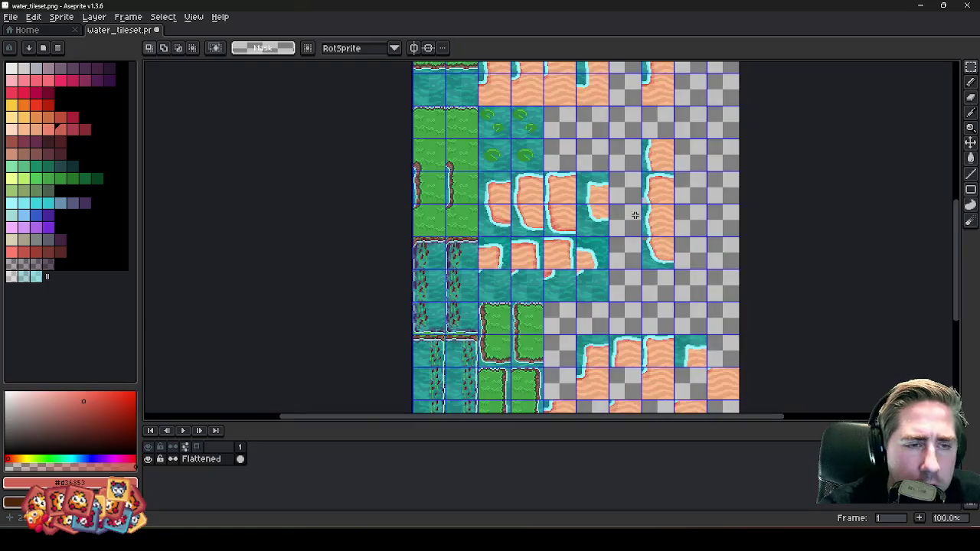
scroll(647, 187, up, 2)
scroll(648, 186, up, 6)
scroll(634, 196, up, 3)
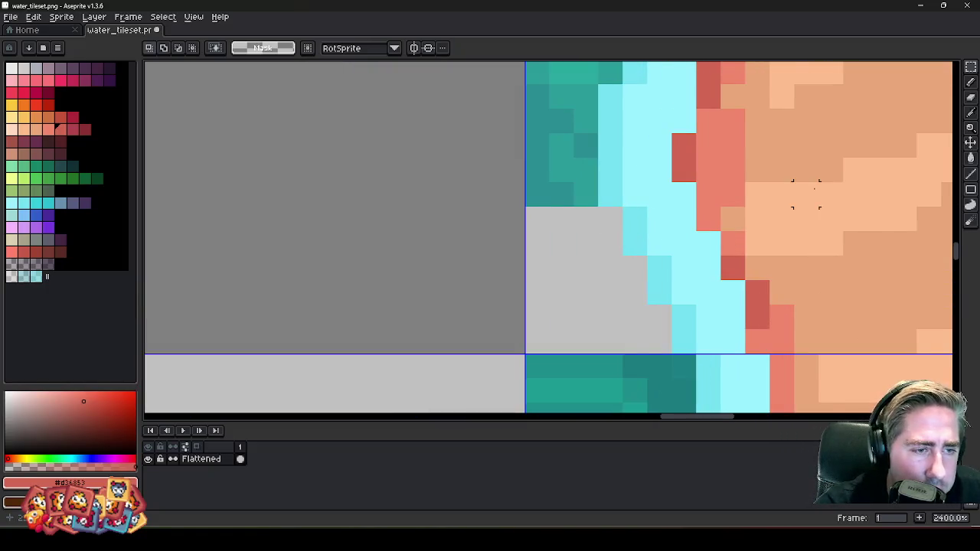
scroll(806, 193, down, 1)
key(ctrl+v)
- Shift the pasted water block left, commit it, and delete one teal column from it
drag(546, 232, 423, 246)
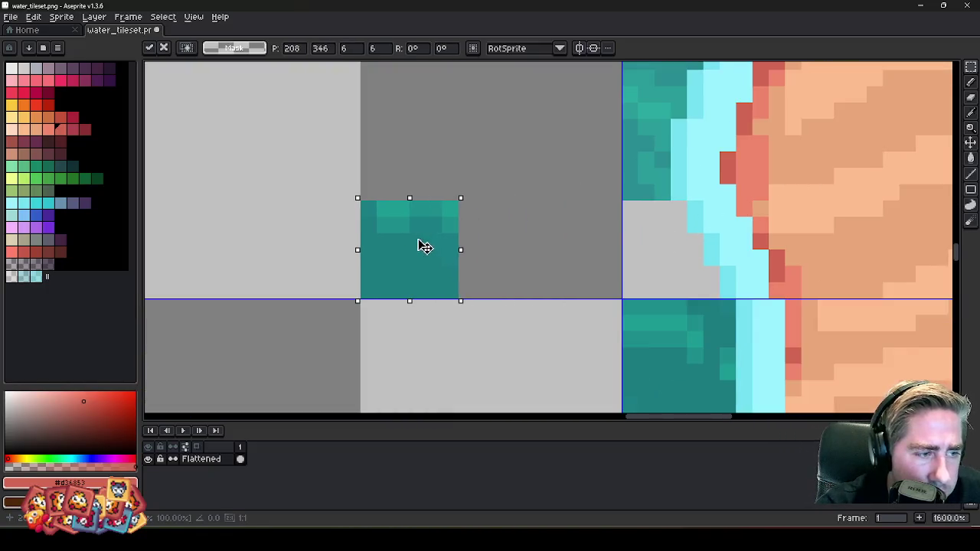
key(Return)
scroll(426, 253, up, 1)
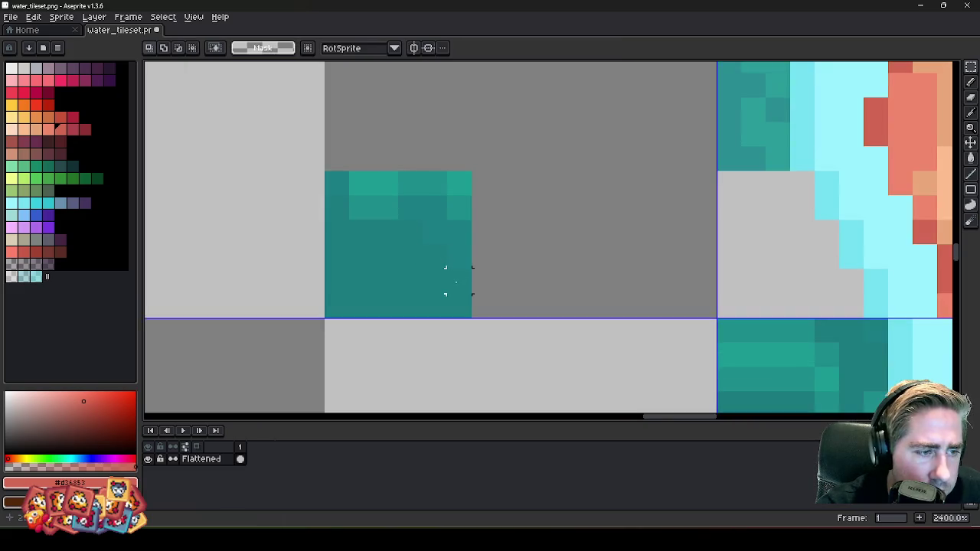
mouse_move(458, 256)
mouse_down()
mouse_move(458, 180)
mouse_move(436, 210)
mouse_up()
key(Delete)
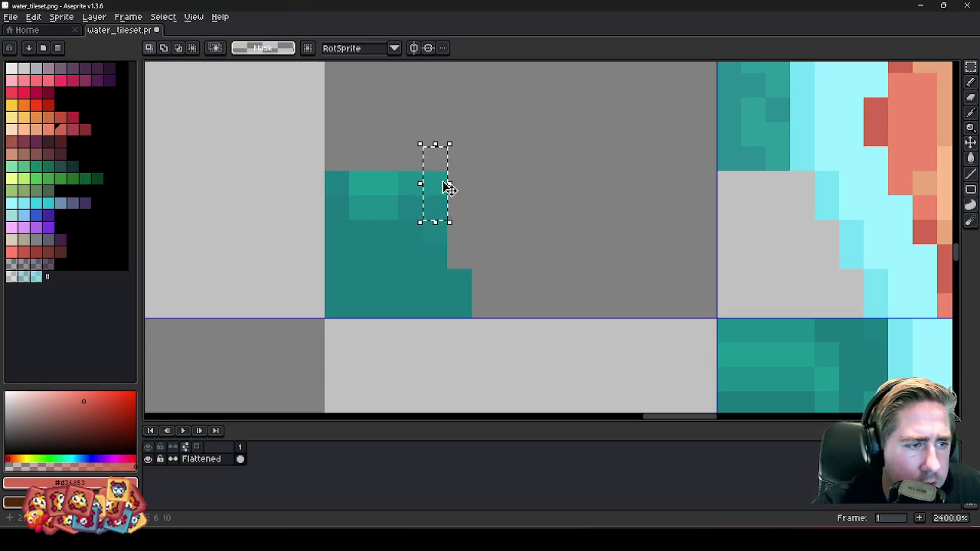
key(Delete)
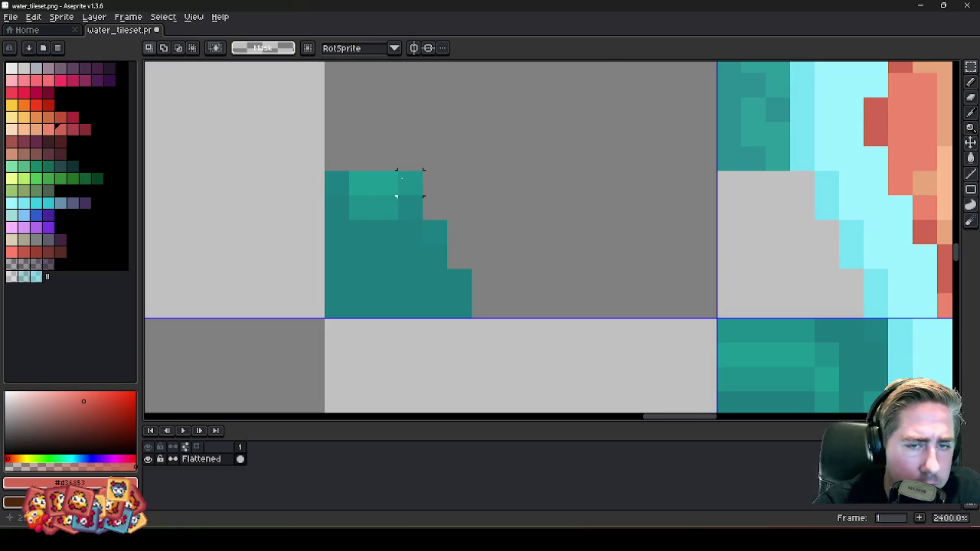
- Move the stray teal pixel blob right into the water
scroll(398, 184, down, 3)
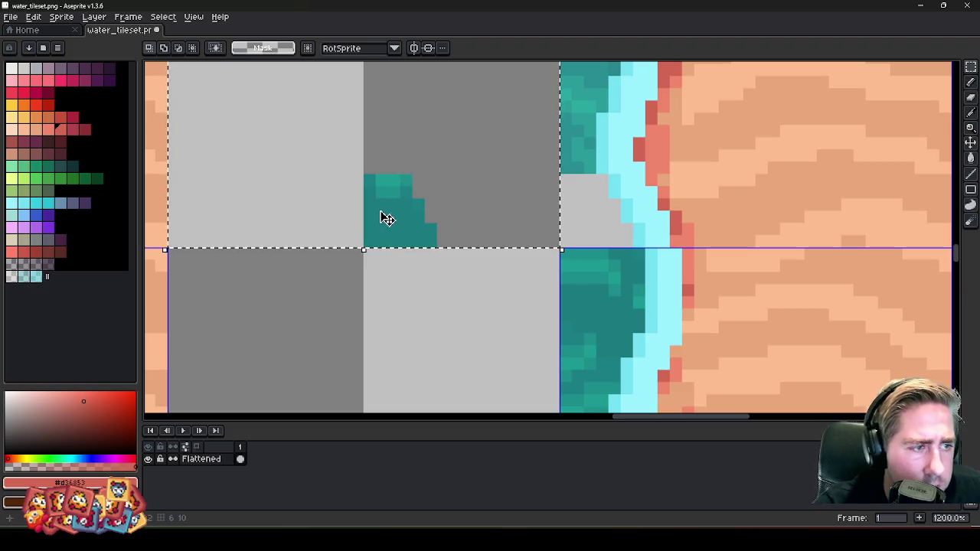
drag(381, 205, 579, 230)
scroll(649, 201, down, 3)
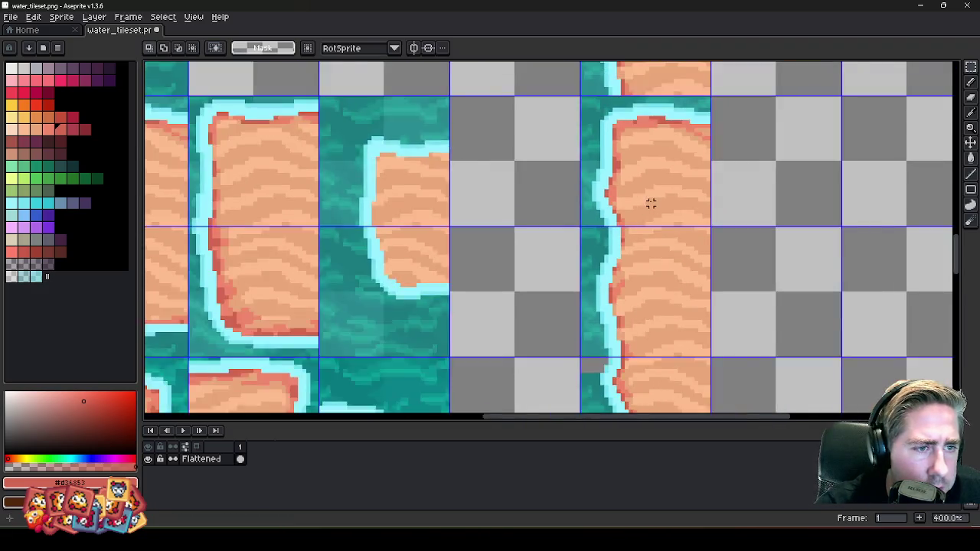
scroll(650, 202, down, 1)
scroll(646, 196, down, 1)
scroll(621, 301, up, 2)
scroll(620, 300, up, 5)
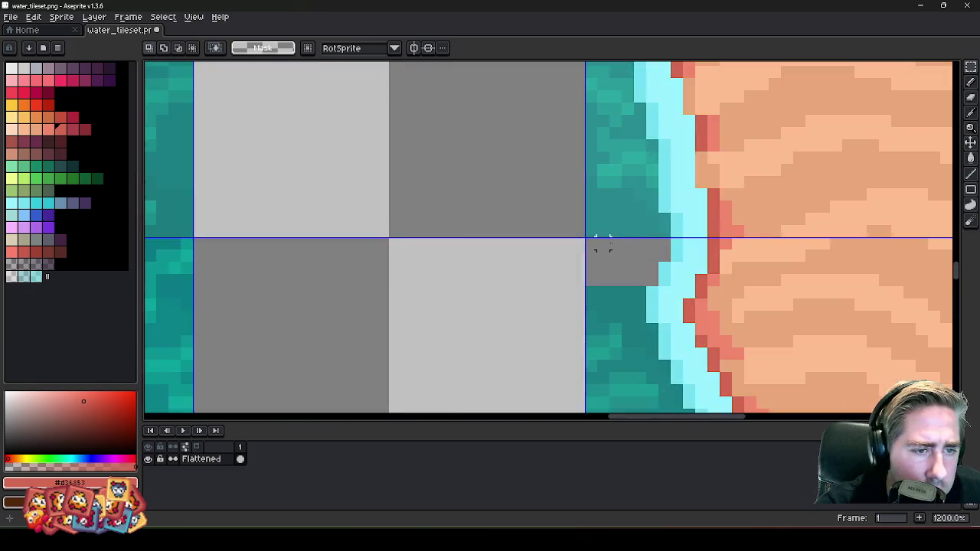
scroll(621, 301, up, 3)
- Shift the block of water pixels beside the grass to the right and commit it
drag(692, 238, 573, 309)
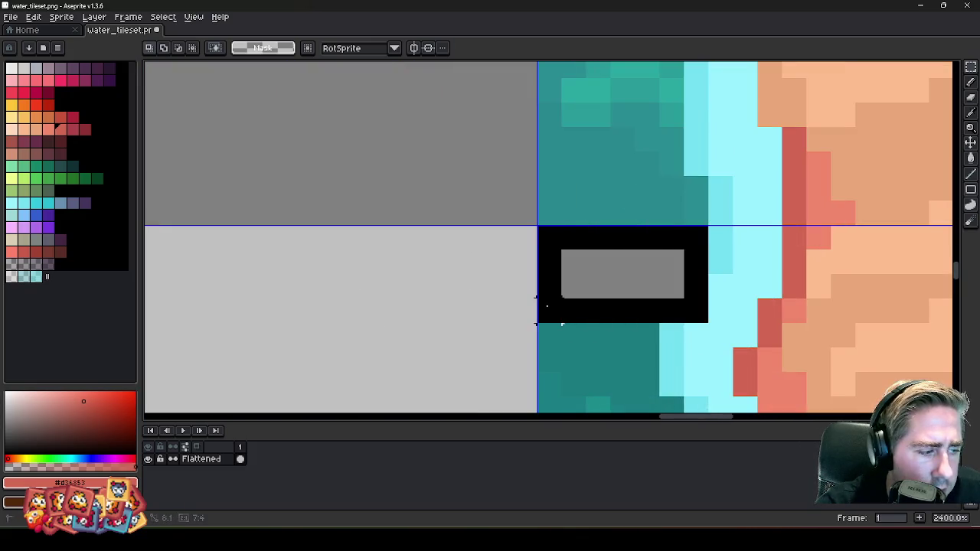
scroll(732, 225, down, 6)
scroll(732, 225, down, 3)
scroll(565, 261, down, 1)
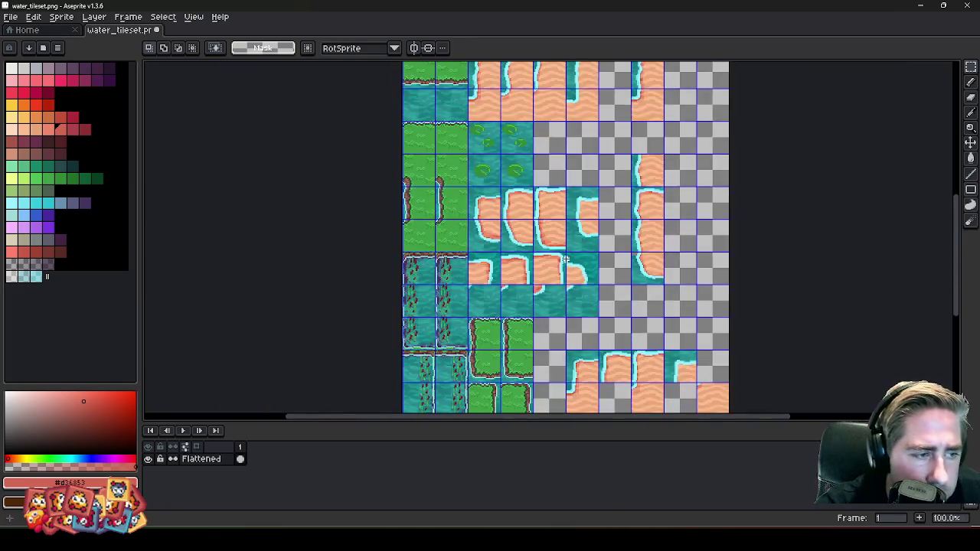
scroll(512, 300, up, 3)
scroll(518, 273, up, 1)
scroll(520, 271, down, 1)
scroll(521, 271, down, 3)
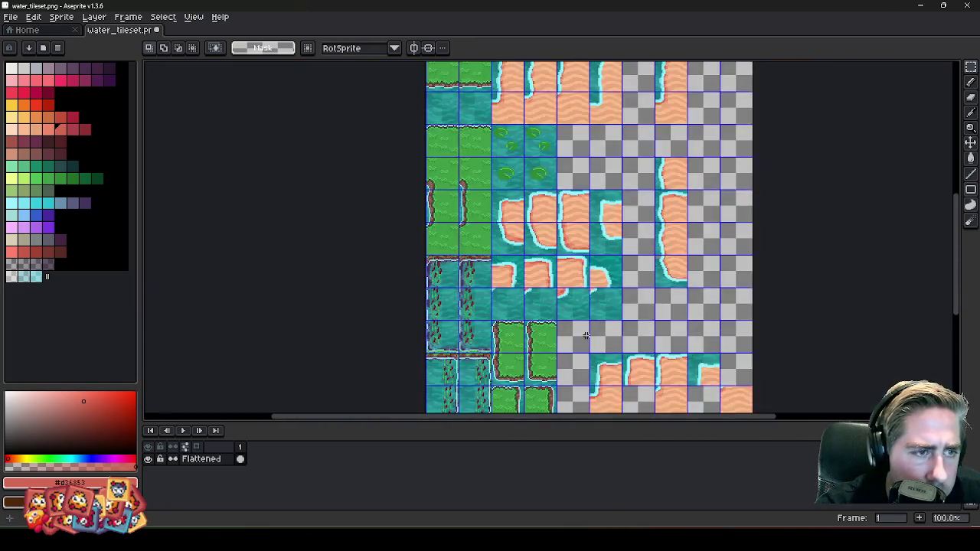
scroll(533, 212, up, 4)
scroll(533, 213, up, 4)
scroll(528, 221, up, 2)
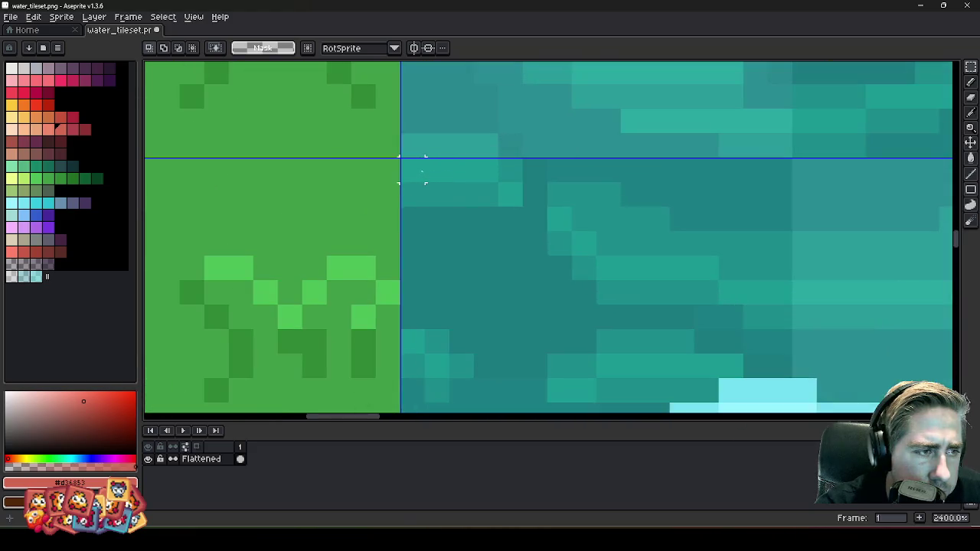
scroll(524, 230, up, 2)
mouse_move(524, 229)
mouse_down()
mouse_move(595, 253)
mouse_move(572, 255)
mouse_up()
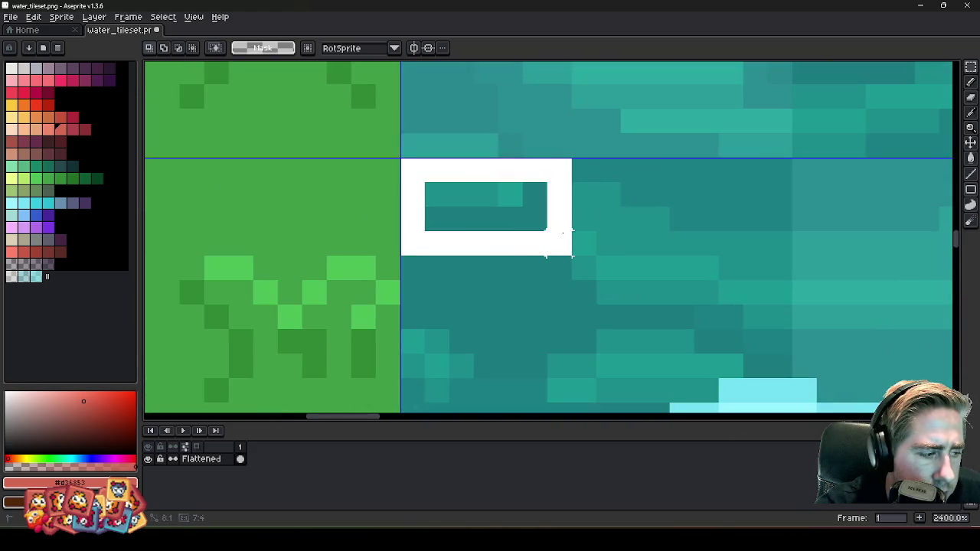
scroll(486, 210, down, 9)
scroll(469, 188, down, 2)
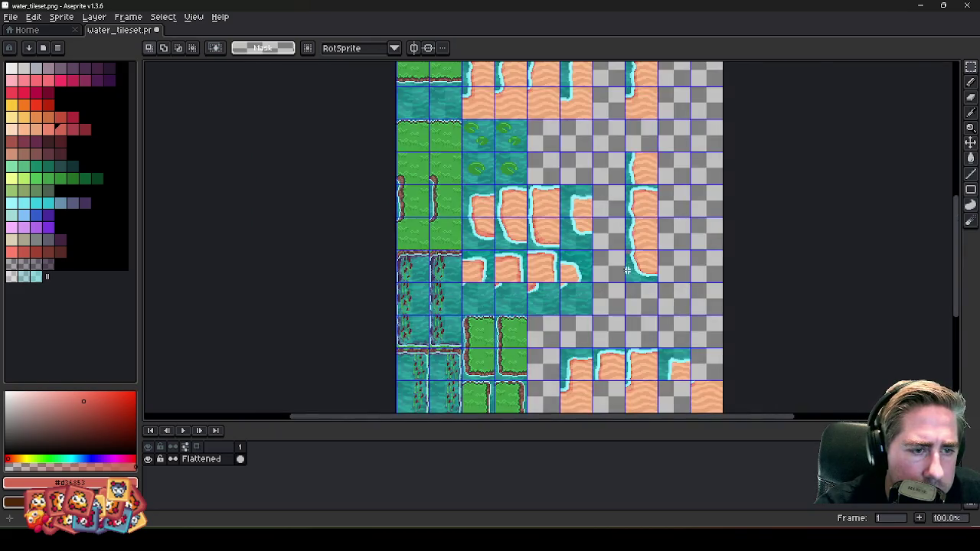
scroll(626, 269, up, 5)
scroll(613, 191, up, 6)
mouse_move(629, 221)
mouse_down()
mouse_move(610, 227)
mouse_move(746, 219)
mouse_up()
key(ctrl+d)
key(b)
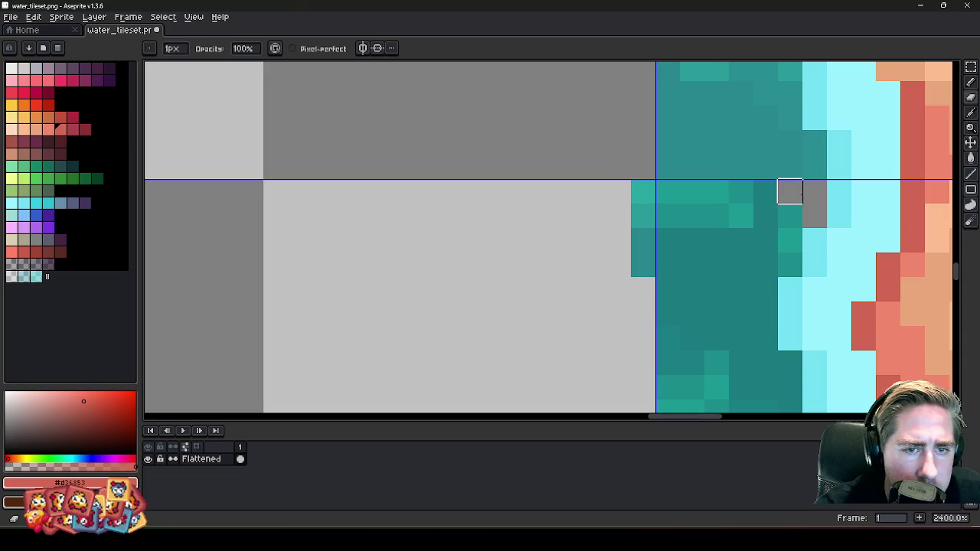
- Shift the teal block at the tile edge one pixel right and deselect
key(m)
drag(630, 179, 805, 277)
drag(732, 245, 770, 247)
key(ctrl+d)
scroll(769, 247, down, 4)
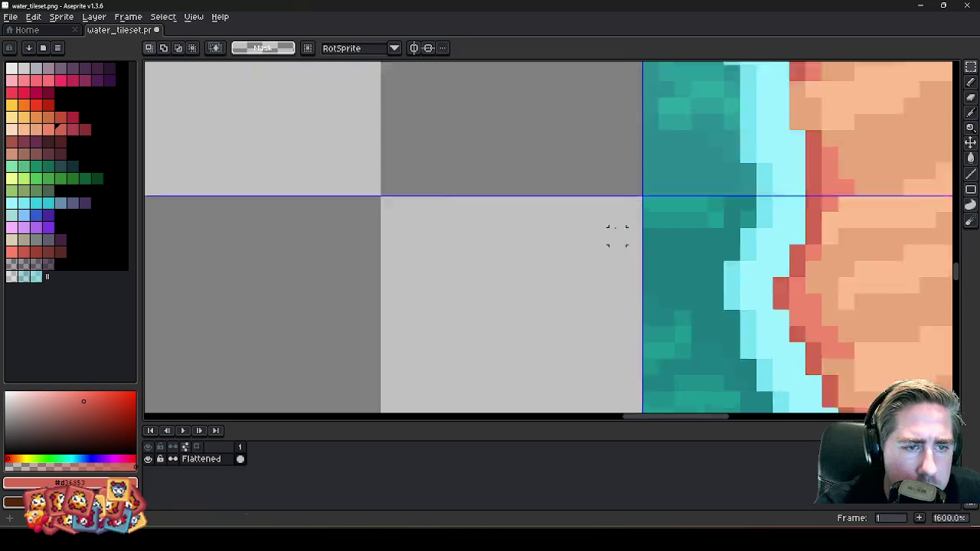
scroll(668, 266, down, 4)
scroll(770, 266, down, 3)
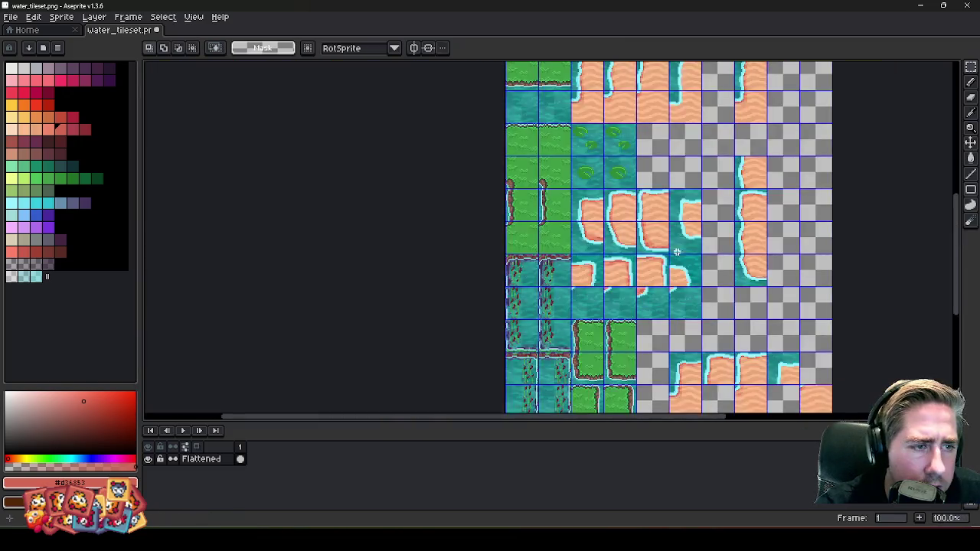
scroll(601, 226, up, 2)
- Nudge the shoreline tile left, then one pixel back right, and commit its position
drag(607, 234, 580, 227)
scroll(606, 234, up, 3)
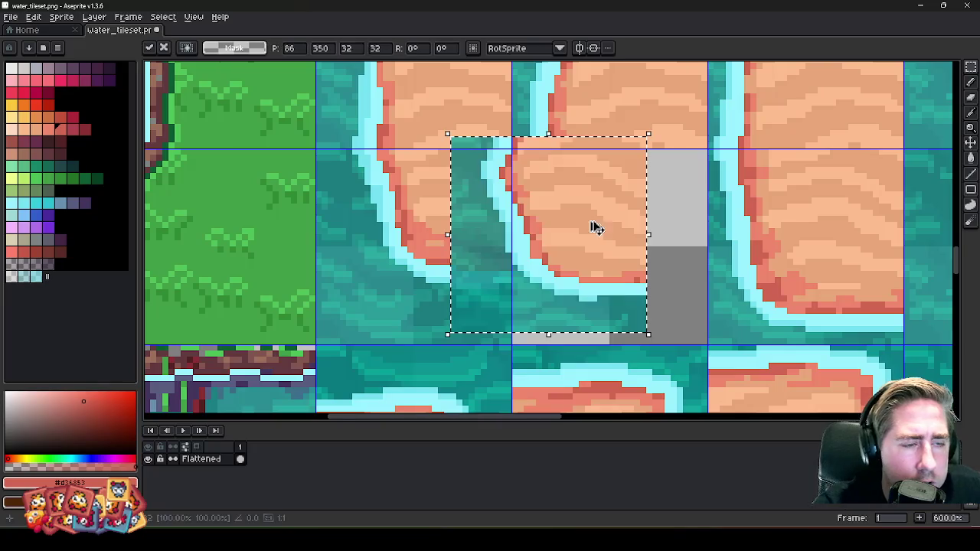
key(Right)
key(Right)
key(Right)
key(Return)
scroll(484, 236, down, 3)
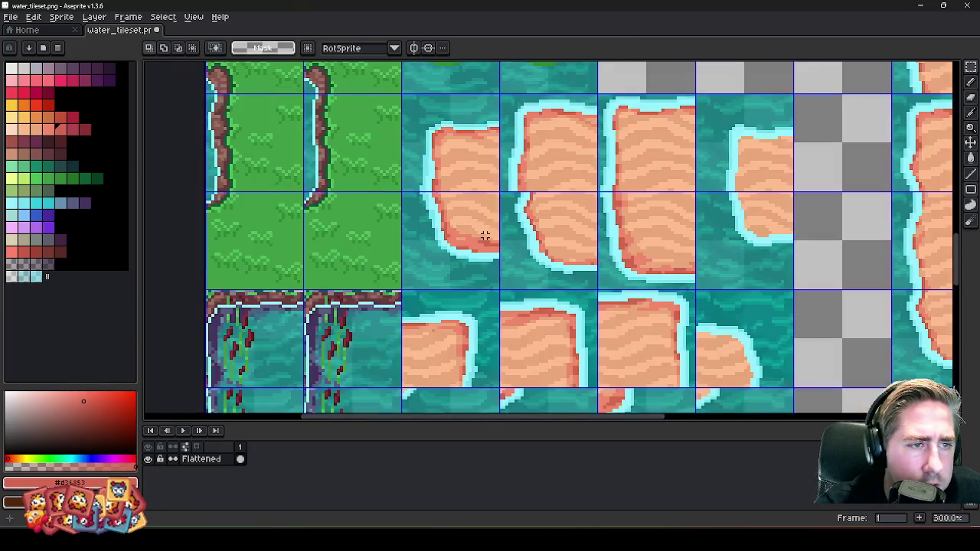
scroll(556, 160, down, 2)
scroll(660, 164, up, 2)
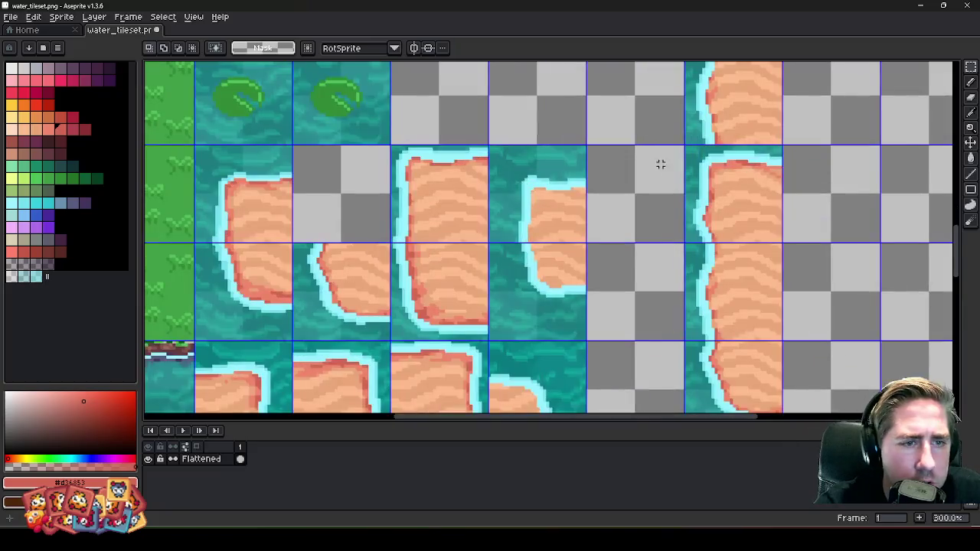
scroll(251, 212, up, 4)
- Move the sand-island tile one cell left into the empty 32×32 cell at 96,320
drag(666, 241, 457, 241)
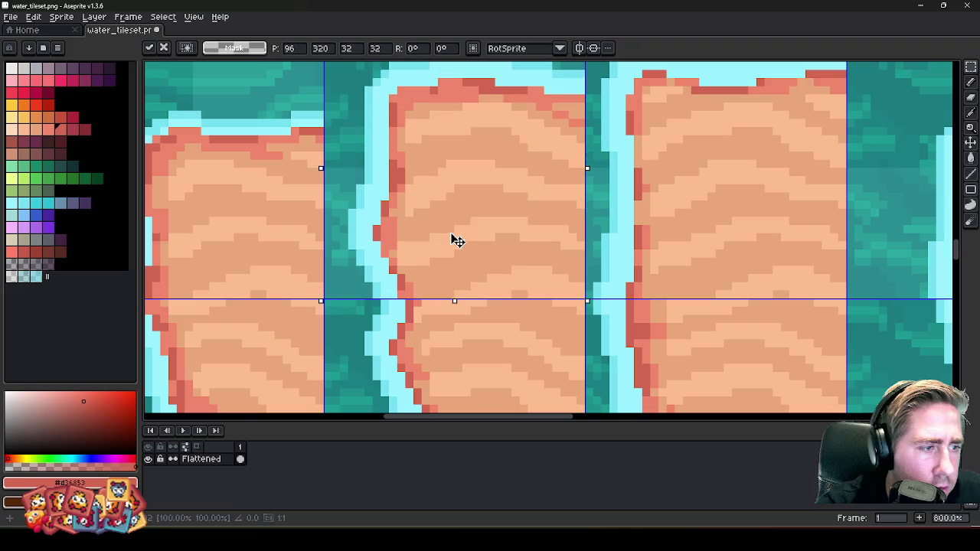
key(Return)
scroll(457, 241, down, 1)
scroll(489, 225, up, 5)
key(b)
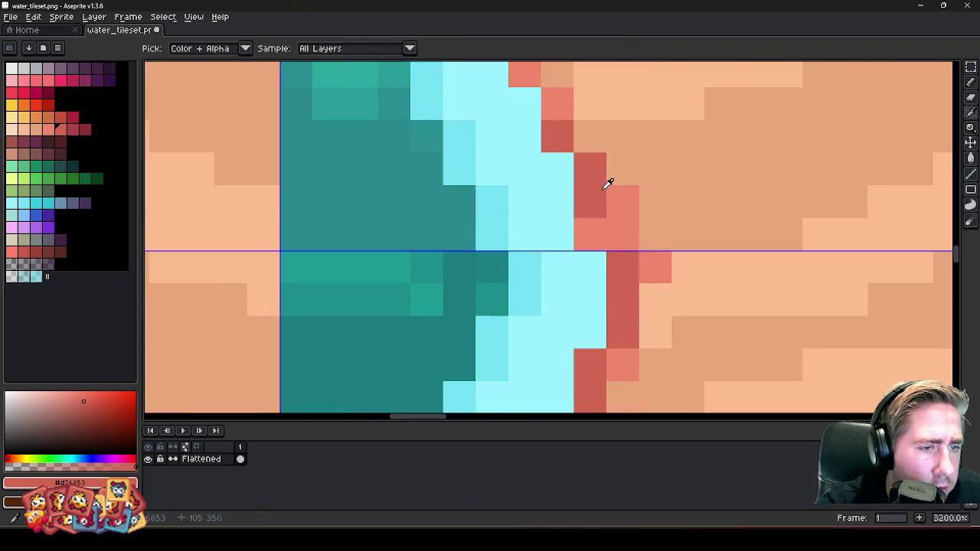
scroll(598, 222, down, 6)
scroll(549, 255, down, 3)
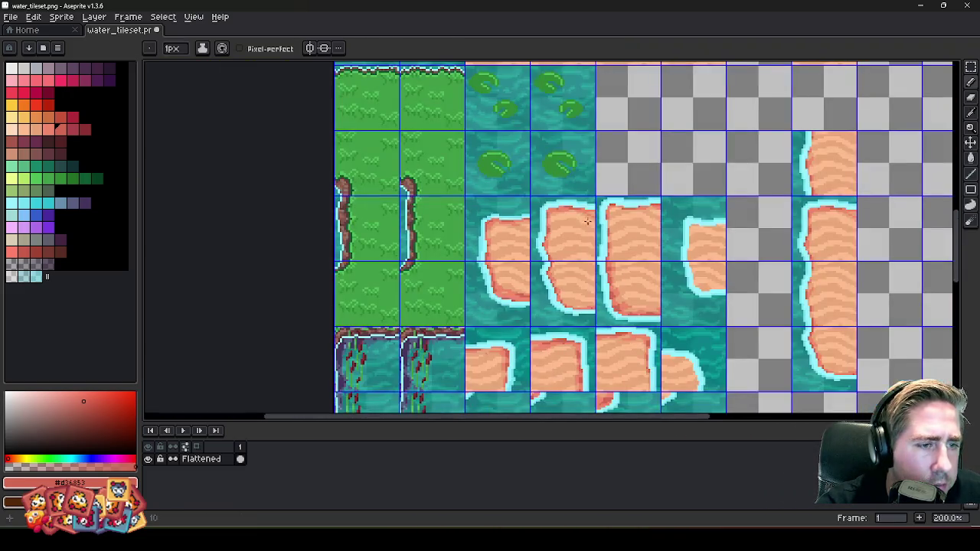
scroll(645, 169, down, 2)
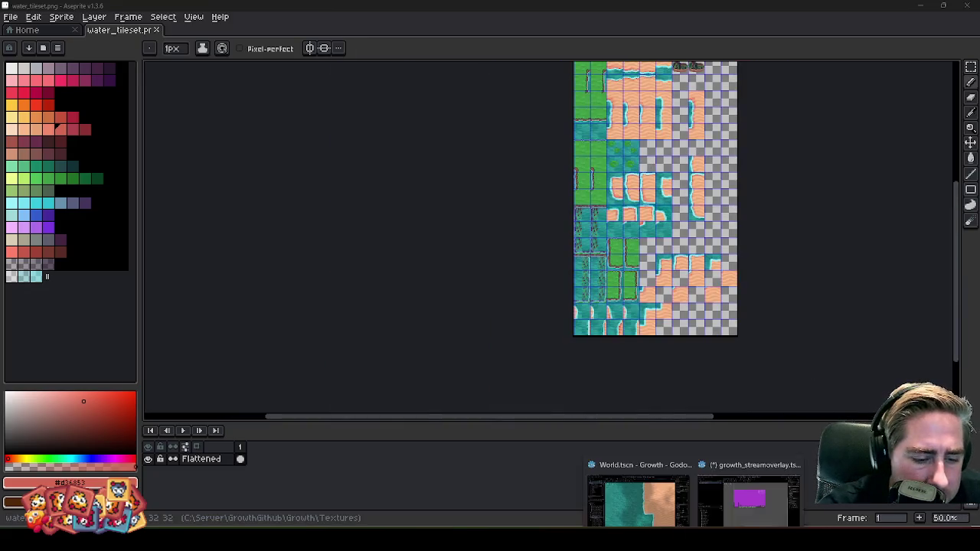
click(636, 498)
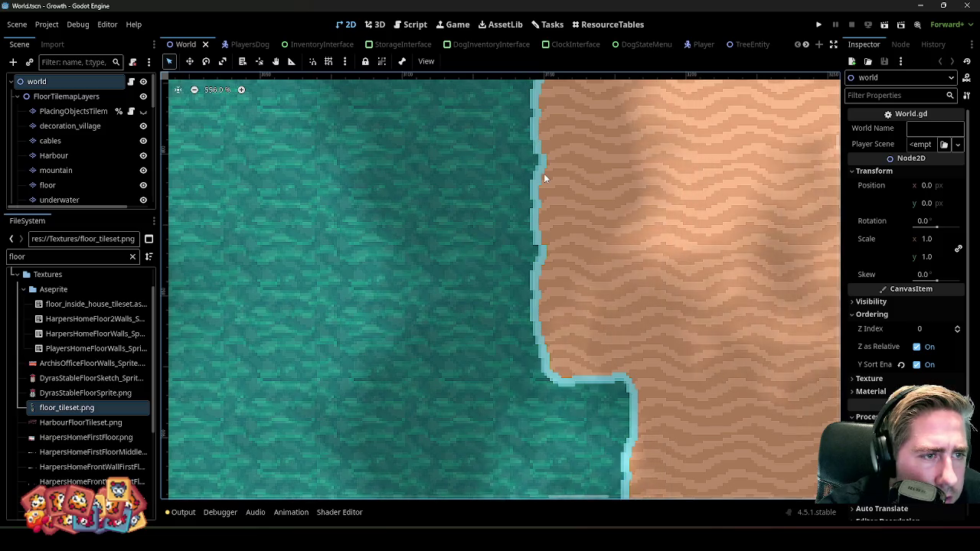
- Zoom Godot's World scene onto the reimported shoreline tiles, then minimize Godot back to Aseprite
scroll(528, 164, up, 4)
scroll(569, 162, up, 1)
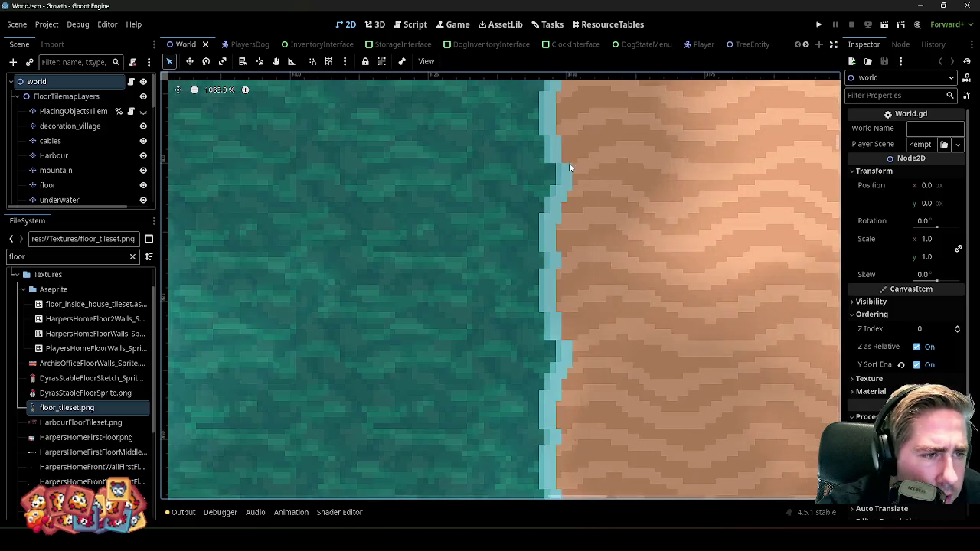
scroll(573, 163, down, 3)
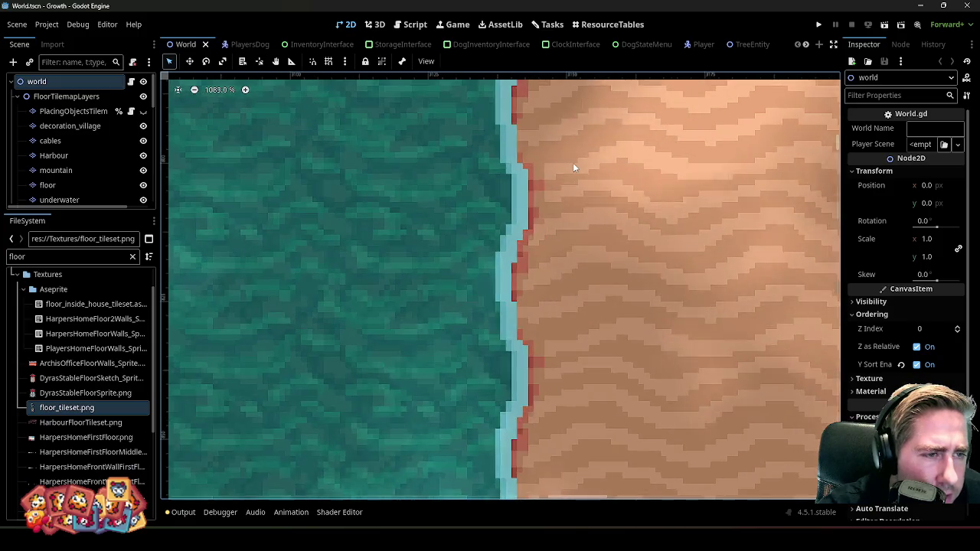
click(920, 11)
scroll(569, 251, up, 1)
scroll(569, 251, up, 1)
- Paste two copies of the shoreline piece into the top-right tile and the tile below it
scroll(569, 251, up, 1)
key(m)
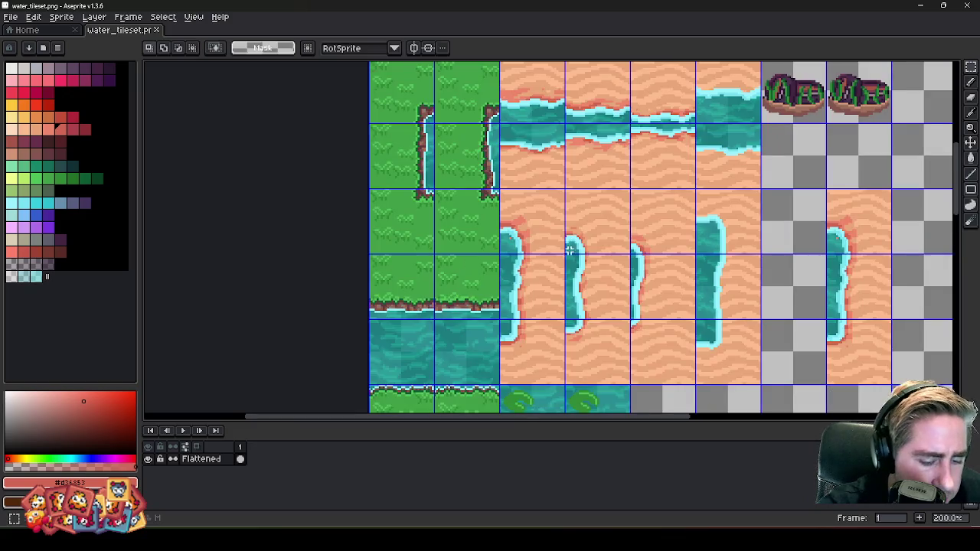
scroll(556, 292, down, 2)
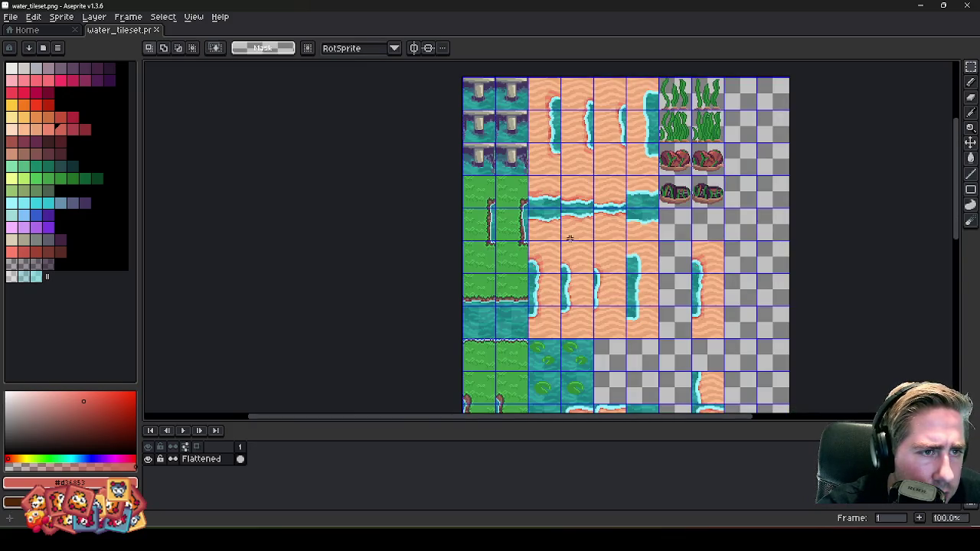
scroll(579, 293, down, 3)
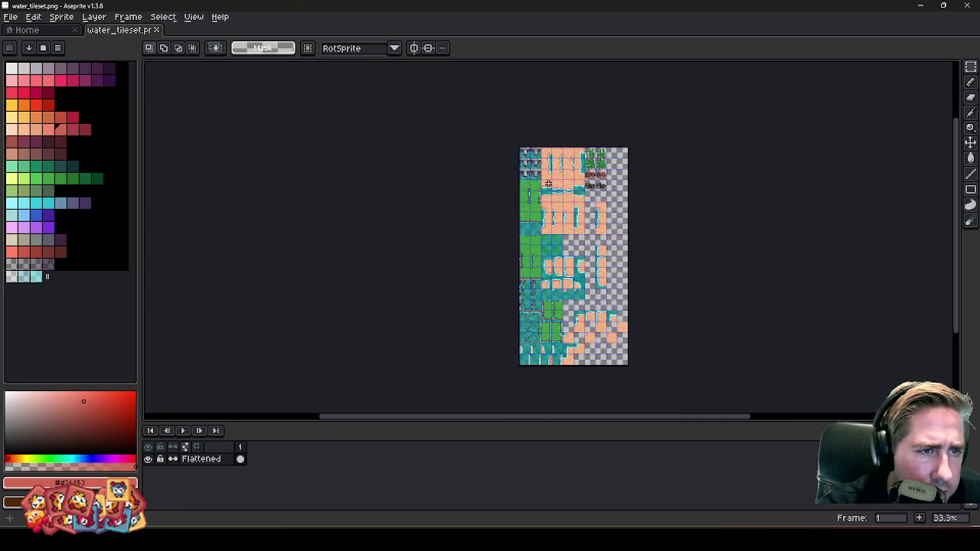
scroll(580, 252, up, 5)
scroll(579, 222, up, 2)
key(ctrl+v)
drag(579, 213, 635, 149)
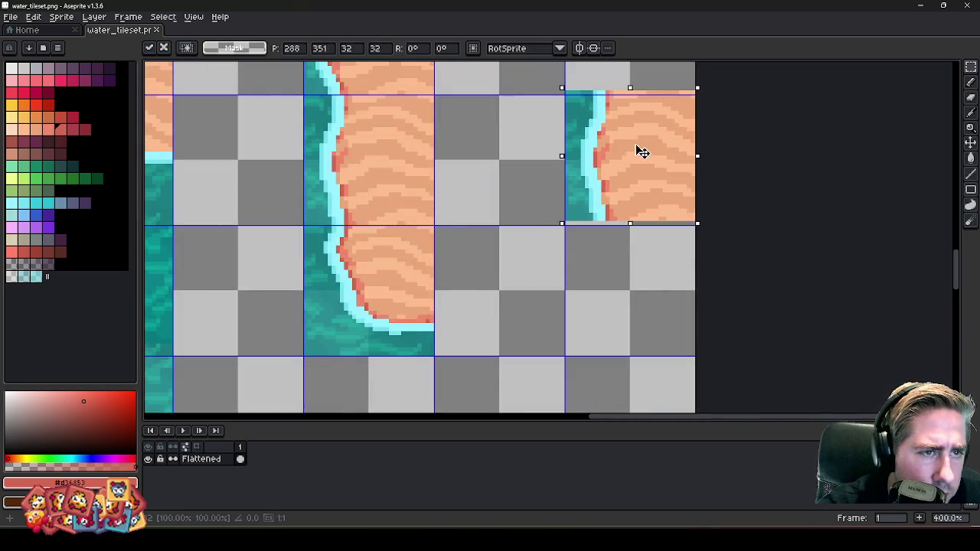
key(Return)
key(ctrl+v)
drag(556, 278, 612, 293)
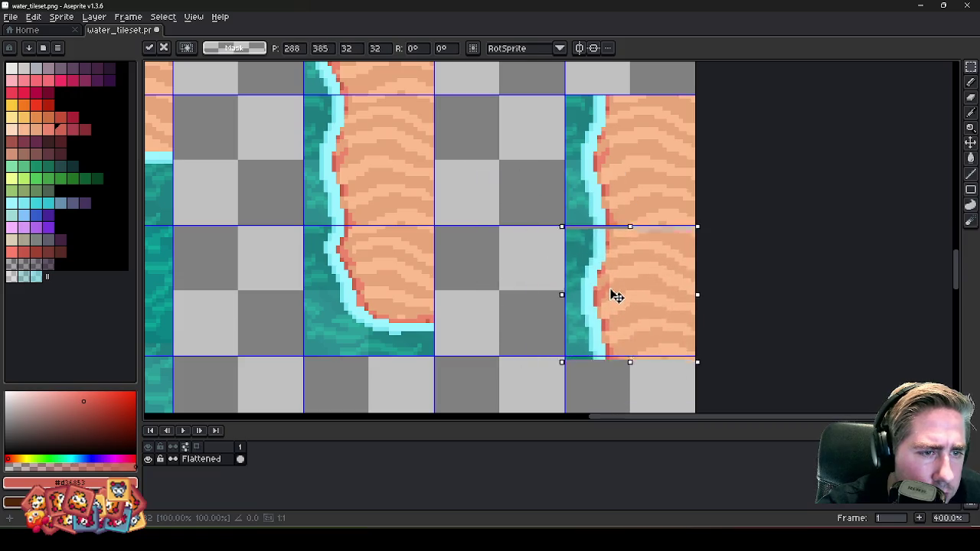
key(Return)
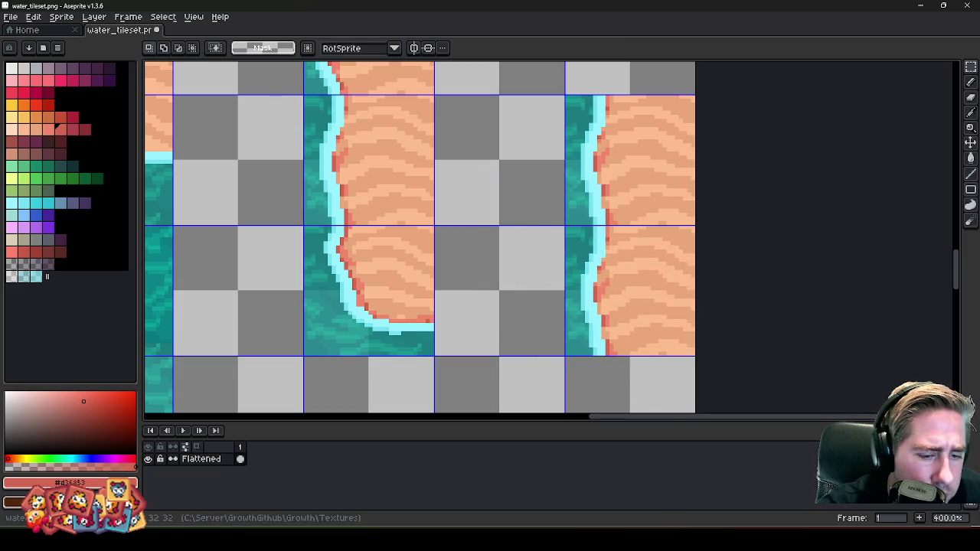
- Paste another shoreline copy and place it in an empty cell to the right
scroll(387, 296, down, 2)
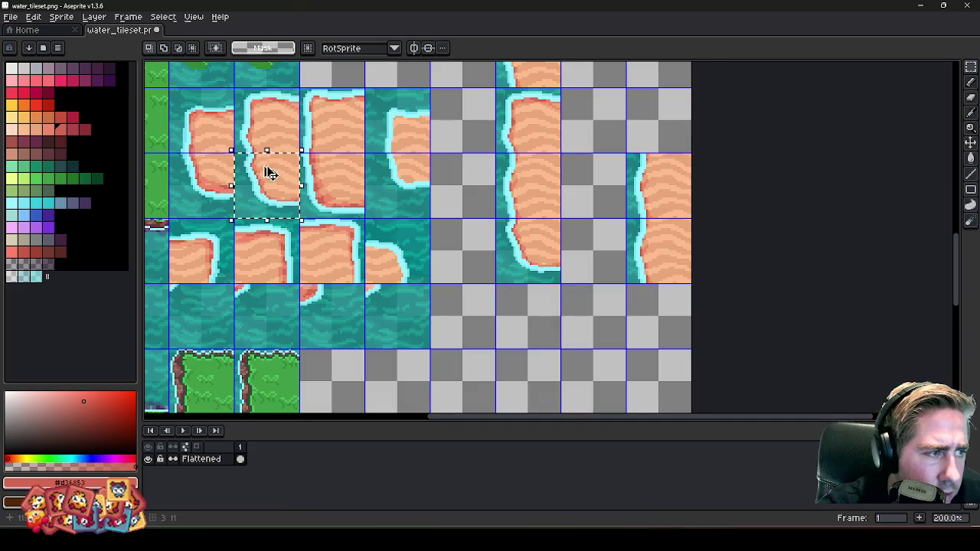
scroll(542, 327, up, 4)
key(ctrl+v)
drag(501, 267, 626, 251)
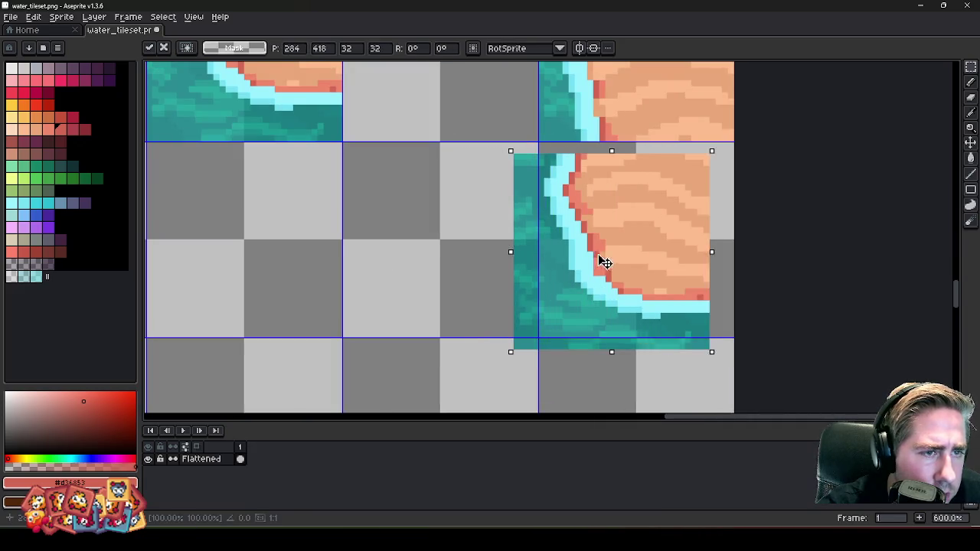
key(Return)
scroll(601, 322, down, 1)
scroll(581, 324, down, 3)
scroll(403, 222, up, 1)
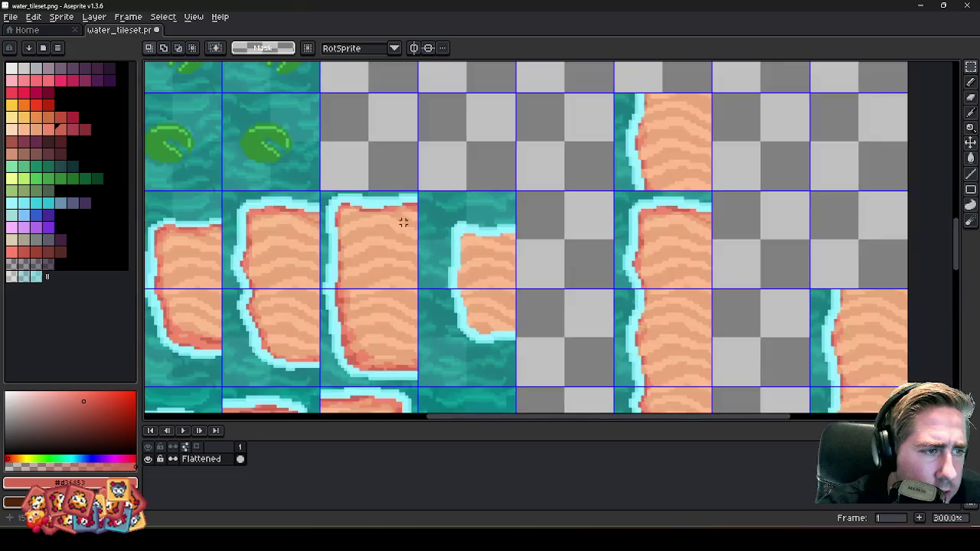
- Move a floating copy of the tile into the far-right empty cell
key(ctrl+v)
drag(287, 249, 877, 246)
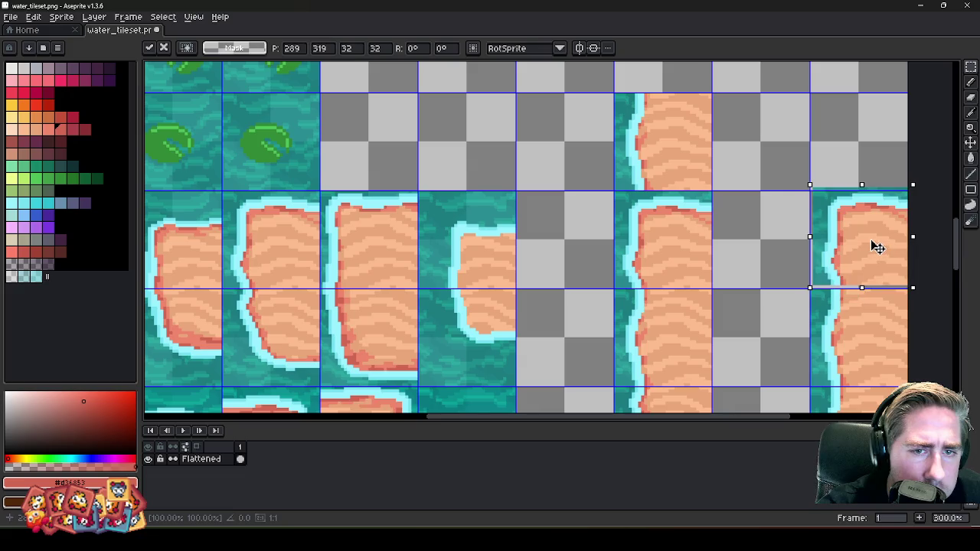
key(Return)
- Bring the Godot editor to the front
scroll(691, 294, down, 4)
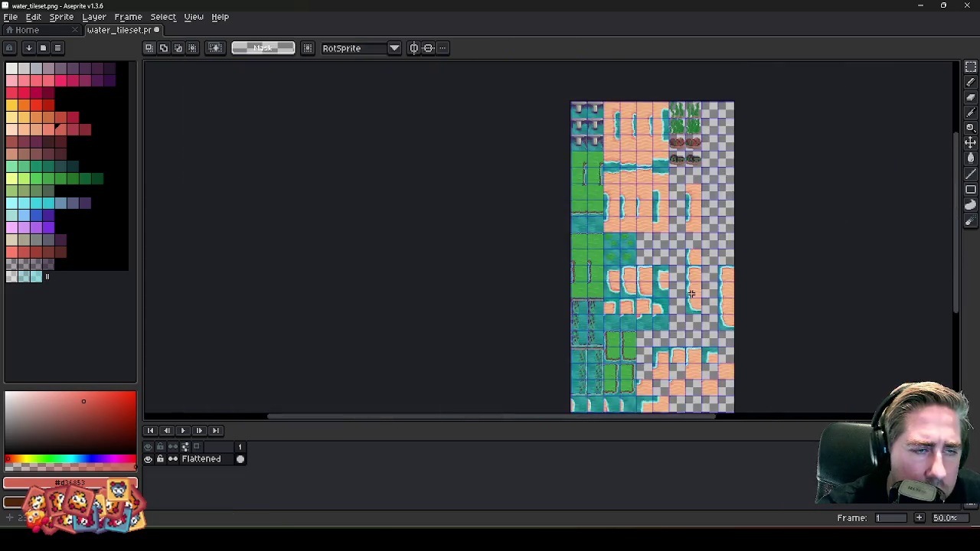
scroll(691, 294, up, 3)
scroll(614, 124, up, 1)
scroll(551, 208, up, 2)
scroll(564, 145, down, 2)
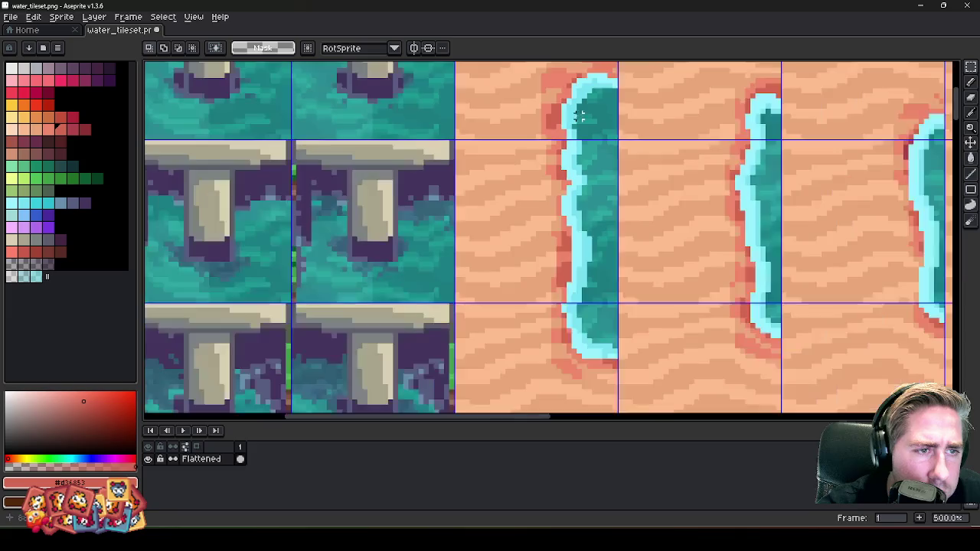
scroll(573, 147, down, 1)
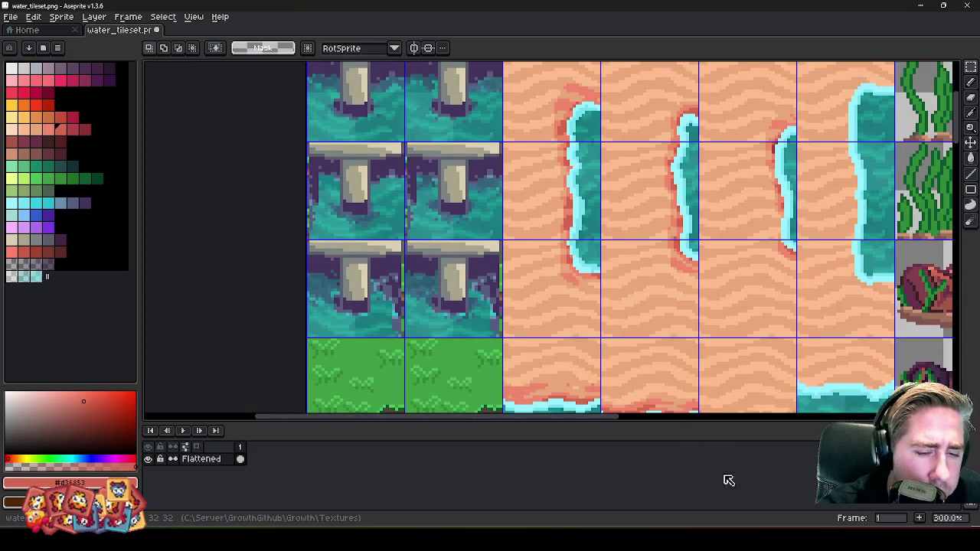
click(667, 499)
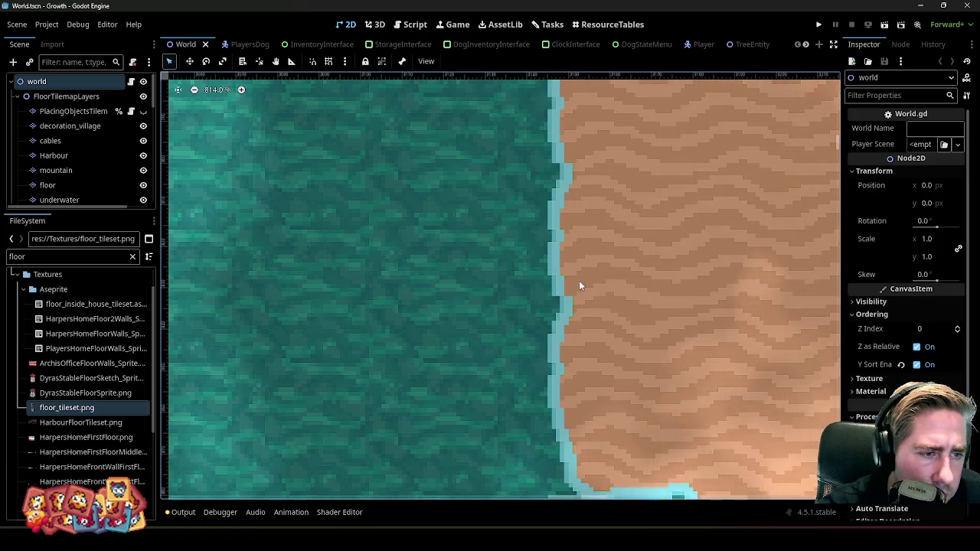
scroll(578, 268, down, 1)
scroll(578, 268, down, 1)
scroll(586, 169, down, 1)
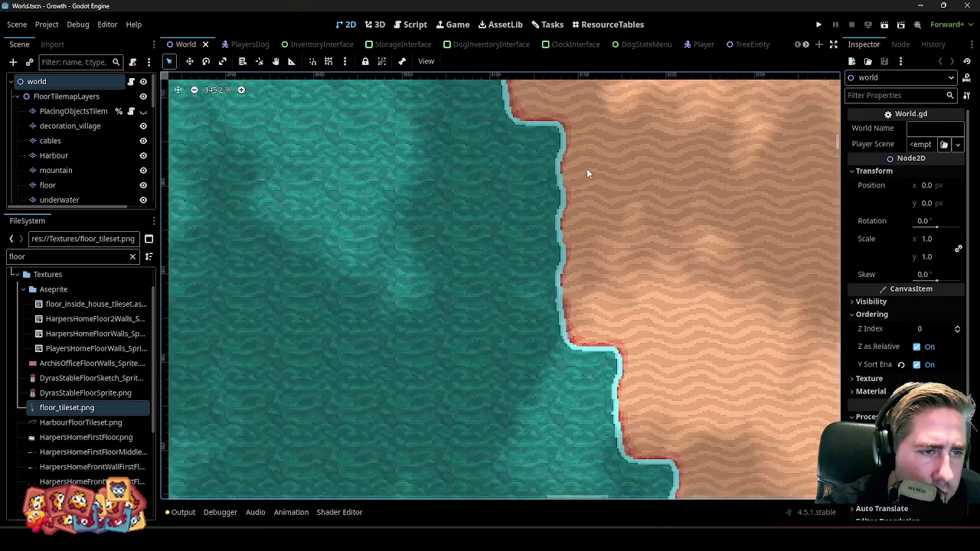
scroll(586, 173, down, 2)
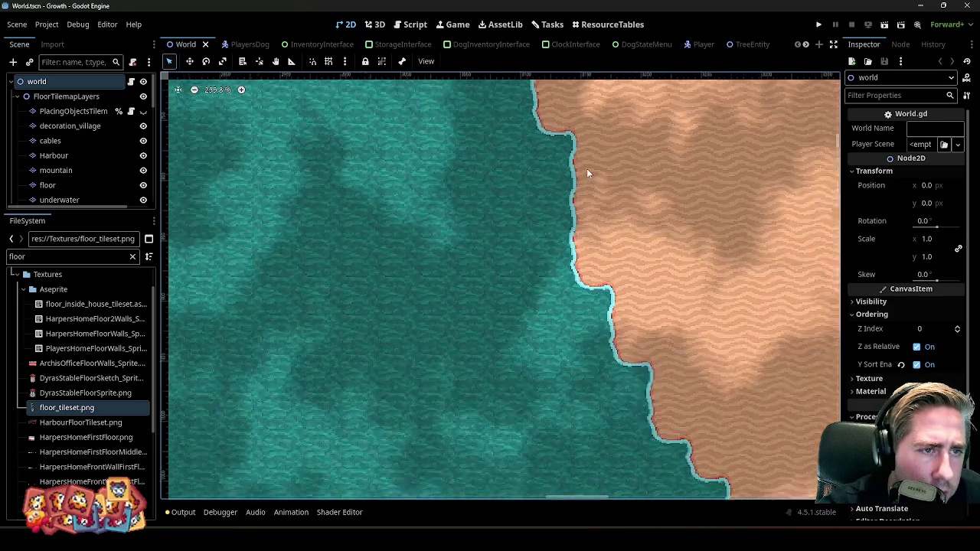
scroll(586, 173, down, 1)
scroll(586, 169, up, 2)
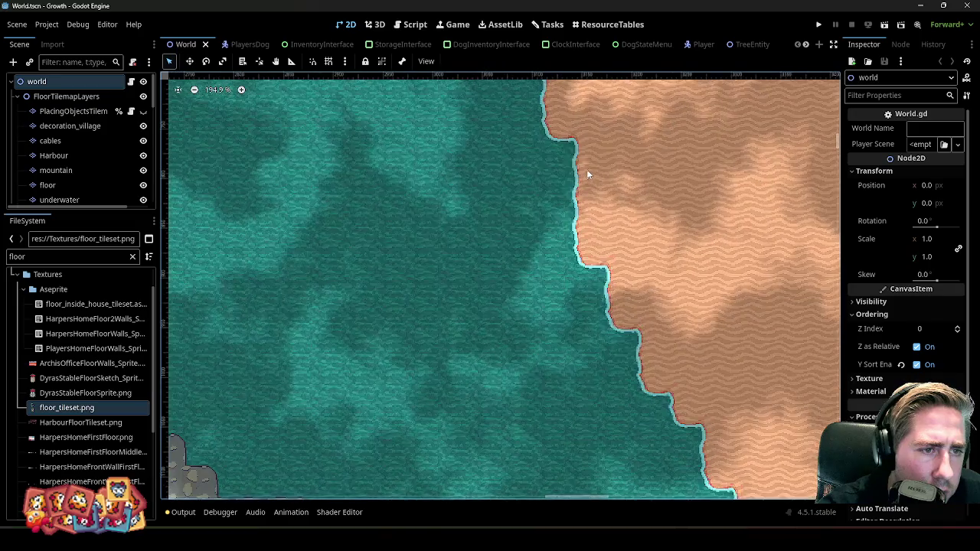
scroll(582, 187, up, 3)
scroll(581, 187, up, 2)
scroll(582, 187, up, 1)
scroll(581, 186, up, 1)
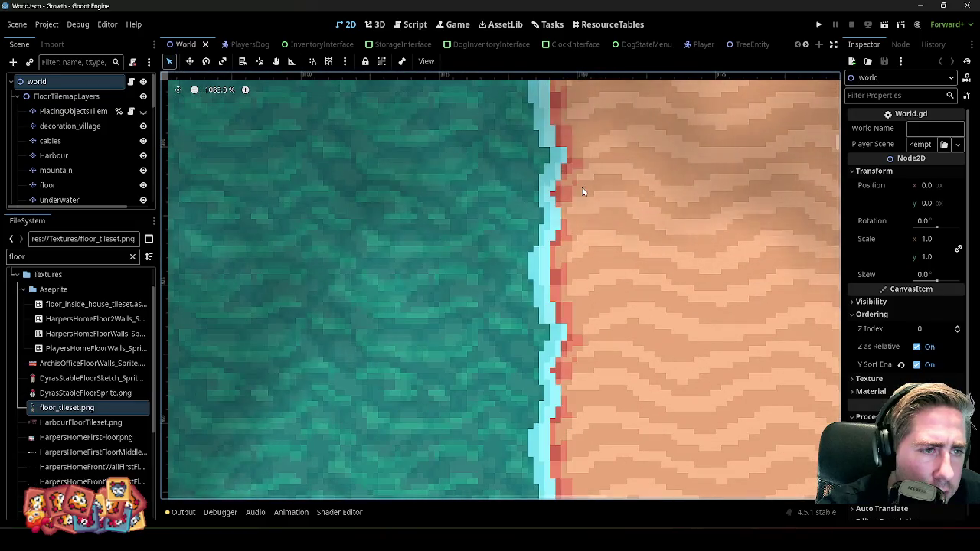
scroll(582, 187, up, 1)
scroll(582, 186, down, 3)
scroll(584, 190, down, 3)
scroll(584, 190, down, 3)
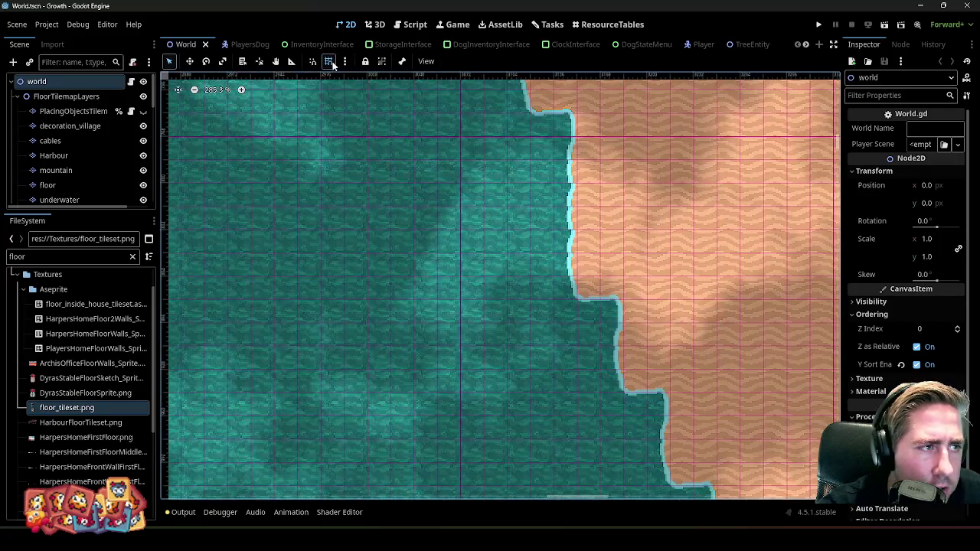
- Set the snap grid step to 32 px × 32 px in Configure Snap
click(345, 62)
click(377, 154)
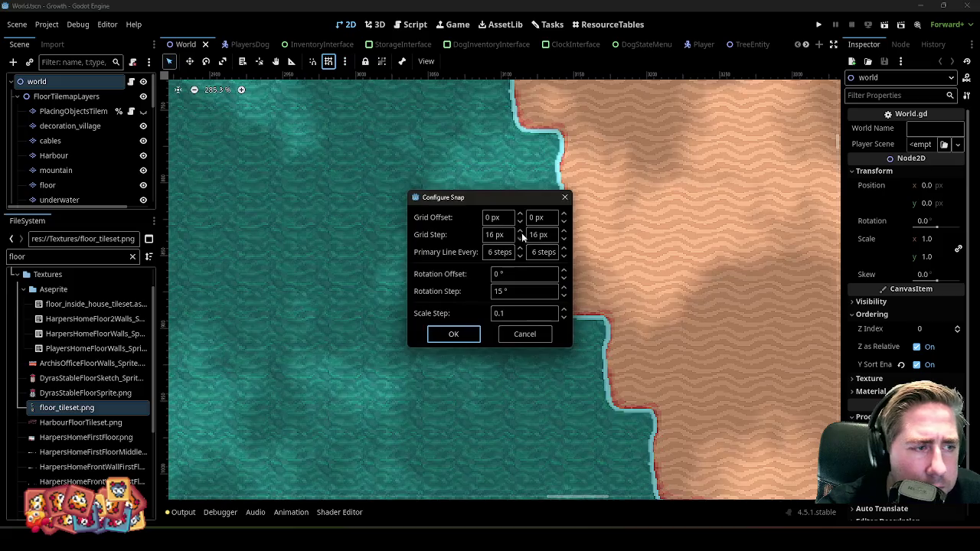
click(520, 239)
text(32)
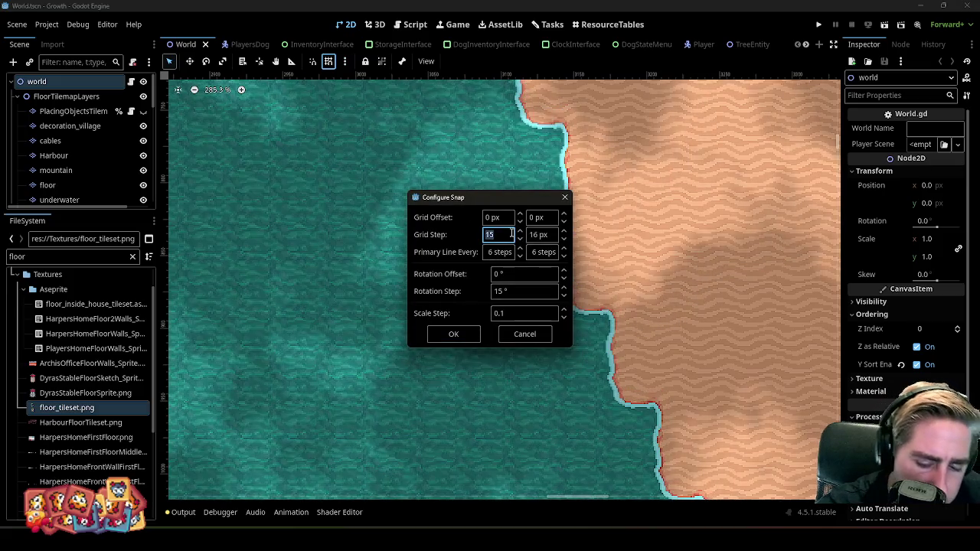
key(Tab)
text(32)
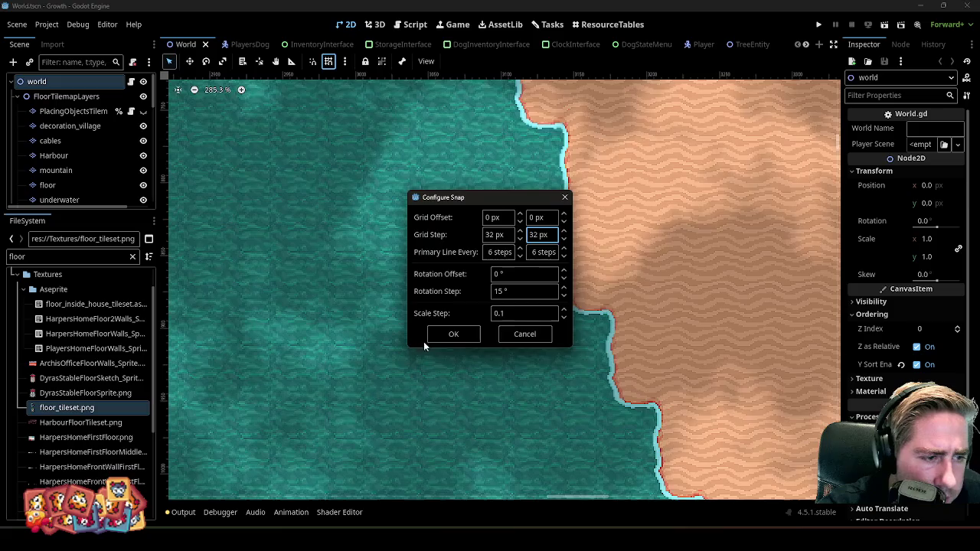
click(426, 339)
- Show the grid over the shoreline tiles, then minimize Godot to return to Aseprite
scroll(582, 275, up, 3)
click(327, 61)
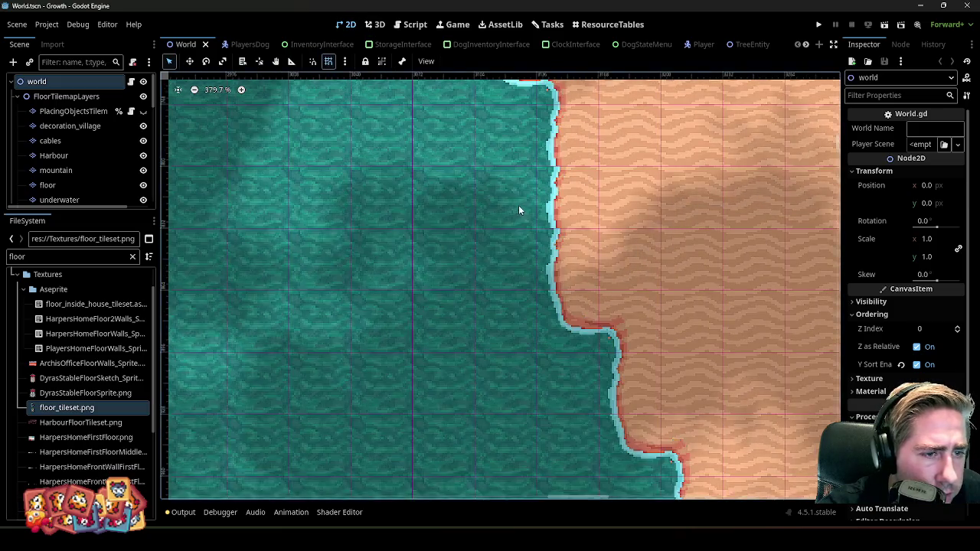
scroll(515, 202, up, 3)
scroll(567, 249, up, 2)
scroll(567, 250, up, 1)
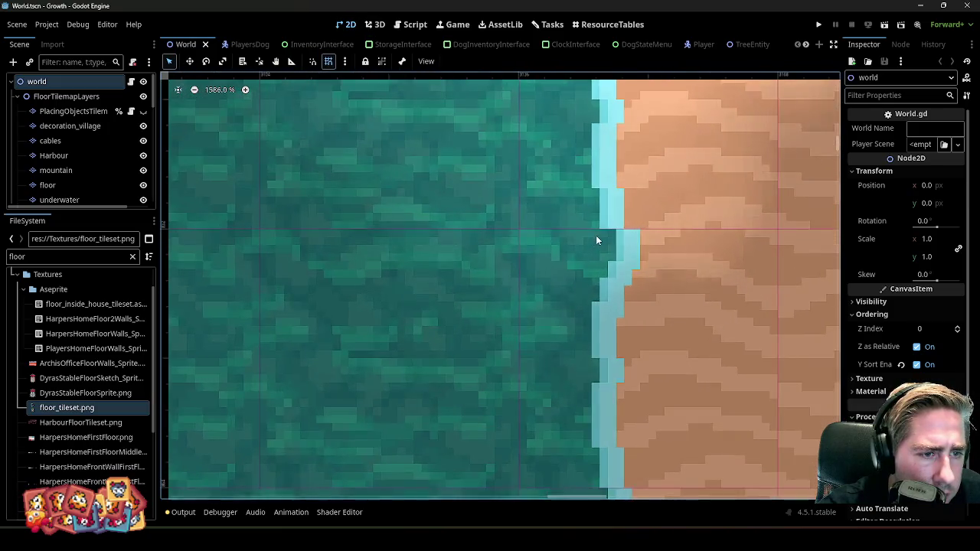
scroll(572, 241, up, 1)
scroll(572, 241, down, 5)
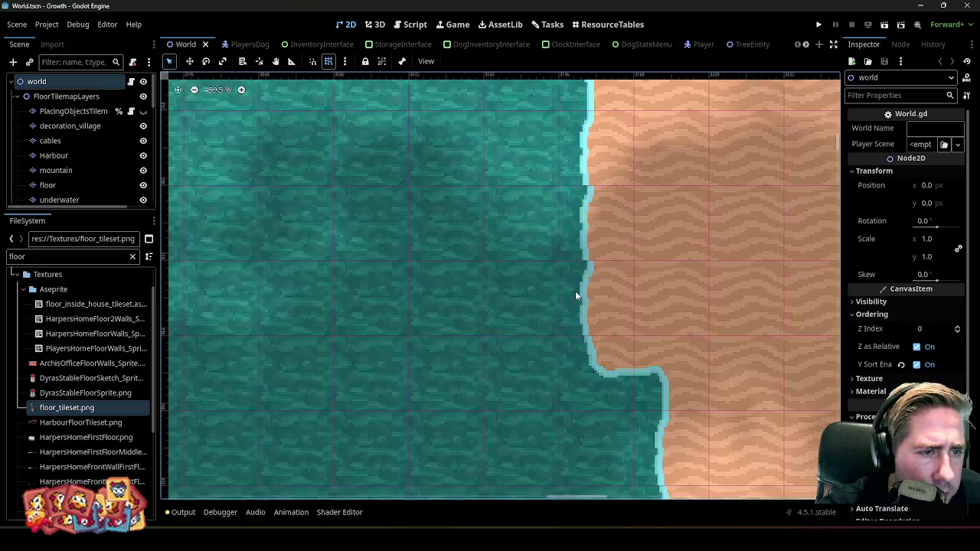
scroll(580, 237, up, 2)
scroll(587, 218, up, 1)
scroll(590, 218, up, 1)
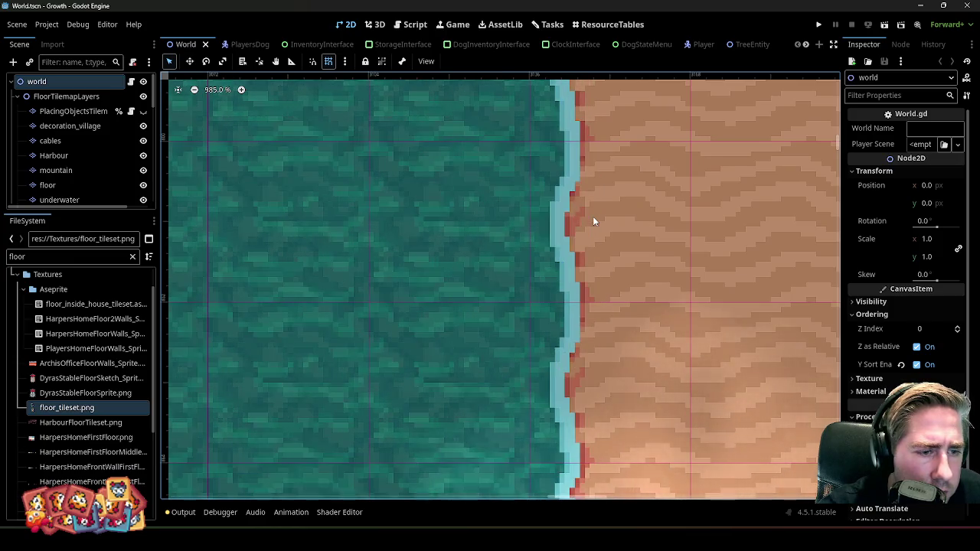
click(916, 6)
- Touch up the shoreline with the pencil in lighter cyan, erasing a 2-pixel strip along the tile's bottom edge
scroll(702, 203, down, 2)
scroll(702, 203, up, 1)
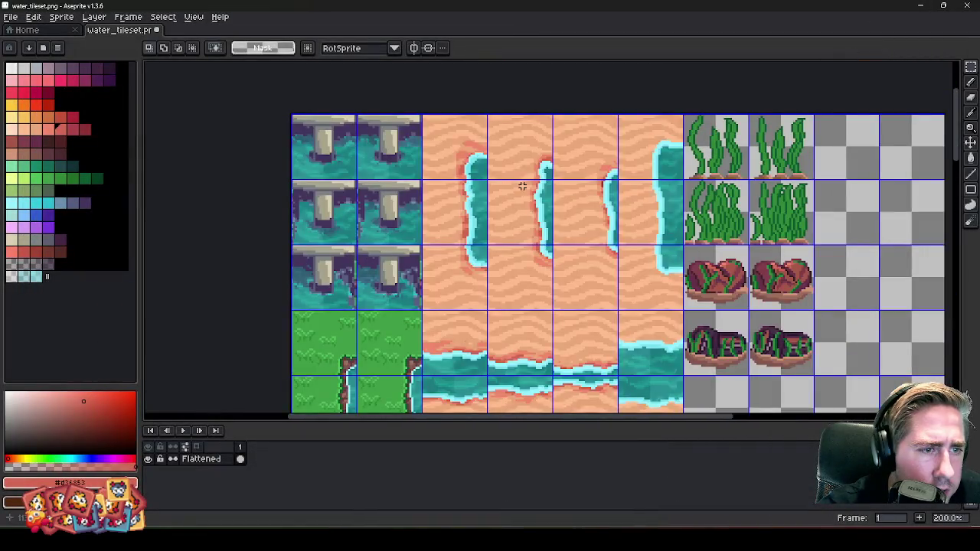
scroll(702, 203, up, 1)
scroll(702, 203, up, 2)
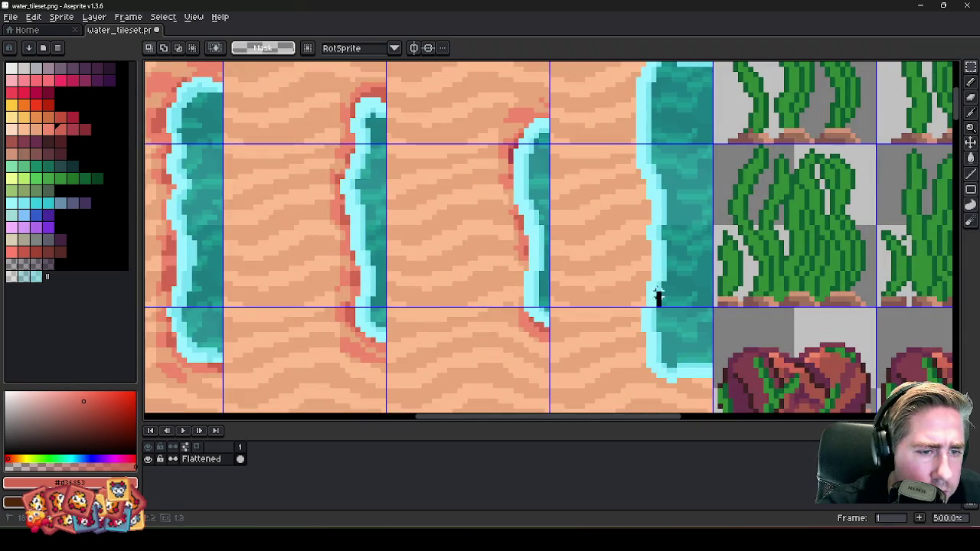
scroll(647, 146, up, 1)
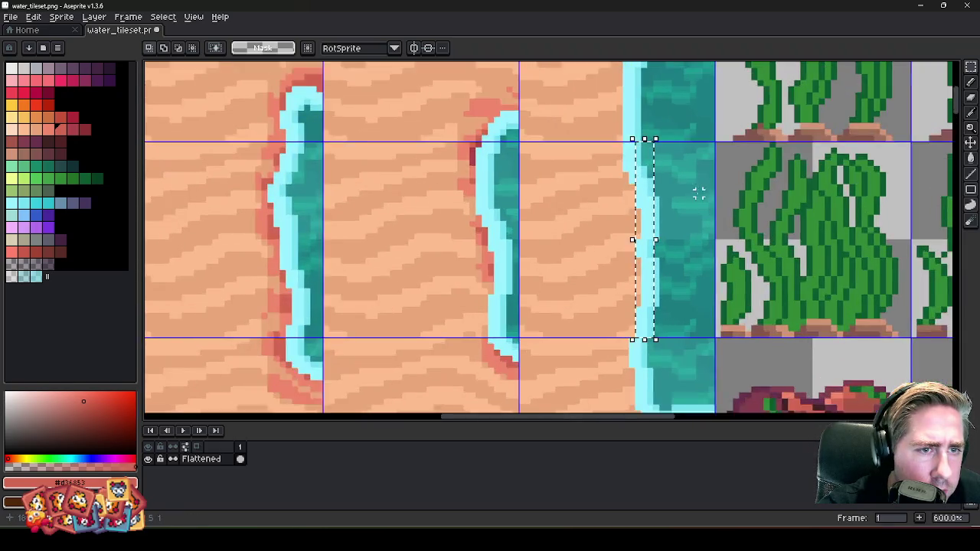
scroll(700, 190, up, 1)
scroll(627, 339, up, 1)
scroll(601, 286, up, 2)
key(b)
alt+click(619, 303)
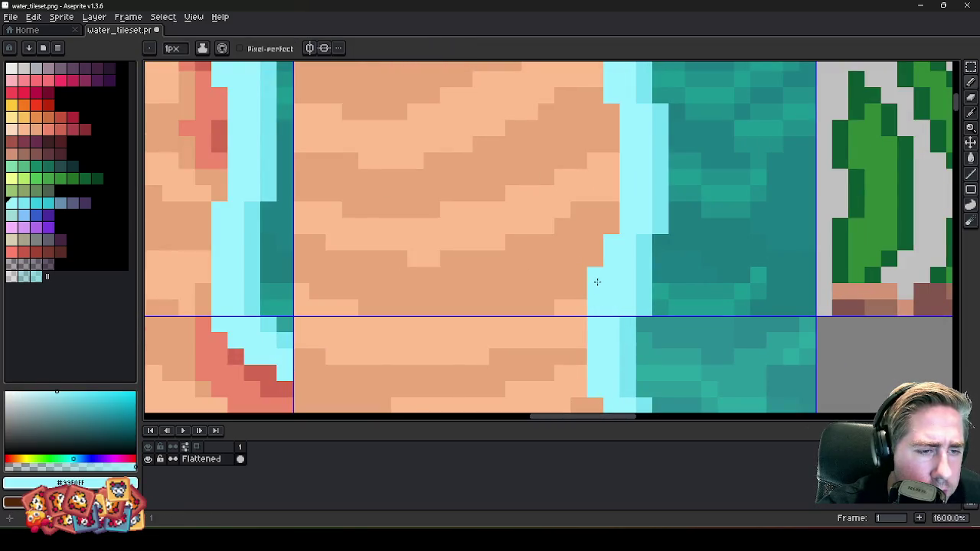
key(ctrl+z)
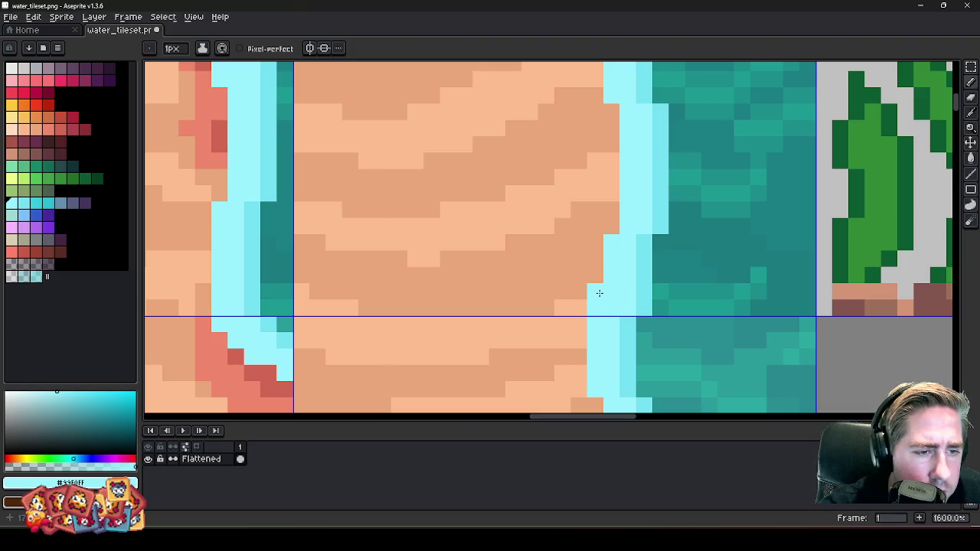
alt+click(621, 308)
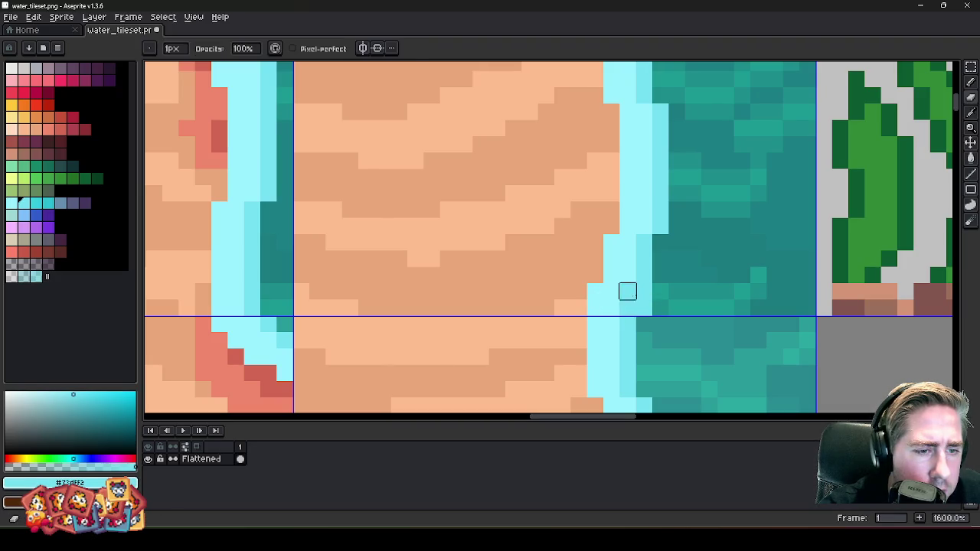
scroll(643, 307, up, 1)
scroll(742, 298, down, 1)
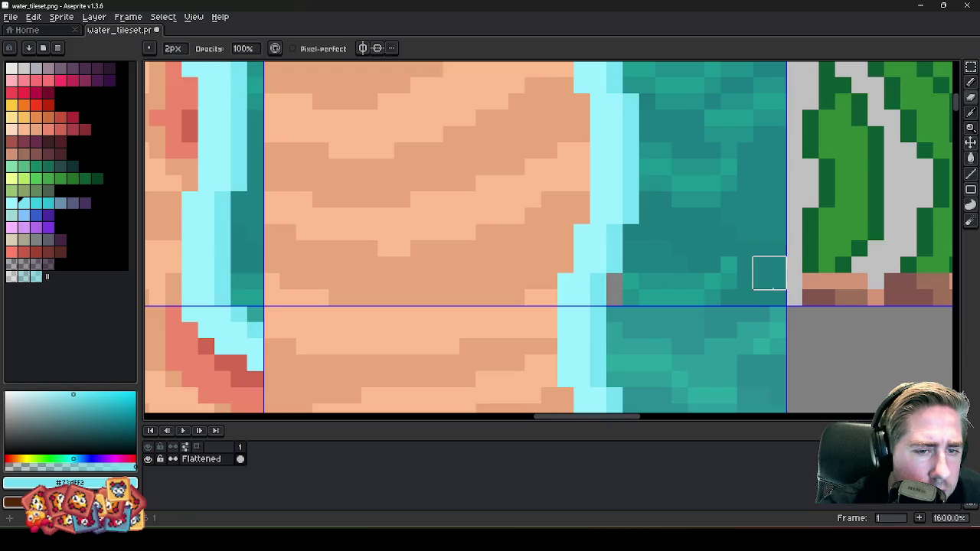
drag(773, 288, 626, 302)
scroll(621, 272, down, 7)
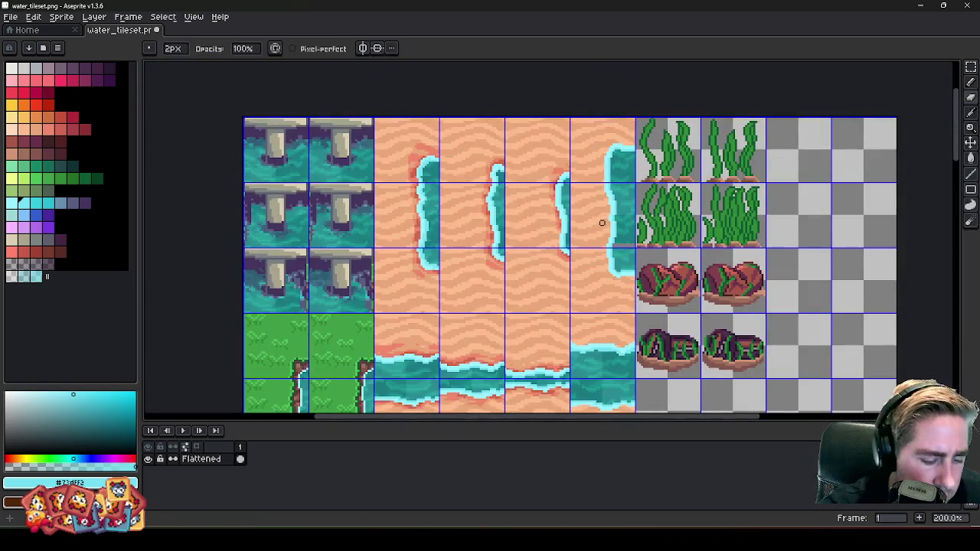
- Select a block of water pixels along the shoreline and shift it to the right
key(m)
scroll(611, 236, up, 4)
scroll(612, 238, up, 3)
drag(589, 253, 718, 269)
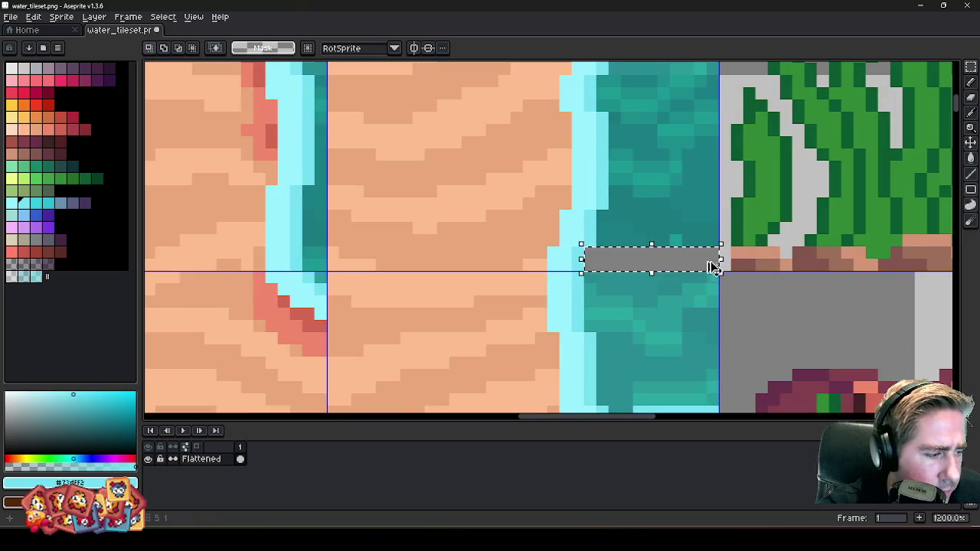
scroll(631, 288, down, 5)
scroll(631, 288, down, 2)
scroll(624, 202, down, 1)
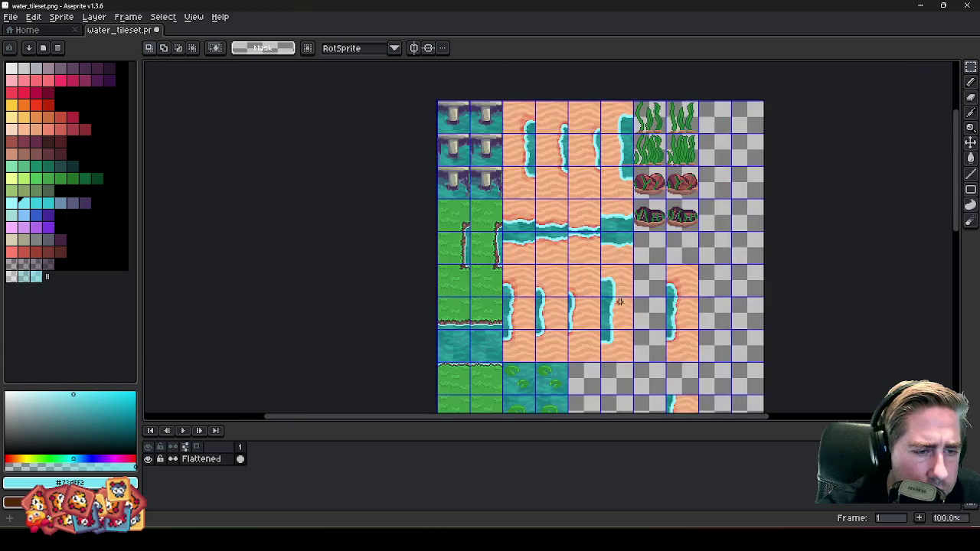
scroll(619, 302, up, 4)
scroll(568, 344, up, 4)
scroll(585, 349, up, 1)
scroll(584, 349, down, 1)
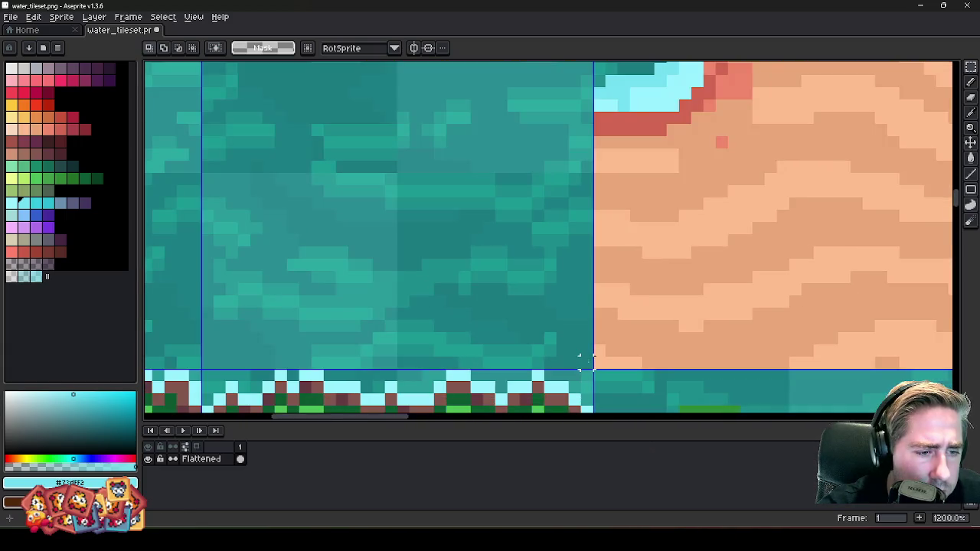
drag(487, 335, 459, 350)
scroll(509, 230, down, 6)
scroll(509, 214, down, 3)
scroll(513, 207, up, 3)
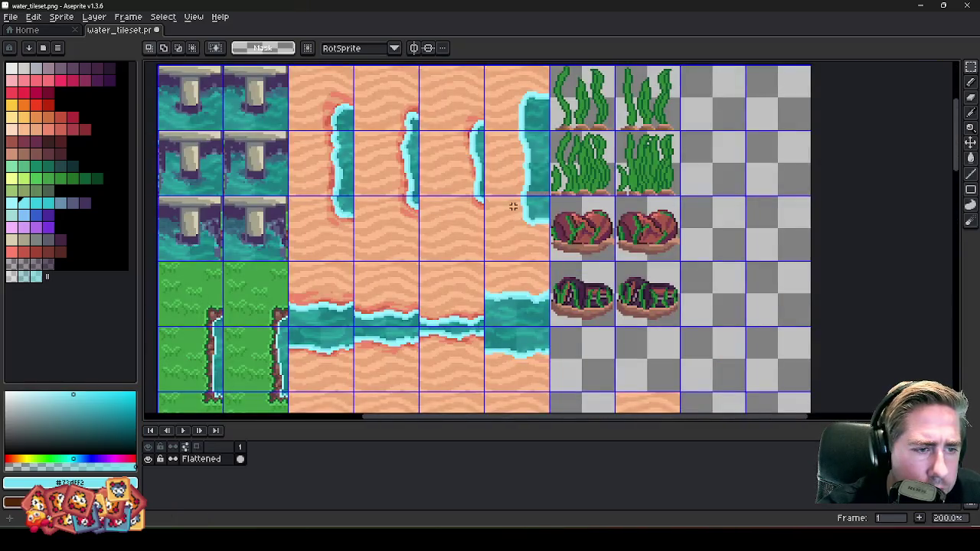
scroll(513, 206, up, 4)
scroll(529, 183, up, 5)
scroll(557, 219, up, 4)
drag(627, 210, 689, 239)
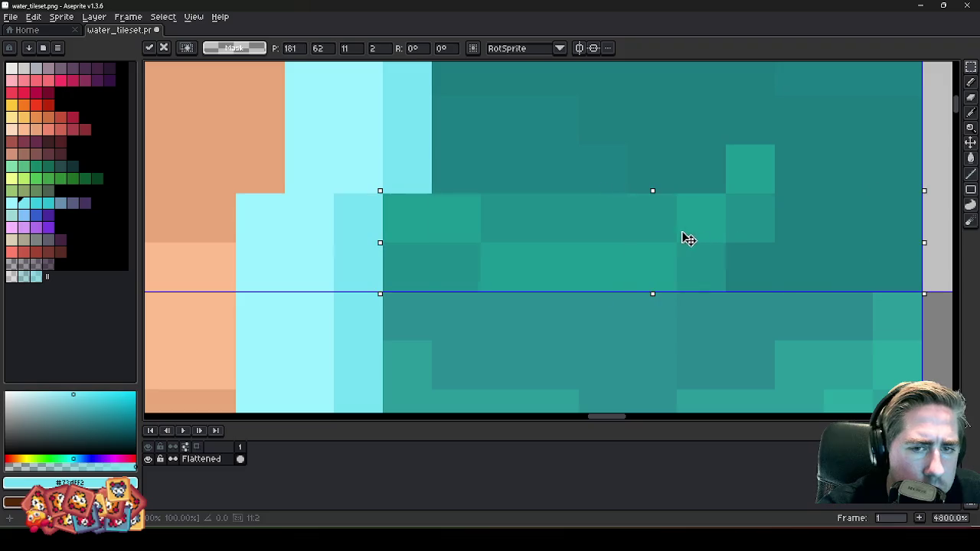
key(Return)
- Bring up the floor tileset image
scroll(674, 240, down, 6)
scroll(682, 242, down, 3)
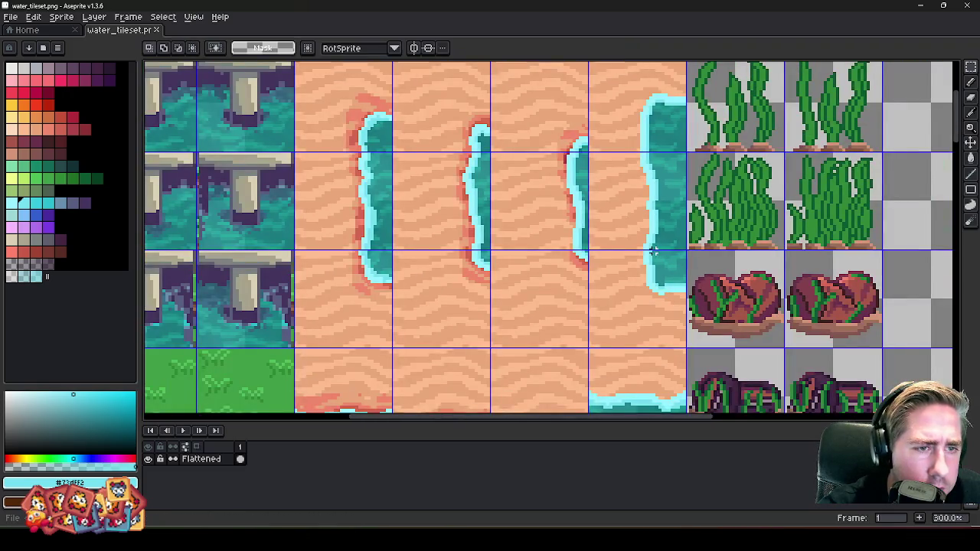
click(920, 6)
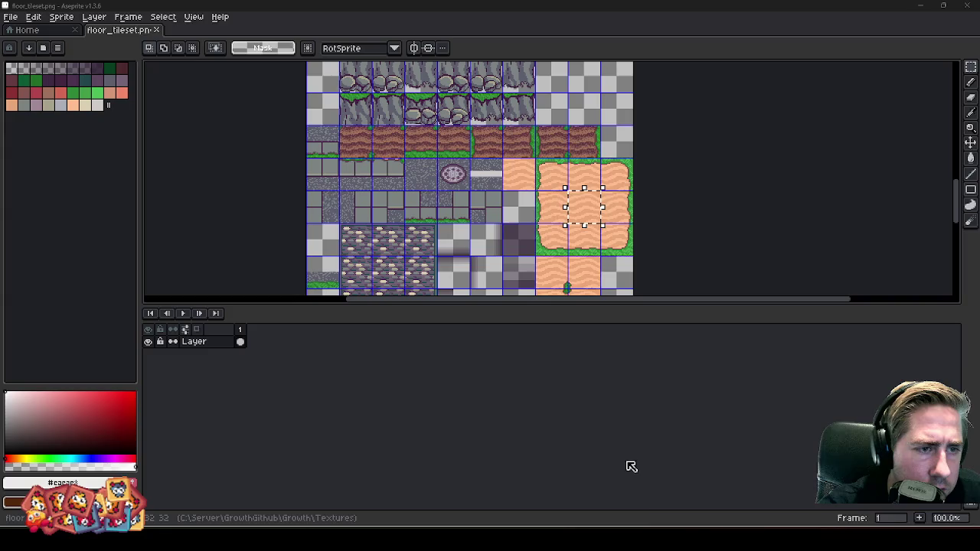
- Switch to Godot and zoom in on the reimported sand-island shoreline tiles
click(750, 486)
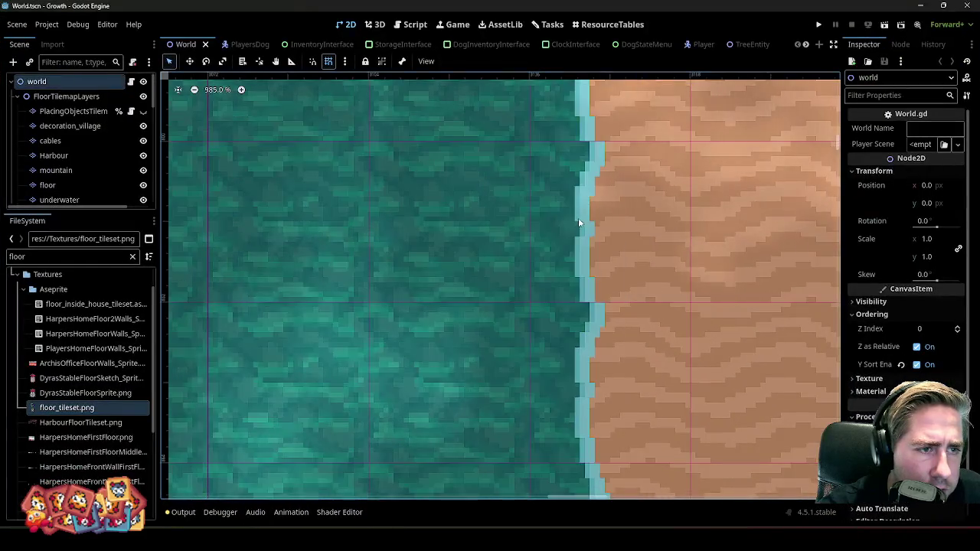
scroll(549, 224, down, 3)
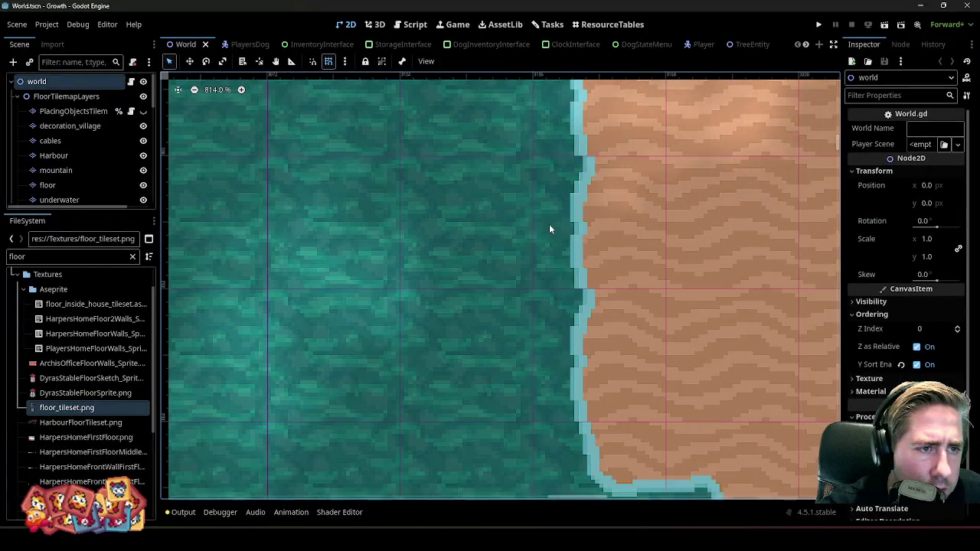
scroll(551, 283, down, 2)
scroll(565, 214, down, 1)
scroll(566, 214, up, 3)
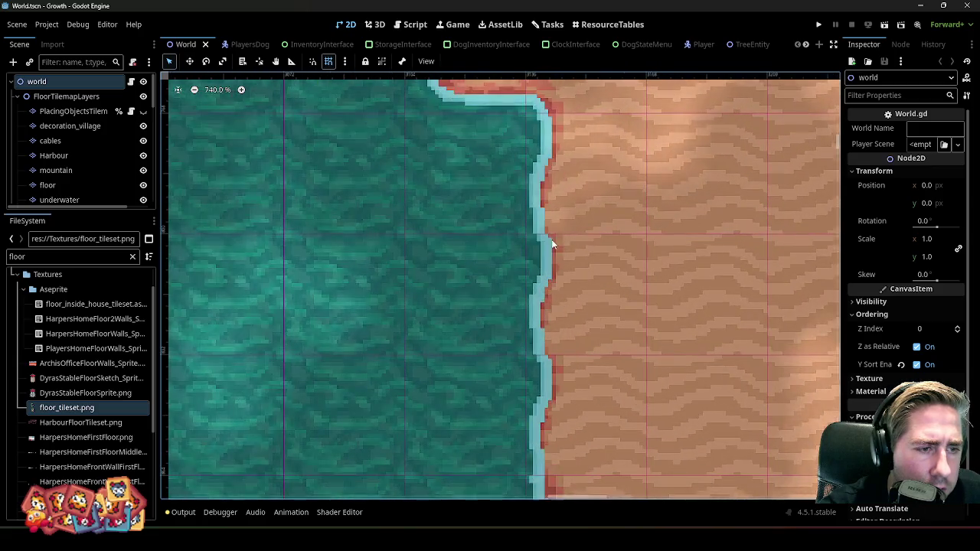
scroll(496, 254, up, 1)
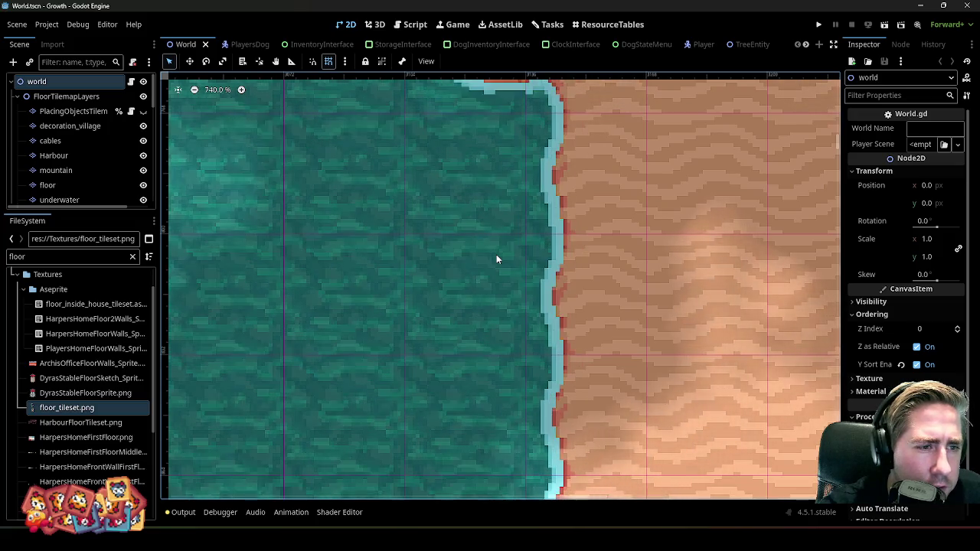
scroll(496, 254, down, 1)
- Select the FloorTilemapLayers node and save the World scene
click(570, 245)
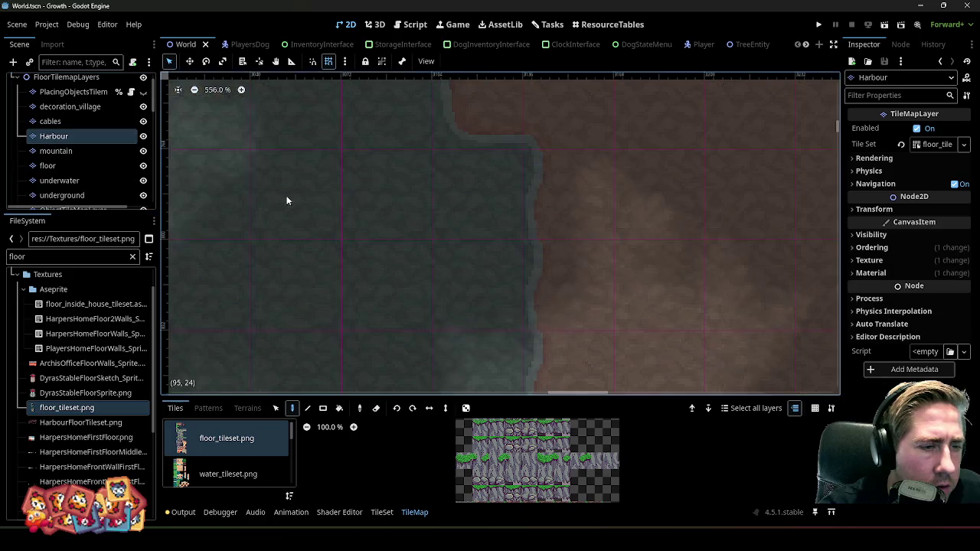
click(65, 77)
key(ctrl+s)
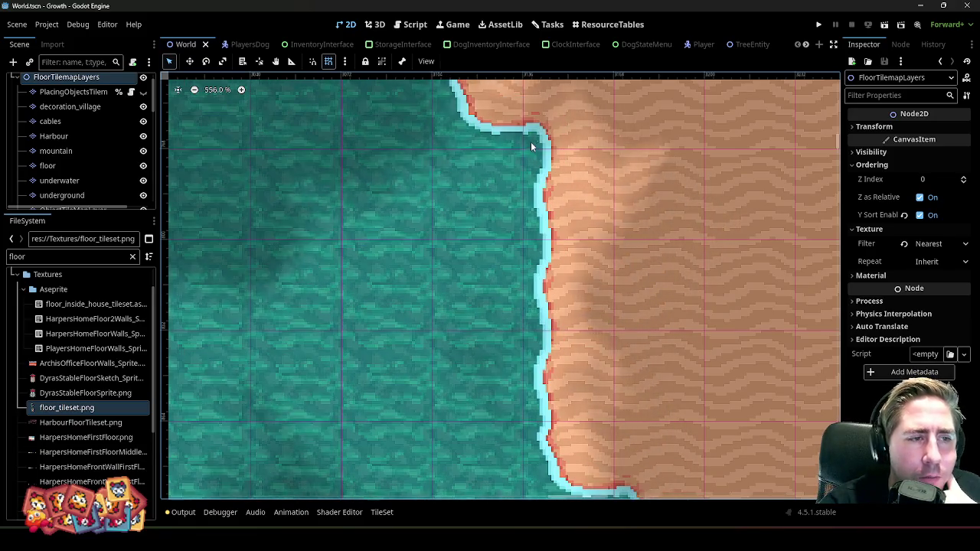
scroll(538, 279, down, 2)
scroll(482, 130, up, 2)
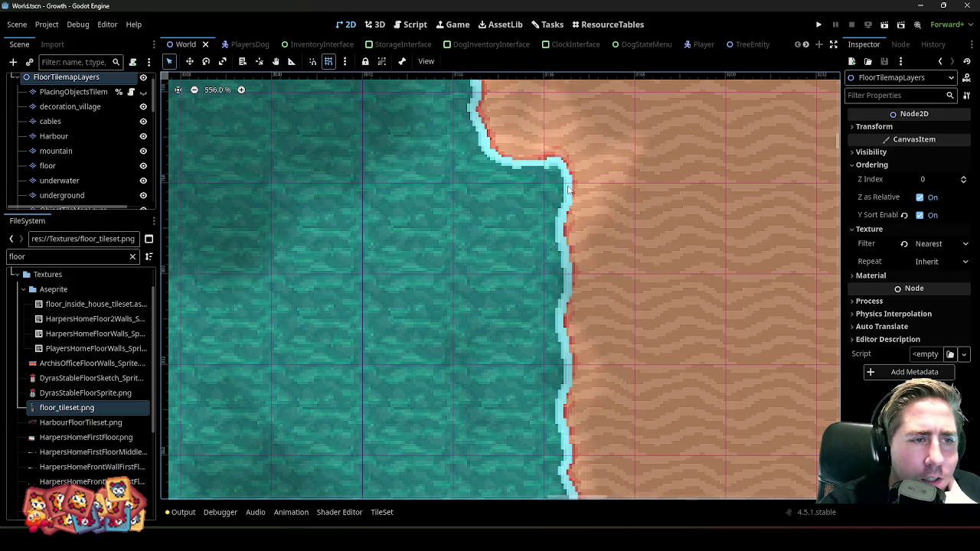
scroll(561, 173, up, 2)
scroll(561, 170, up, 2)
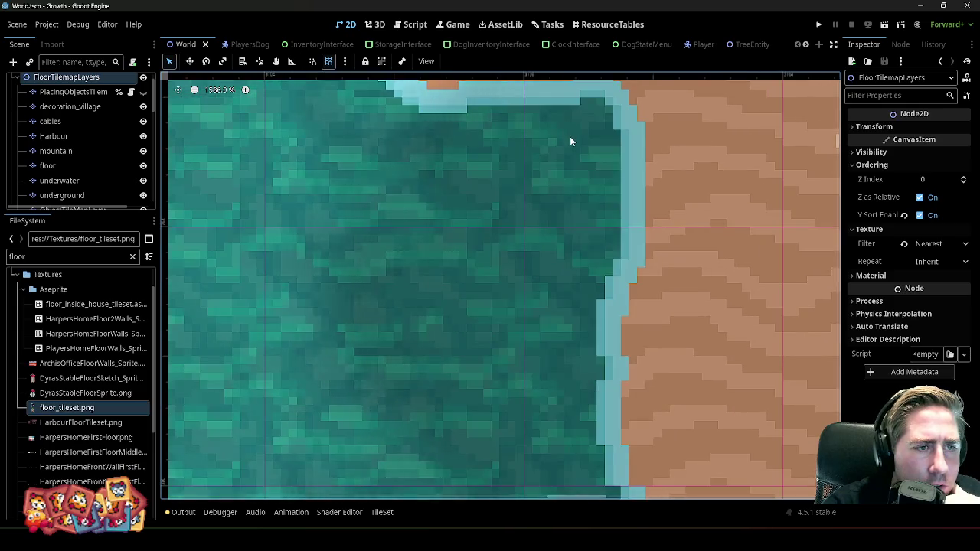
scroll(568, 218, down, 1)
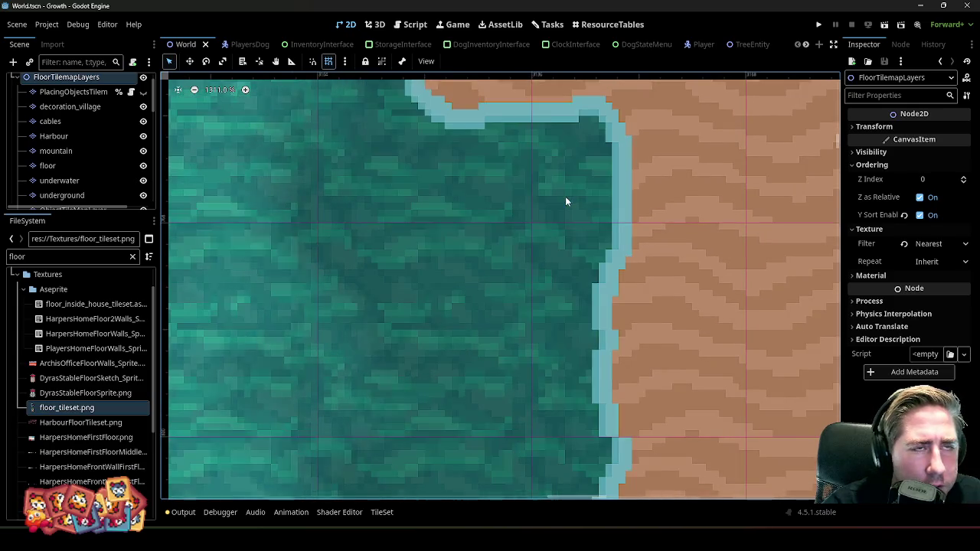
- Return to floor_tileset.png in Aseprite
key(alt+Tab)
scroll(527, 203, down, 3)
scroll(527, 203, down, 1)
scroll(526, 203, up, 1)
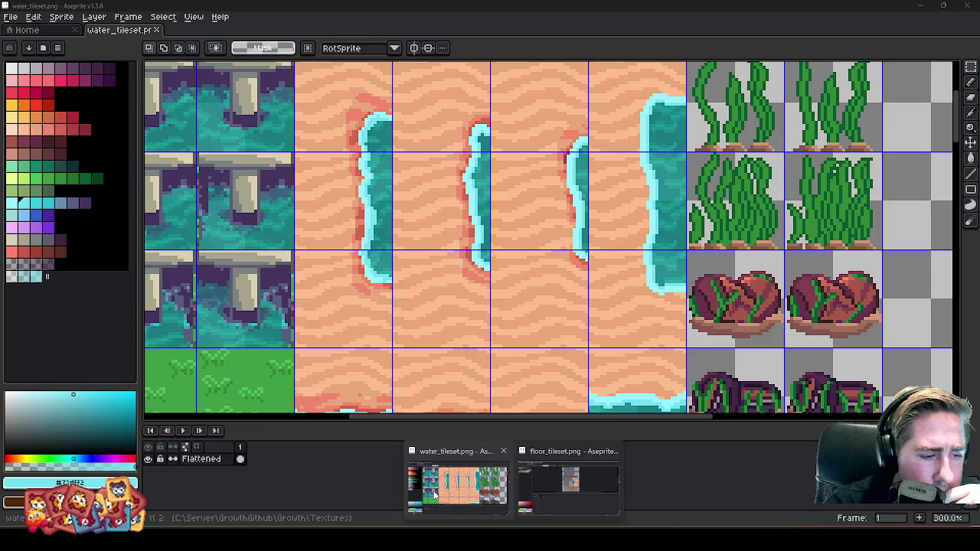
- Bring up the water tileset and erase the pixel row holding the stray sand pixel
click(478, 490)
scroll(546, 197, down, 5)
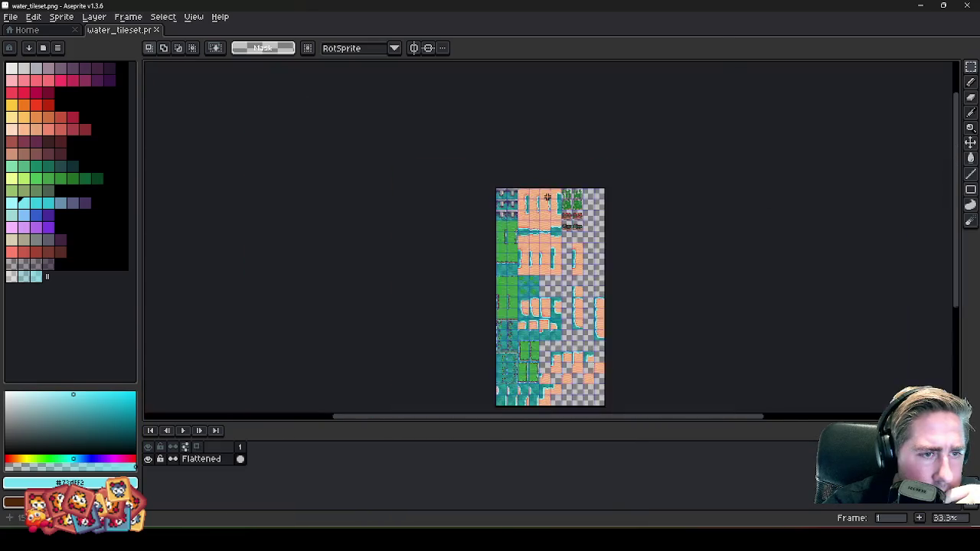
scroll(523, 334, up, 1)
scroll(542, 118, up, 1)
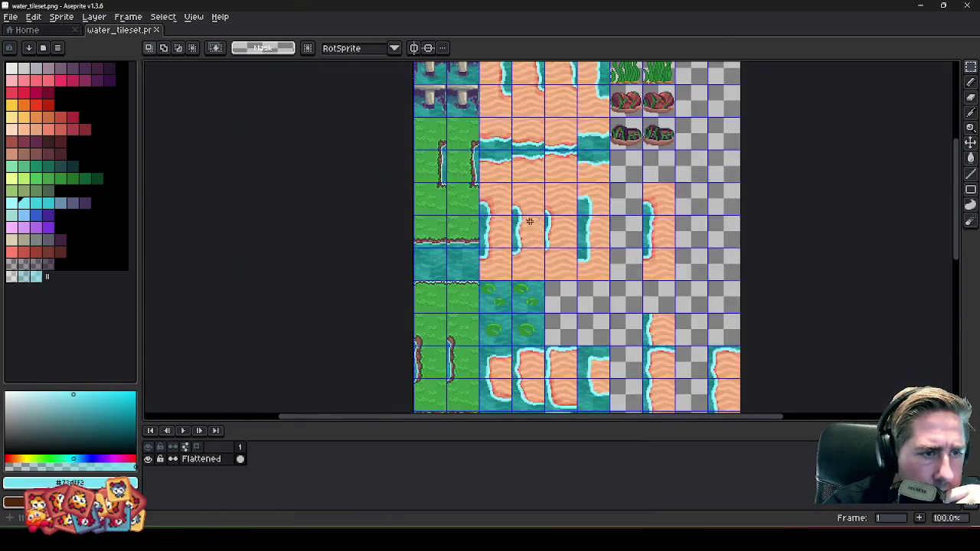
scroll(496, 165, up, 2)
scroll(718, 203, up, 1)
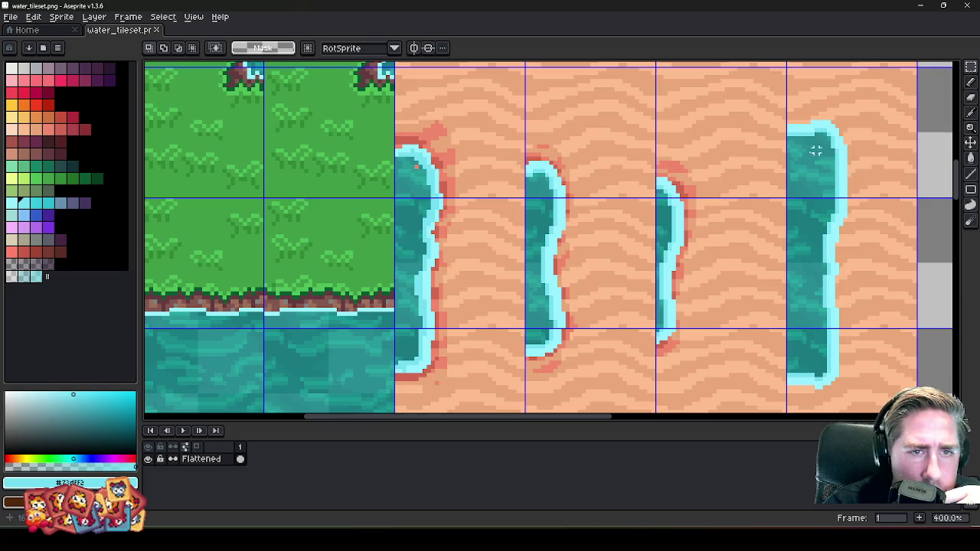
scroll(448, 165, up, 2)
scroll(418, 170, up, 6)
key(b)
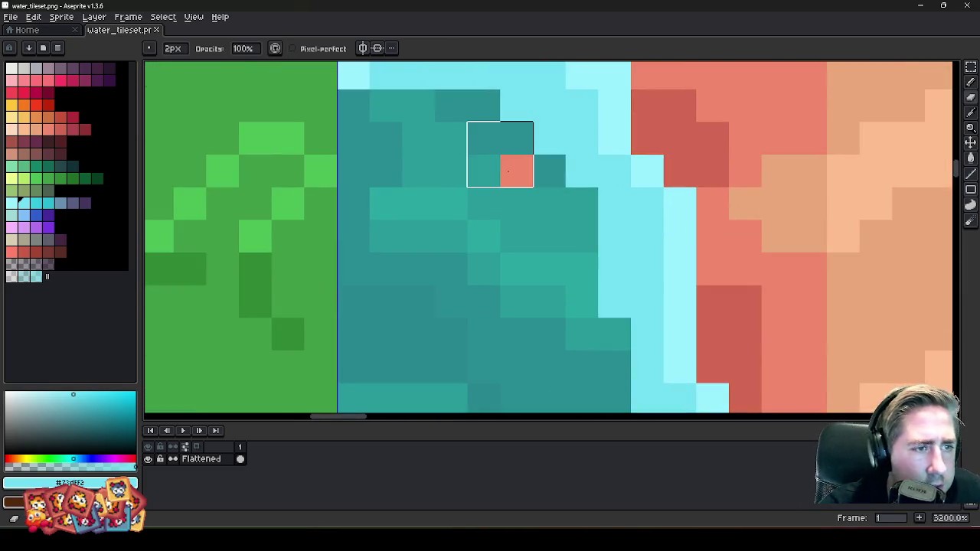
drag(534, 176, 373, 182)
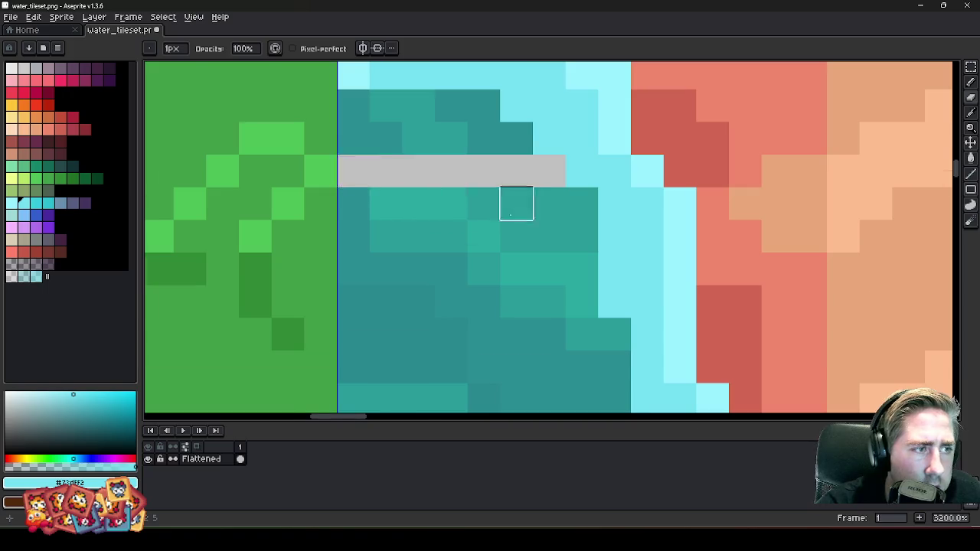
- Select a patch of clean teal water pixels next to the corner tile's gap
scroll(516, 202, down, 3)
scroll(535, 212, down, 2)
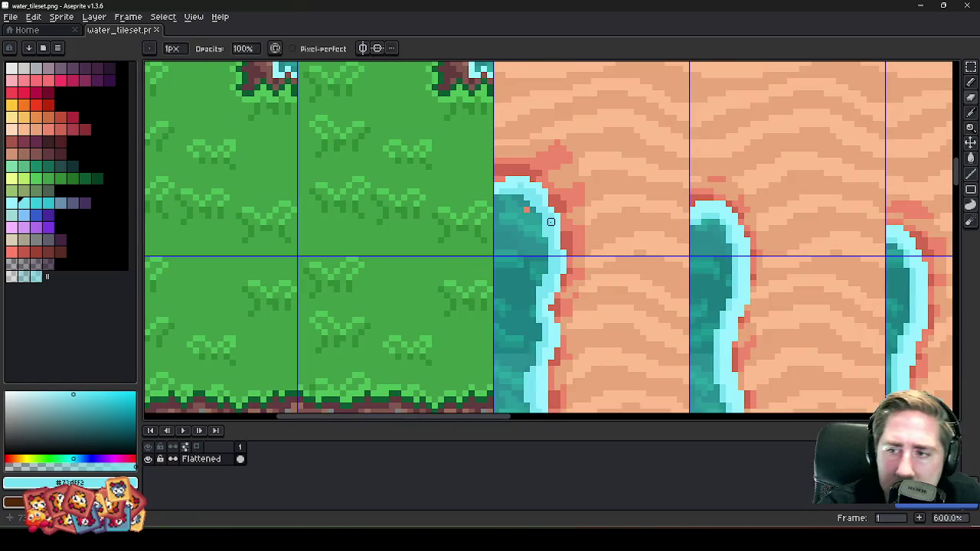
scroll(483, 233, up, 4)
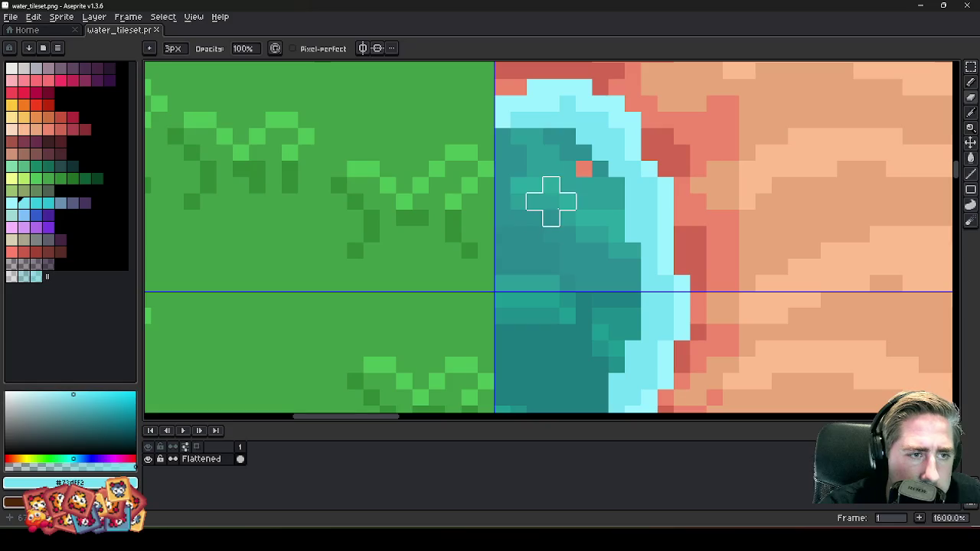
key(m)
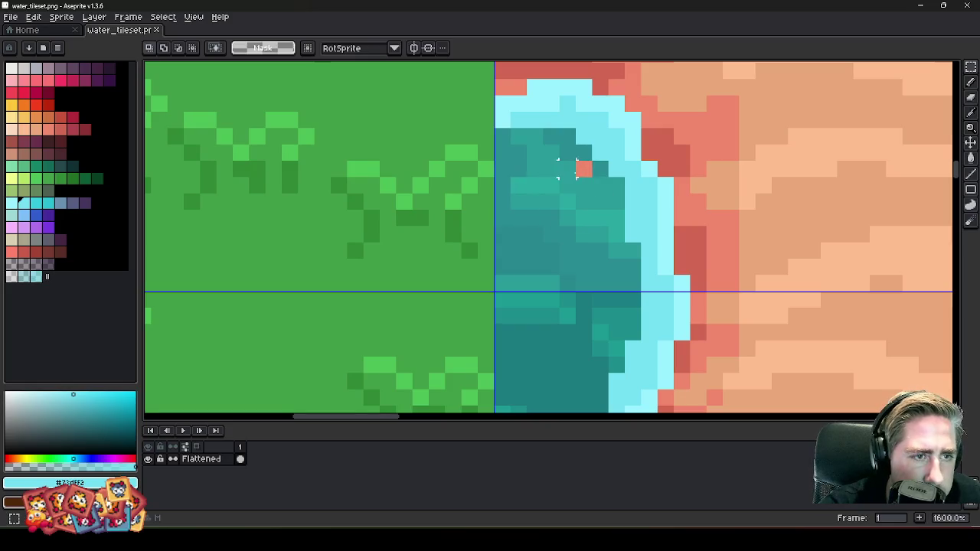
drag(594, 159, 498, 290)
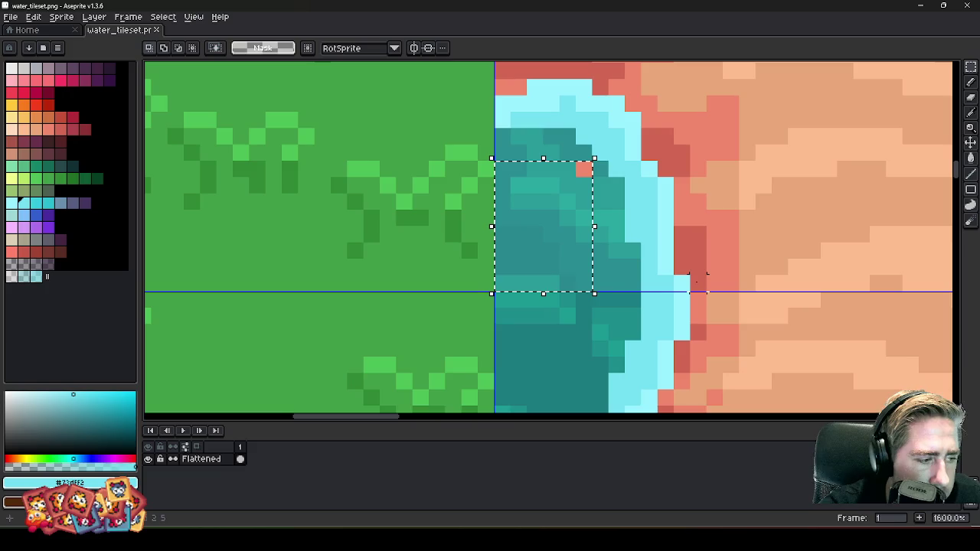
scroll(679, 201, down, 4)
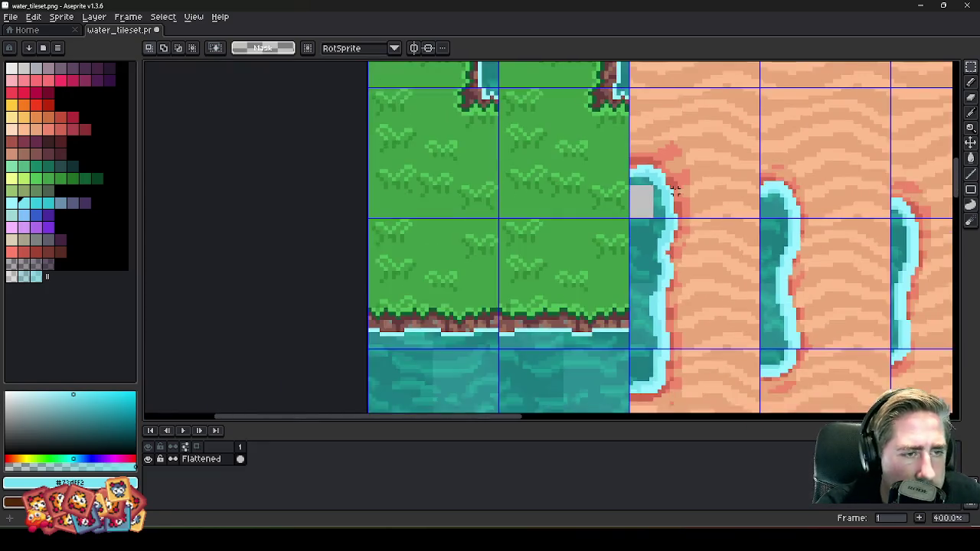
scroll(665, 214, down, 2)
scroll(525, 324, up, 3)
scroll(499, 314, up, 3)
scroll(500, 314, down, 3)
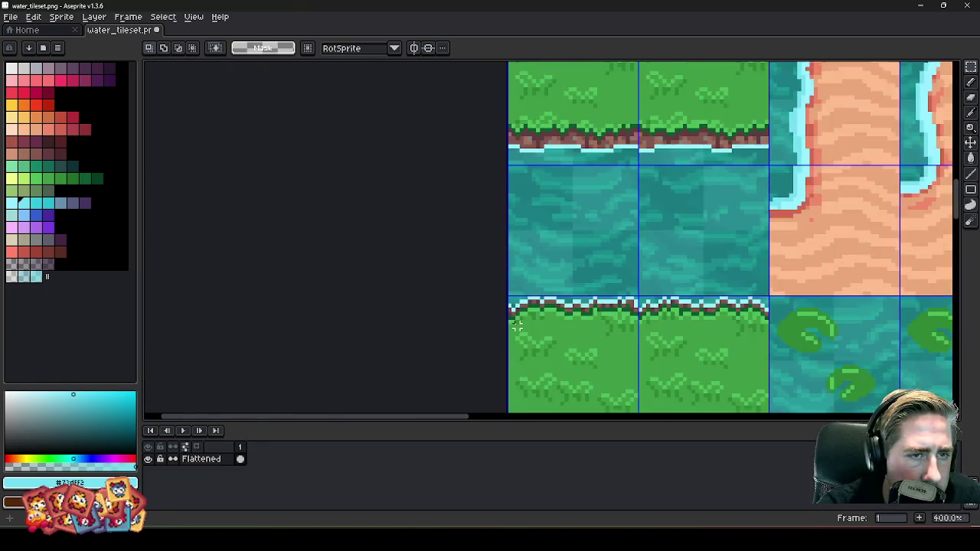
scroll(498, 223, up, 3)
drag(497, 231, 548, 147)
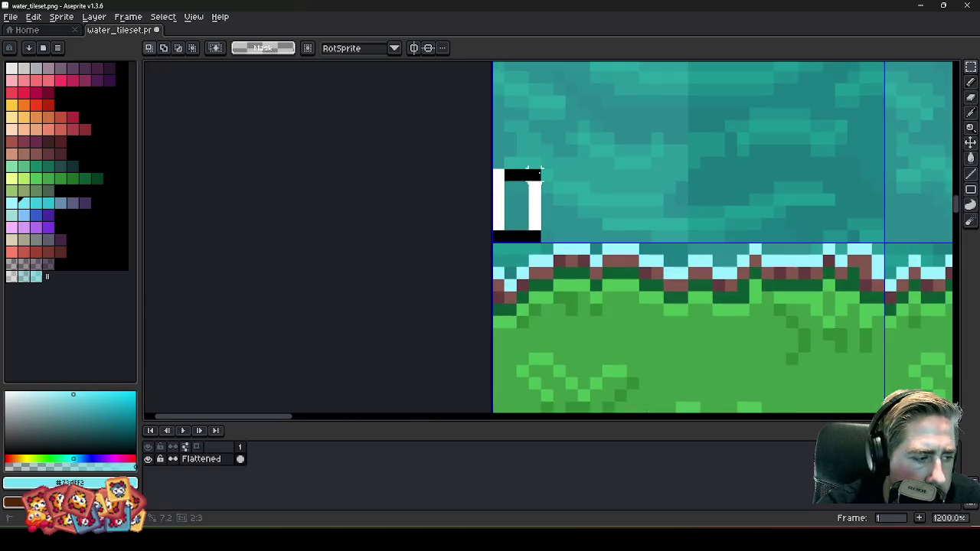
drag(548, 146, 565, 148)
key(Delete)
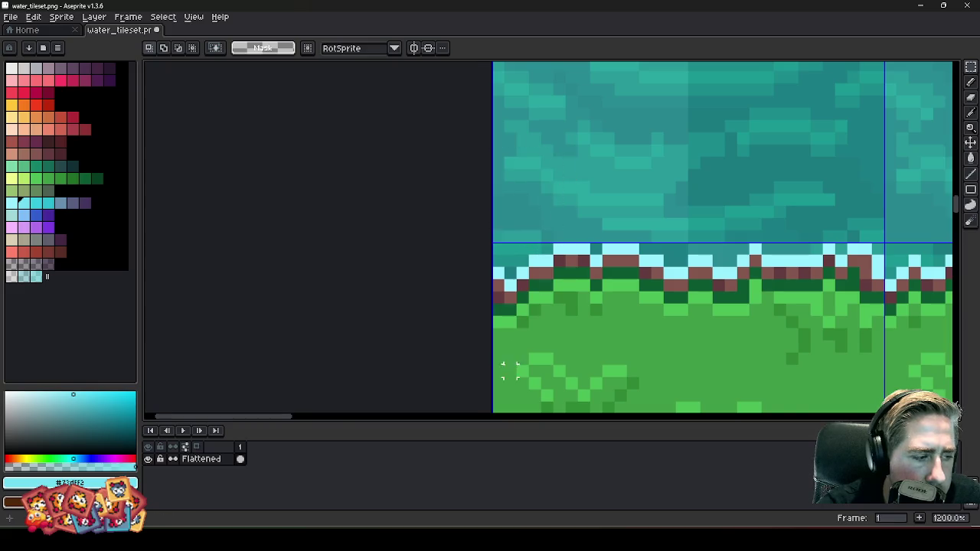
- Paste the clean water patch into the empty gap in the grass-water corner tile
scroll(507, 372, down, 6)
scroll(645, 220, up, 3)
scroll(645, 220, up, 7)
key(ctrl+v)
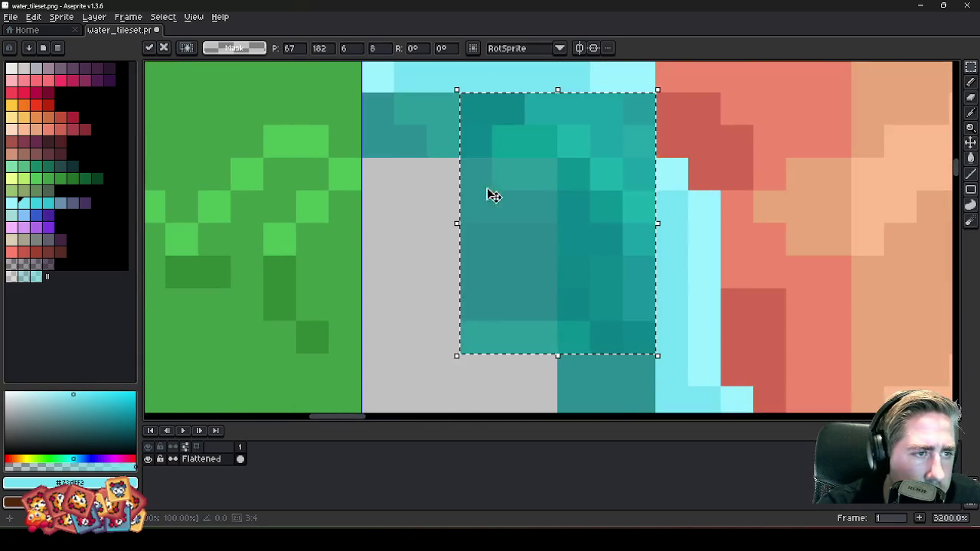
drag(490, 192, 413, 251)
key(Return)
- Save and close water_tileset.png, then switch to Godot for the reimport
key(ctrl+s)
key(ctrl+w)
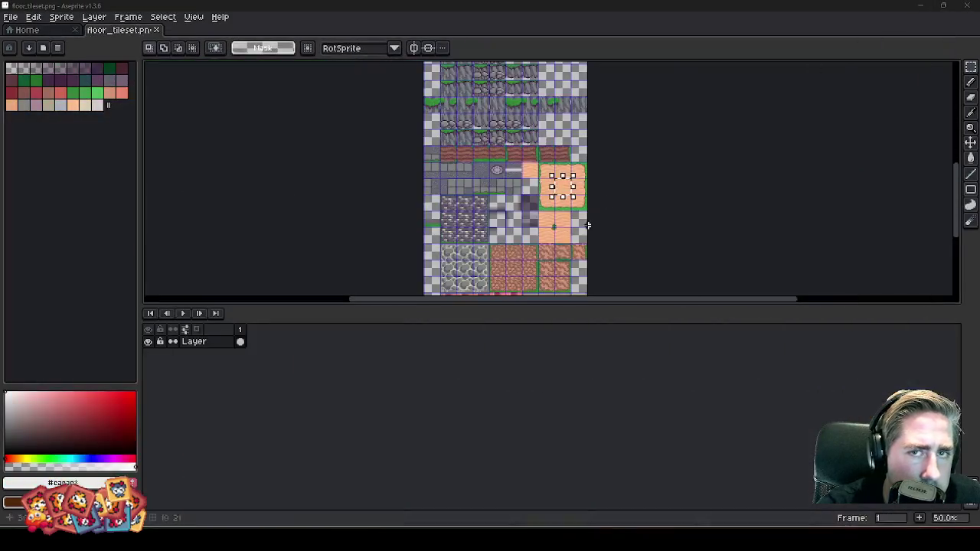
click(660, 512)
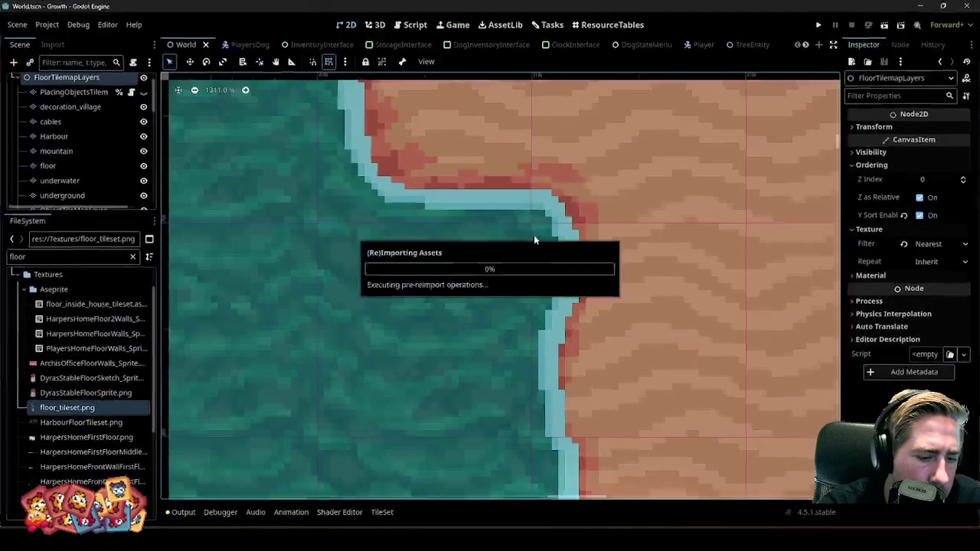
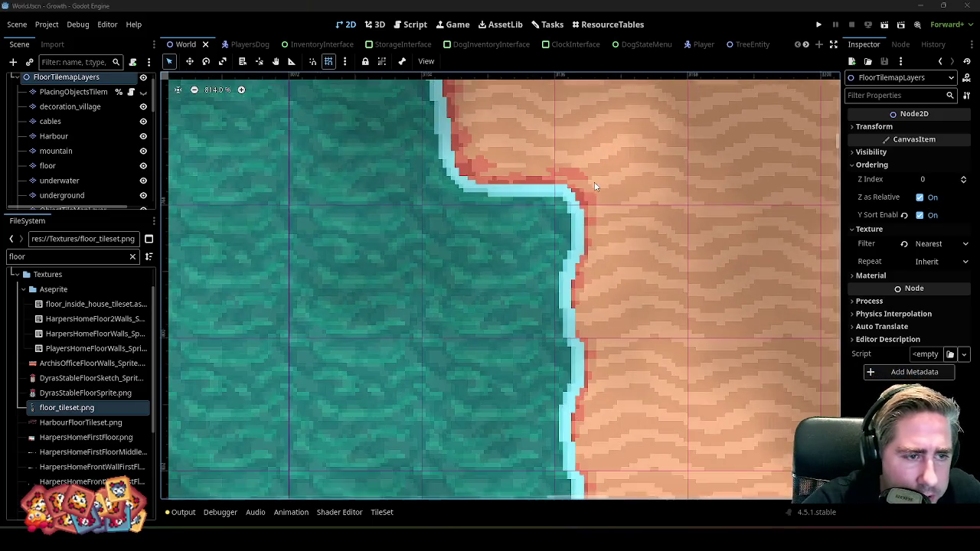
- Zoom in on the Godot shoreline tiles, then bring up water_tileset.png in Aseprite
scroll(583, 211, down, 3)
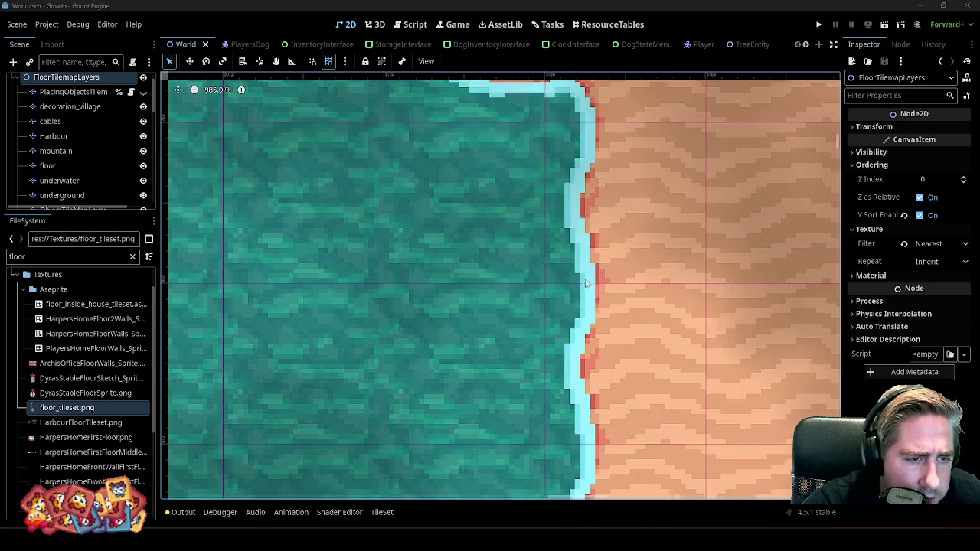
scroll(582, 283, up, 2)
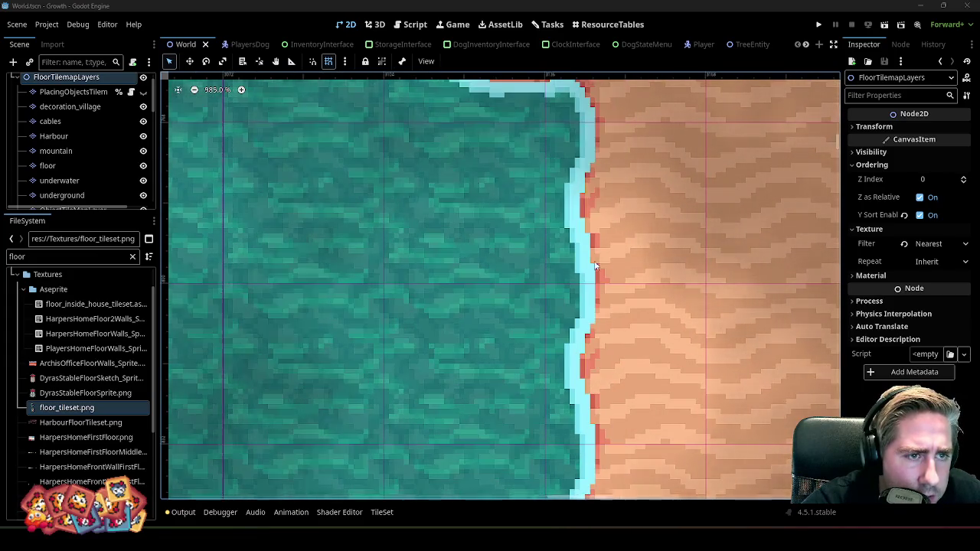
click(914, 5)
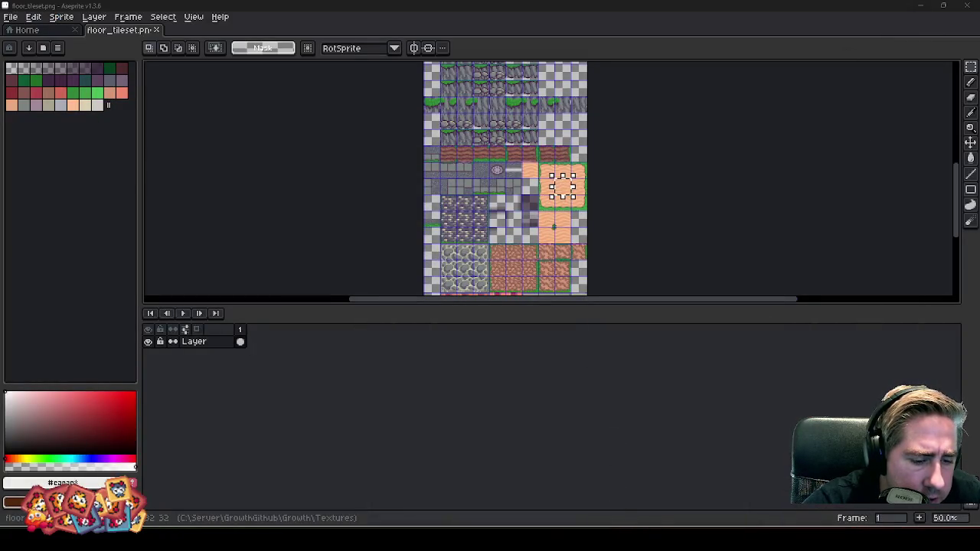
click(639, 486)
mouse_move(505, 523)
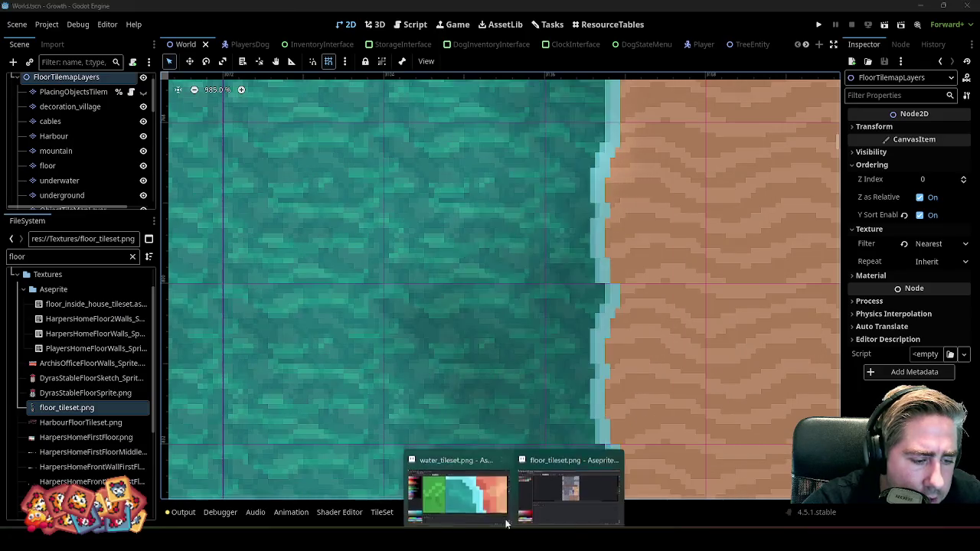
click(460, 484)
scroll(590, 201, down, 3)
scroll(590, 201, down, 2)
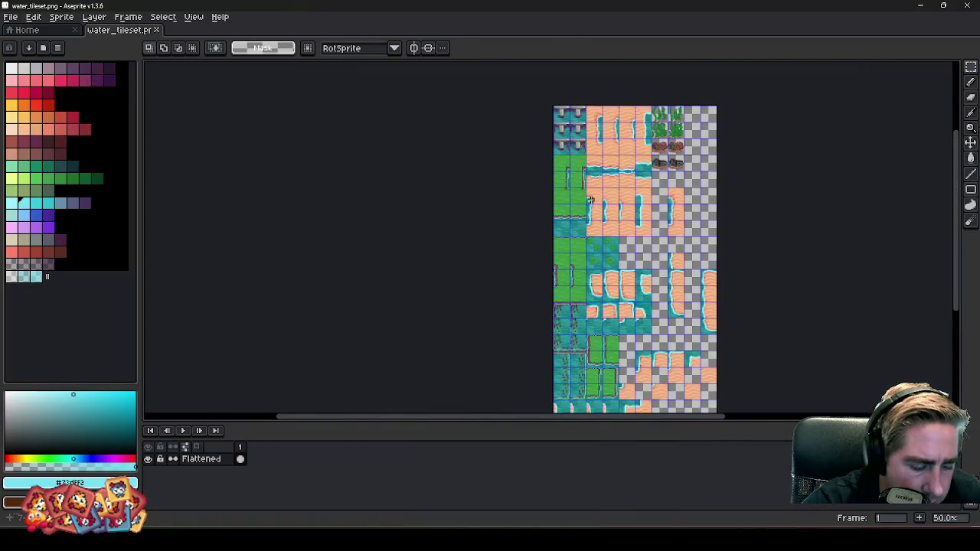
- Copy a water-and-sand shoreline tile and place the copy into an empty grid cell
scroll(590, 200, up, 2)
scroll(632, 207, up, 1)
drag(733, 306, 743, 319)
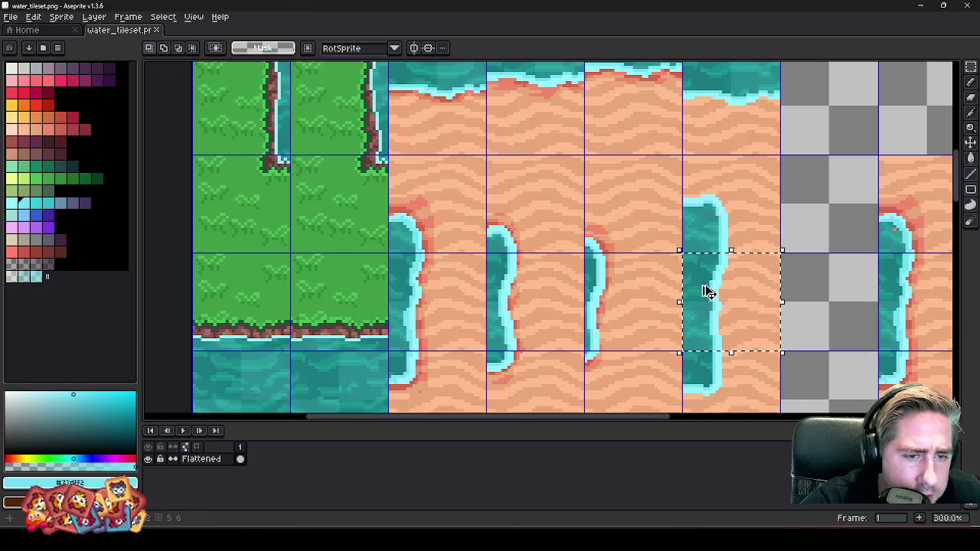
scroll(708, 291, down, 3)
scroll(568, 160, up, 3)
scroll(615, 140, up, 1)
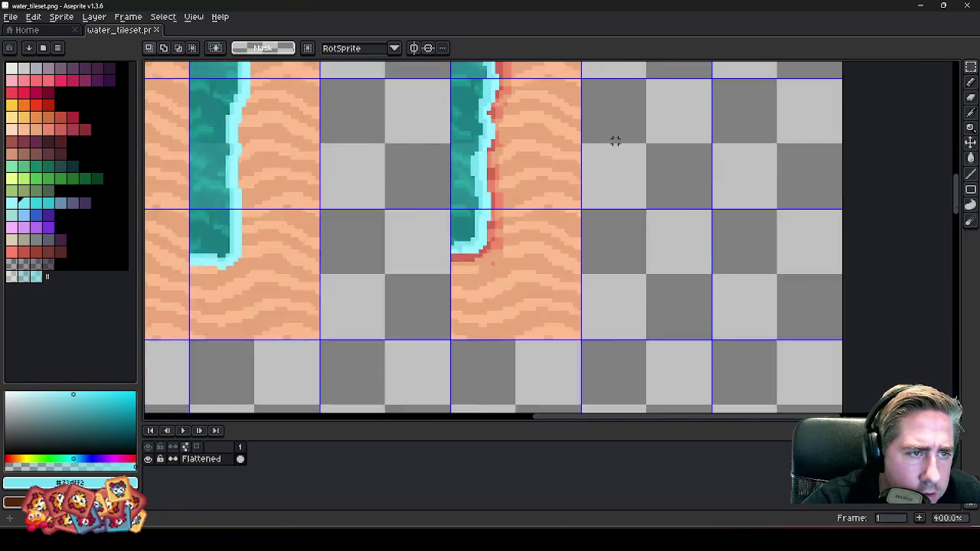
scroll(553, 235, down, 1)
scroll(564, 201, down, 1)
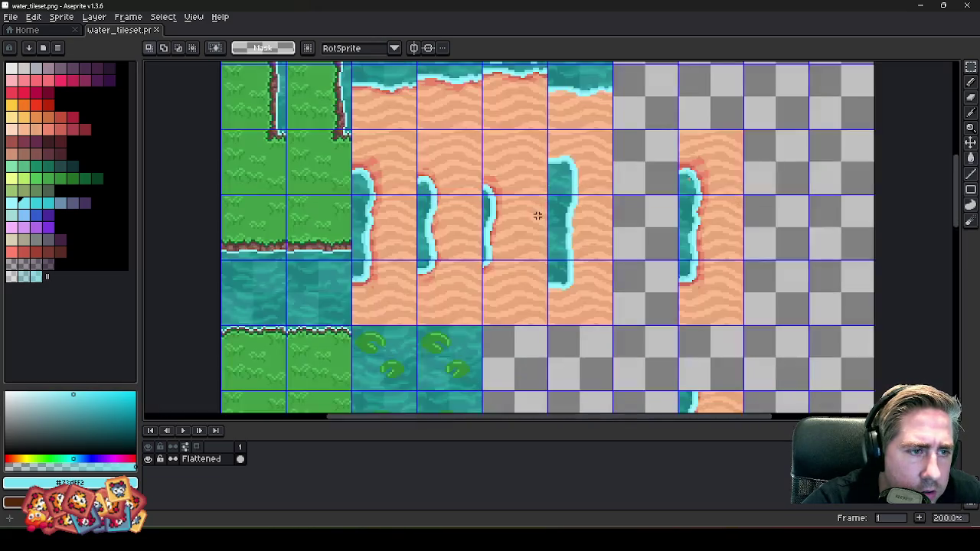
scroll(579, 161, down, 1)
scroll(612, 225, up, 2)
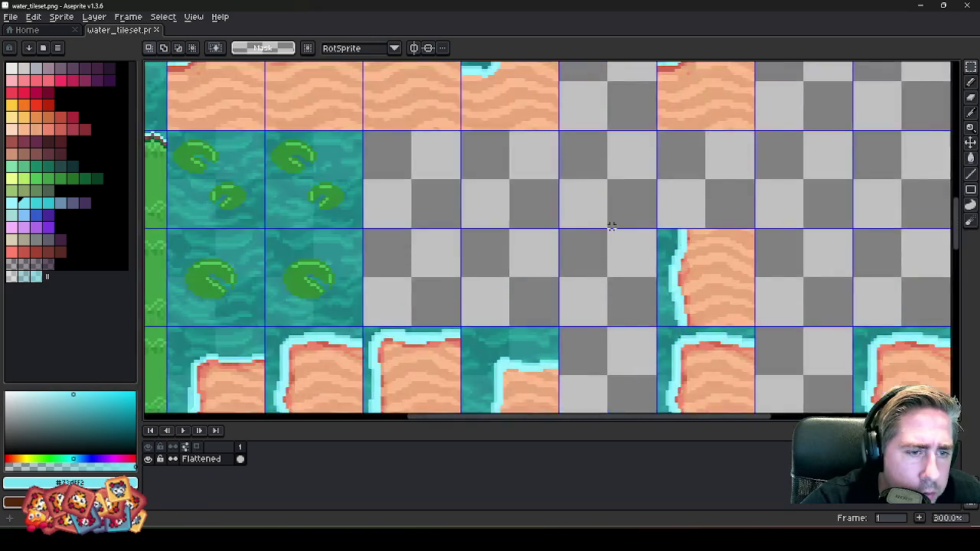
scroll(628, 225, up, 3)
key(ctrl+v)
mouse_move(638, 267)
mouse_down()
mouse_move(670, 258)
mouse_move(636, 270)
mouse_move(691, 66)
mouse_move(632, 150)
mouse_up()
key(Return)
- Shift the new tile's light-cyan water edge column one pixel to the right
scroll(589, 275, down, 1)
scroll(594, 247, down, 1)
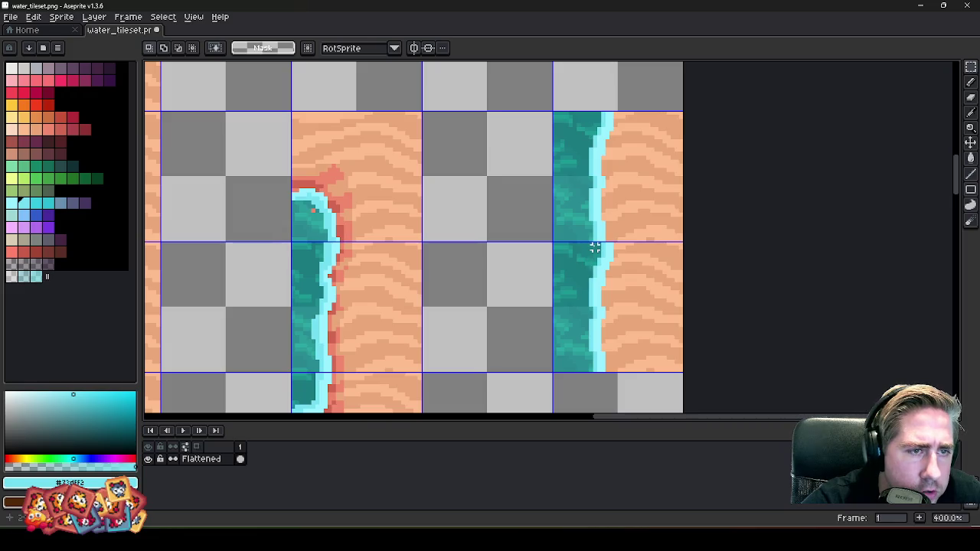
scroll(598, 223, up, 3)
scroll(601, 223, up, 1)
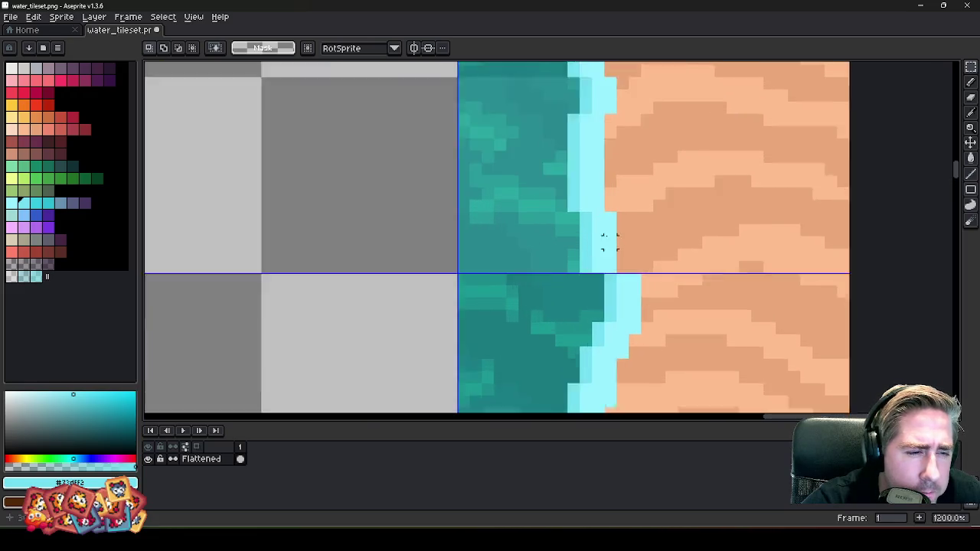
scroll(601, 229, up, 1)
scroll(540, 178, up, 1)
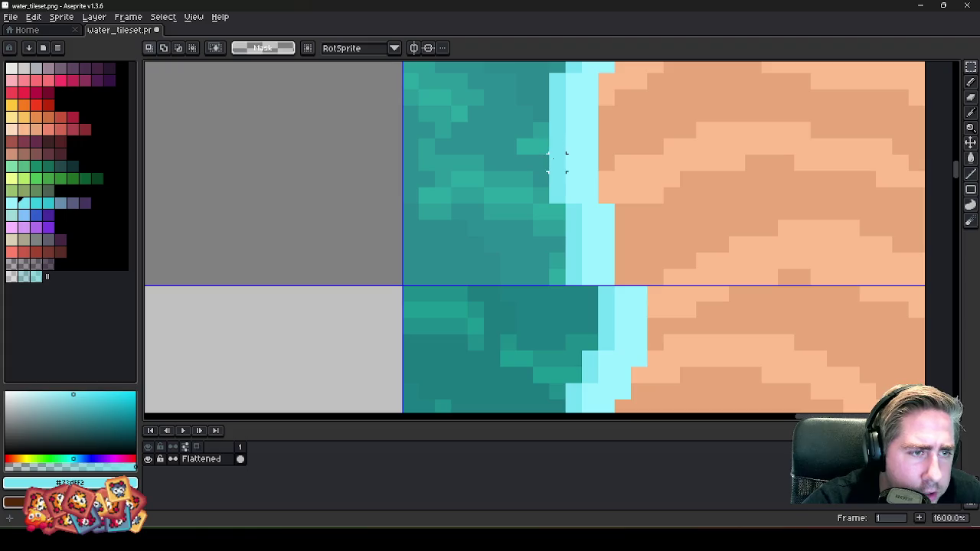
drag(548, 138, 617, 288)
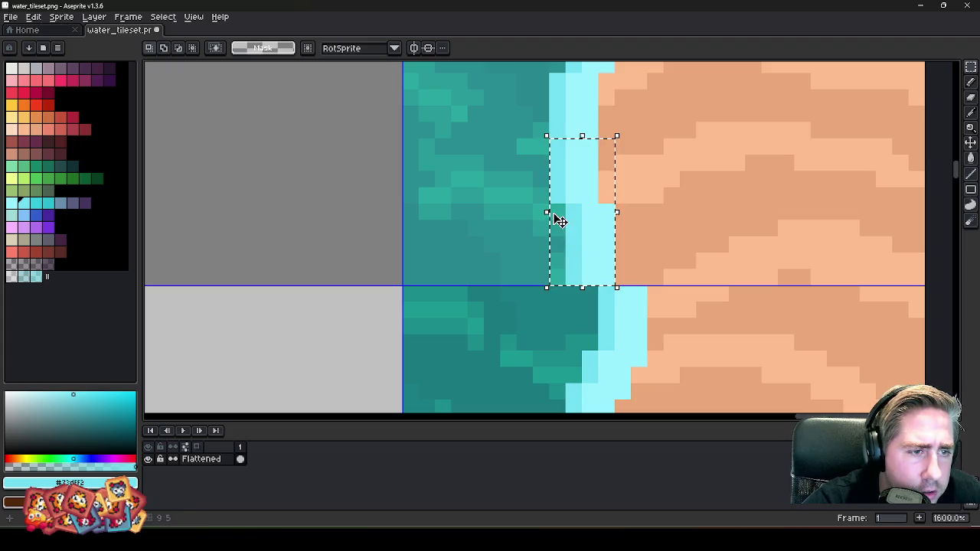
drag(565, 217, 614, 251)
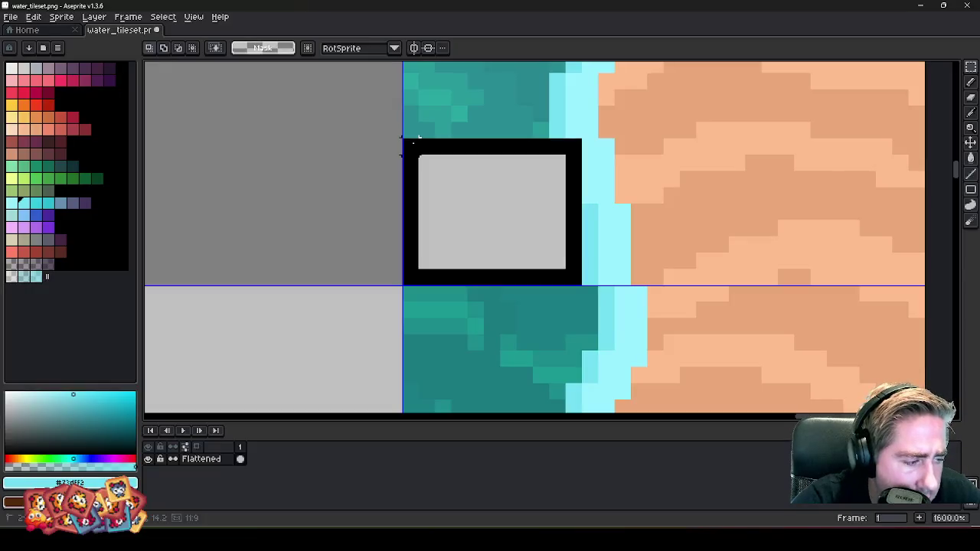
- Select a patch of plain water texture and sample the sand colour from the canvas
scroll(601, 179, down, 7)
scroll(601, 180, down, 2)
scroll(601, 179, up, 5)
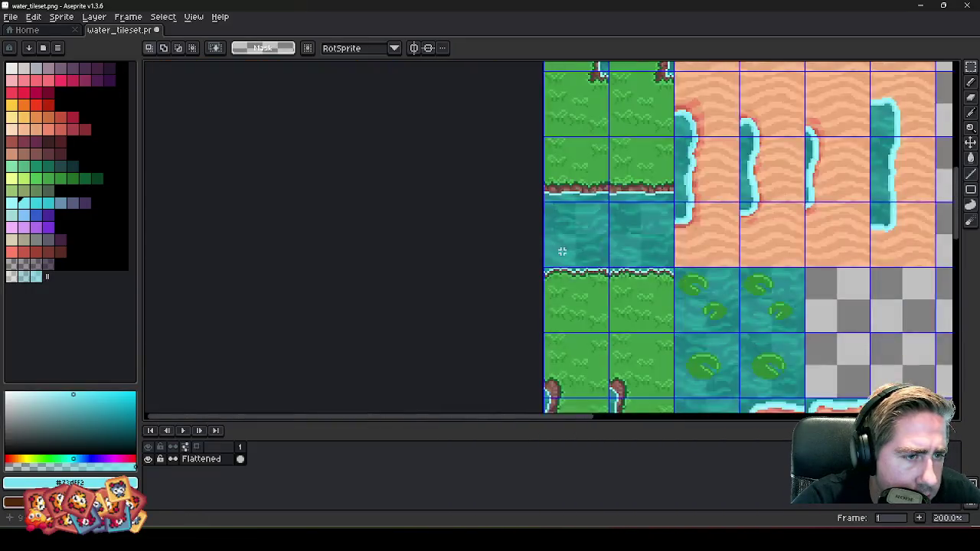
scroll(516, 260, up, 2)
scroll(517, 275, down, 2)
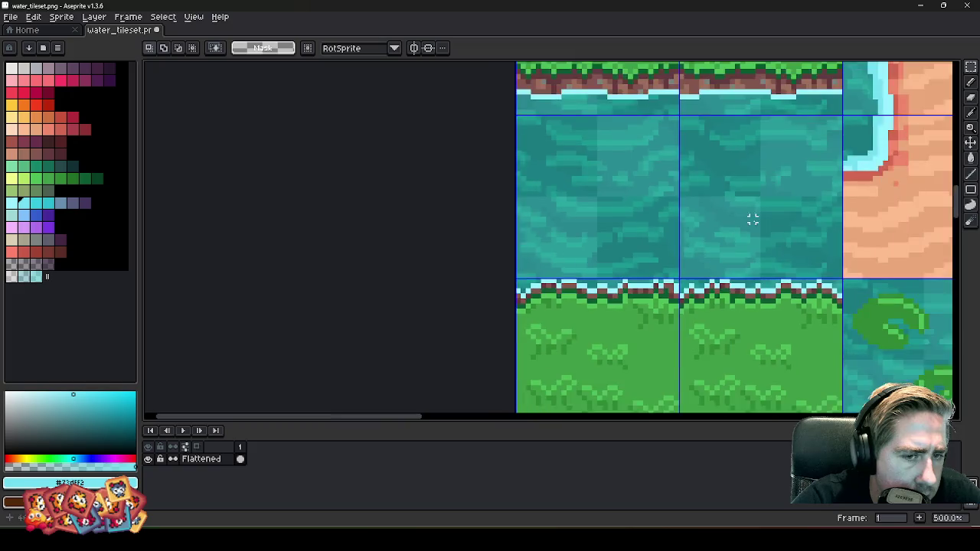
scroll(640, 305, up, 2)
mouse_move(631, 305)
mouse_down()
mouse_move(719, 213)
mouse_move(715, 246)
mouse_up()
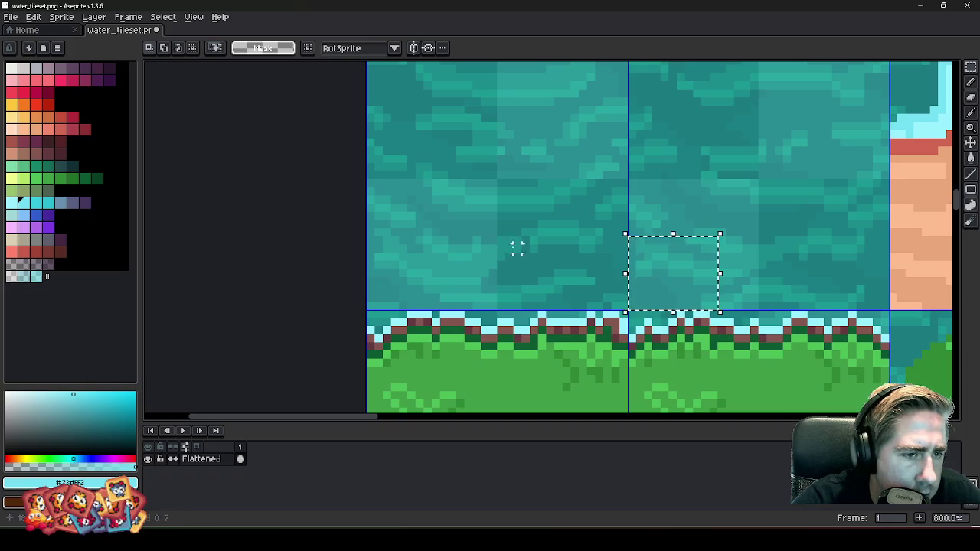
scroll(426, 237, down, 4)
scroll(419, 234, down, 3)
scroll(559, 224, up, 1)
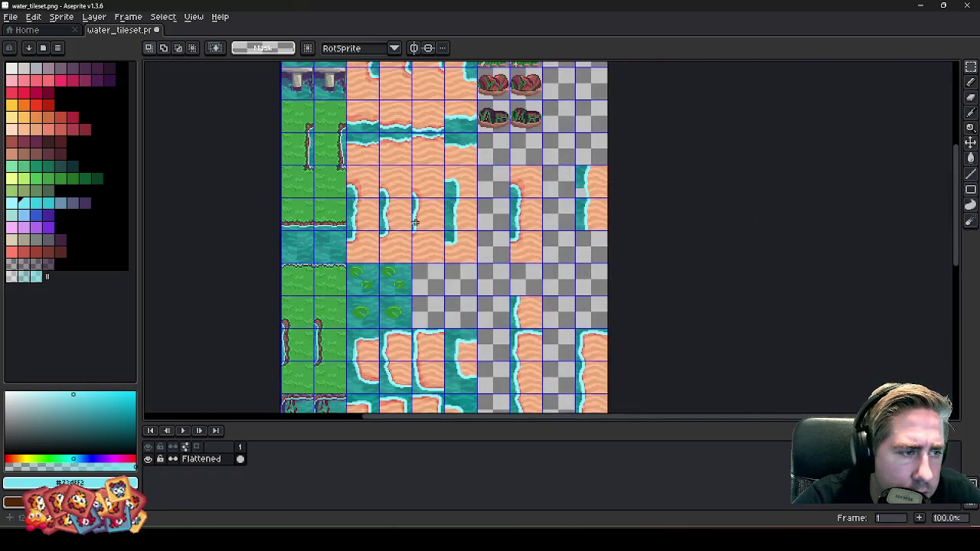
scroll(414, 222, up, 3)
scroll(383, 245, up, 3)
scroll(336, 253, up, 5)
alt+click(360, 233)
- Paste the copied water texture over the gap in the new tile's edge and drop it
key(b)
scroll(368, 225, down, 8)
scroll(612, 231, up, 3)
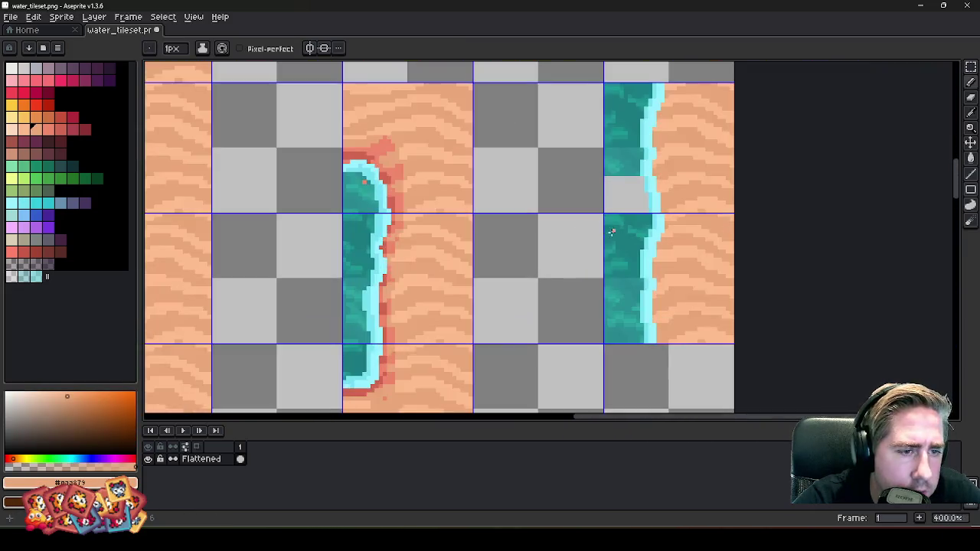
scroll(586, 177, up, 2)
key(m)
scroll(613, 195, up, 3)
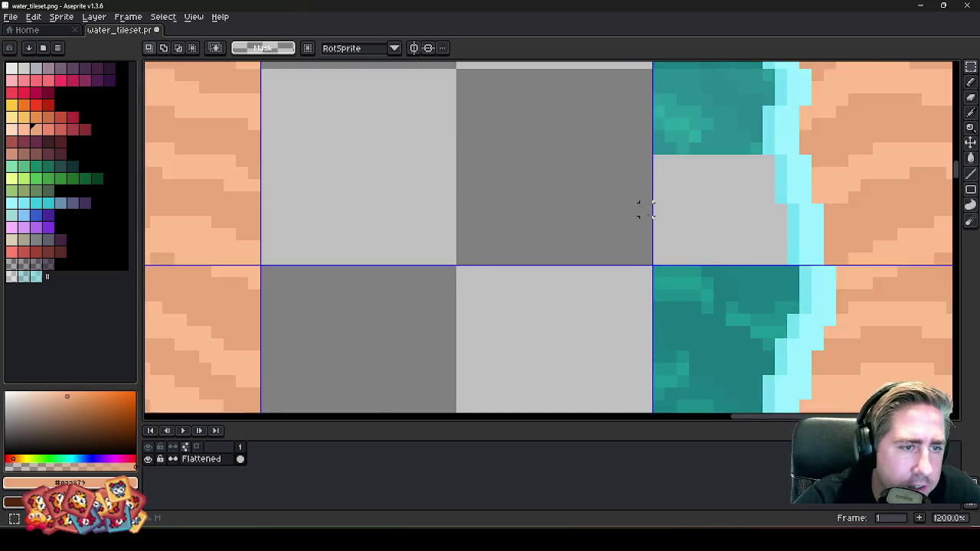
scroll(628, 205, up, 3)
key(ctrl+v)
scroll(536, 229, down, 5)
mouse_move(489, 263)
mouse_down()
mouse_move(546, 240)
mouse_move(573, 244)
mouse_up()
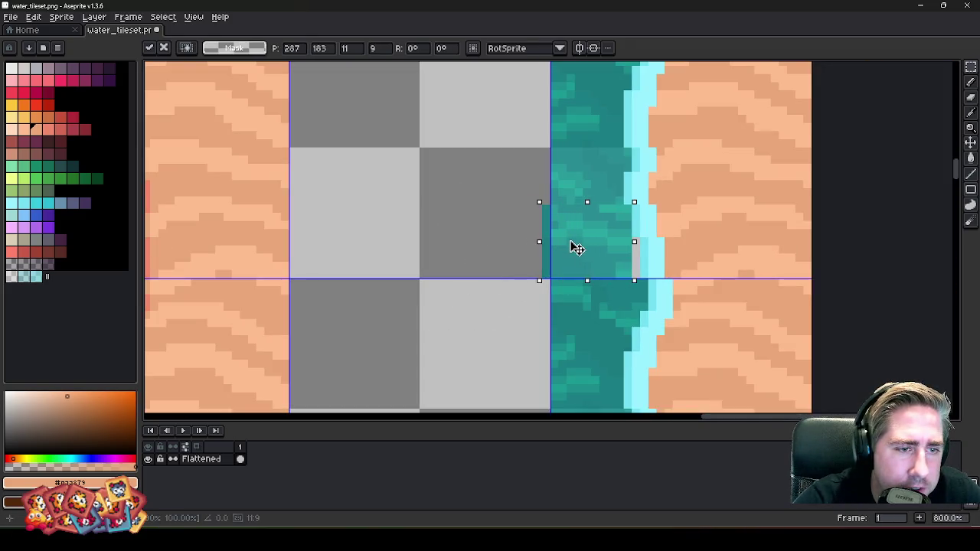
scroll(601, 253, up, 3)
scroll(601, 254, up, 2)
key(ctrl+d)
- Move the teal water block right to remove the stray column
key(b)
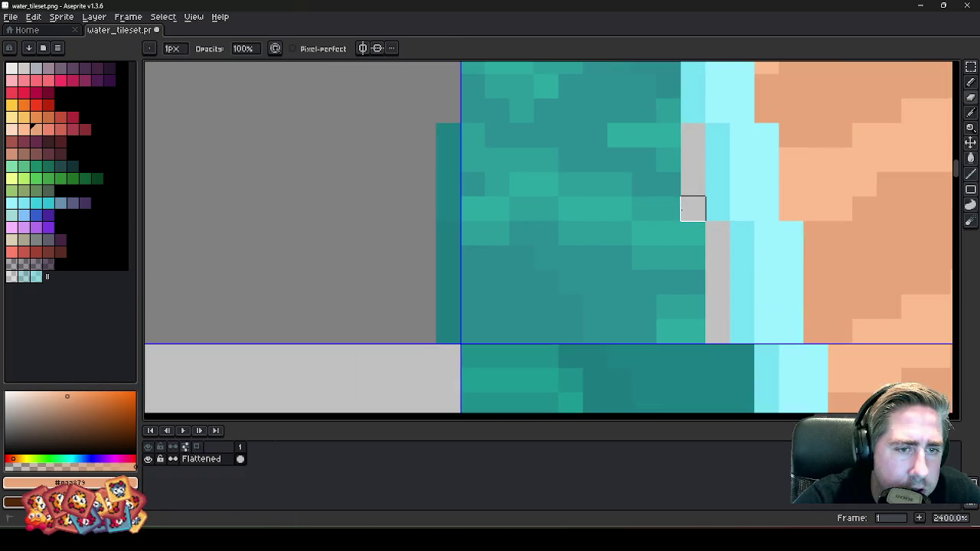
key(m)
drag(447, 134, 702, 340)
drag(630, 287, 655, 288)
key(Return)
- Copy another shoreline tile and paste it aligned into an empty cell
scroll(564, 262, down, 5)
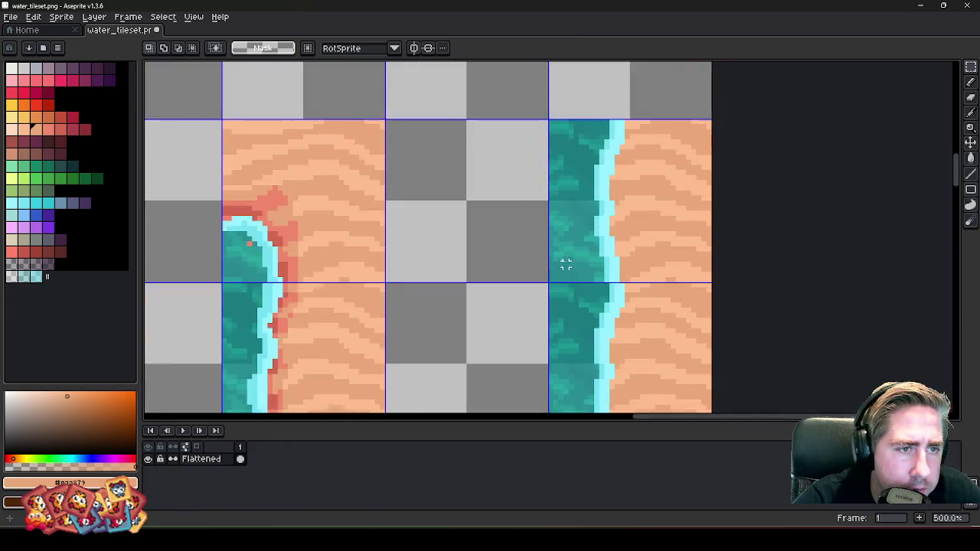
drag(547, 120, 711, 283)
scroll(717, 237, down, 4)
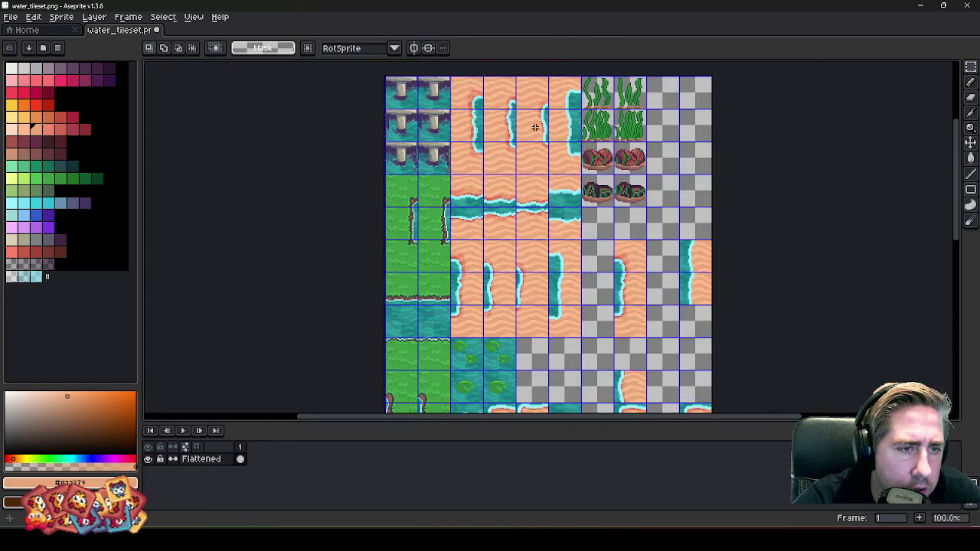
scroll(557, 287, up, 3)
drag(619, 295, 627, 304)
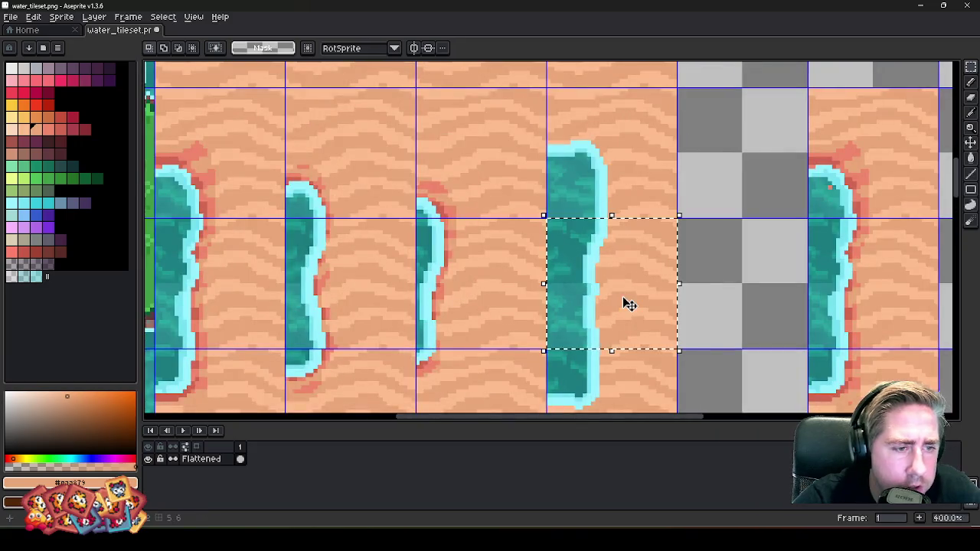
scroll(628, 304, up, 2)
key(ctrl+v)
mouse_move(616, 258)
mouse_down()
mouse_move(699, 280)
mouse_move(696, 271)
mouse_move(707, 273)
mouse_up()
key(Return)
- Check the third tile's water edge, clear the selection, and switch to Godot
scroll(584, 173, down, 4)
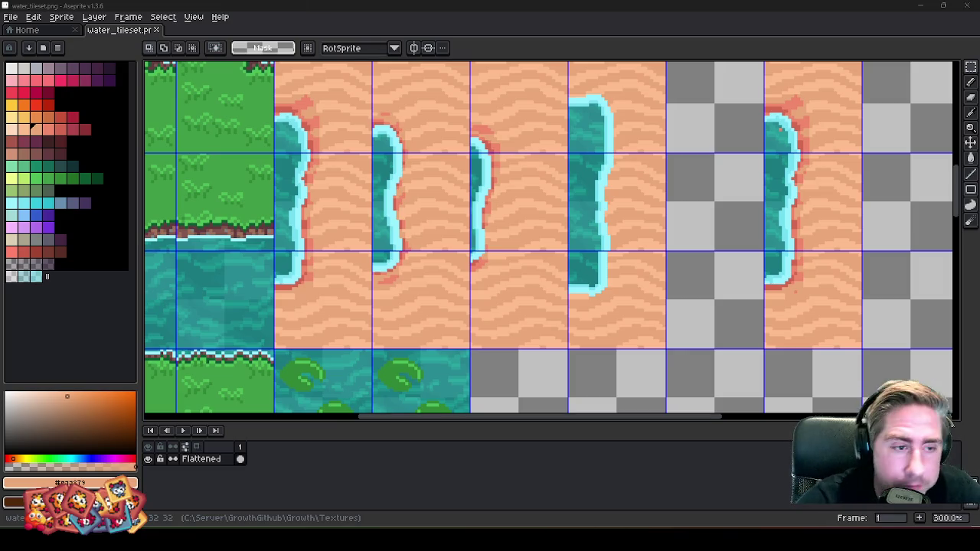
scroll(836, 270, down, 2)
scroll(794, 261, up, 2)
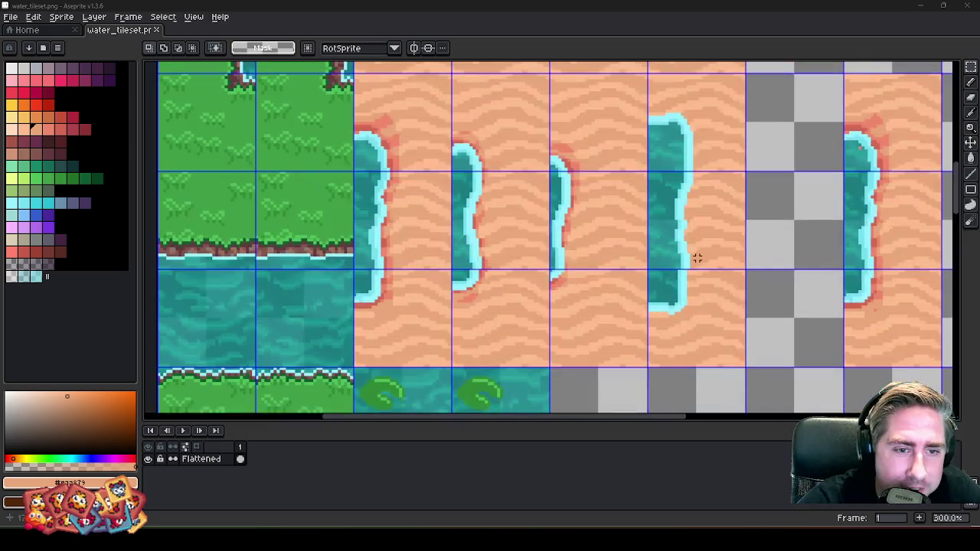
scroll(588, 210, up, 1)
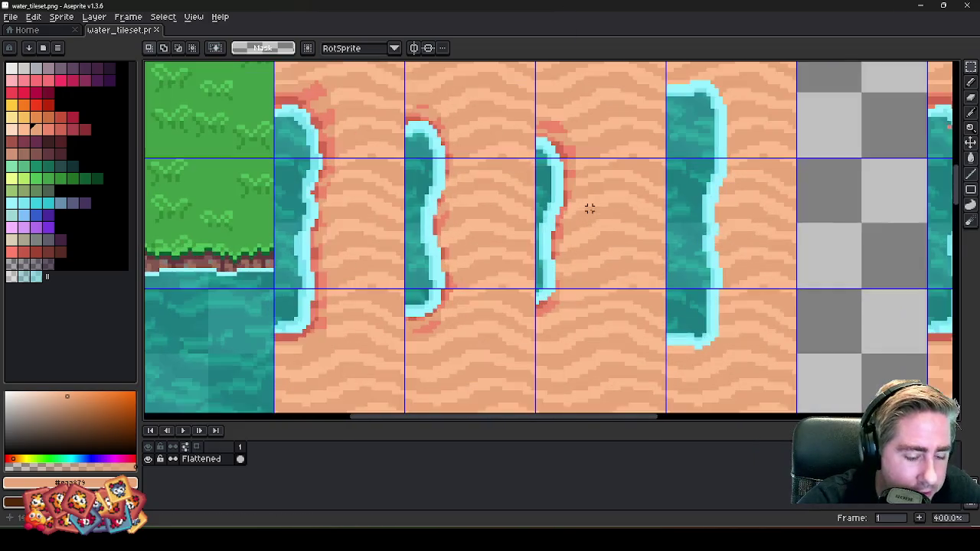
scroll(557, 184, up, 2)
drag(539, 142, 551, 333)
key(ctrl+d)
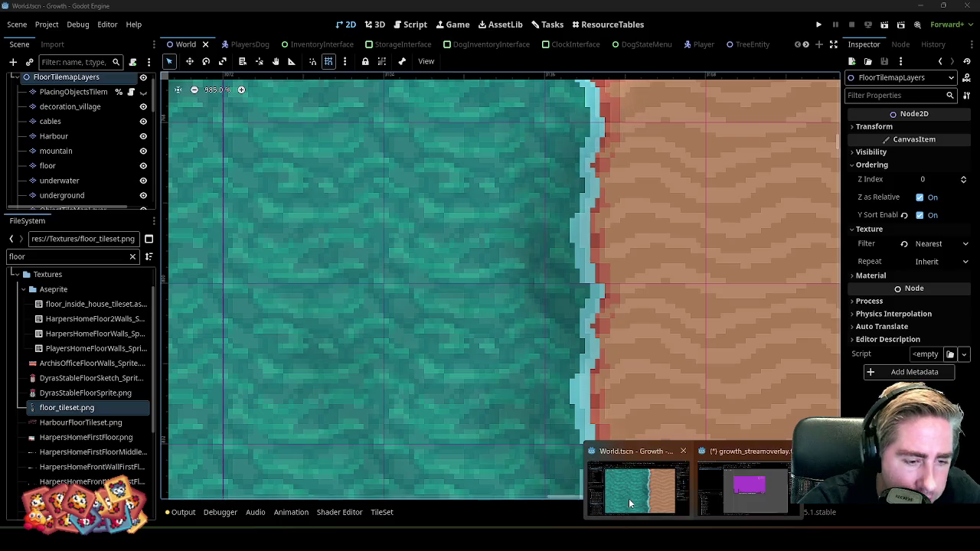
click(628, 499)
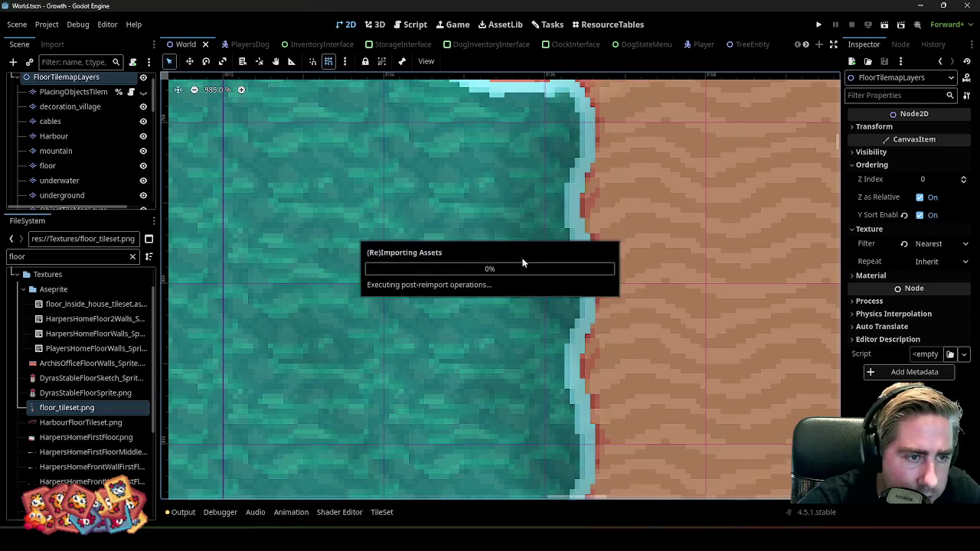
- Zoom on the reimported coastline in Godot, then Alt+Tab back to Aseprite
scroll(604, 287, down, 2)
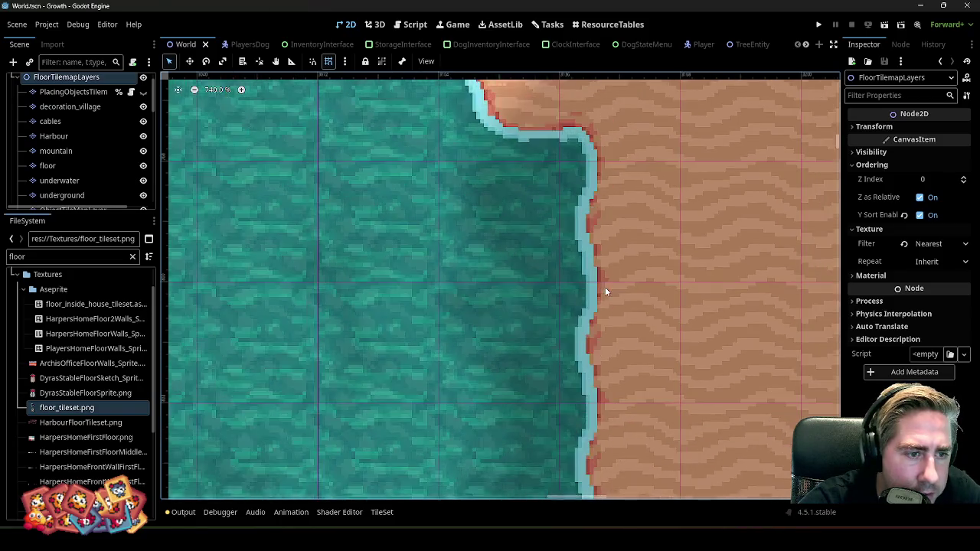
scroll(617, 245, up, 1)
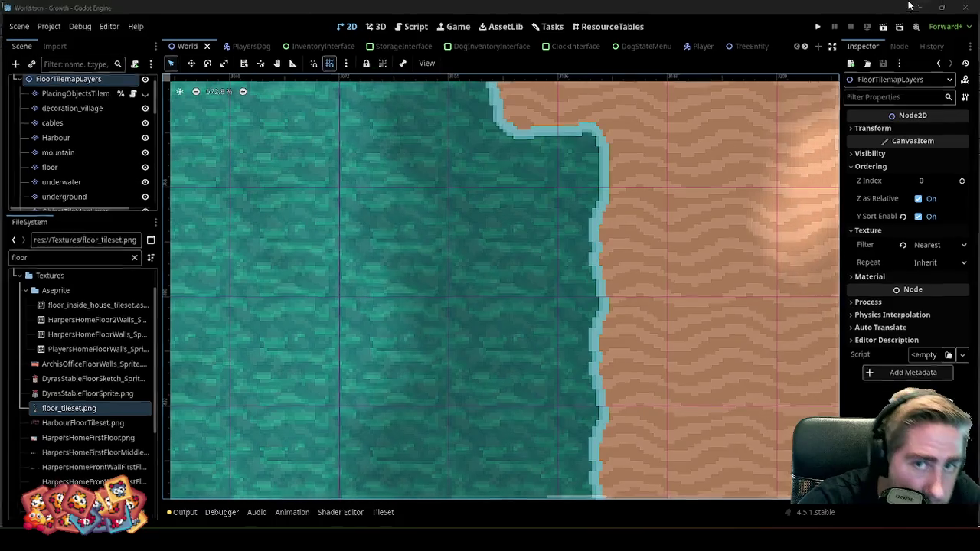
key(alt+Tab)
scroll(625, 221, down, 2)
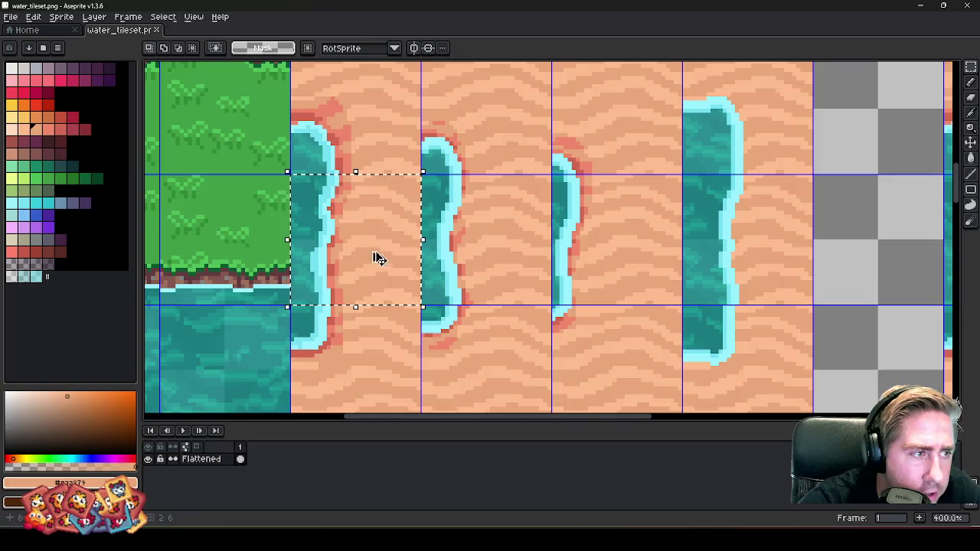
- Clear both tiles of the right-hand sand-and-water piece to transparency
scroll(350, 253, down, 2)
scroll(521, 237, right, 2)
scroll(704, 210, up, 1)
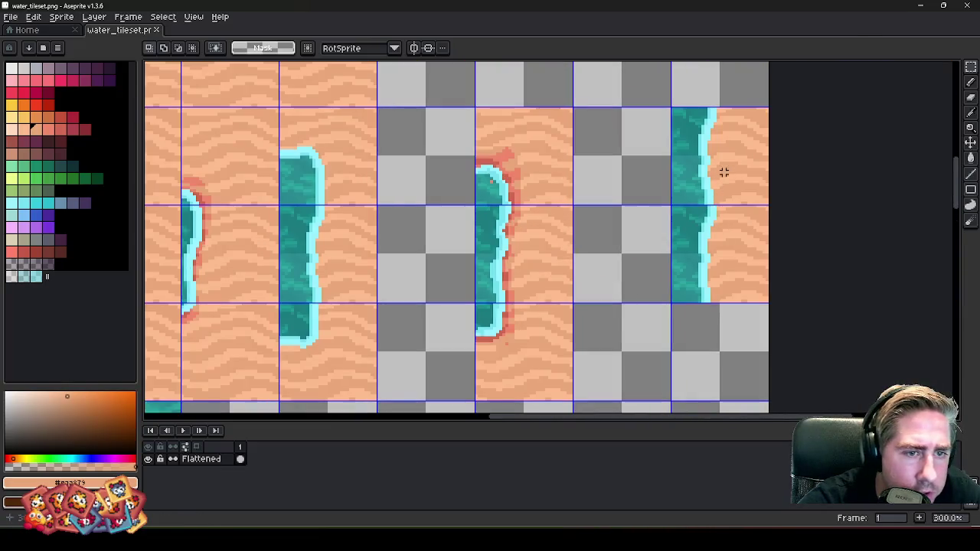
drag(674, 108, 765, 202)
key(Delete)
drag(673, 208, 765, 300)
key(Delete)
- Fill the emptied top and lower tiles with copied water-edge patches
drag(498, 196, 602, 303)
drag(538, 273, 717, 166)
key(Return)
drag(498, 203, 597, 301)
drag(556, 240, 731, 244)
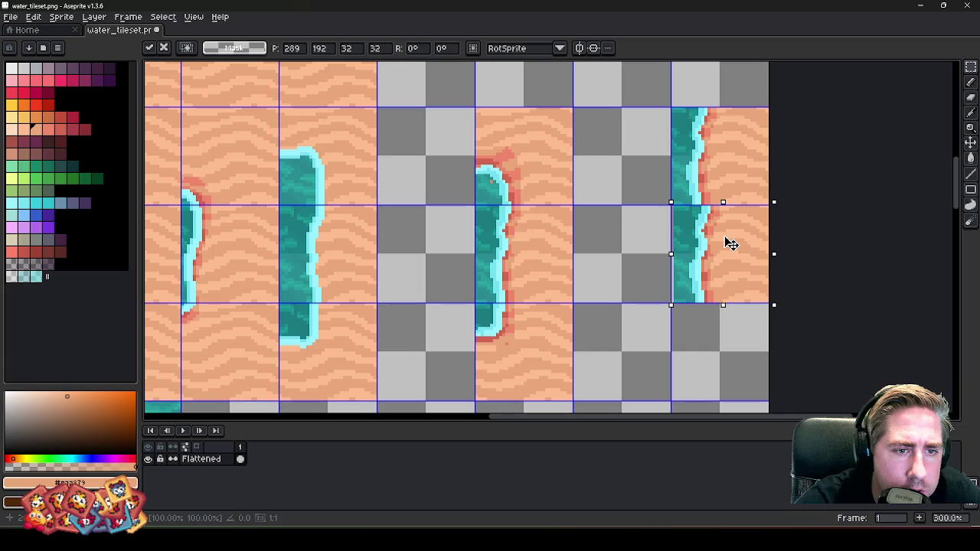
key(Return)
- Paint dark red shoreline pixels along the sand edge with the Pencil
scroll(724, 240, up, 3)
scroll(704, 201, up, 5)
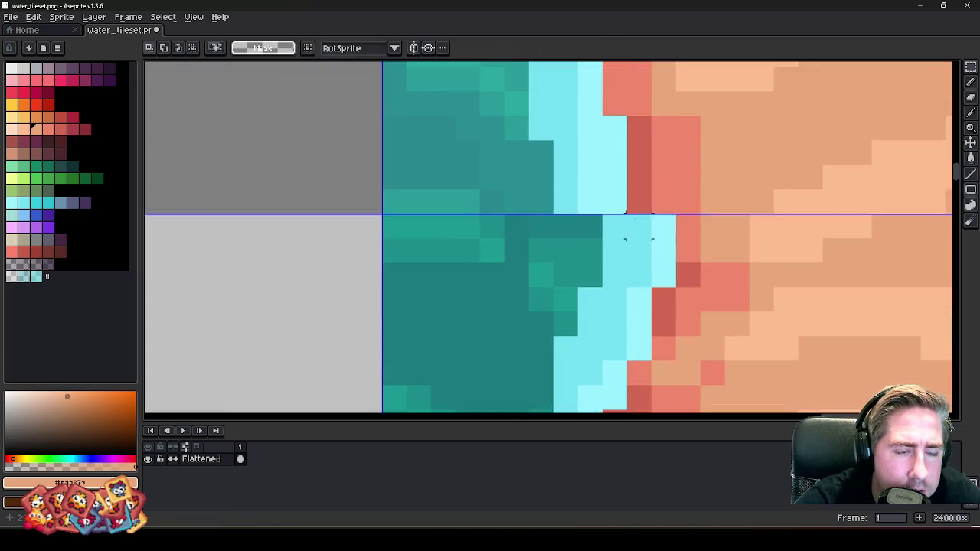
scroll(626, 222, up, 1)
key(b)
alt+click(636, 197)
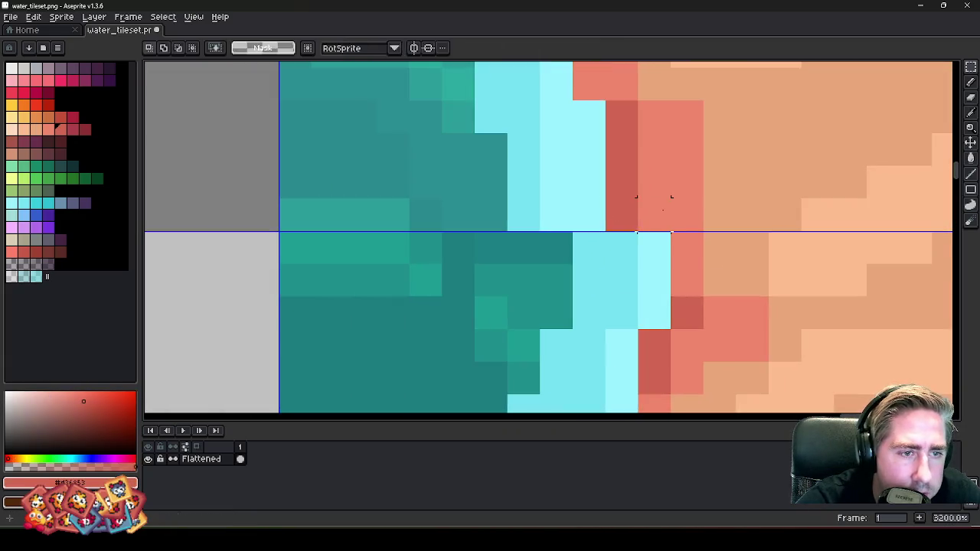
drag(639, 195, 660, 142)
click(654, 119)
- Move the cyan seam pixels up and right so they line up across tiles
scroll(605, 199, down, 2)
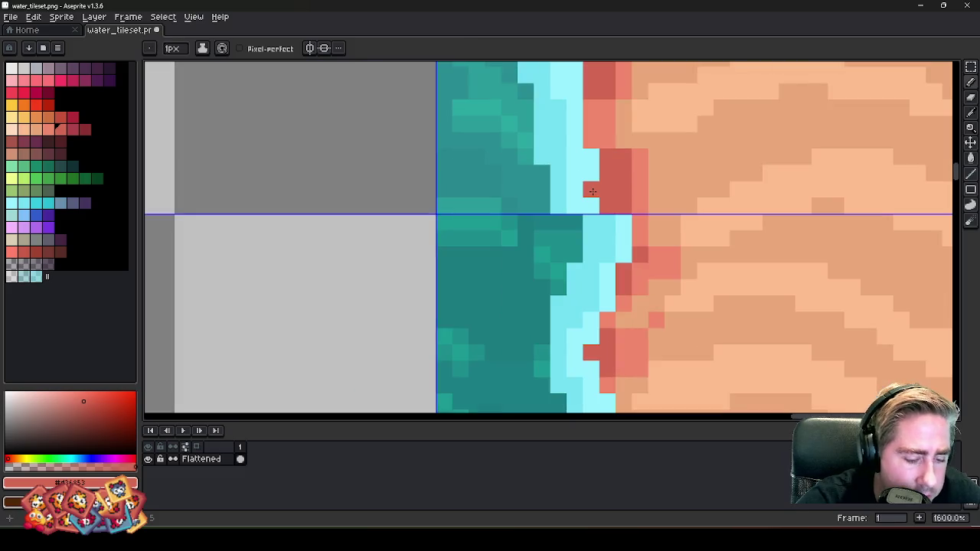
key(m)
drag(600, 212, 548, 147)
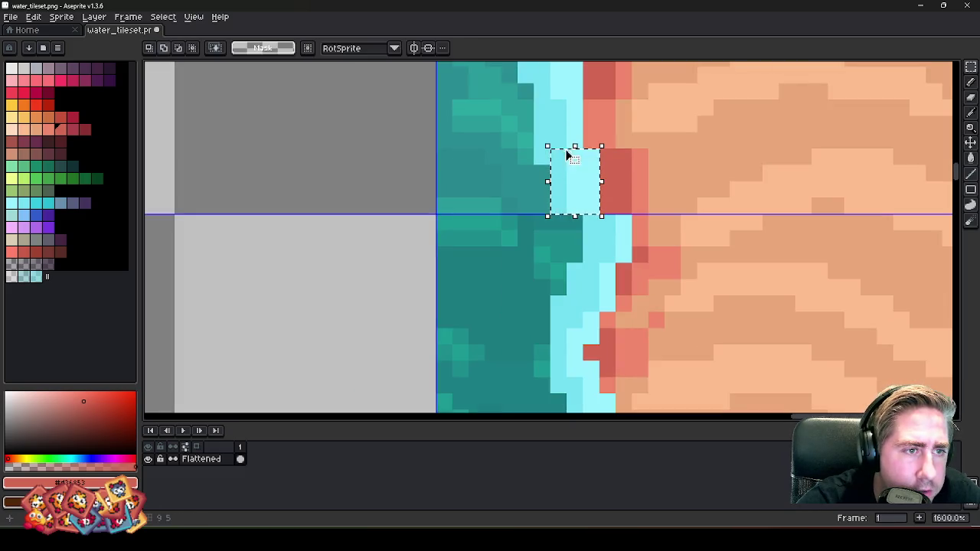
scroll(574, 191, down, 1)
scroll(570, 229, up, 2)
drag(547, 337, 570, 289)
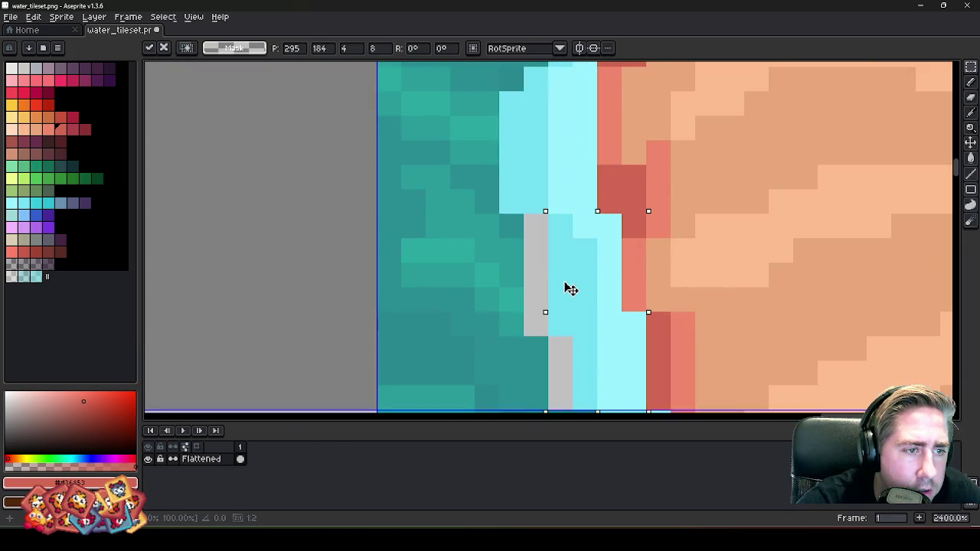
alt+click(536, 179)
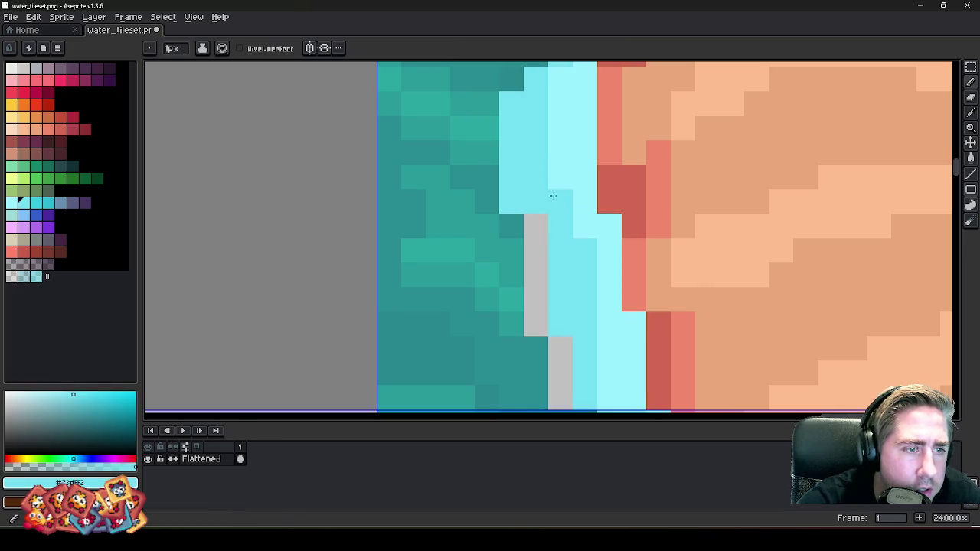
- Erase the stray cyan pixels at the tile seam
scroll(551, 191, down, 2)
scroll(558, 188, down, 2)
scroll(558, 189, up, 3)
key(e)
mouse_move(539, 229)
mouse_down()
mouse_move(536, 179)
mouse_move(538, 191)
mouse_up()
scroll(518, 182, down, 3)
scroll(503, 242, up, 2)
scroll(521, 157, up, 1)
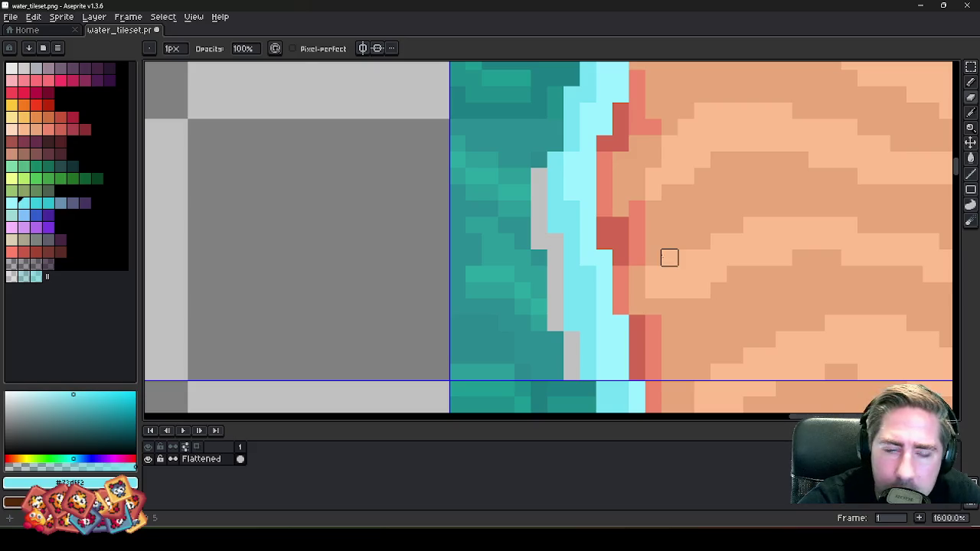
- Switch to Godot and open its TileSet editor
scroll(669, 257, down, 4)
scroll(648, 240, down, 4)
scroll(616, 243, down, 1)
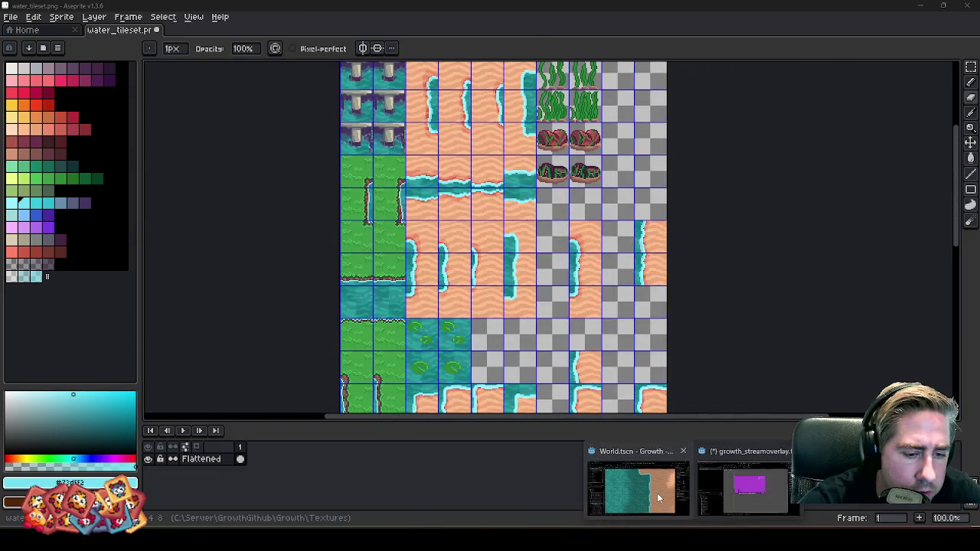
click(657, 493)
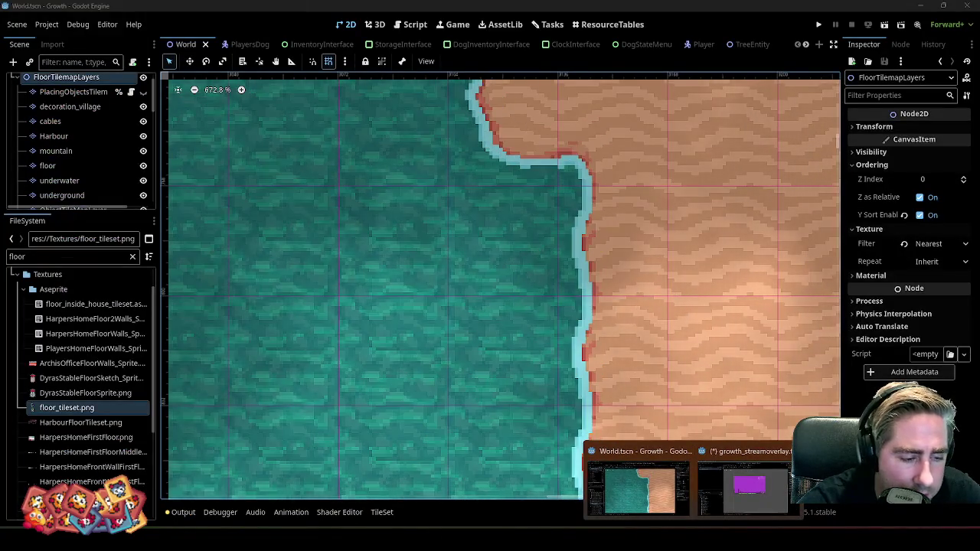
click(382, 514)
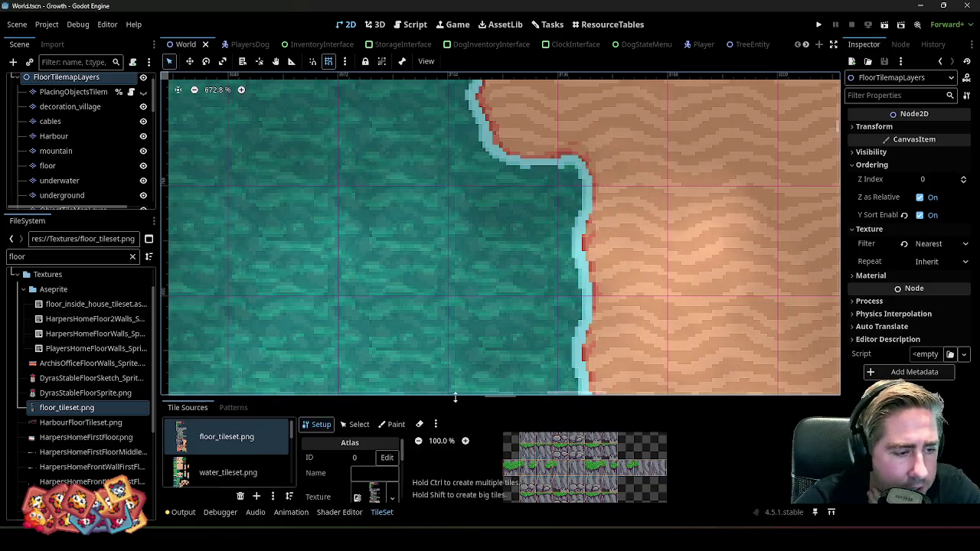
- Enlarge the TileSet panel and select tile (2, 6) in the water_tileset.png atlas
drag(454, 396, 454, 153)
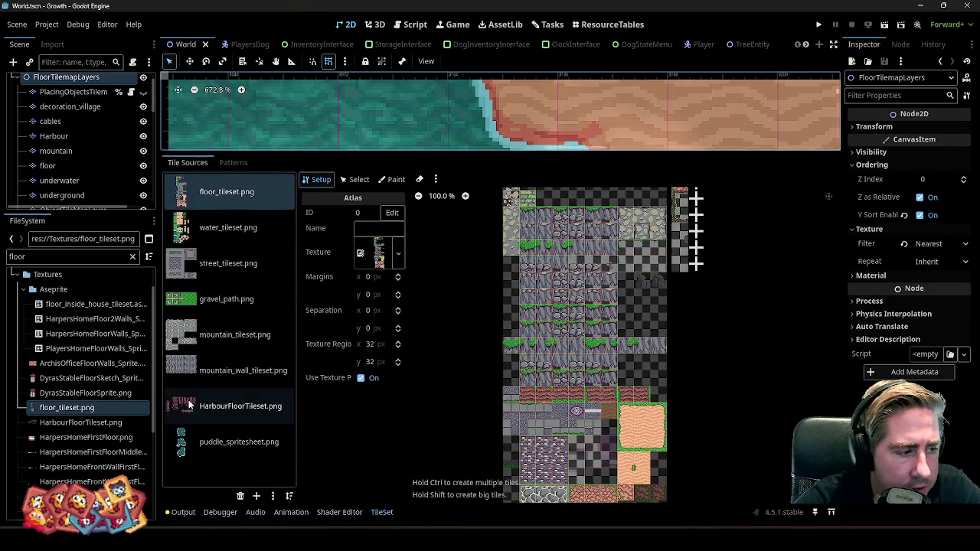
click(226, 228)
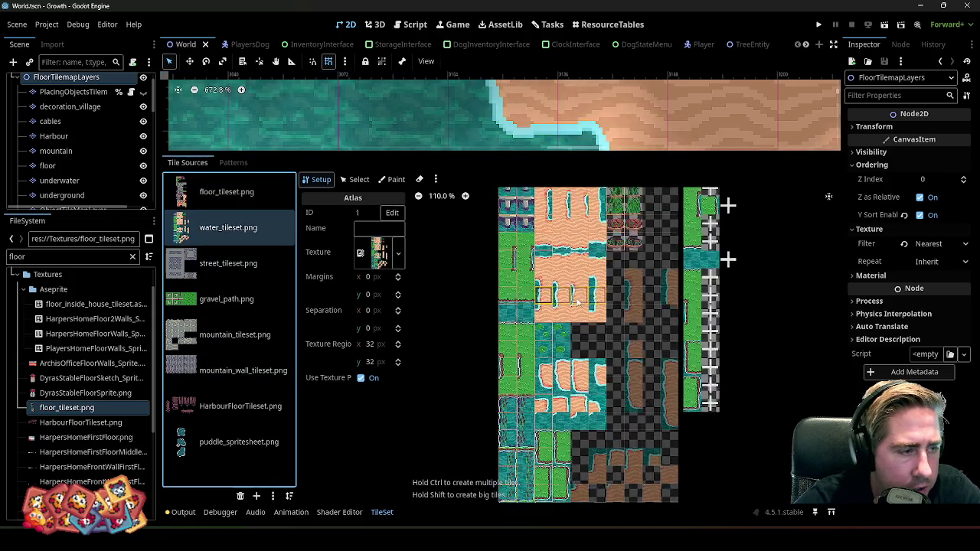
scroll(565, 306, up, 5)
click(354, 179)
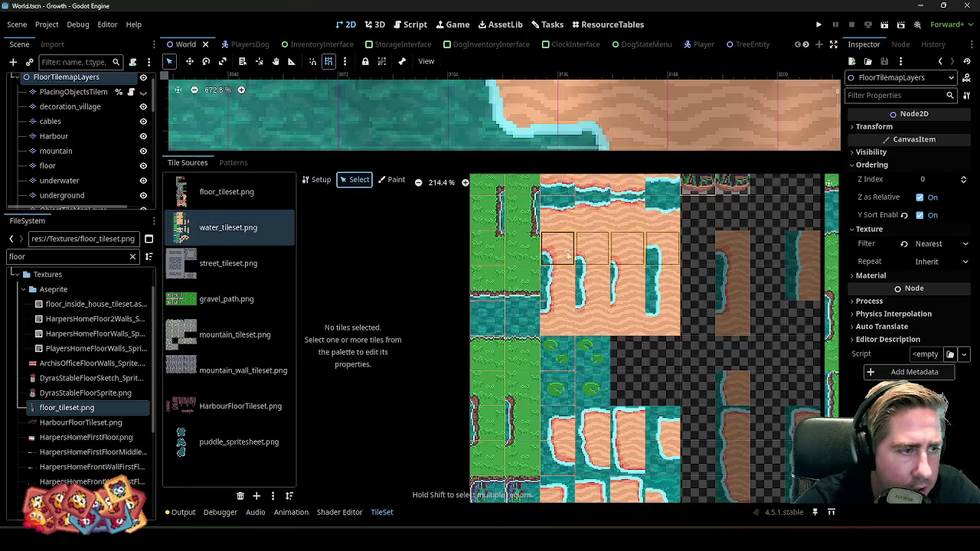
scroll(547, 288, up, 2)
click(547, 289)
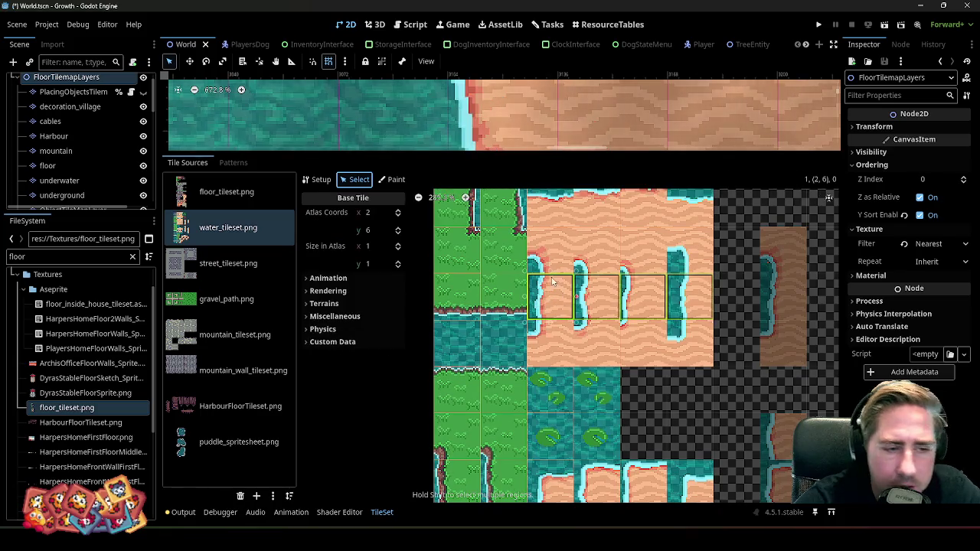
- Review the tile's animation frames (4 columns, 0.6 s each), then minimize Godot
scroll(545, 296, up, 1)
scroll(544, 296, up, 1)
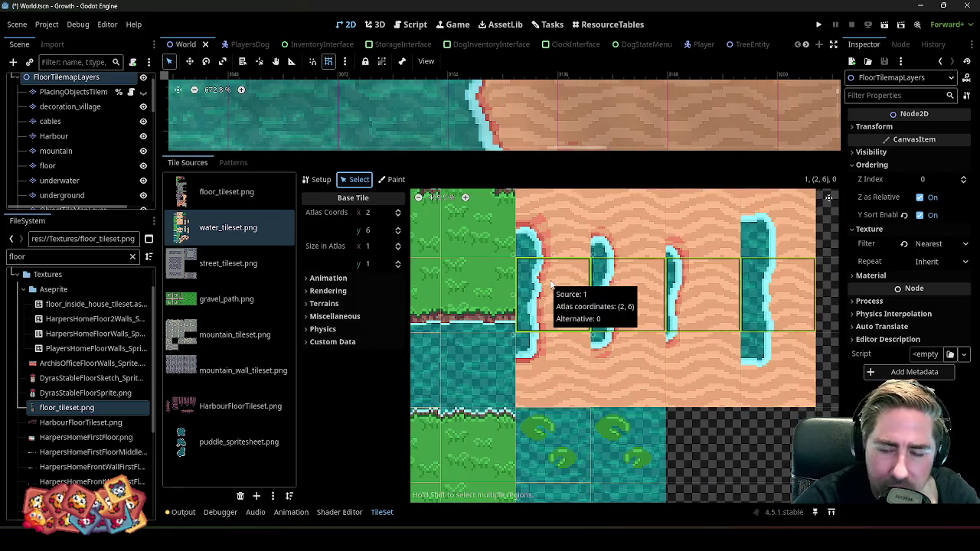
click(324, 278)
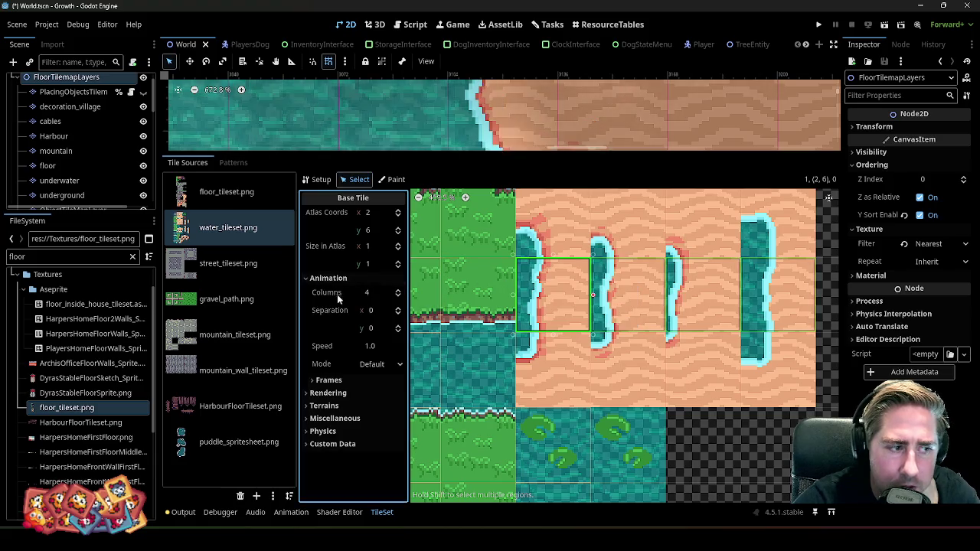
click(329, 380)
scroll(353, 344, down, 3)
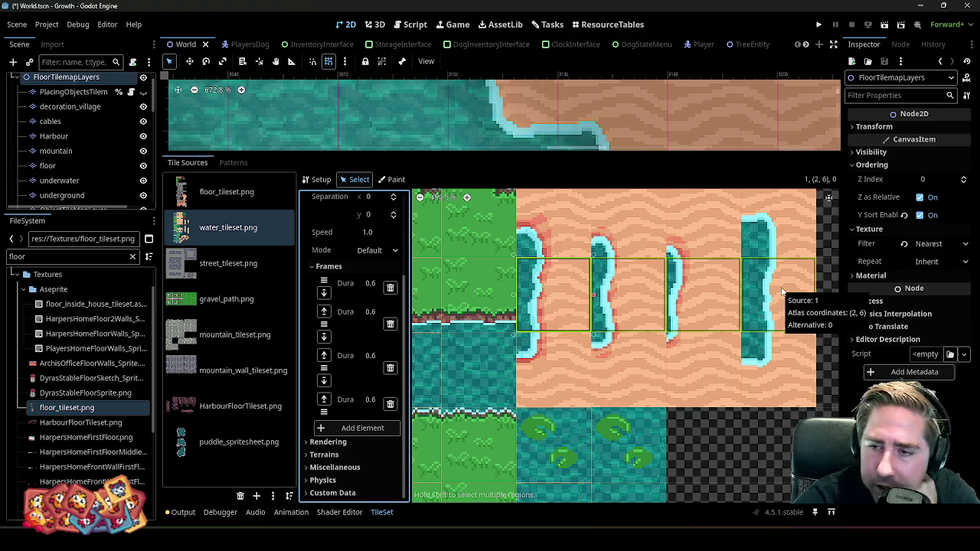
scroll(566, 415, up, 1)
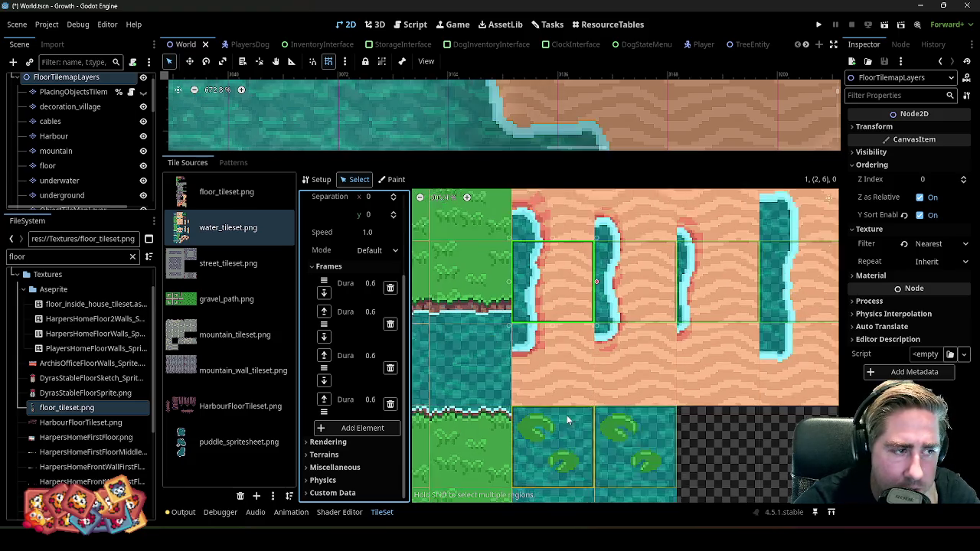
scroll(345, 370, up, 2)
scroll(346, 371, up, 2)
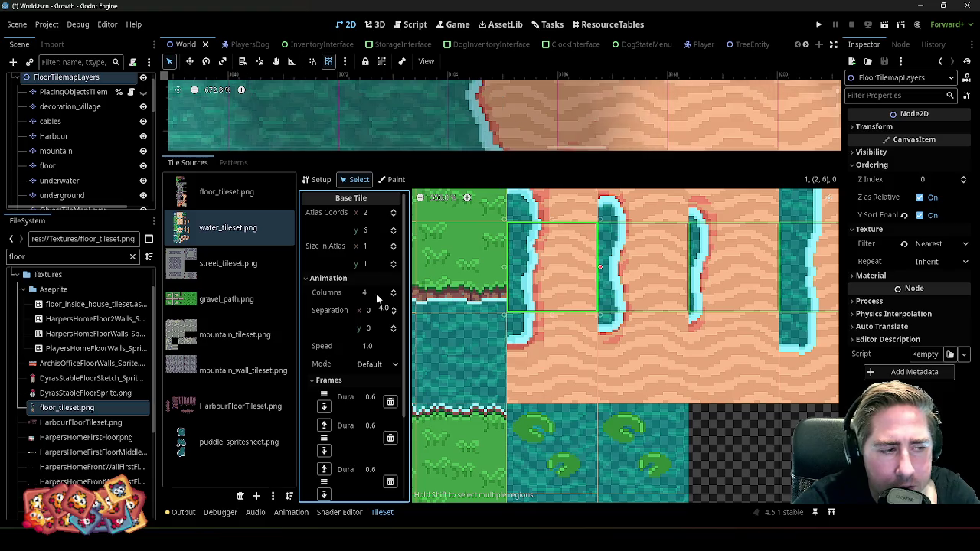
scroll(573, 297, down, 1)
scroll(573, 298, down, 1)
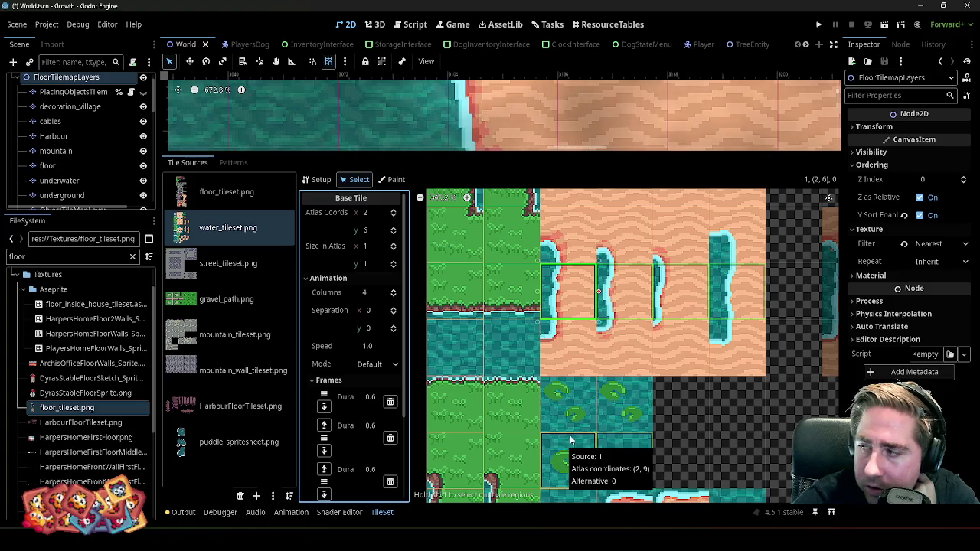
click(921, 6)
- Zoom in on the shoreline tile's edge with the Rectangular Marquee tool active
scroll(618, 265, up, 2)
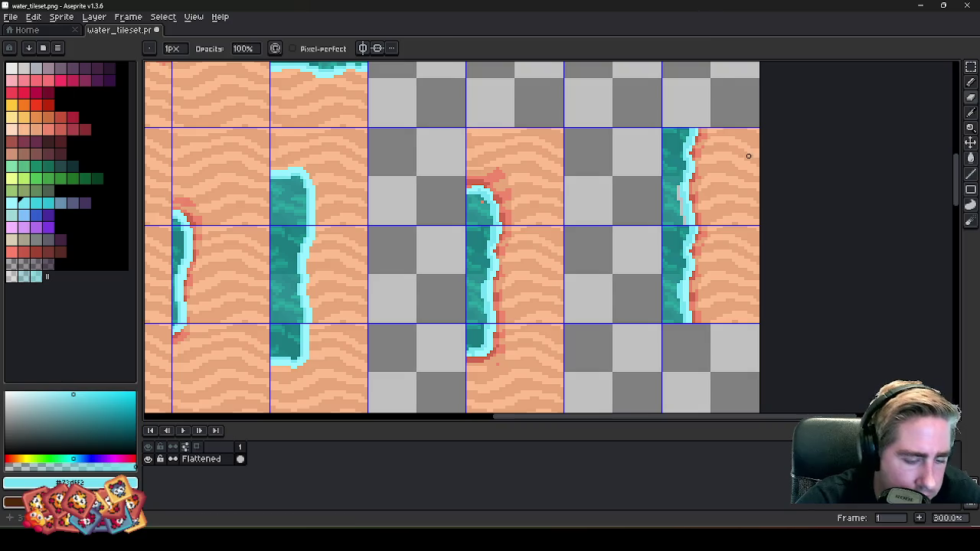
key(m)
scroll(689, 207, up, 2)
scroll(634, 241, up, 2)
scroll(628, 247, up, 2)
scroll(637, 250, up, 1)
key(i)
key(b)
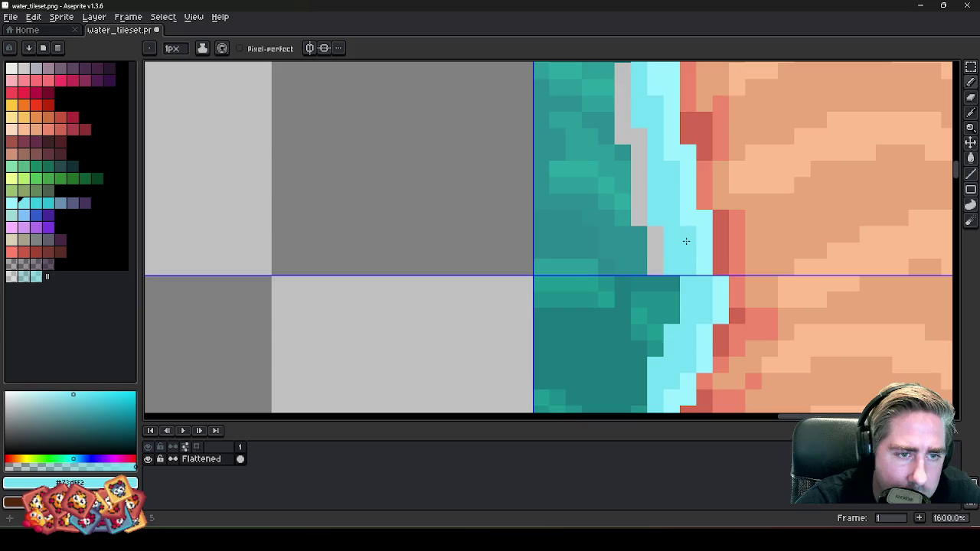
scroll(610, 253, down, 5)
scroll(608, 253, up, 3)
scroll(612, 252, up, 2)
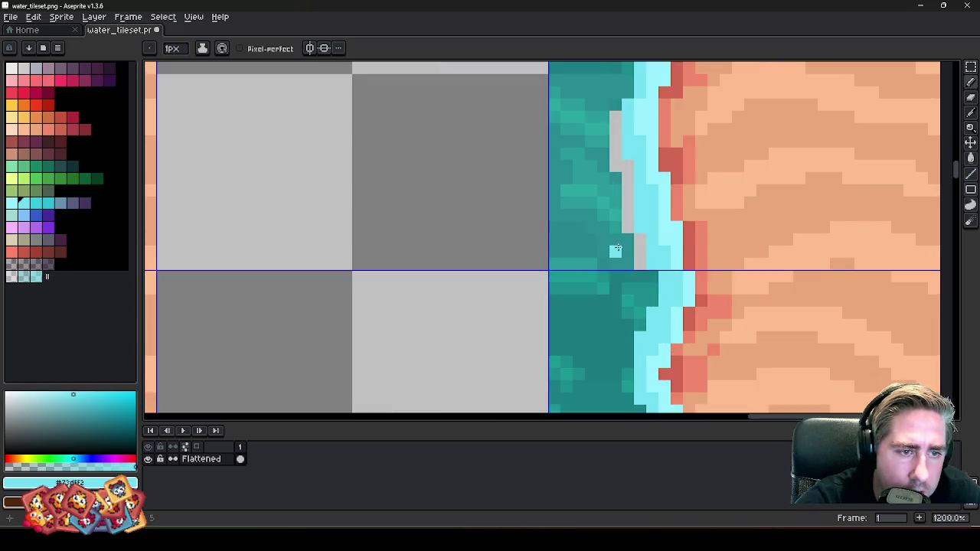
scroll(619, 252, up, 3)
key(m)
scroll(604, 264, down, 2)
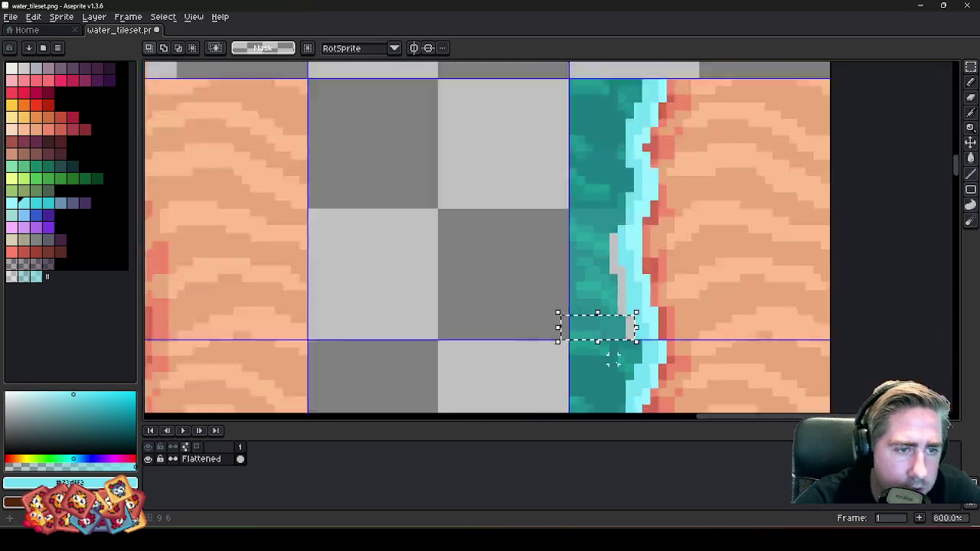
scroll(594, 269, up, 1)
scroll(594, 269, up, 1)
- Delete the selected block of teal pixels at the tile edge, leaving a transparent gap
drag(634, 193, 505, 375)
key(Delete)
scroll(635, 245, down, 1)
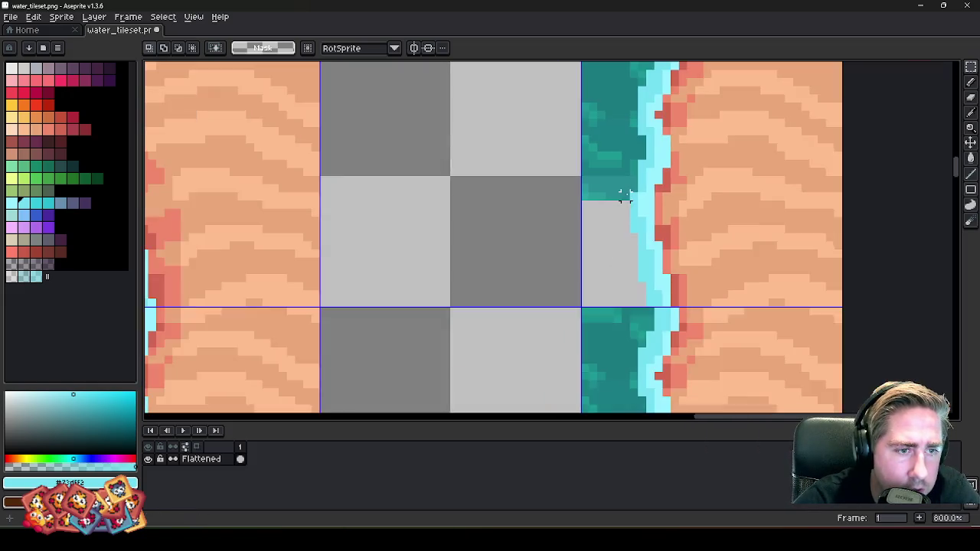
scroll(641, 247, down, 2)
scroll(642, 247, up, 2)
drag(647, 286, 582, 190)
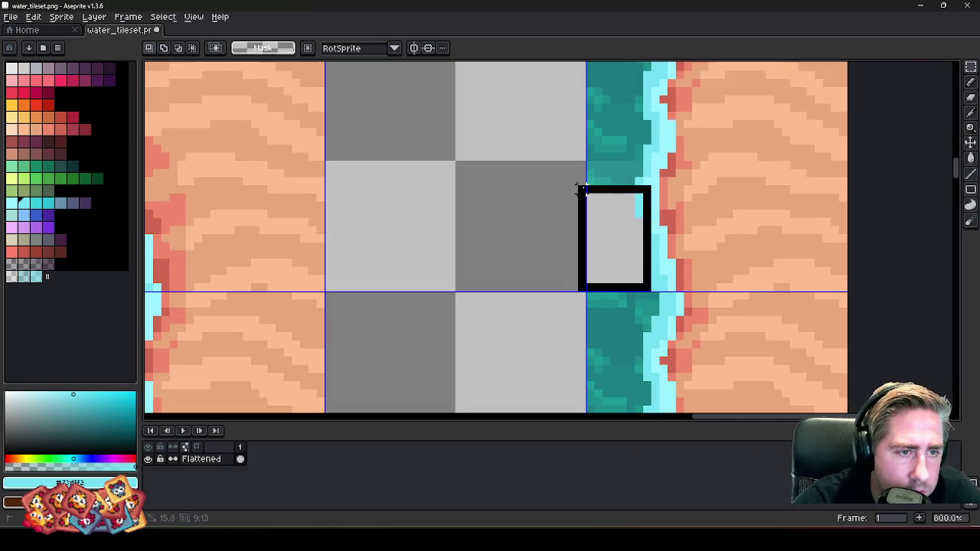
scroll(600, 198, down, 4)
scroll(691, 274, down, 2)
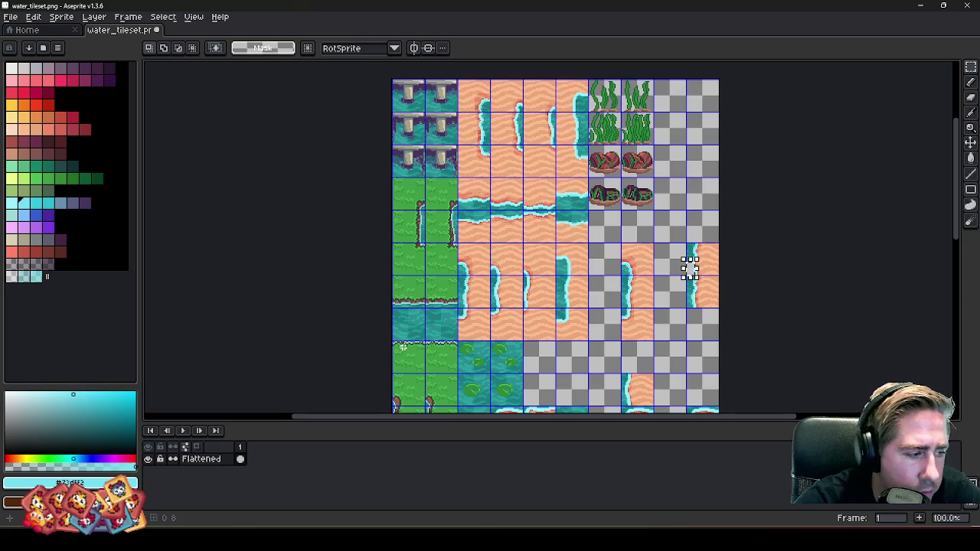
scroll(402, 347, up, 3)
scroll(374, 337, up, 3)
mouse_move(427, 328)
mouse_down()
mouse_move(436, 281)
mouse_move(457, 274)
mouse_up()
scroll(309, 306, down, 4)
scroll(308, 306, down, 1)
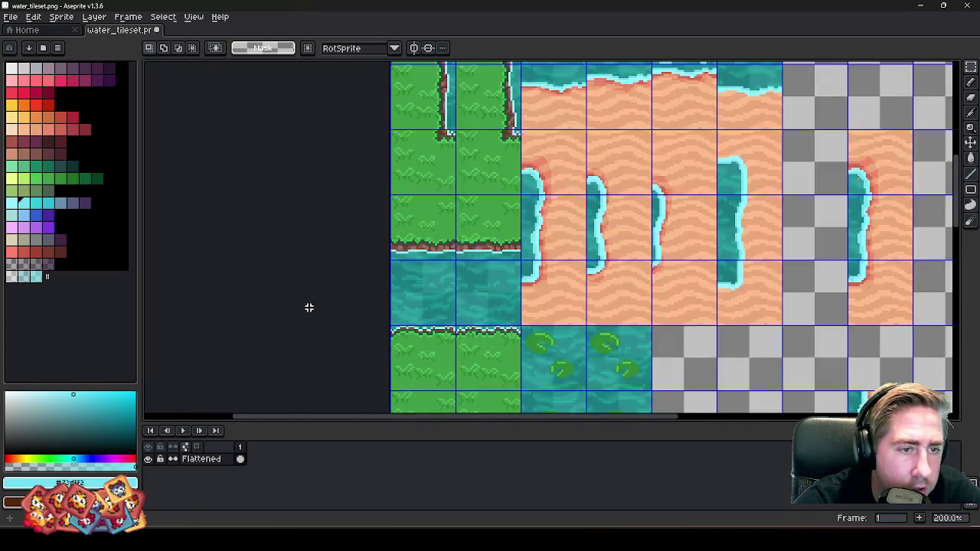
scroll(309, 306, down, 1)
scroll(698, 276, up, 4)
scroll(628, 201, up, 3)
key(ctrl+v)
drag(553, 234, 536, 207)
mouse_move(520, 243)
mouse_down()
mouse_move(566, 210)
mouse_move(606, 203)
mouse_up()
key(Return)
scroll(635, 184, up, 1)
key(b)
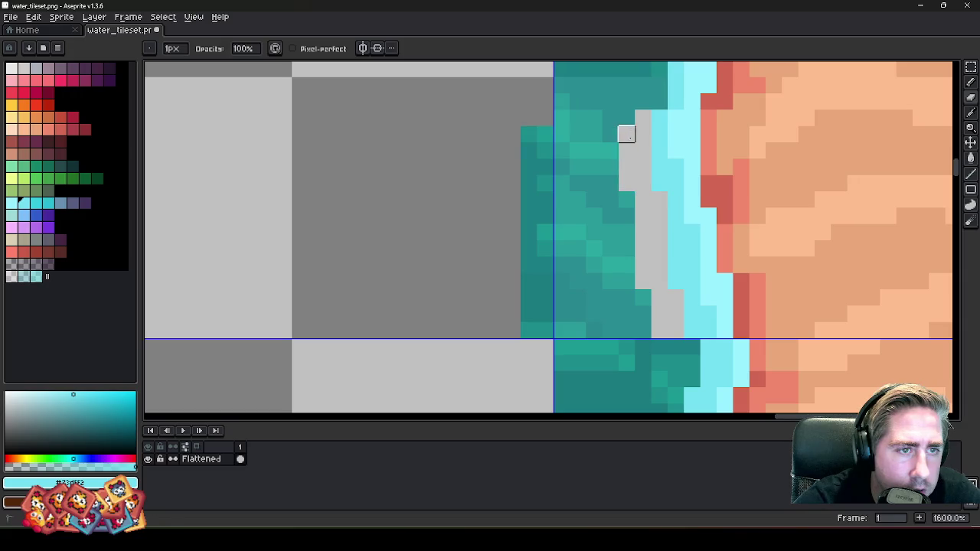
key(m)
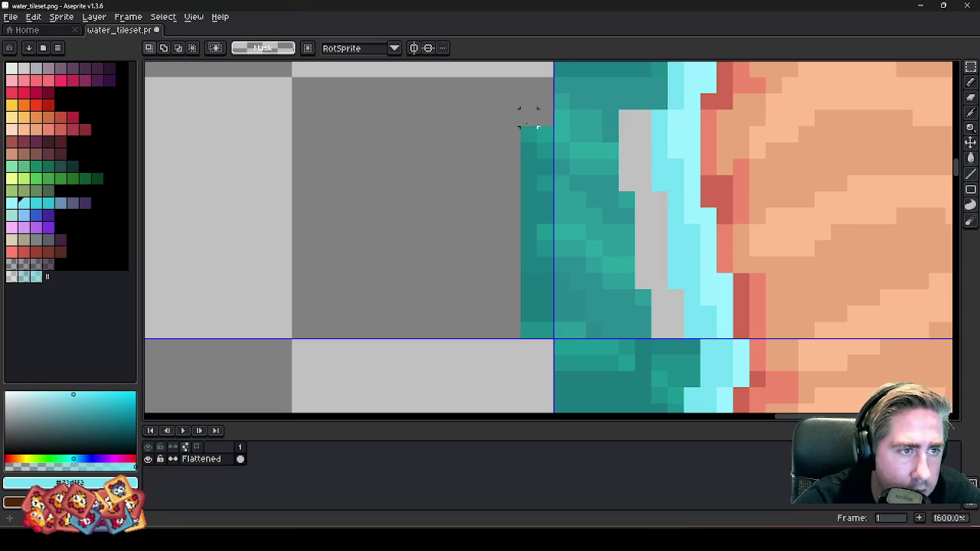
drag(526, 115, 647, 333)
drag(601, 279, 626, 279)
key(Return)
scroll(572, 160, down, 1)
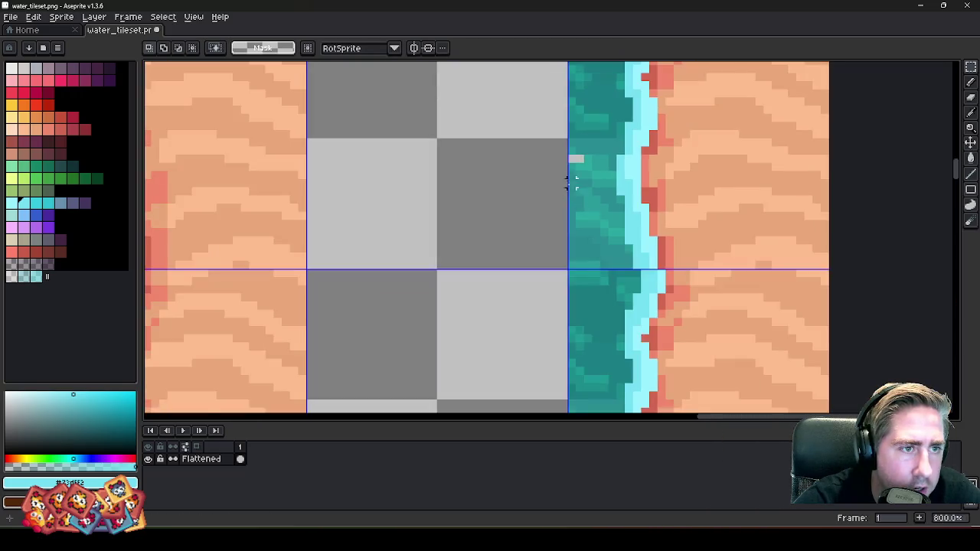
scroll(572, 160, down, 1)
scroll(581, 165, up, 3)
scroll(616, 164, down, 3)
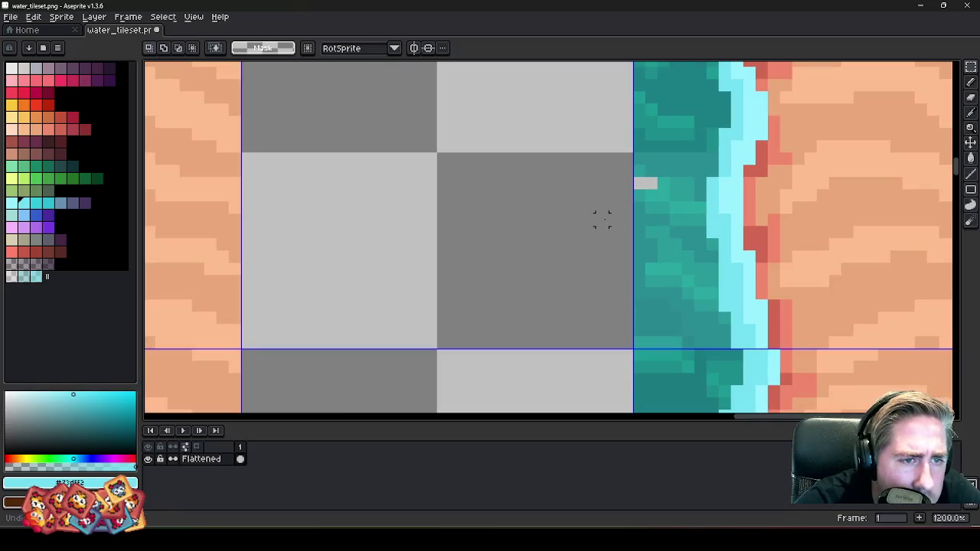
key(ctrl+z)
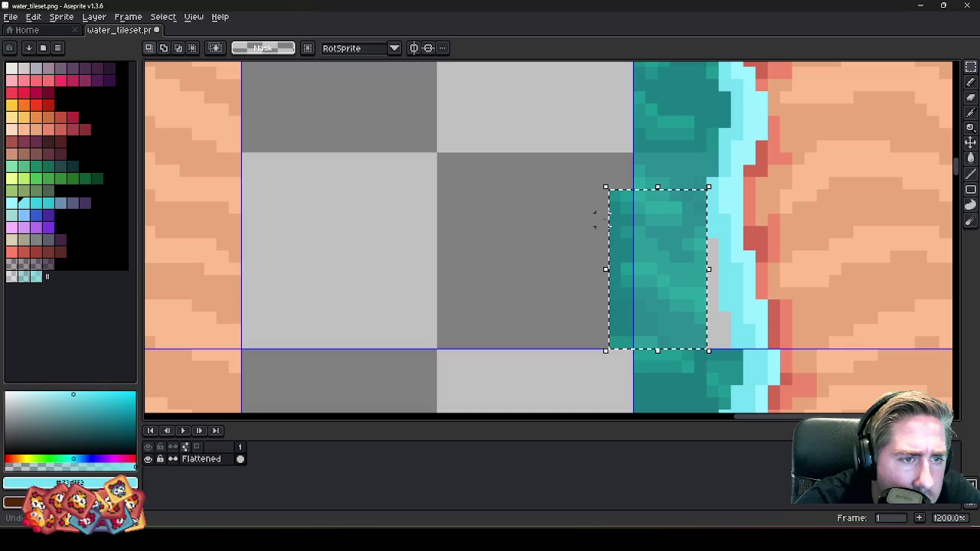
key(Delete)
scroll(650, 207, down, 4)
scroll(536, 229, down, 3)
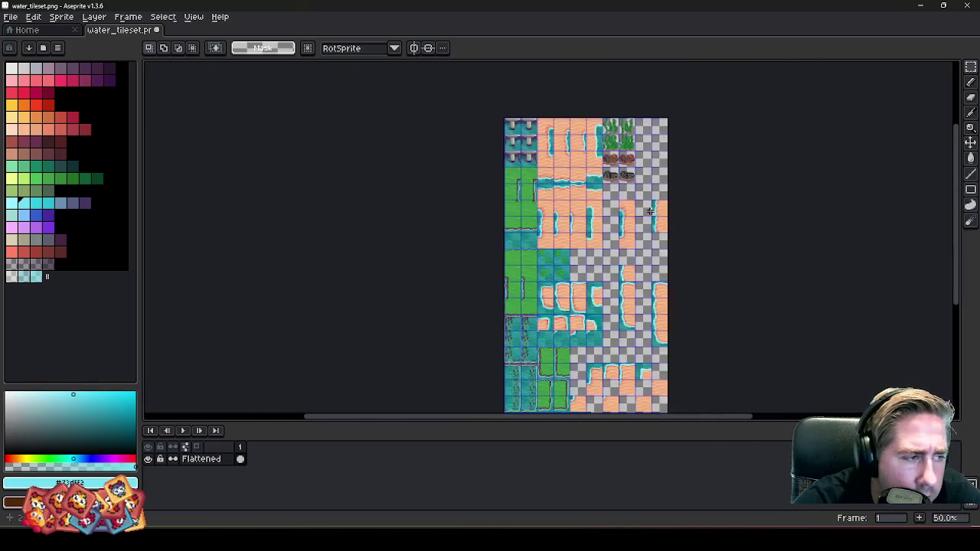
- Select and copy a block of open teal water from an open-water tile
scroll(488, 247, up, 4)
scroll(502, 229, up, 1)
scroll(502, 230, up, 2)
scroll(510, 280, up, 1)
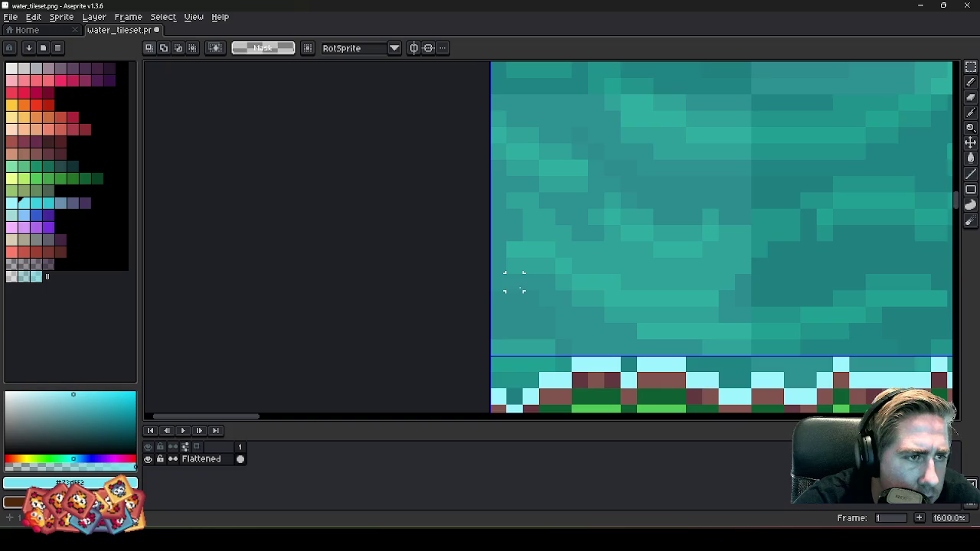
mouse_move(514, 347)
mouse_down()
mouse_move(596, 116)
mouse_move(613, 118)
mouse_move(596, 118)
mouse_move(595, 151)
mouse_move(582, 150)
mouse_move(614, 159)
mouse_up()
scroll(411, 269, down, 3)
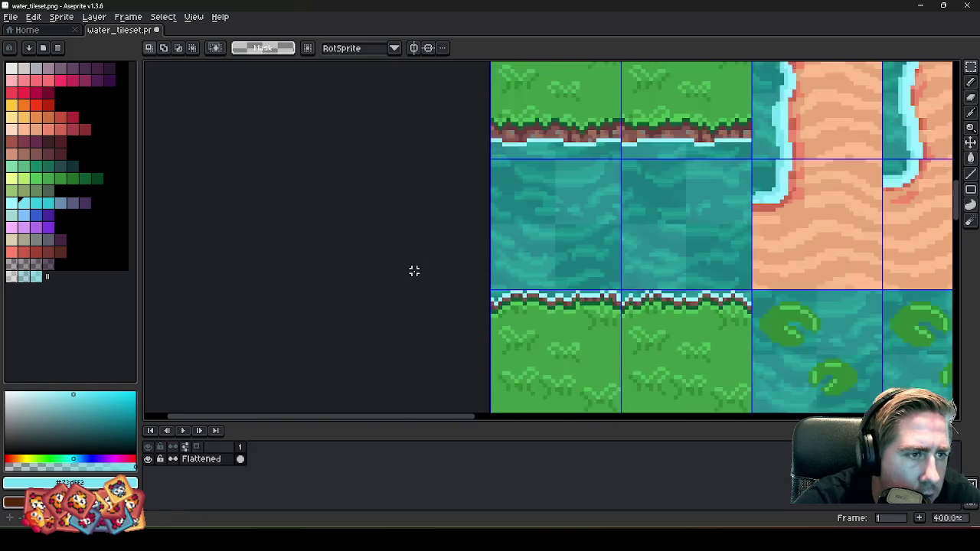
scroll(411, 268, down, 2)
scroll(406, 267, down, 2)
scroll(807, 229, up, 3)
scroll(632, 225, right, 2)
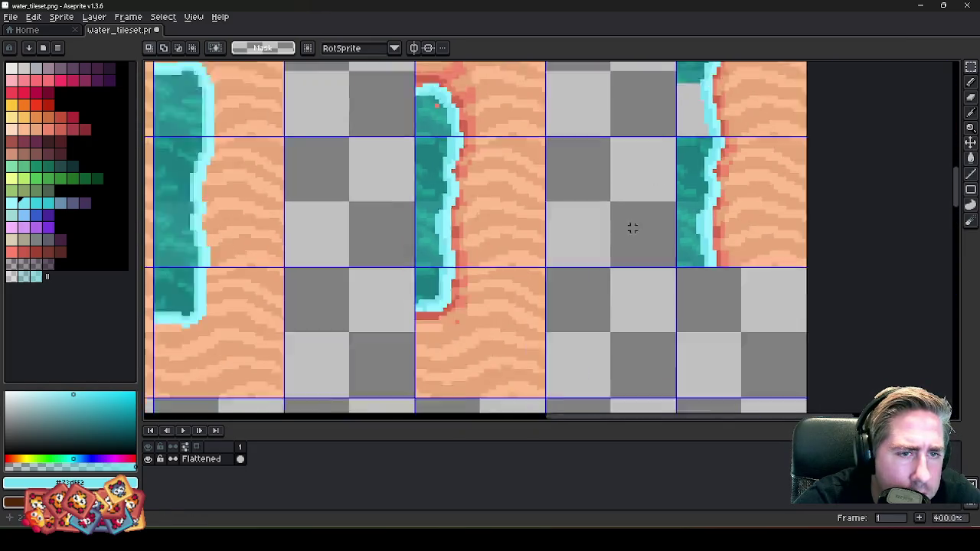
scroll(676, 107, right, 3)
scroll(605, 158, up, 5)
- Paste the water block, place it in the shoreline gap and commit it
key(ctrl+v)
mouse_move(610, 223)
mouse_down()
mouse_move(783, 234)
mouse_move(648, 235)
mouse_up()
key(b)
scroll(672, 143, up, 2)
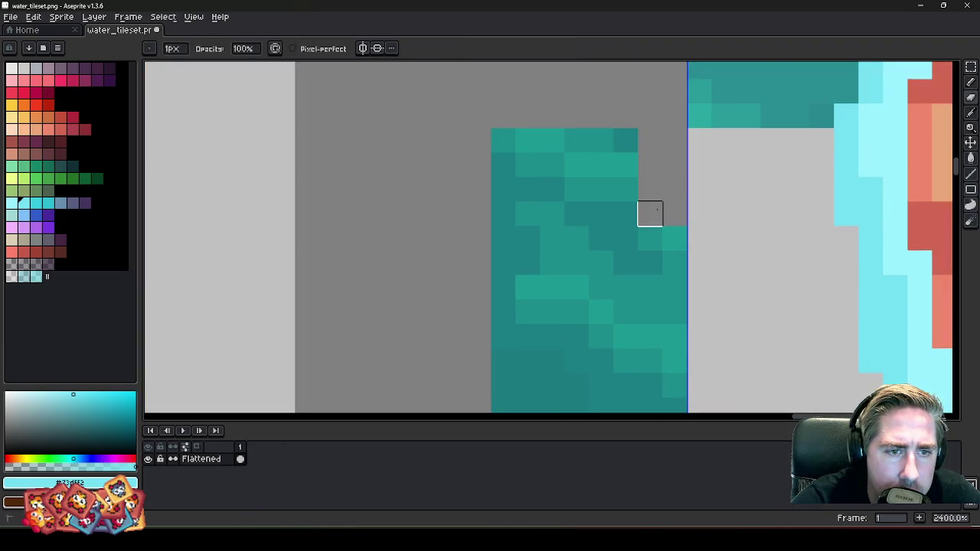
scroll(650, 214, down, 3)
scroll(666, 213, up, 1)
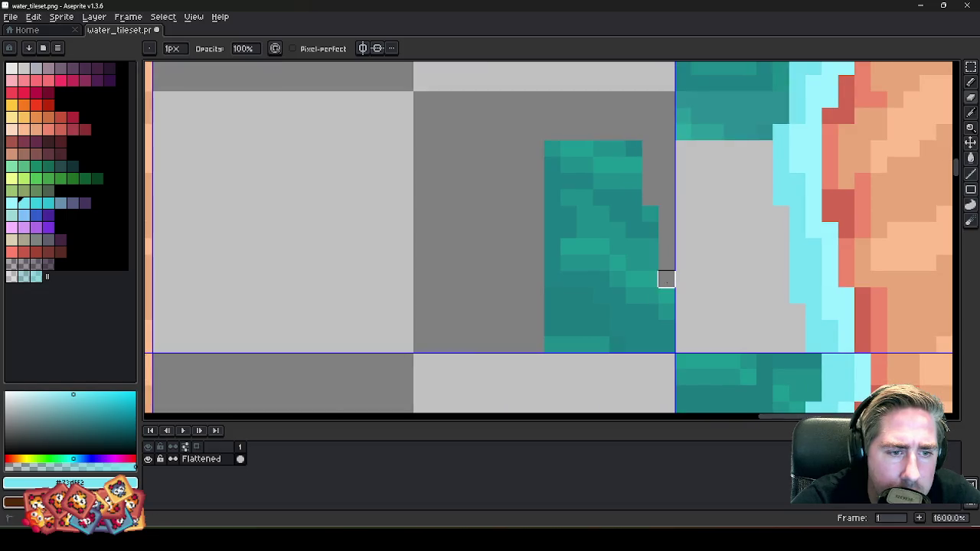
- Reselect the placed teal water block and shift it right across the tile edge
key(m)
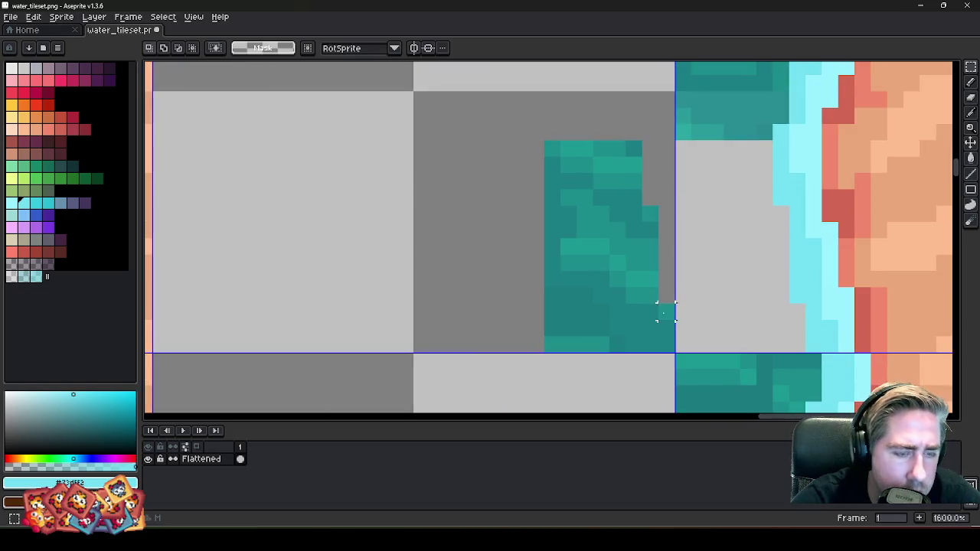
drag(657, 337, 545, 143)
mouse_move(589, 211)
mouse_down()
mouse_move(718, 208)
mouse_move(743, 238)
mouse_up()
click(630, 227)
- Move the sand-and-water tile to its new spot and commit it aligned to the grid
scroll(743, 179, down, 4)
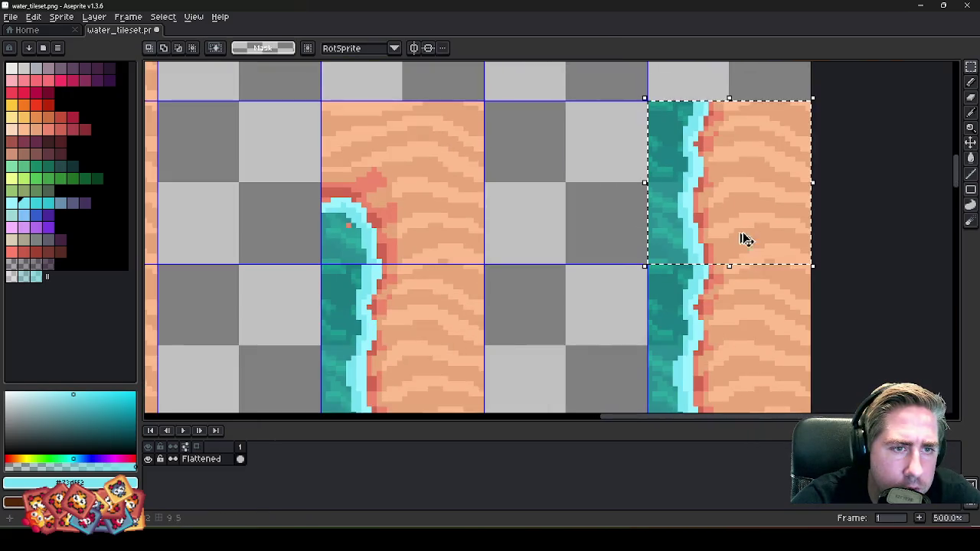
scroll(740, 252, down, 4)
scroll(529, 259, up, 2)
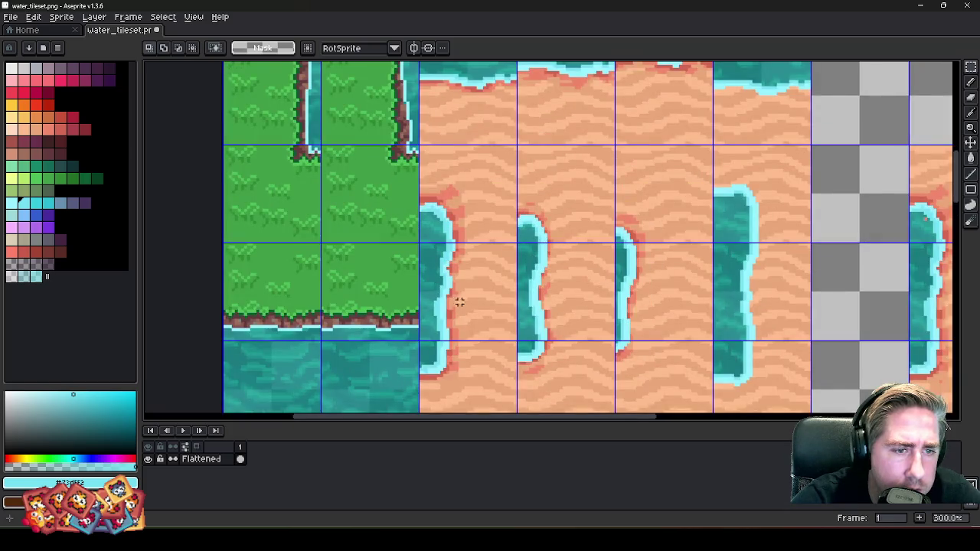
scroll(389, 323, up, 2)
scroll(519, 247, up, 2)
drag(518, 247, 608, 232)
key(Return)
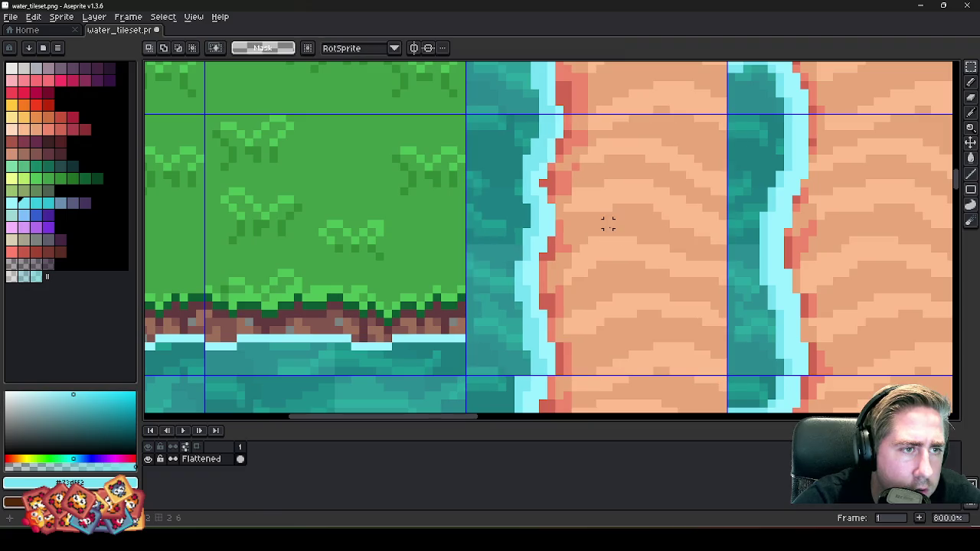
- Make the pixel above the gap transparent as well
scroll(608, 232, down, 2)
scroll(497, 295, up, 4)
scroll(497, 295, up, 3)
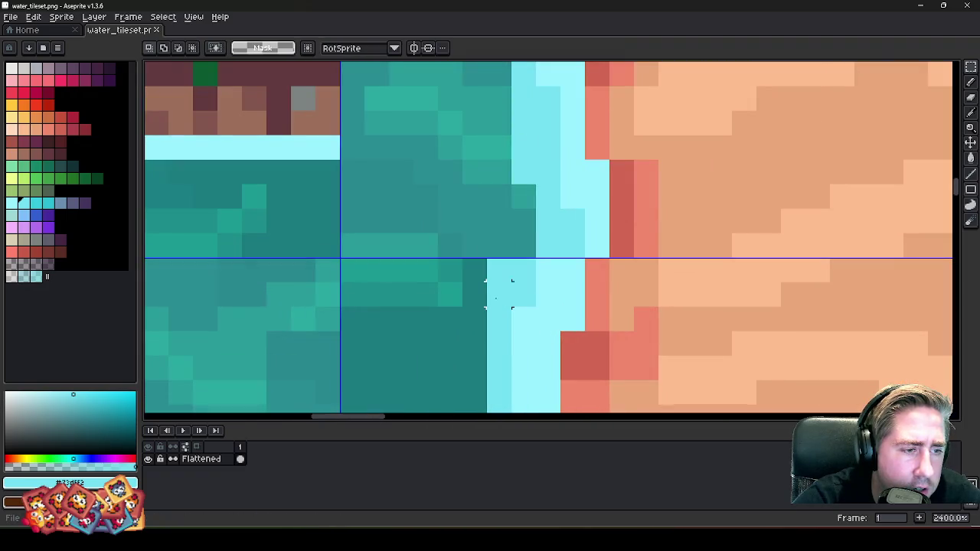
key(b)
scroll(522, 221, down, 4)
scroll(629, 231, down, 2)
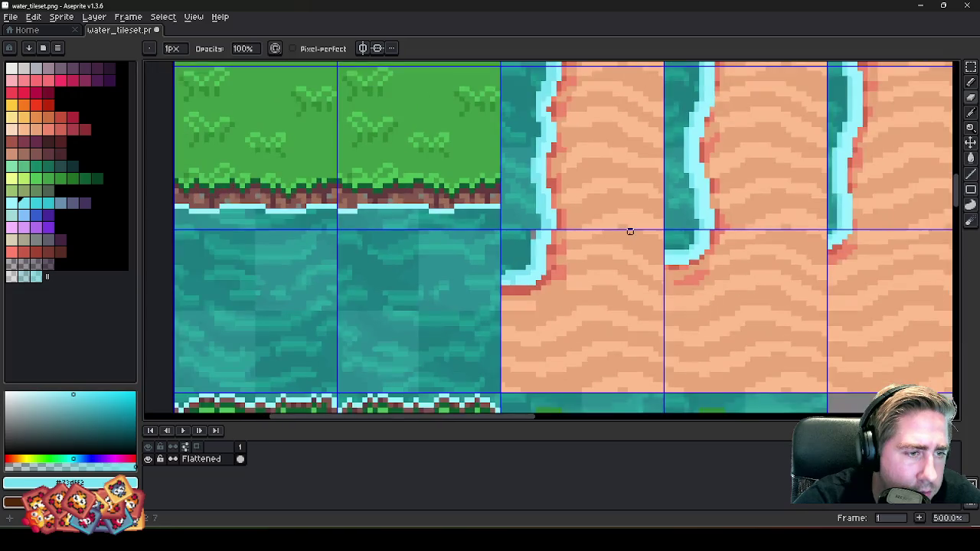
scroll(548, 231, up, 6)
click(552, 229)
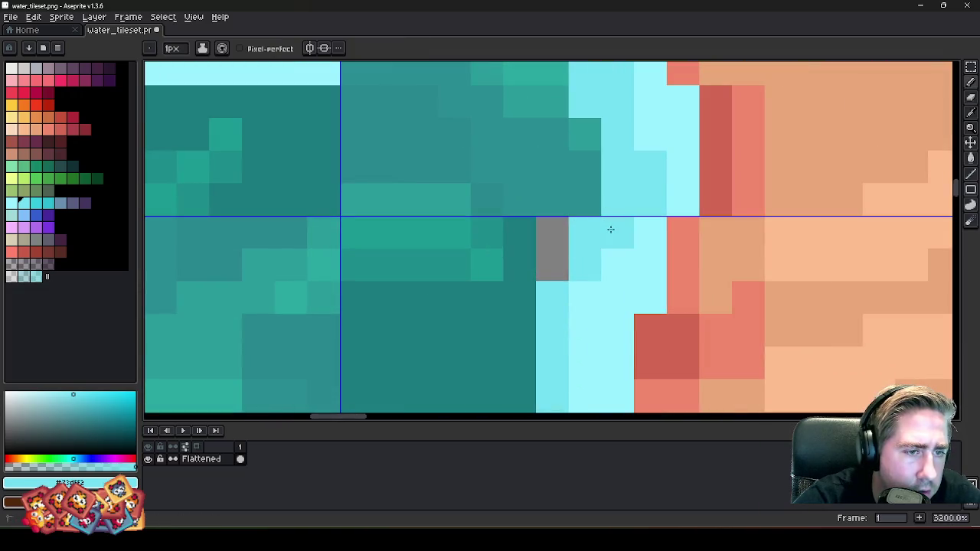
- Select the strip of water pixels at the water tile's left edge
scroll(603, 254, down, 5)
scroll(584, 292, down, 1)
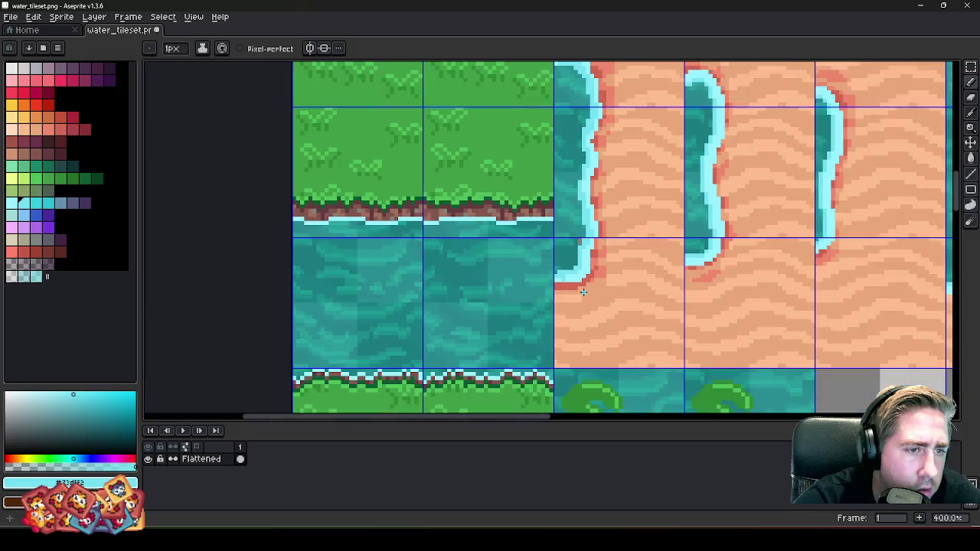
scroll(548, 236, up, 4)
scroll(580, 254, up, 2)
scroll(595, 253, up, 2)
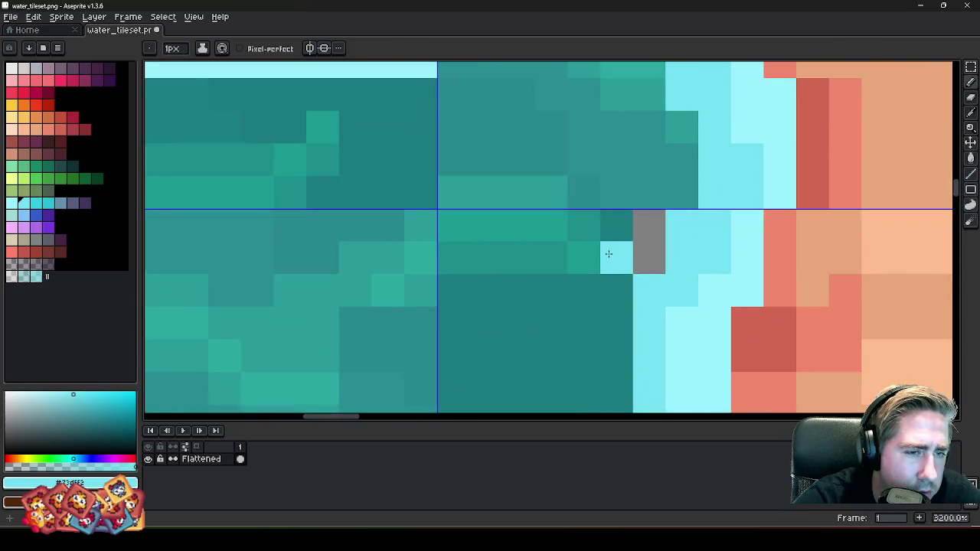
key(m)
drag(647, 260, 461, 227)
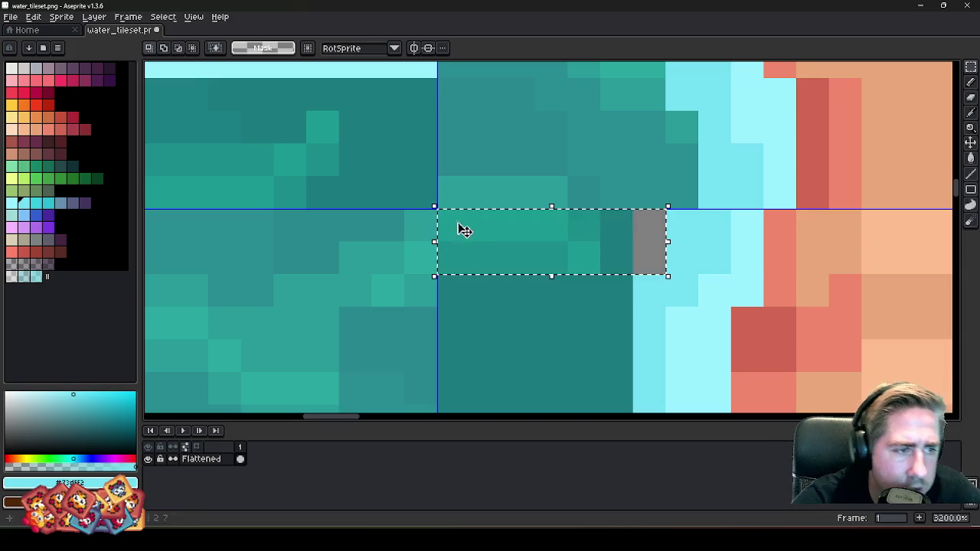
scroll(474, 245, down, 6)
scroll(510, 306, down, 3)
scroll(527, 221, up, 2)
scroll(772, 219, up, 1)
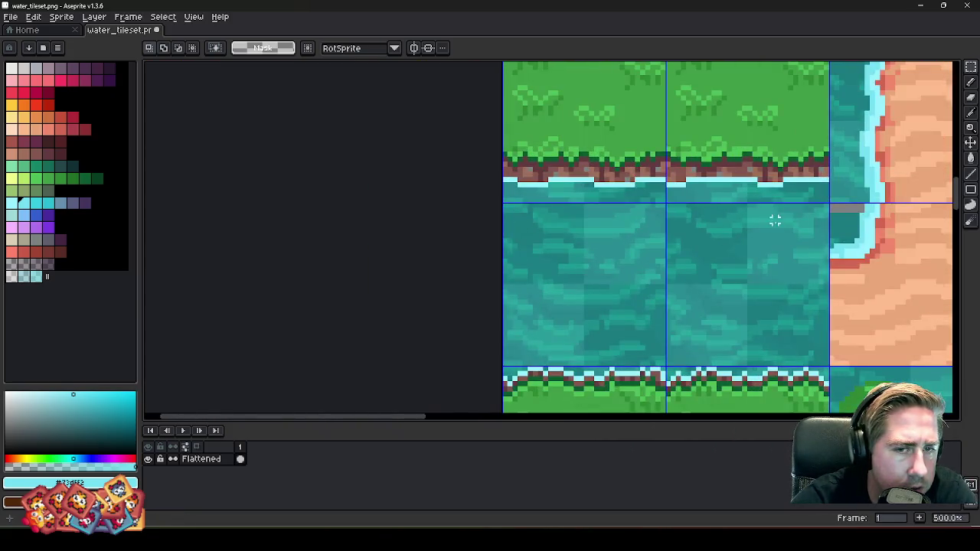
scroll(883, 192, up, 4)
drag(915, 194, 827, 200)
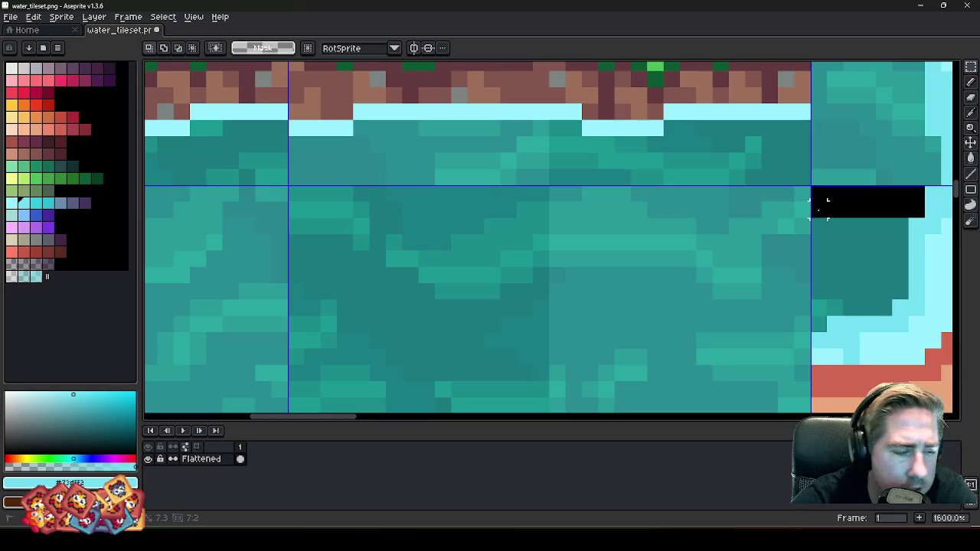
scroll(816, 201, down, 2)
scroll(433, 197, up, 2)
scroll(459, 160, up, 1)
drag(468, 164, 580, 168)
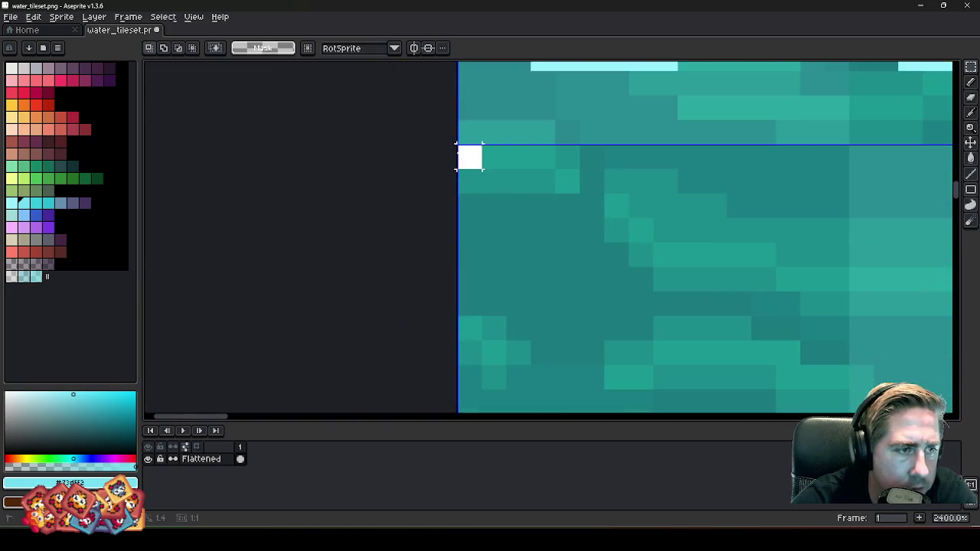
drag(627, 191, 629, 194)
- Shift the selected water strip left, then five pixels right, and commit it
scroll(591, 262, down, 5)
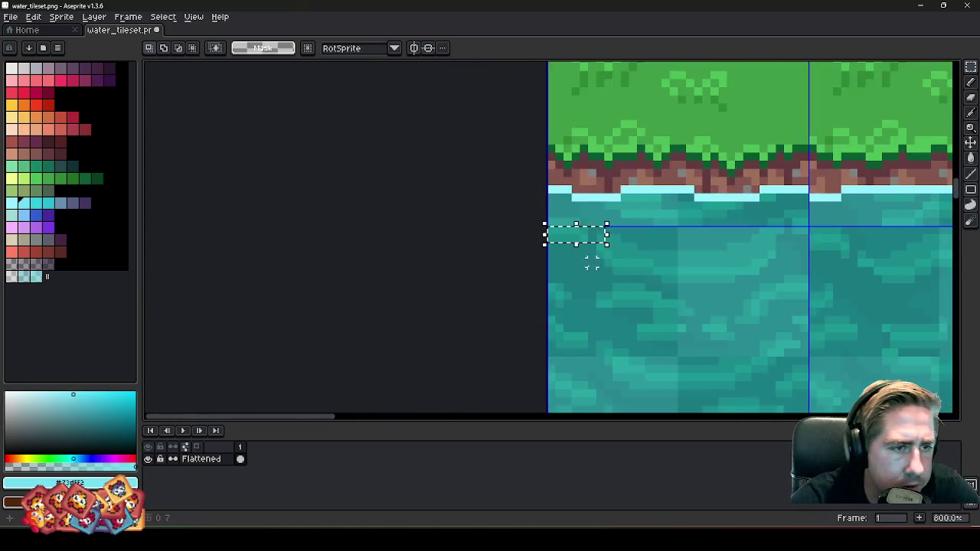
drag(605, 234, 574, 235)
scroll(460, 229, down, 1)
scroll(638, 258, up, 3)
scroll(713, 334, up, 1)
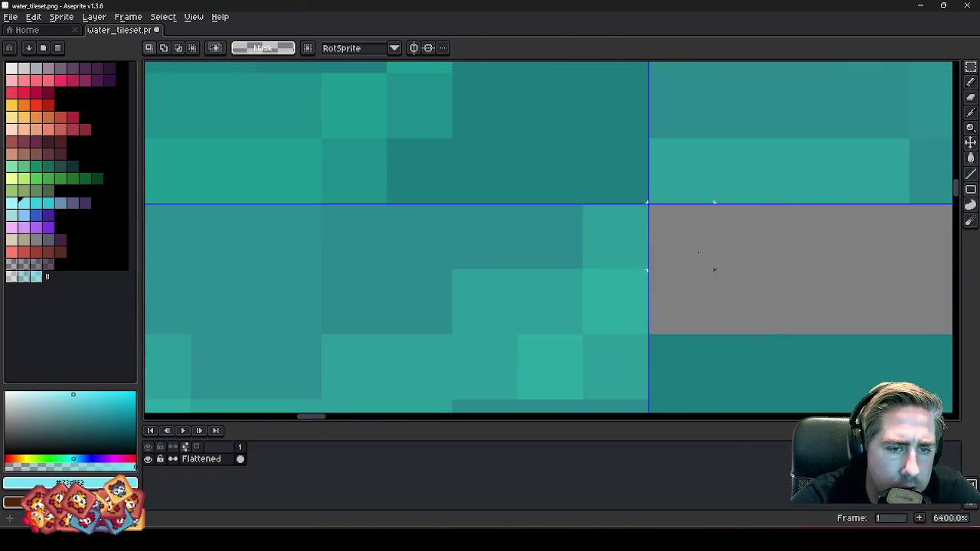
scroll(501, 260, down, 1)
mouse_move(502, 260)
mouse_down()
mouse_move(656, 267)
mouse_move(619, 269)
mouse_move(642, 266)
mouse_up()
key(Return)
- Minimize Aseprite and bring the Godot editor to the front
scroll(730, 143, down, 7)
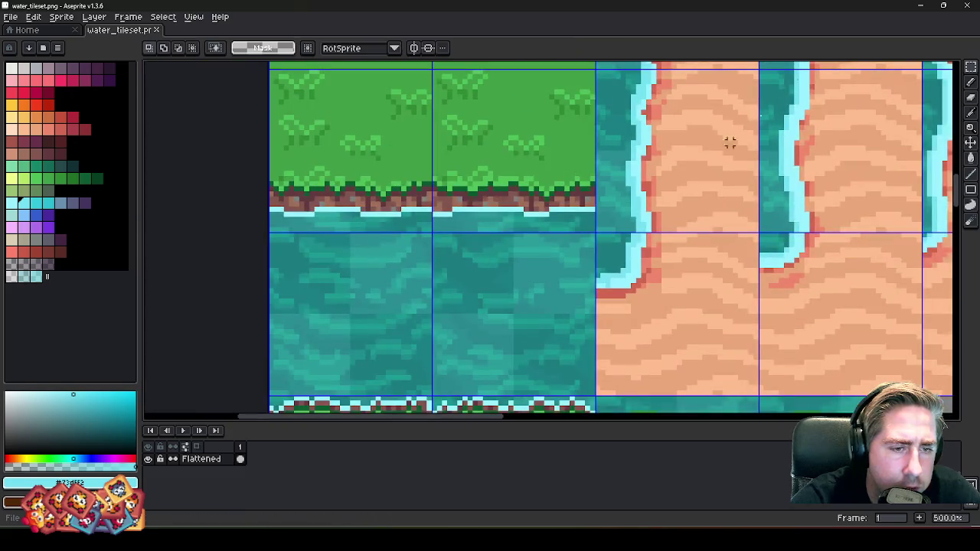
click(923, 6)
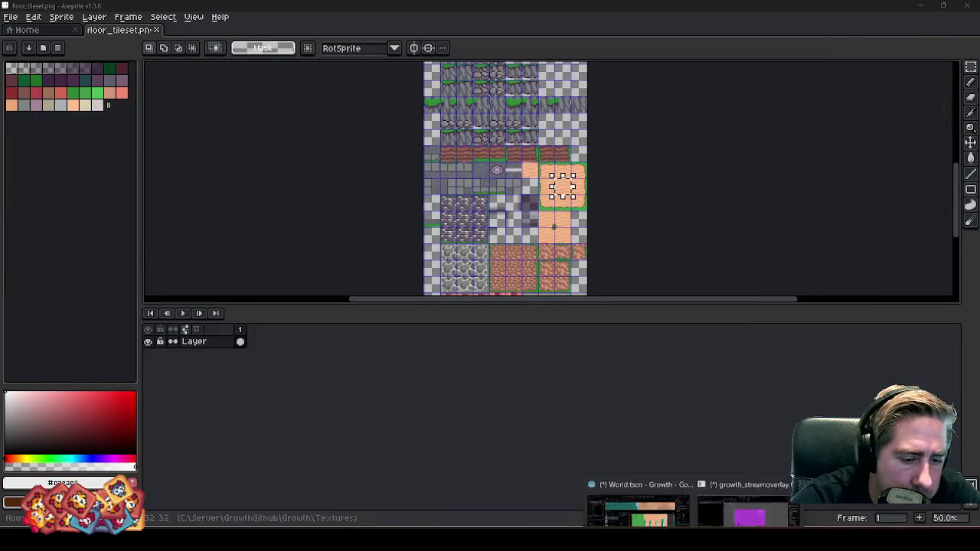
click(644, 499)
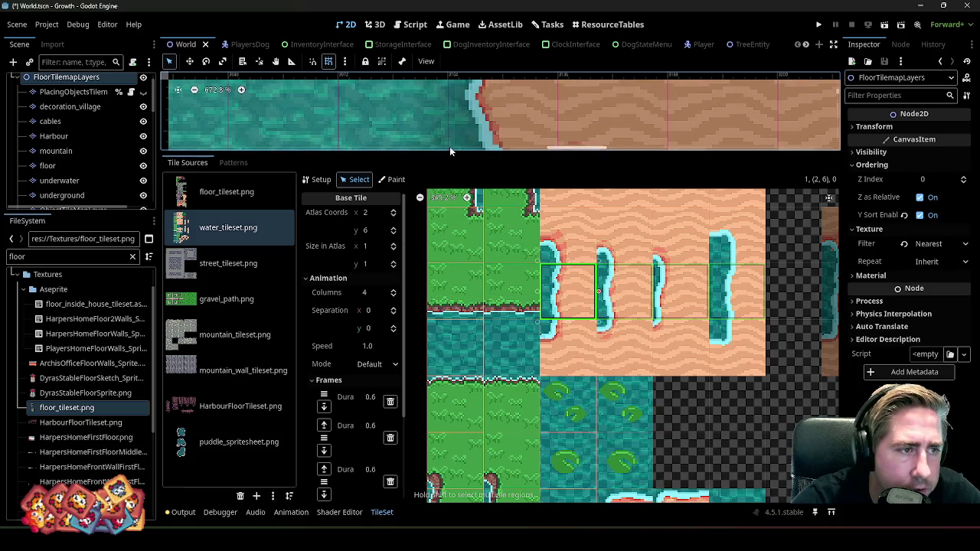
- Drag the tileset panel splitter down to enlarge the 2D map viewport
drag(449, 151, 450, 396)
scroll(628, 179, down, 1)
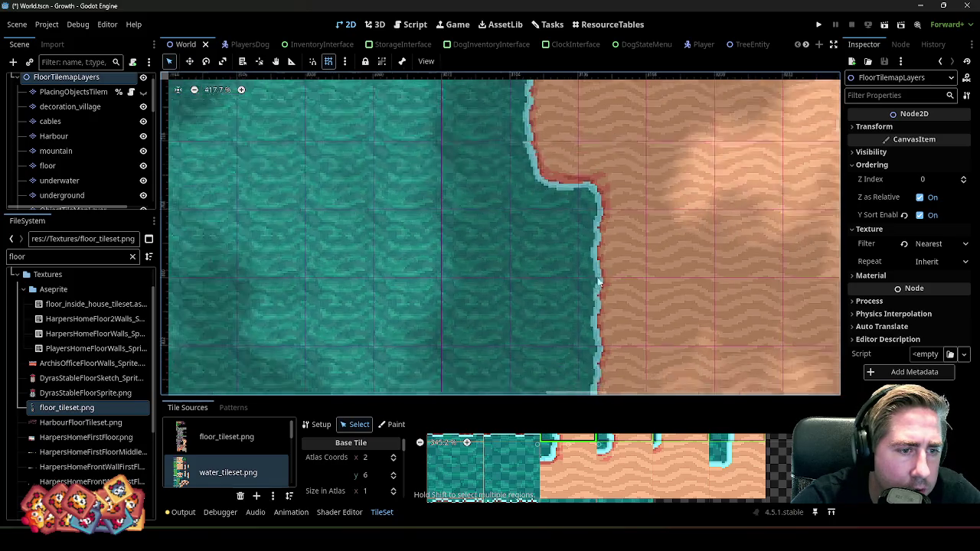
scroll(624, 211, down, 5)
scroll(624, 207, down, 3)
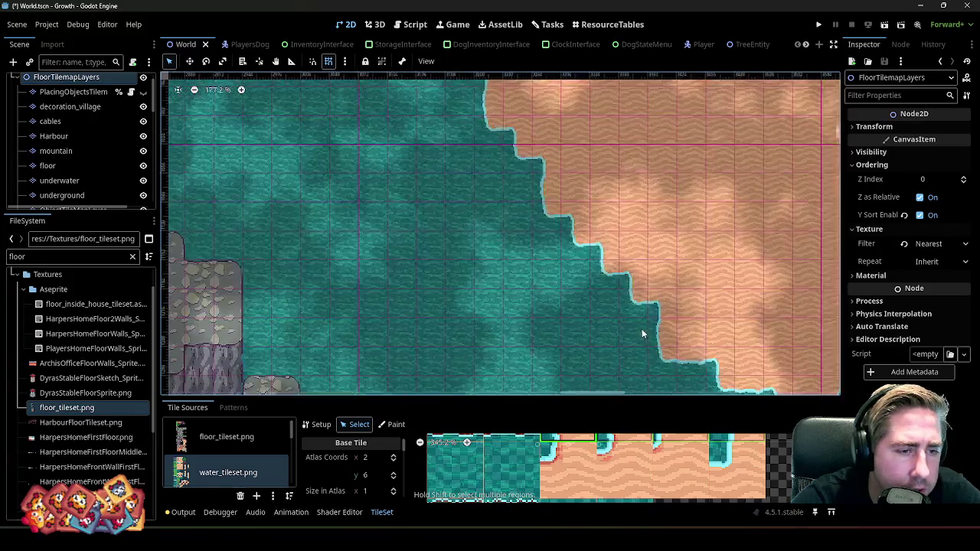
- Zoom around the World tilemap checking shorelines, then return to Aseprite's floor_tileset.png
scroll(745, 319, up, 3)
scroll(708, 269, up, 2)
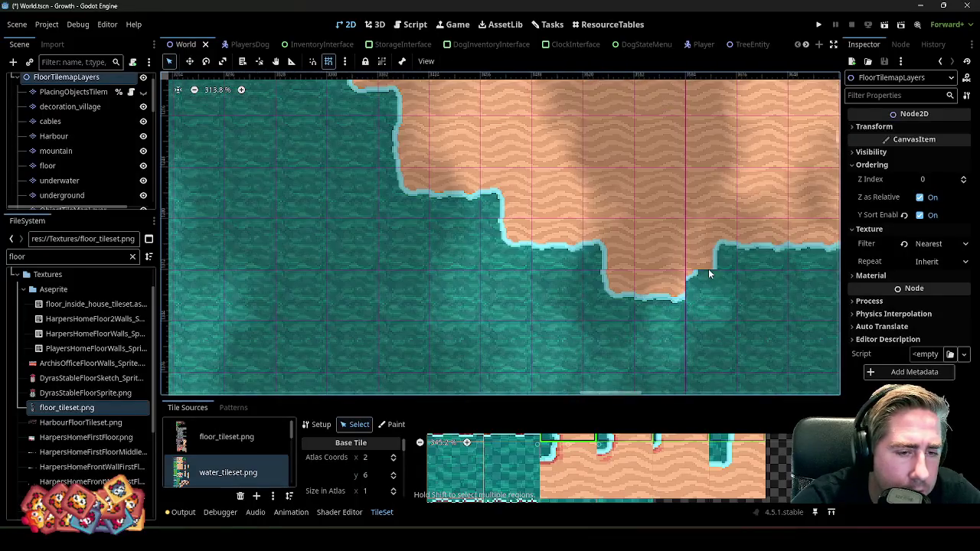
scroll(589, 305, down, 3)
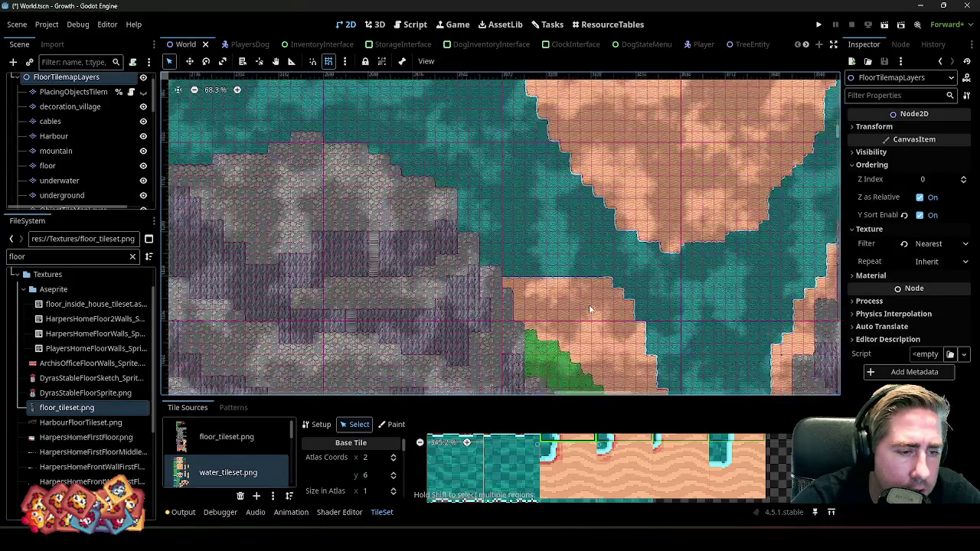
scroll(523, 290, up, 2)
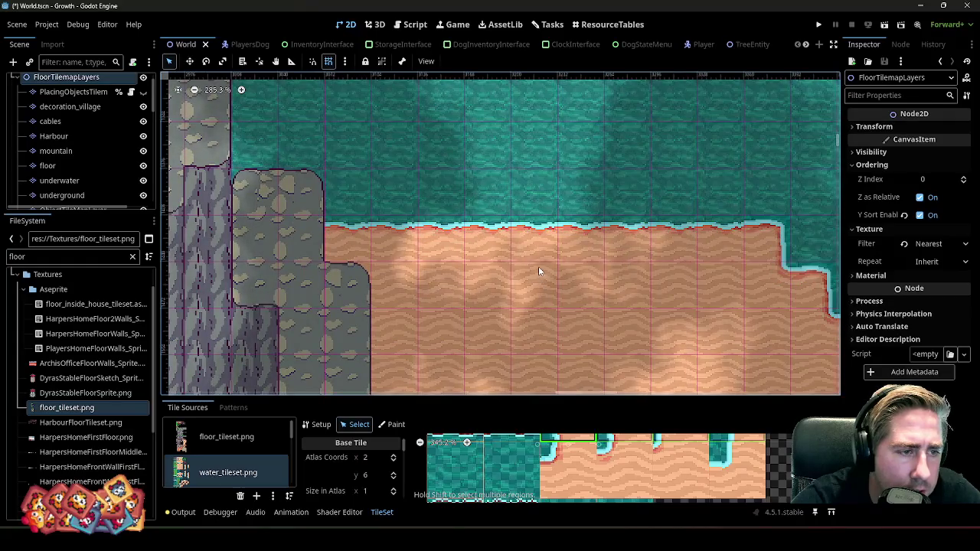
scroll(547, 264, down, 6)
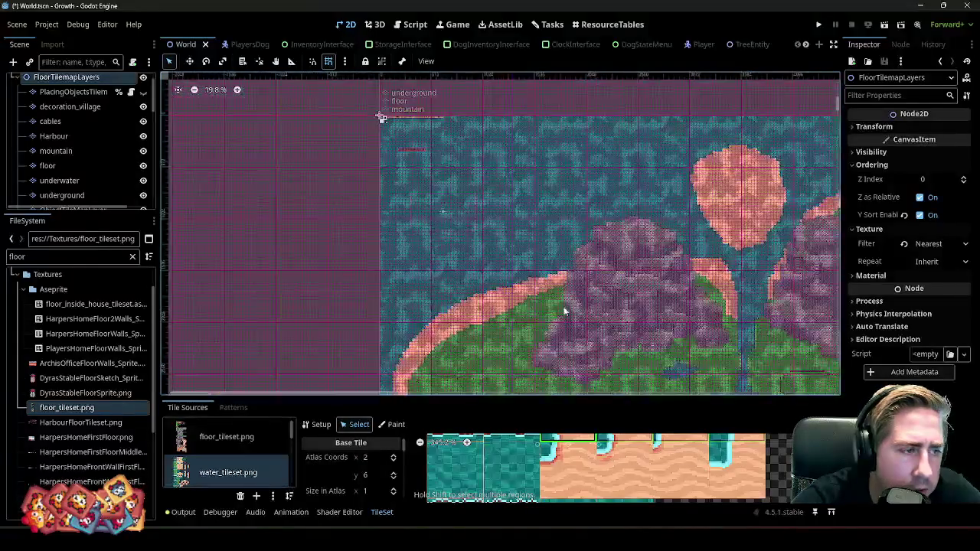
scroll(372, 312, up, 1)
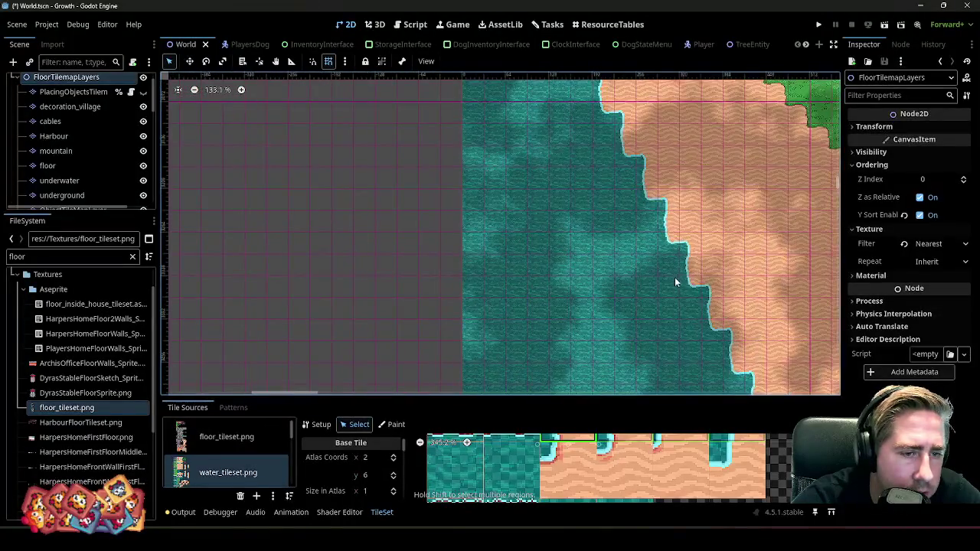
scroll(468, 184, up, 1)
scroll(467, 184, up, 2)
scroll(657, 288, up, 2)
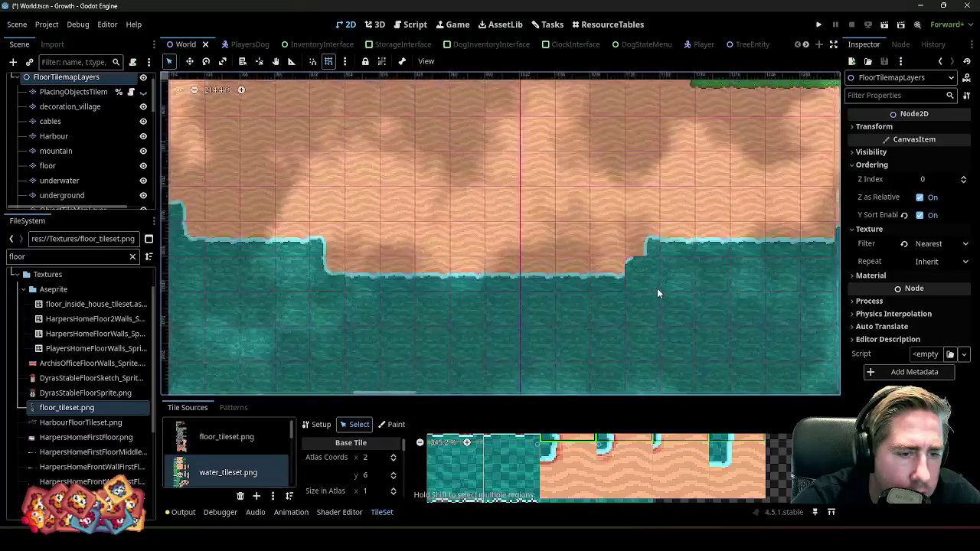
scroll(400, 210, down, 3)
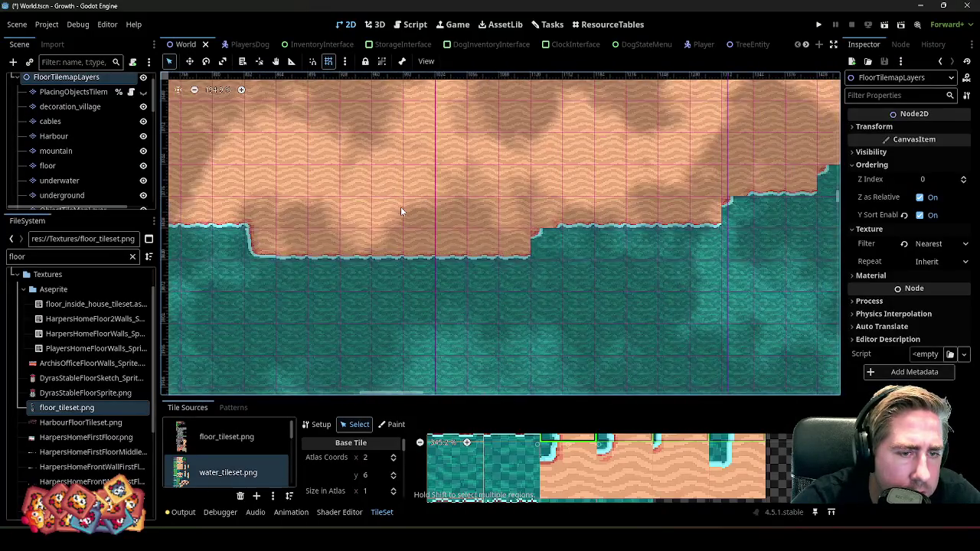
scroll(400, 211, down, 1)
scroll(400, 211, down, 1)
scroll(400, 211, down, 1)
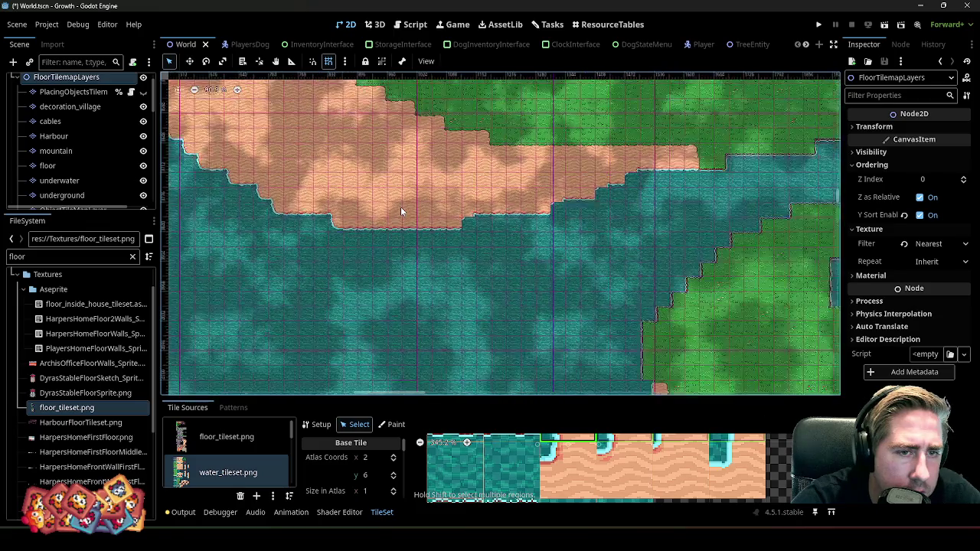
scroll(555, 233, down, 1)
scroll(555, 234, up, 1)
scroll(597, 345, up, 1)
scroll(604, 301, up, 2)
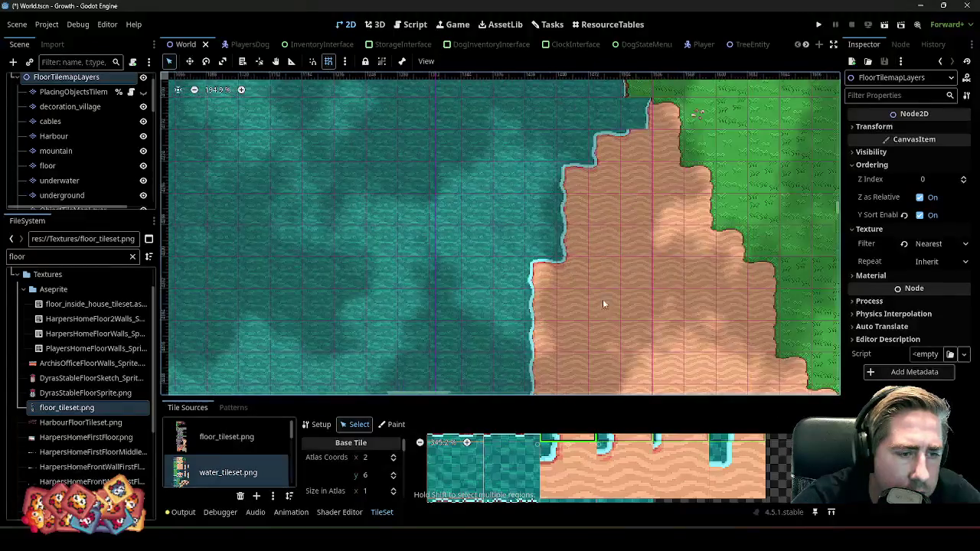
click(921, 5)
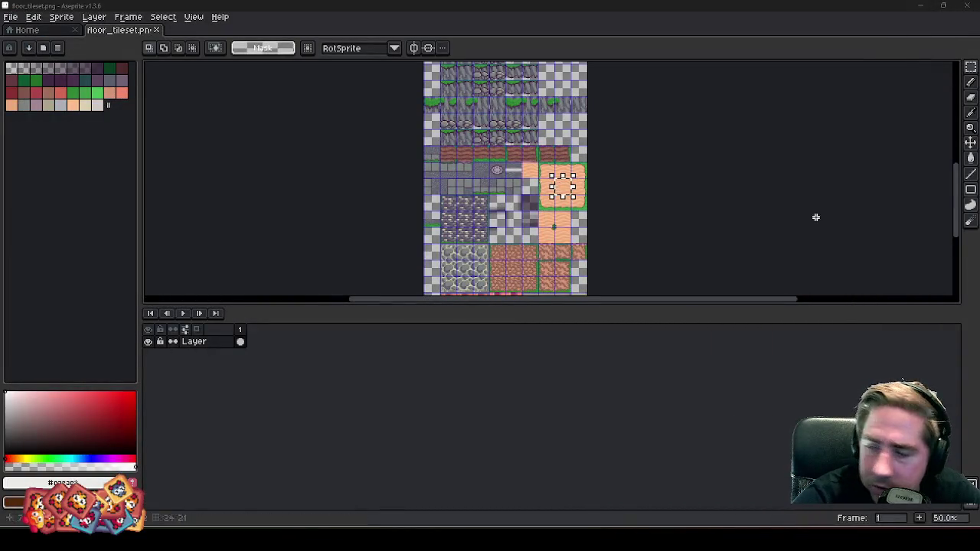
- Clear the current tile selection in floor_tileset.png
click(594, 181)
drag(595, 182, 601, 186)
key(ctrl+d)
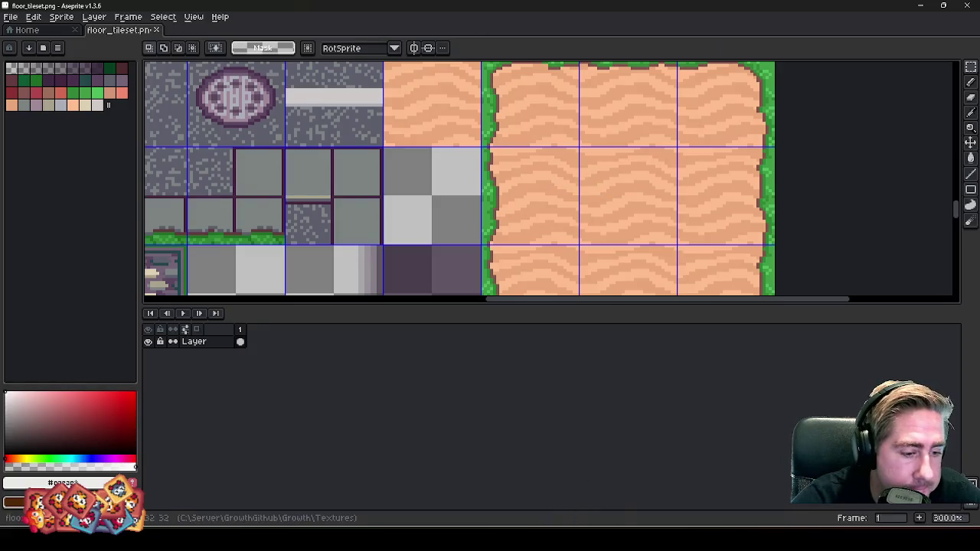
- Switch to water_tileset.png, zoom over its shoreline tiles, then return to Godot
click(459, 479)
scroll(543, 262, down, 2)
scroll(544, 263, down, 2)
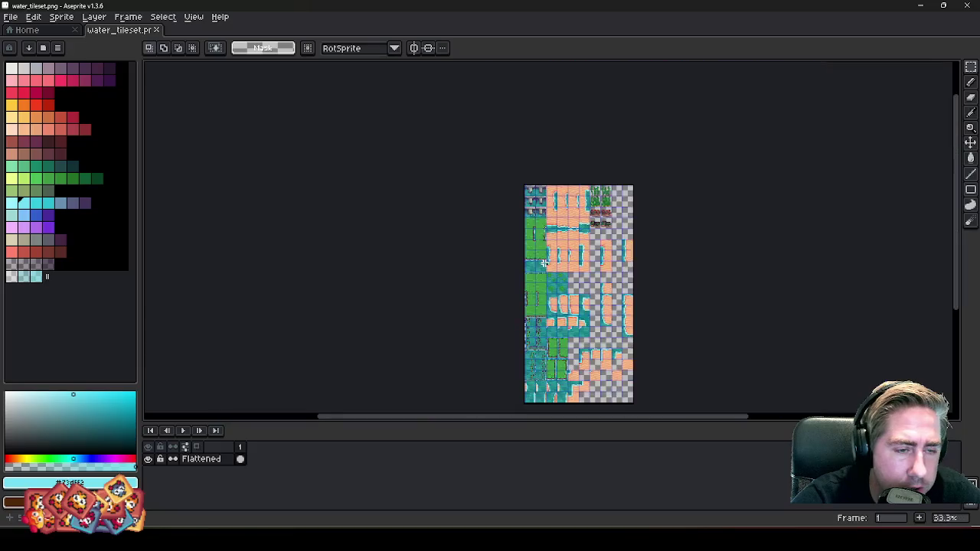
scroll(544, 263, up, 3)
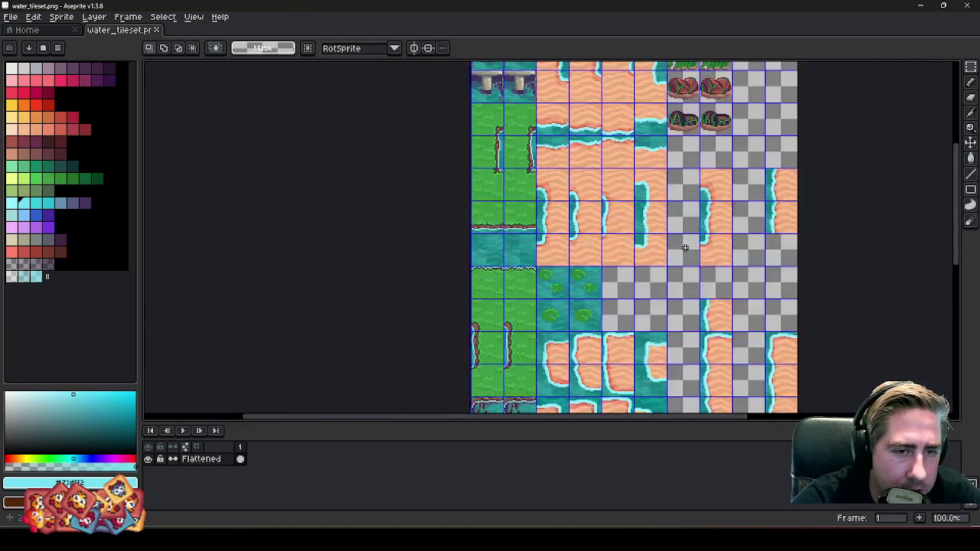
scroll(685, 247, up, 2)
scroll(587, 220, down, 4)
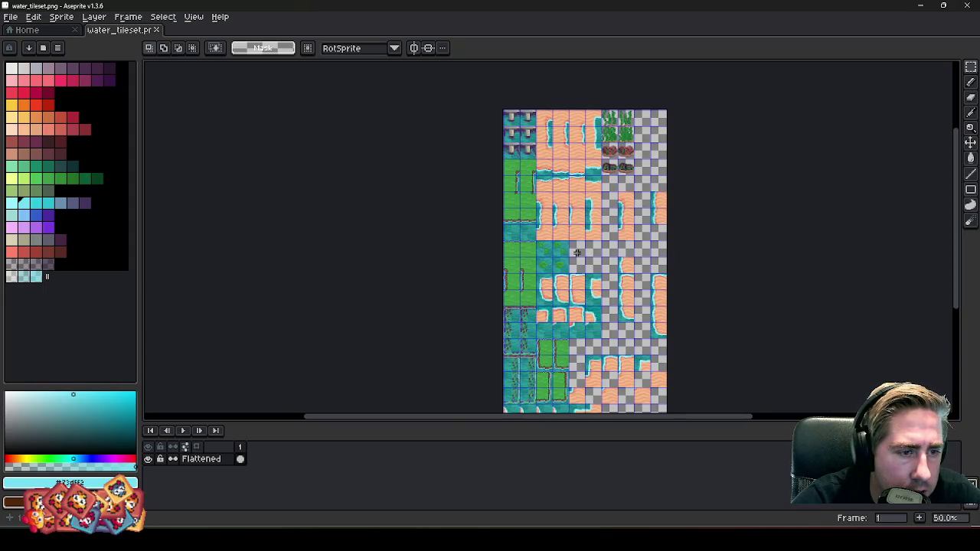
scroll(577, 254, up, 5)
scroll(431, 319, down, 1)
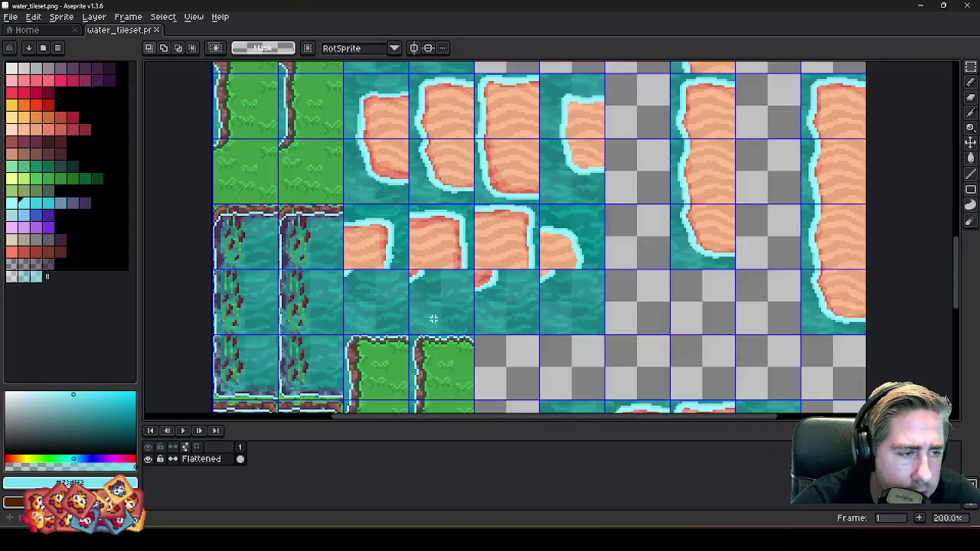
scroll(433, 320, down, 2)
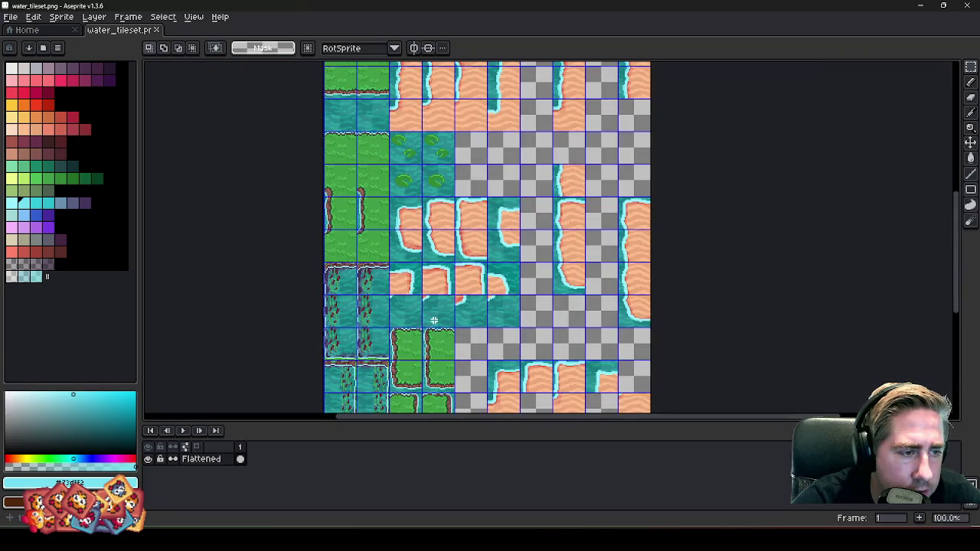
scroll(433, 320, down, 1)
scroll(433, 320, up, 2)
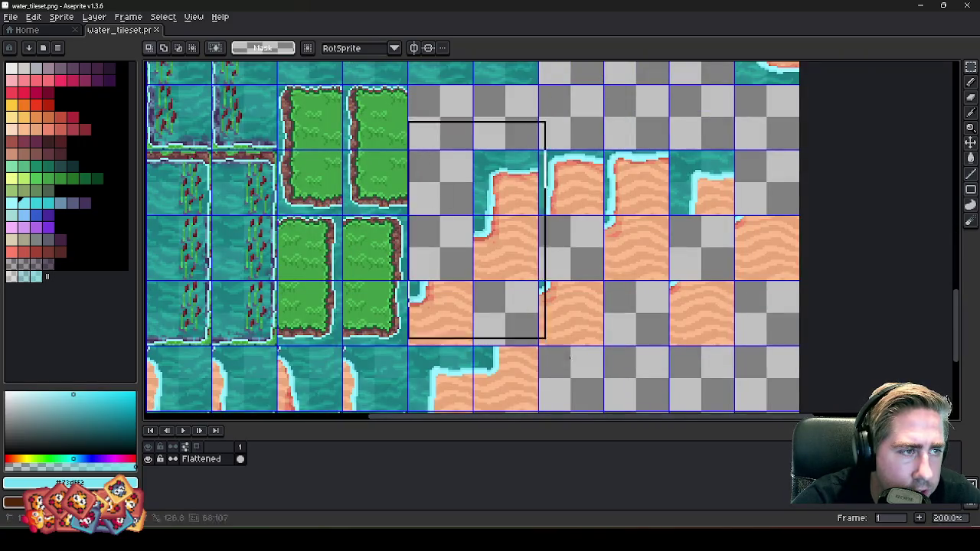
scroll(649, 371, down, 2)
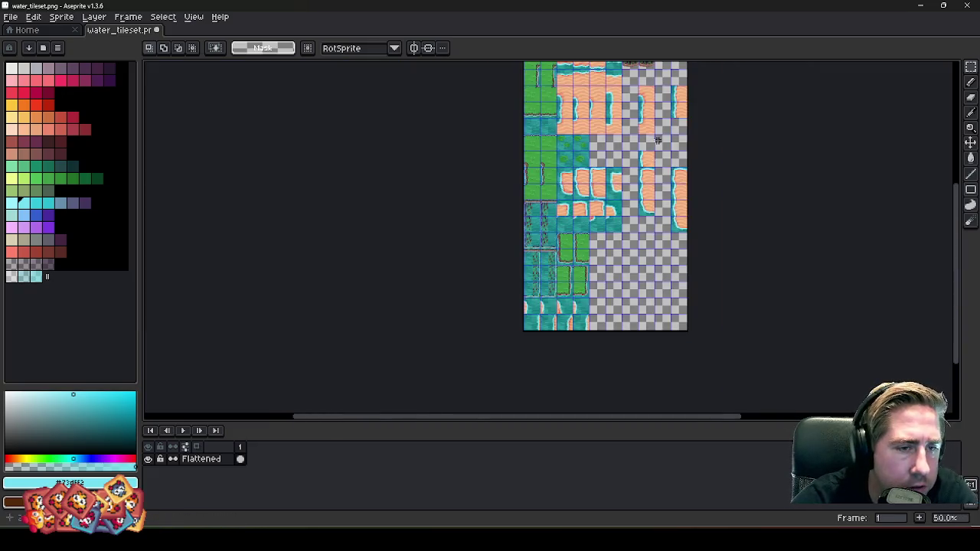
scroll(592, 157, up, 2)
scroll(659, 297, down, 1)
scroll(659, 297, up, 1)
scroll(654, 234, down, 2)
scroll(574, 115, up, 2)
scroll(610, 168, down, 2)
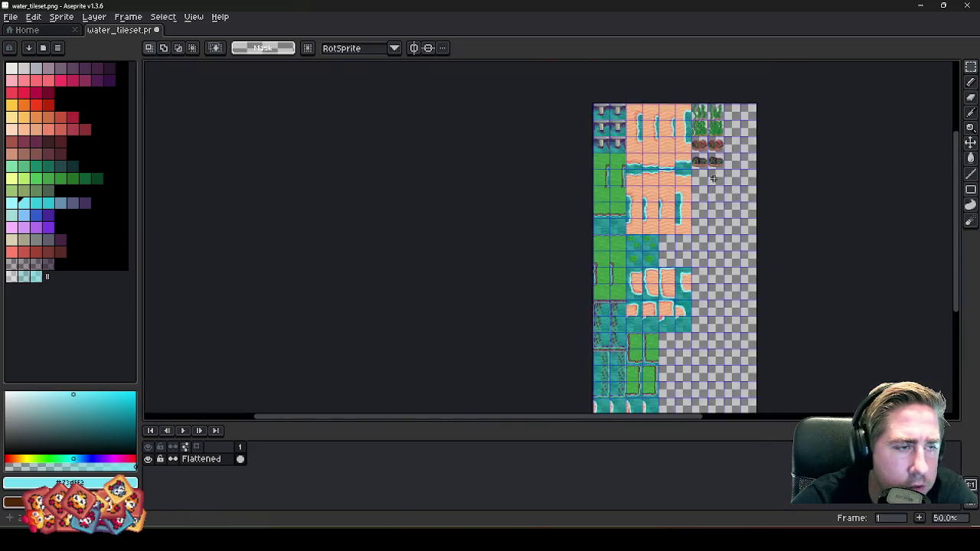
scroll(610, 168, up, 2)
scroll(610, 169, down, 2)
scroll(610, 168, up, 1)
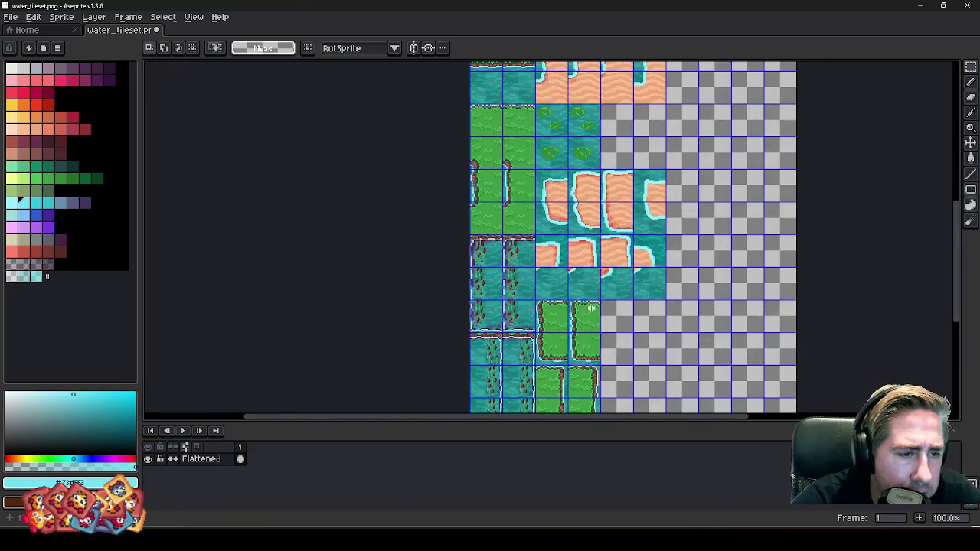
scroll(567, 286, down, 1)
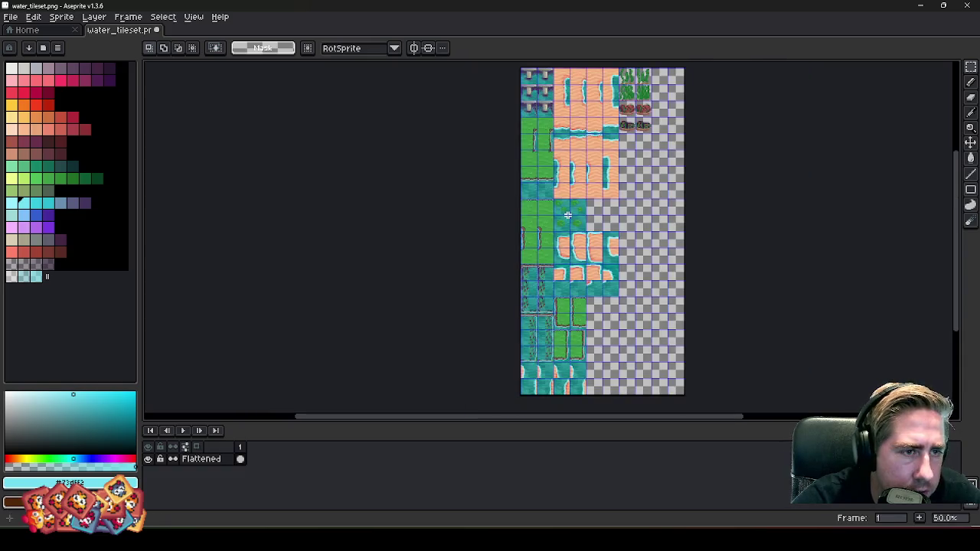
scroll(627, 286, up, 2)
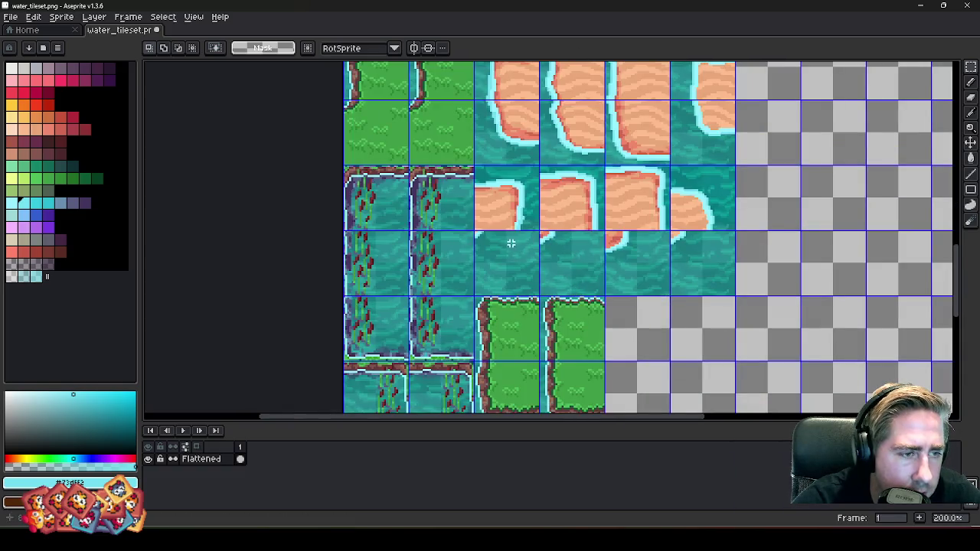
scroll(609, 391, down, 2)
scroll(602, 333, up, 1)
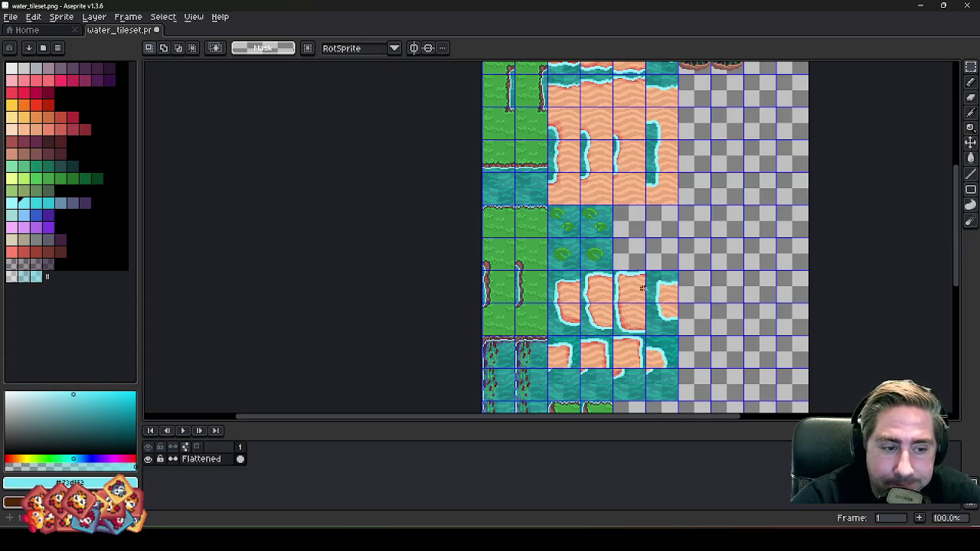
key(alt+Tab)
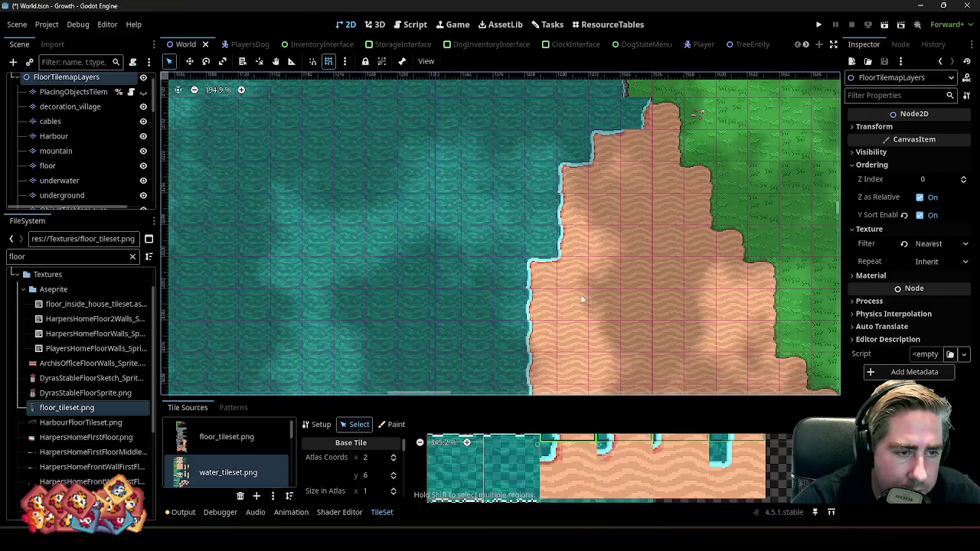
scroll(582, 301, down, 2)
mouse_move(546, 397)
mouse_down()
mouse_move(546, 261)
mouse_move(529, 373)
mouse_up()
scroll(473, 199, down, 1)
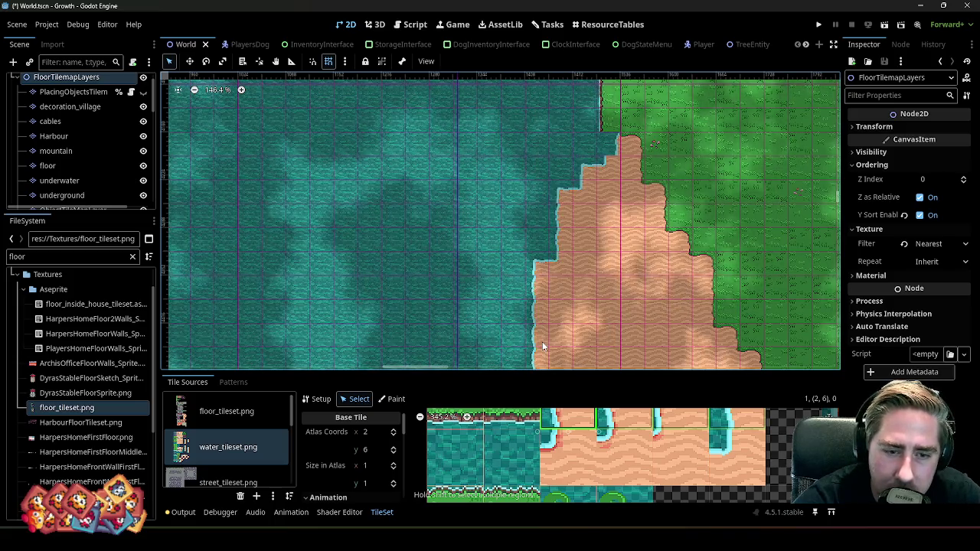
scroll(578, 474, down, 3)
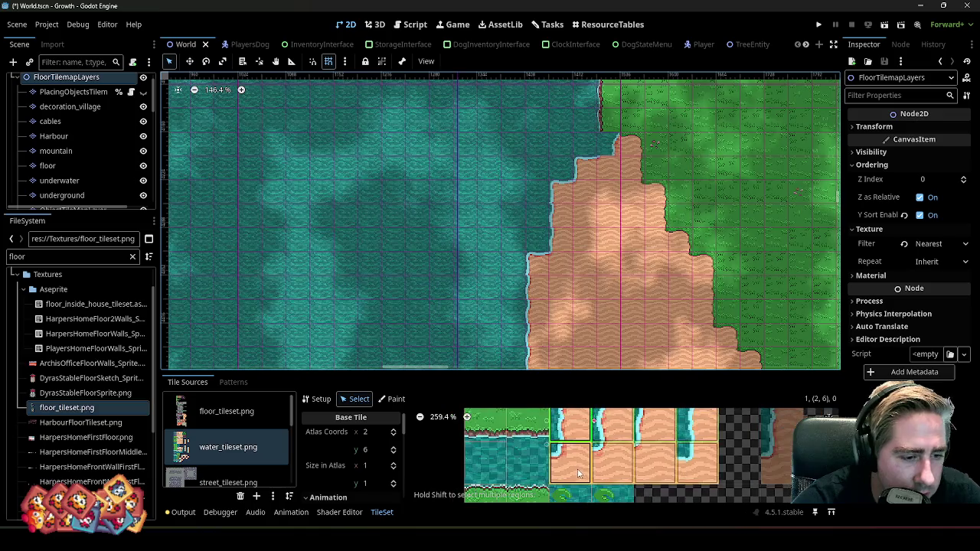
scroll(578, 474, down, 3)
scroll(578, 474, down, 1)
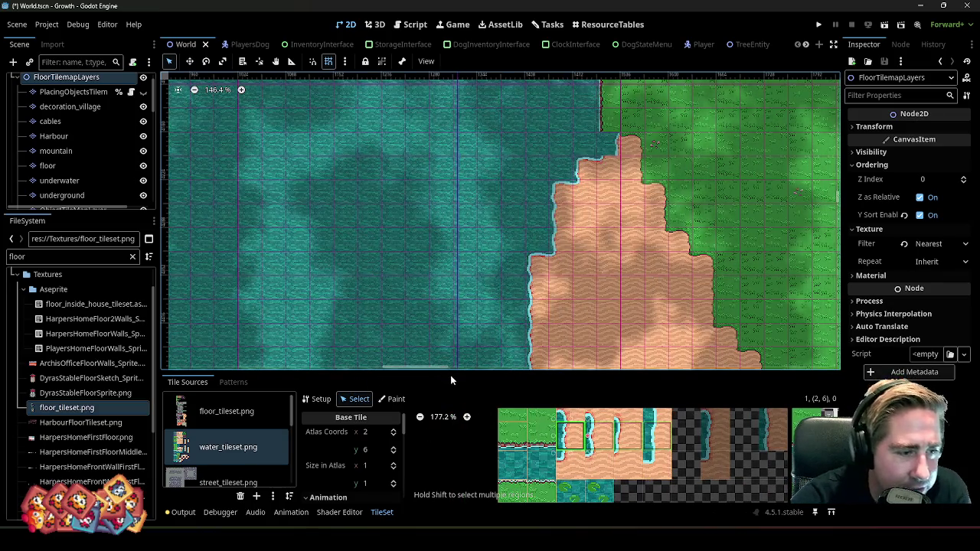
scroll(237, 457, down, 2)
scroll(237, 458, up, 1)
scroll(237, 458, down, 2)
scroll(230, 447, down, 2)
scroll(224, 443, down, 2)
scroll(225, 446, down, 3)
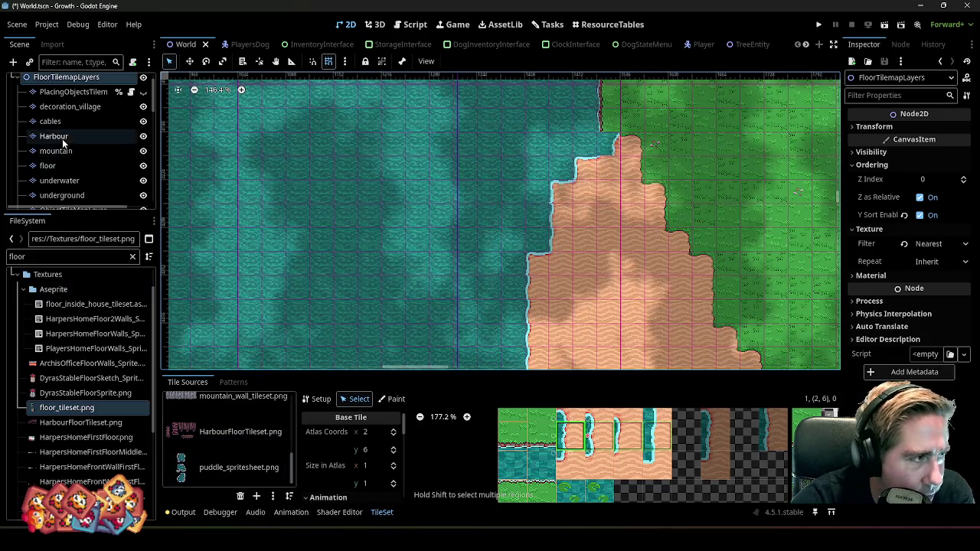
scroll(62, 139, down, 2)
click(70, 179)
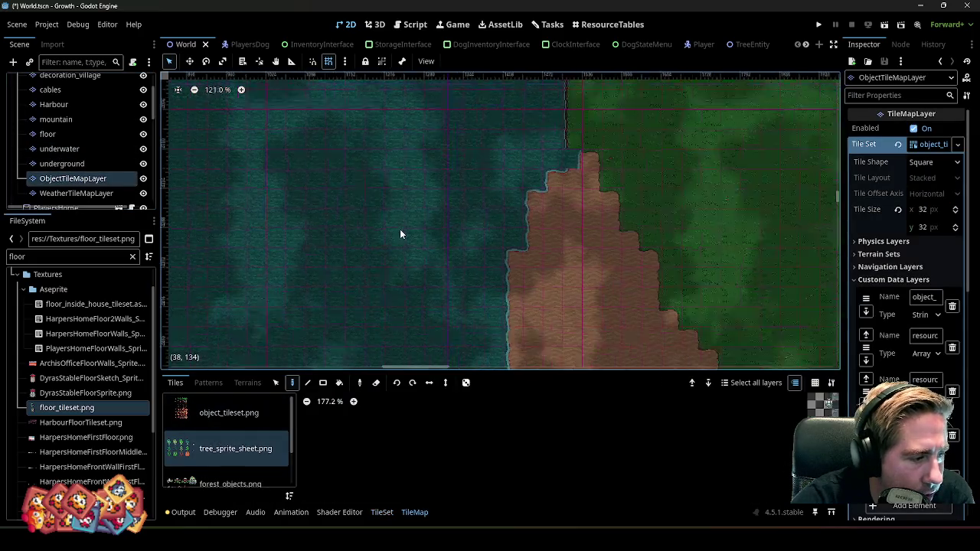
- Enlarge the TileMap panel and zoom around the tree_sprite_sheet atlas tiles
drag(395, 371, 360, 121)
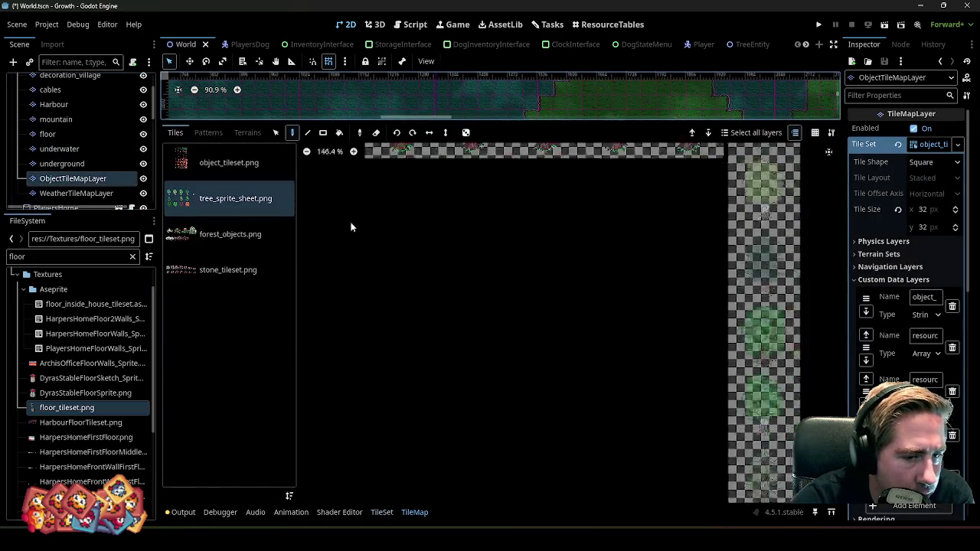
scroll(351, 227, up, 2)
scroll(629, 310, up, 2)
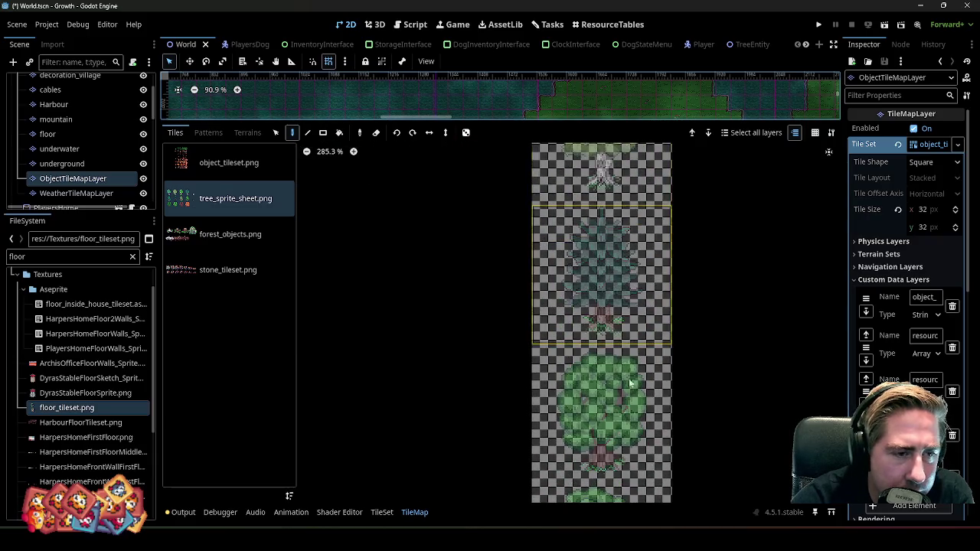
scroll(629, 378, down, 4)
scroll(628, 378, down, 4)
scroll(640, 245, up, 1)
scroll(641, 229, up, 1)
scroll(635, 322, down, 1)
scroll(633, 367, down, 1)
scroll(633, 368, up, 1)
scroll(642, 311, up, 2)
scroll(638, 303, up, 1)
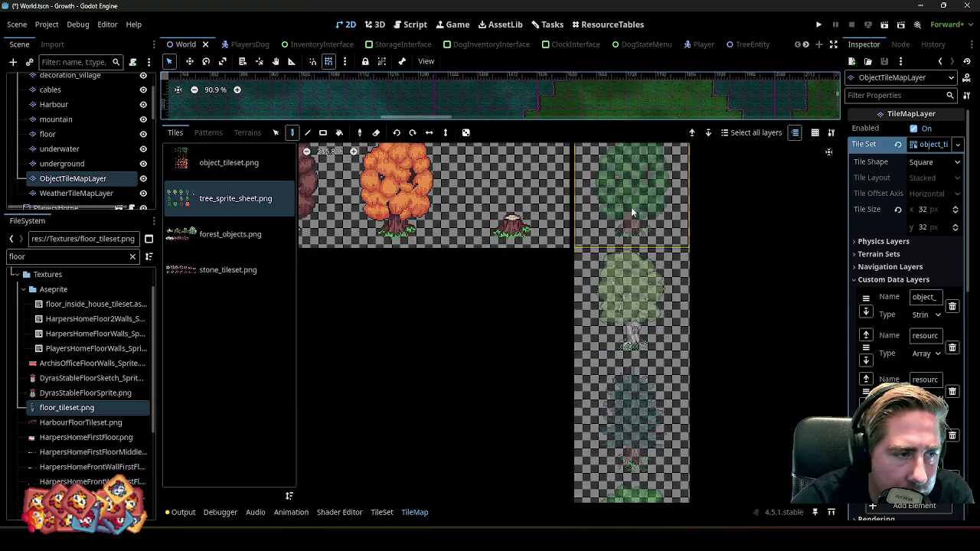
scroll(630, 206, down, 1)
scroll(320, 291, down, 1)
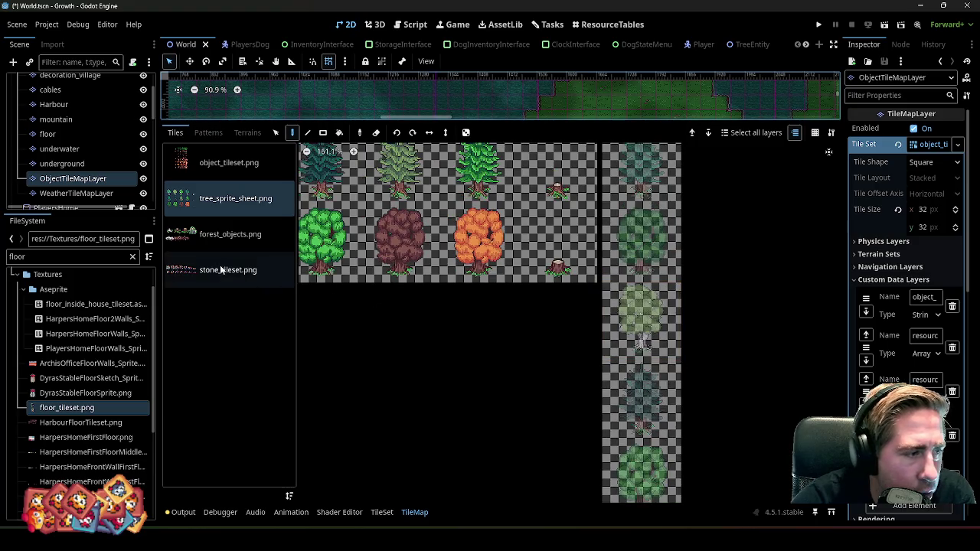
scroll(452, 278, down, 2)
scroll(360, 352, down, 1)
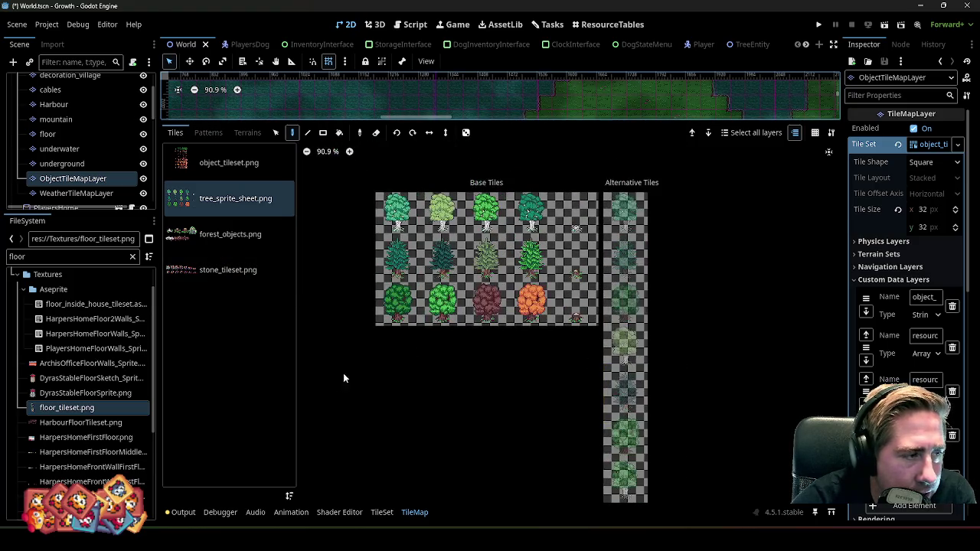
click(381, 512)
- Set the TileSet editor to Paint mode with TransparencyArea as the painted property
click(392, 150)
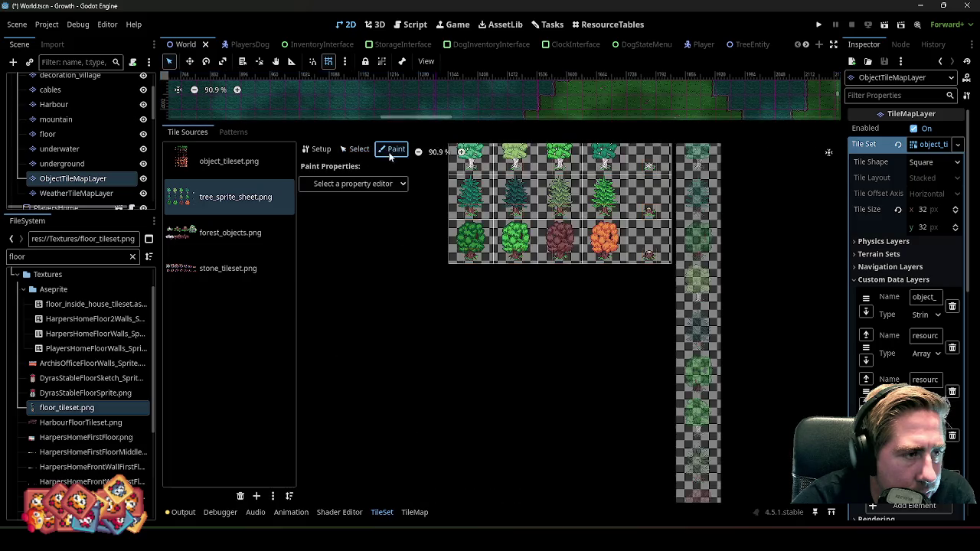
click(378, 187)
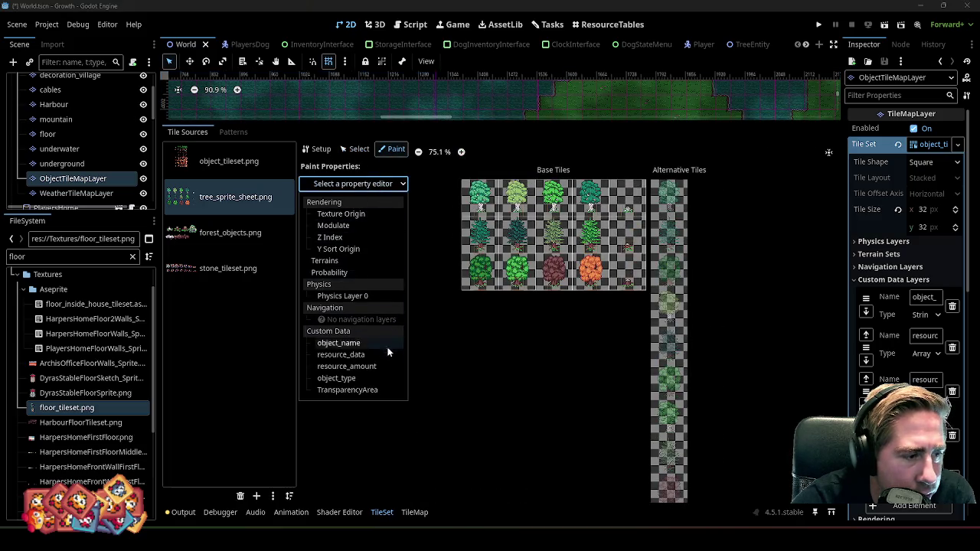
click(362, 392)
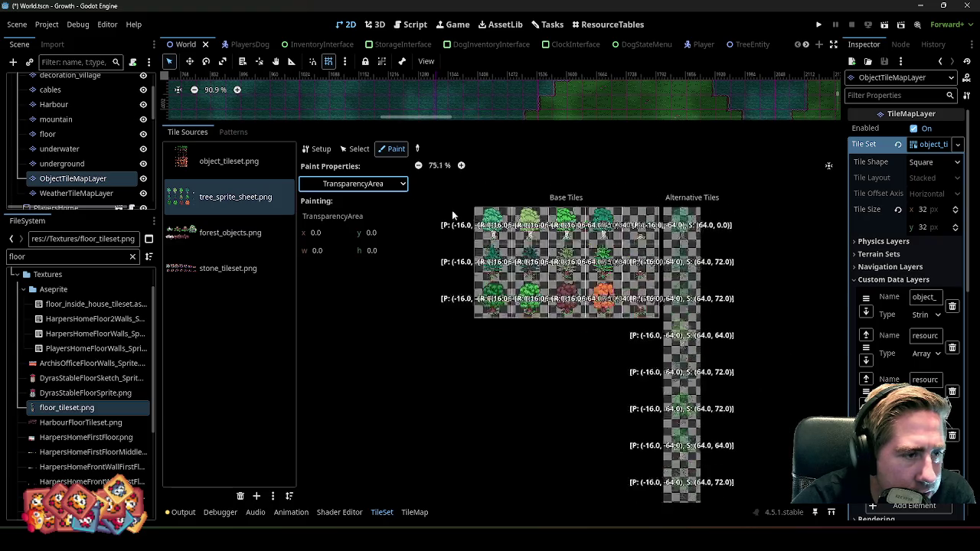
scroll(552, 229, up, 2)
scroll(556, 201, up, 4)
scroll(556, 202, up, 2)
scroll(526, 260, up, 1)
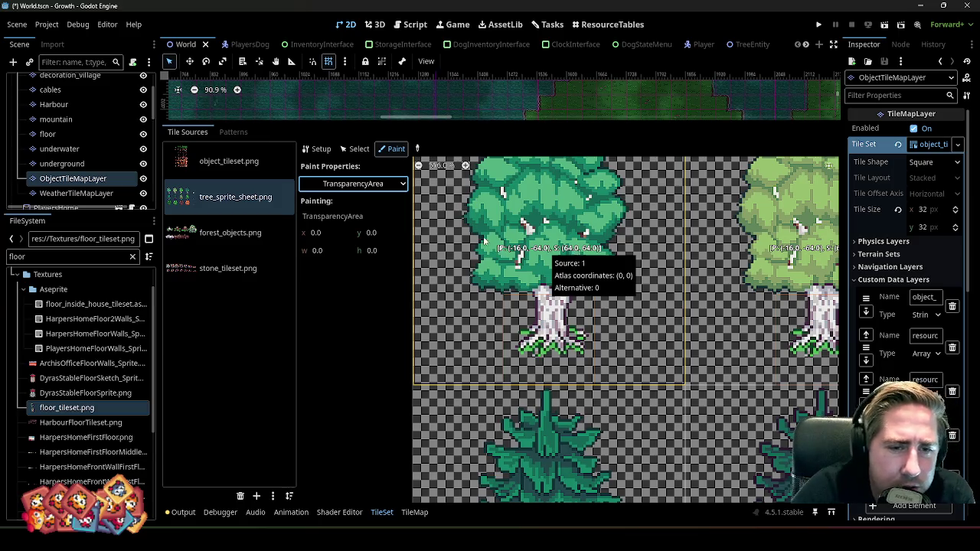
- Review each tree tile's transparency values, then shrink the tile panel back down
scroll(483, 241, down, 2)
scroll(489, 245, down, 1)
scroll(493, 249, down, 1)
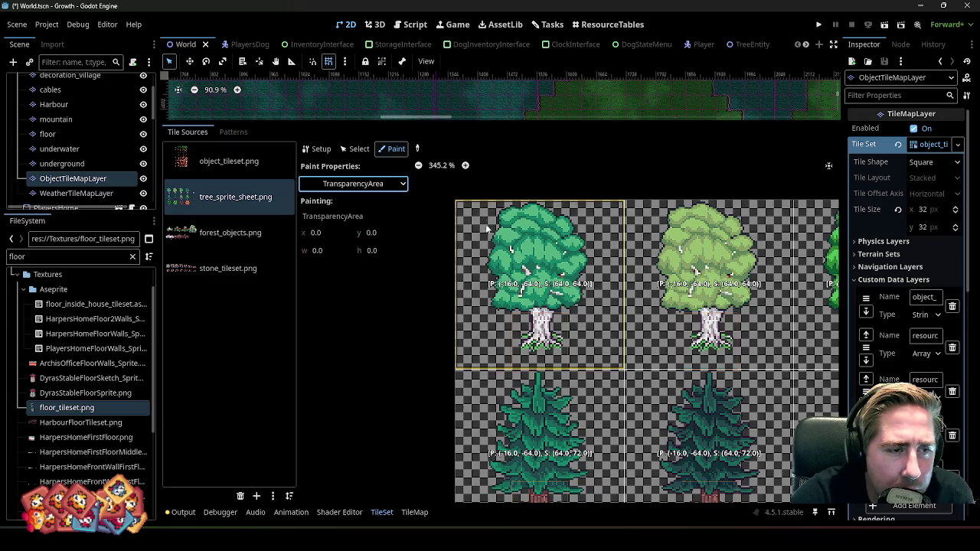
scroll(572, 288, down, 1)
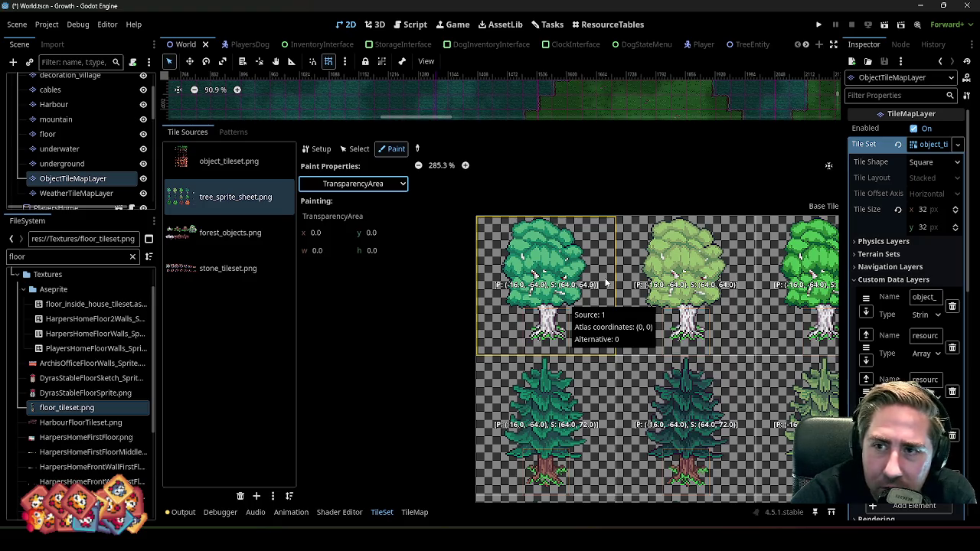
scroll(577, 284, down, 1)
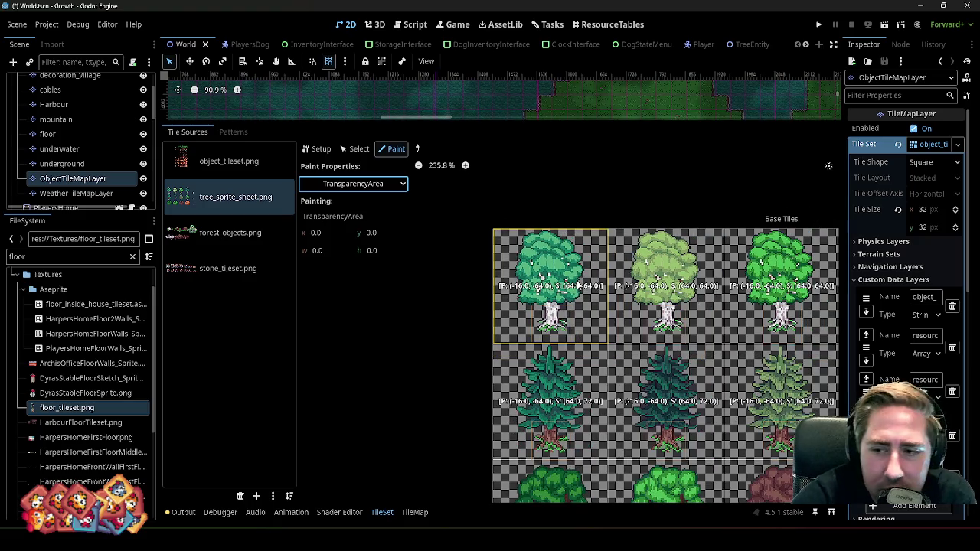
scroll(551, 287, down, 2)
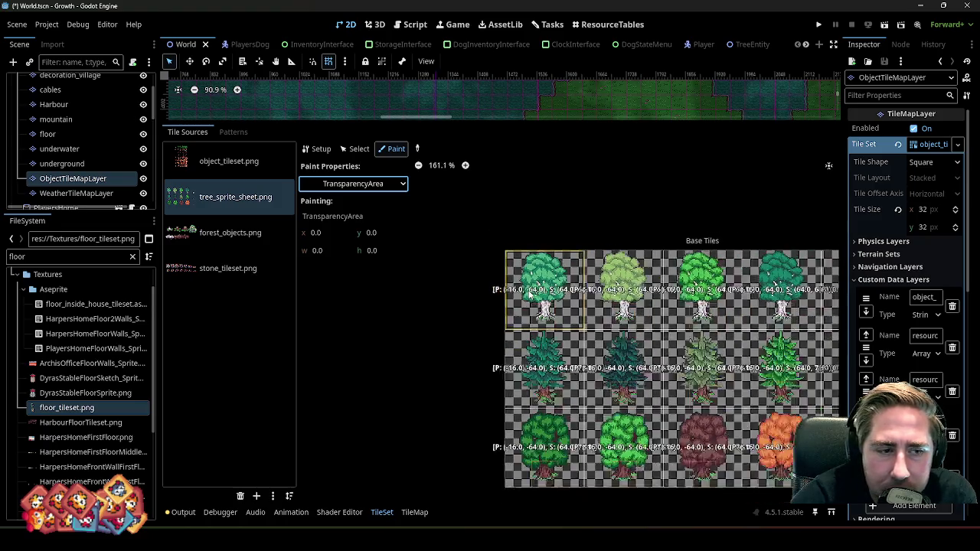
scroll(551, 287, down, 3)
scroll(548, 229, down, 2)
mouse_move(551, 120)
mouse_down()
mouse_move(580, 365)
mouse_move(566, 397)
mouse_up()
scroll(525, 247, down, 2)
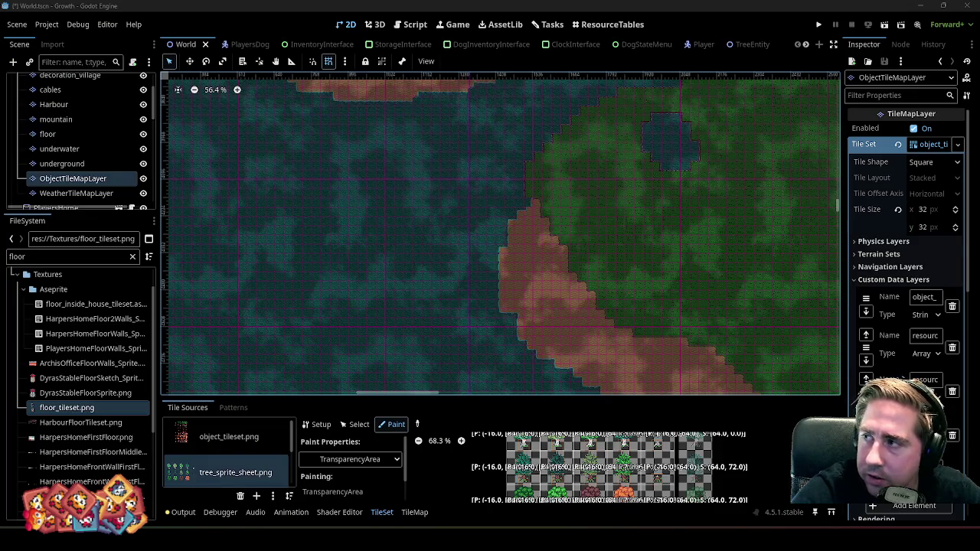
key(F5)
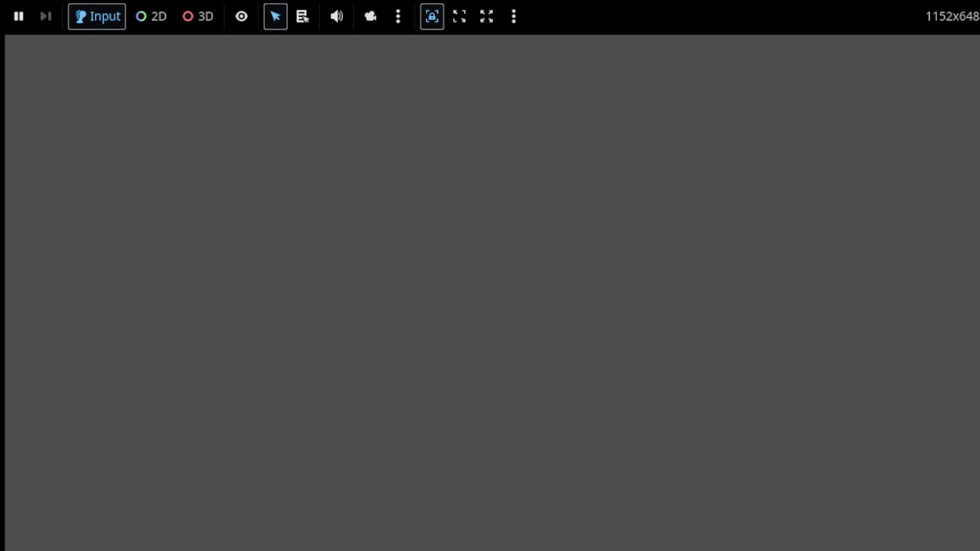
key(F8)
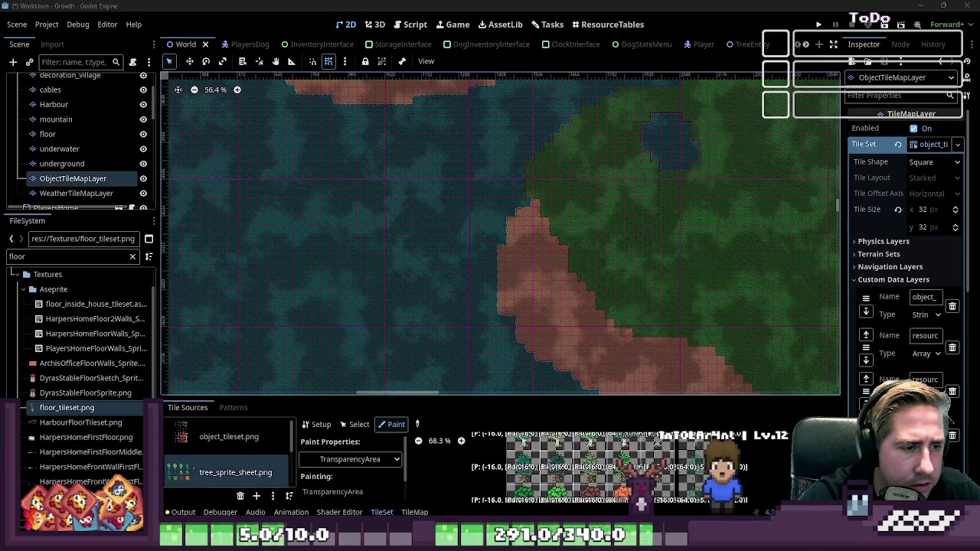
scroll(497, 332, up, 5)
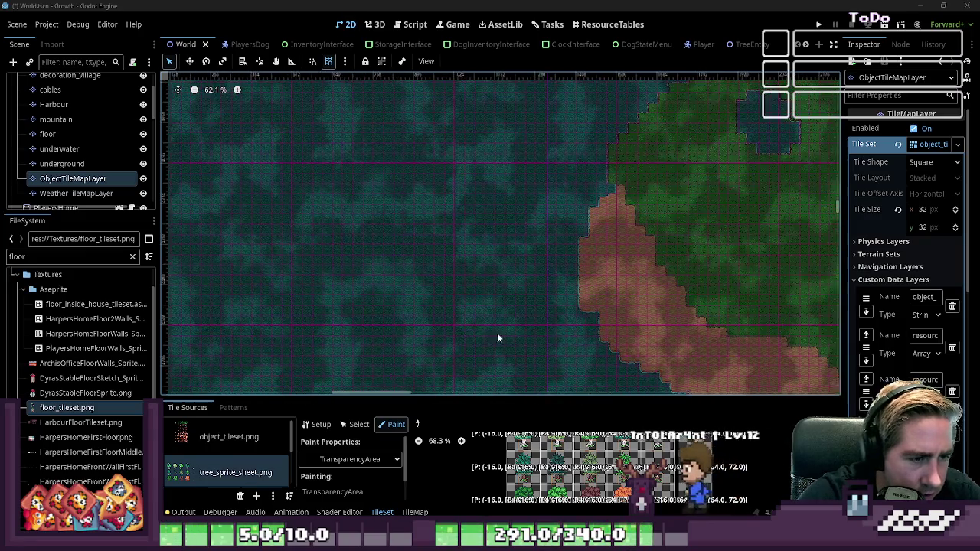
scroll(540, 225, down, 2)
scroll(540, 227, down, 1)
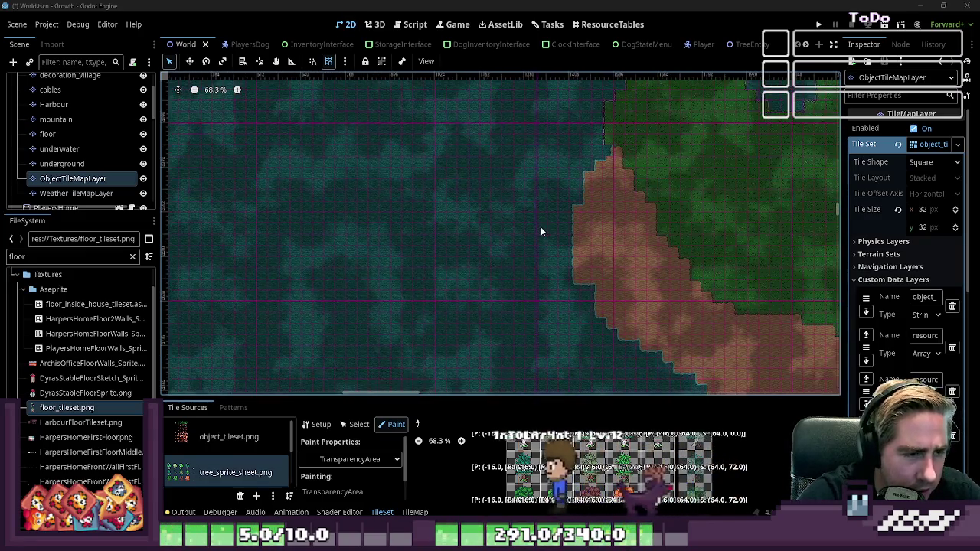
scroll(619, 168, down, 1)
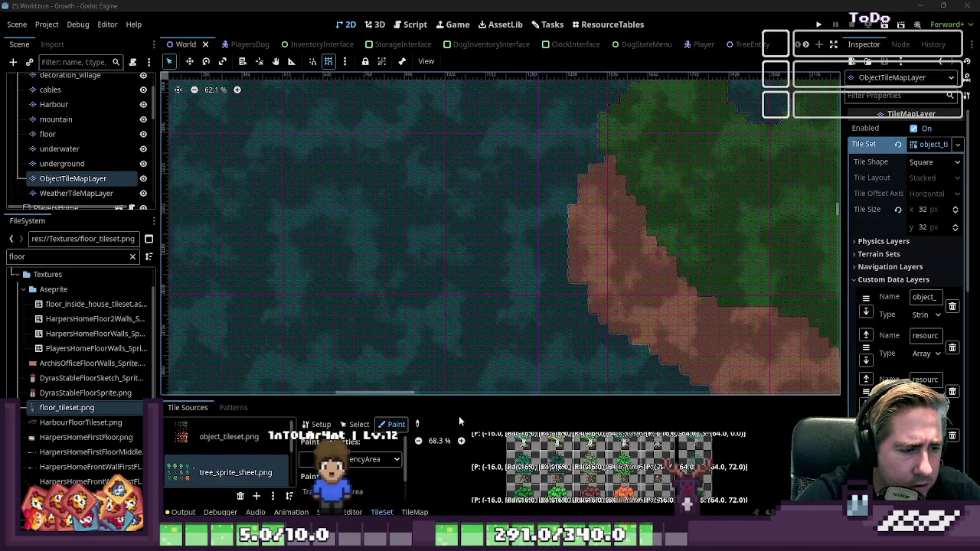
key(alt+Tab)
- Select four sand tiles, undo an accidental move, and realign the sand strip to the grid
drag(540, 192, 558, 150)
shift+click(685, 164)
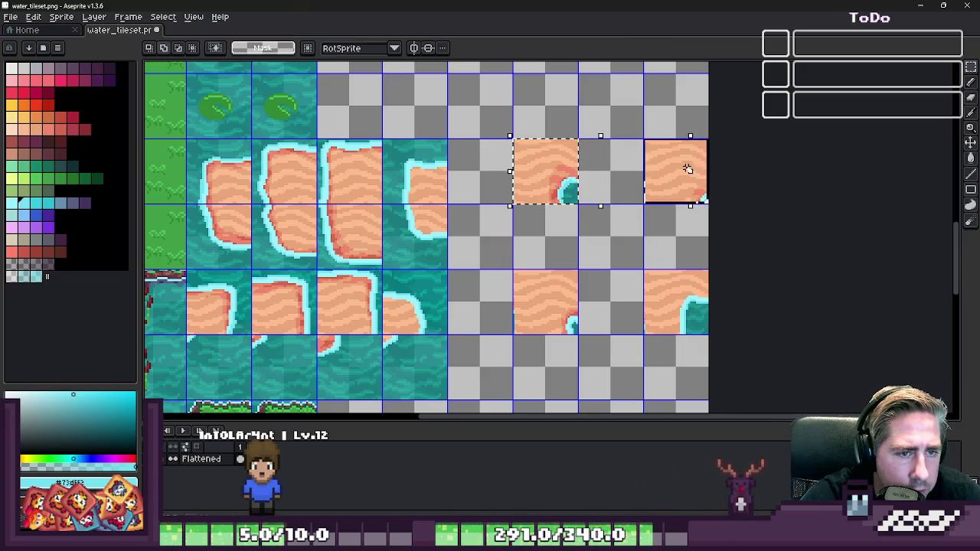
shift+click(688, 295)
shift+click(540, 302)
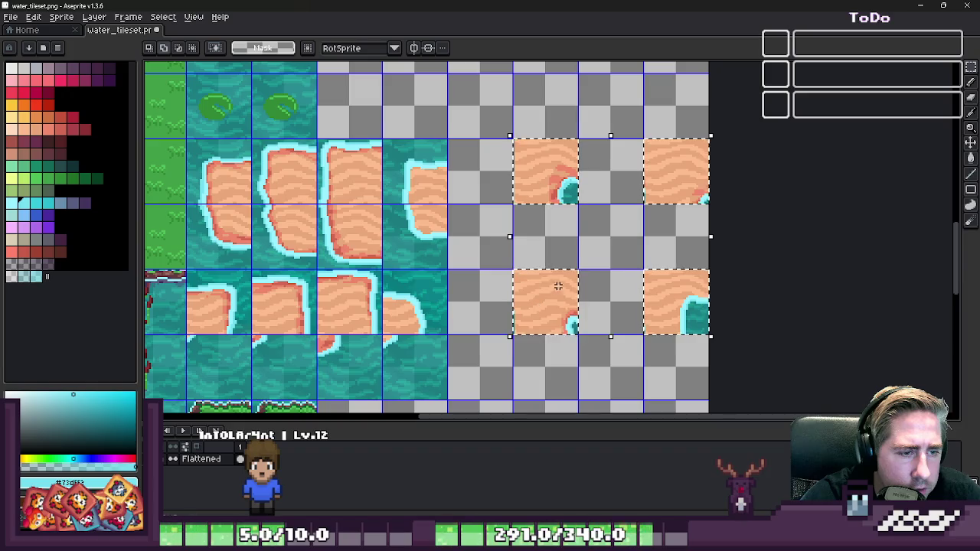
scroll(558, 286, up, 2)
drag(647, 188, 569, 286)
key(Escape)
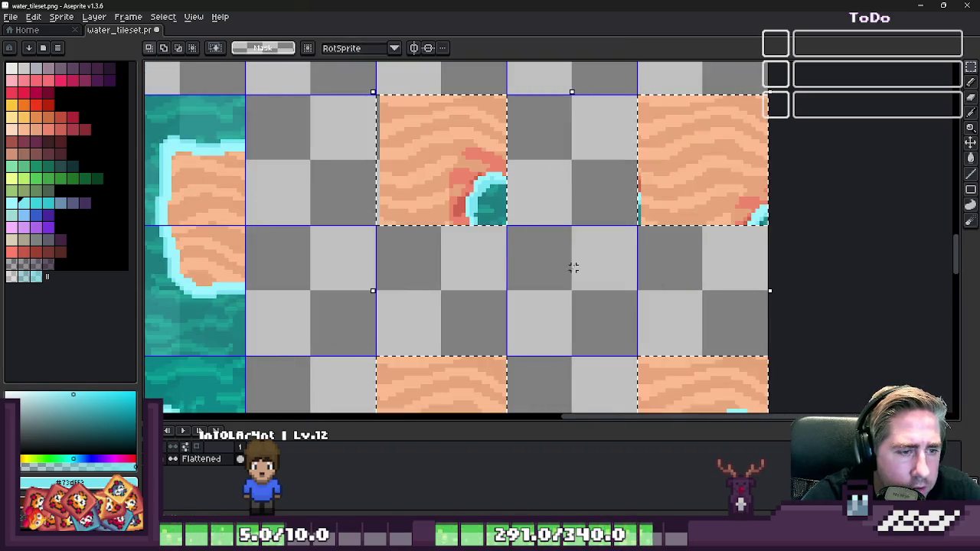
key(ctrl+z)
key(ctrl+z)
key(ctrl+z)
key(ctrl+z)
key(ctrl+z)
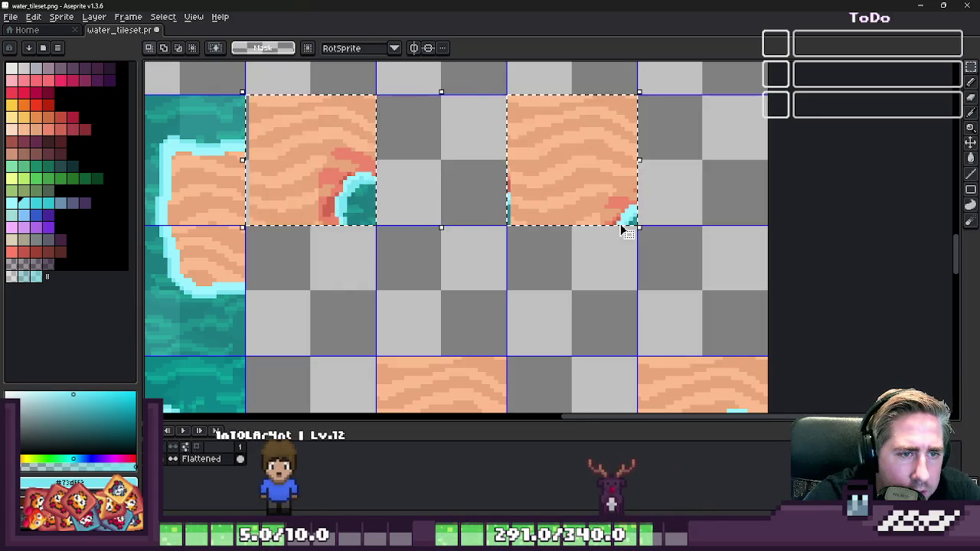
key(ctrl+z)
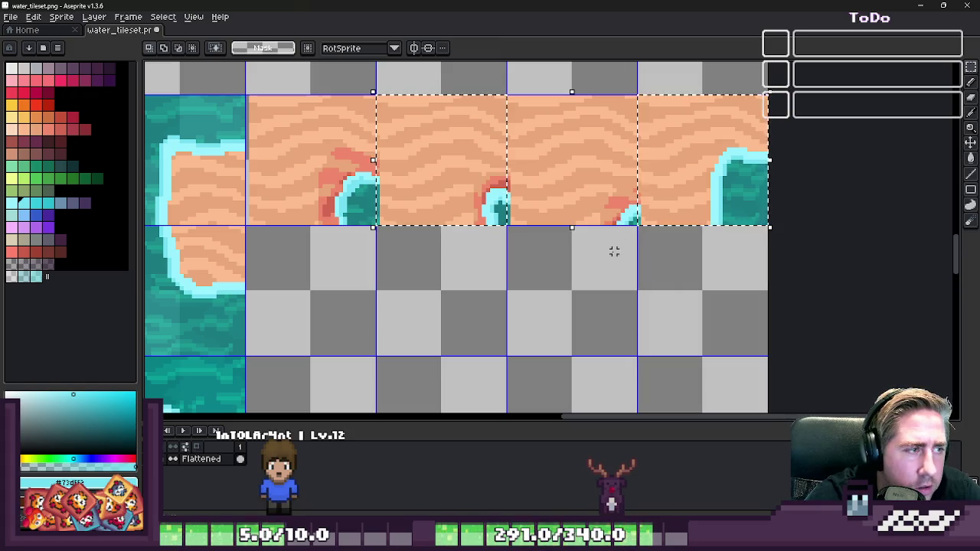
key(ctrl+z)
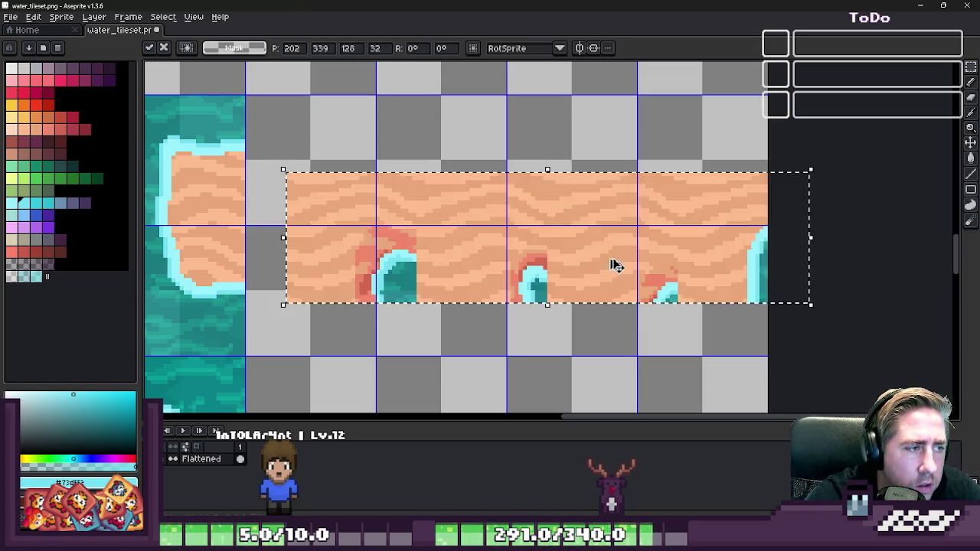
drag(365, 240, 327, 165)
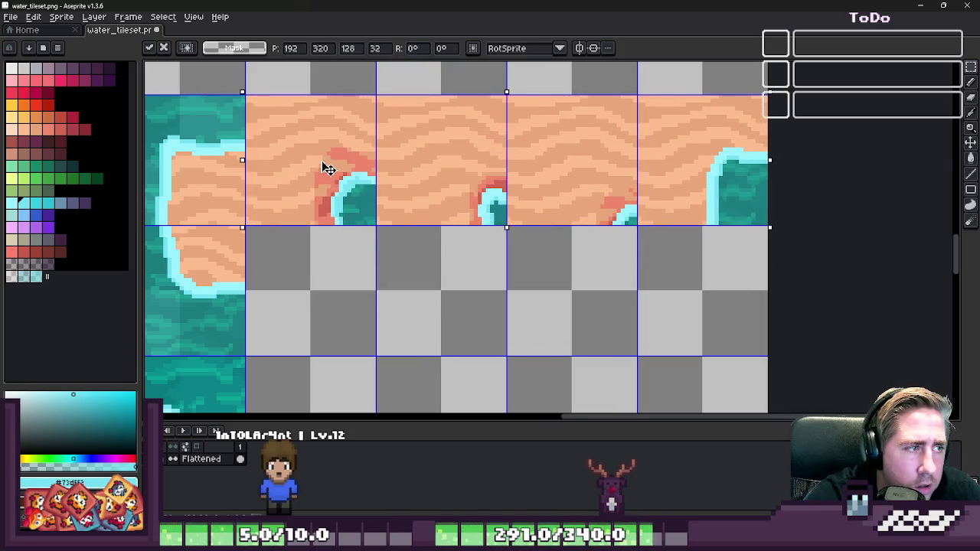
key(ctrl+d)
- Move one shoreline tile up a row into an empty cell
drag(442, 157, 496, 164)
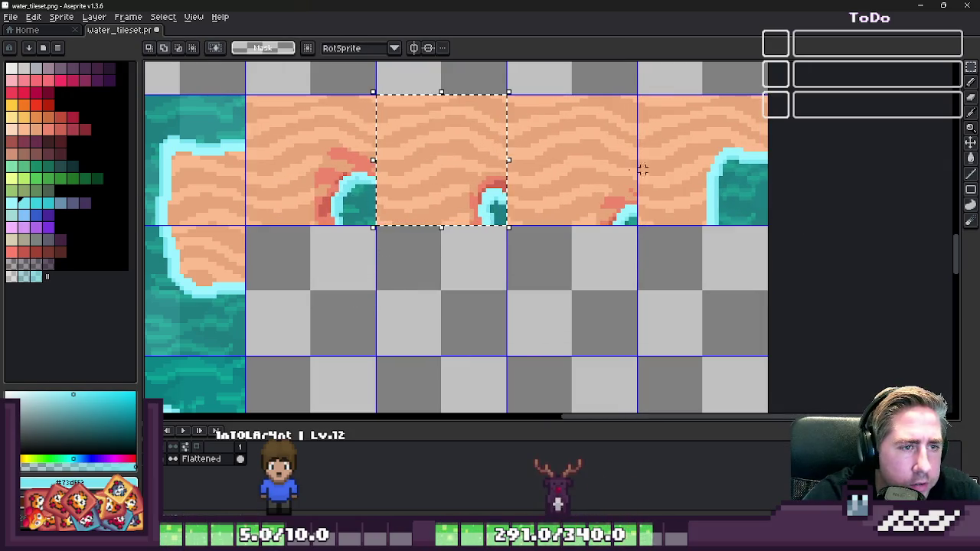
drag(361, 159, 307, 161)
scroll(444, 298, down, 4)
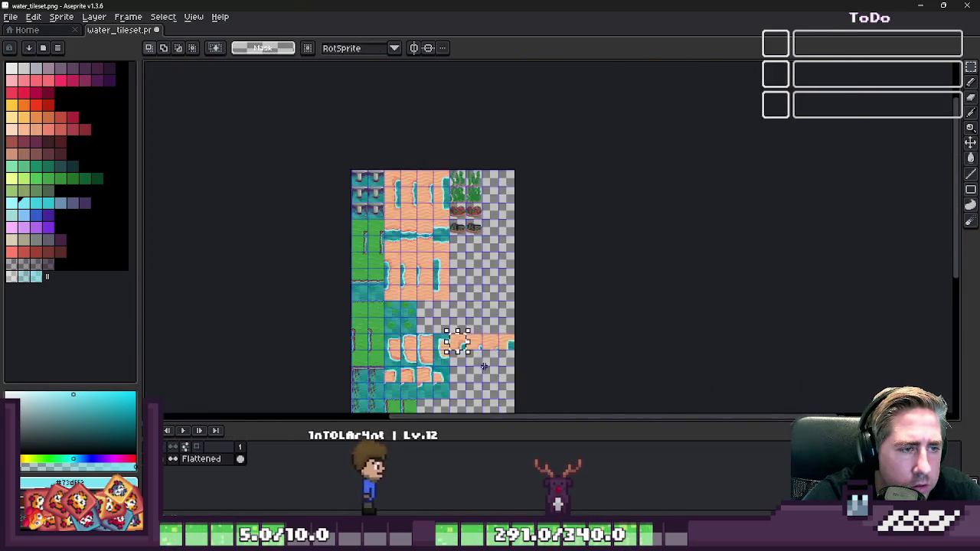
scroll(448, 339, up, 3)
mouse_move(520, 337)
mouse_down()
mouse_move(527, 293)
mouse_move(547, 361)
mouse_up()
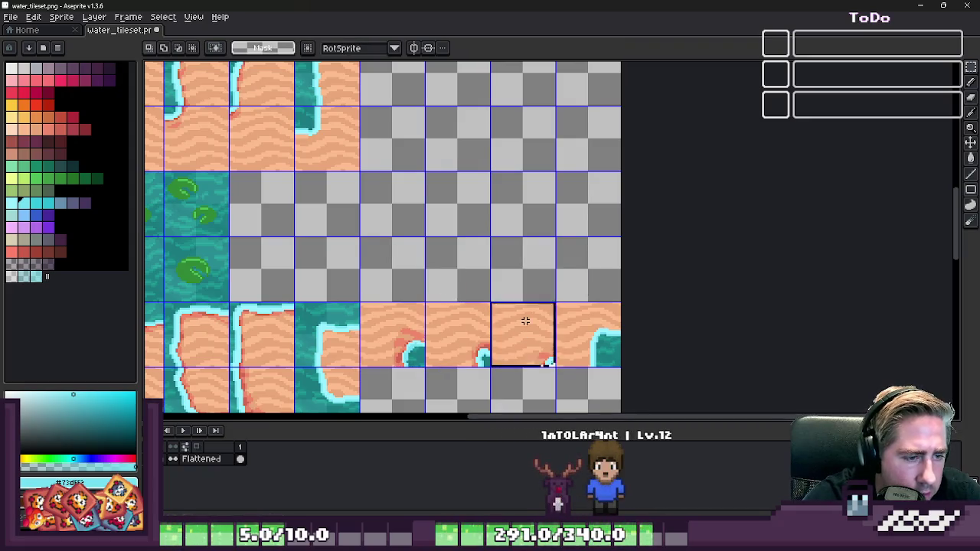
mouse_move(405, 350)
mouse_down()
mouse_move(448, 269)
mouse_move(464, 145)
mouse_up()
scroll(429, 260, up, 3)
click(490, 222)
scroll(490, 221, down, 2)
- Move four more shoreline tiles down and left into empty cells and commit them
drag(635, 119, 678, 171)
drag(662, 346, 674, 367)
drag(503, 355, 490, 367)
drag(447, 162, 474, 184)
mouse_move(685, 162)
mouse_down()
mouse_move(573, 237)
mouse_move(610, 248)
mouse_up()
scroll(581, 236, up, 2)
key(Return)
scroll(613, 221, down, 2)
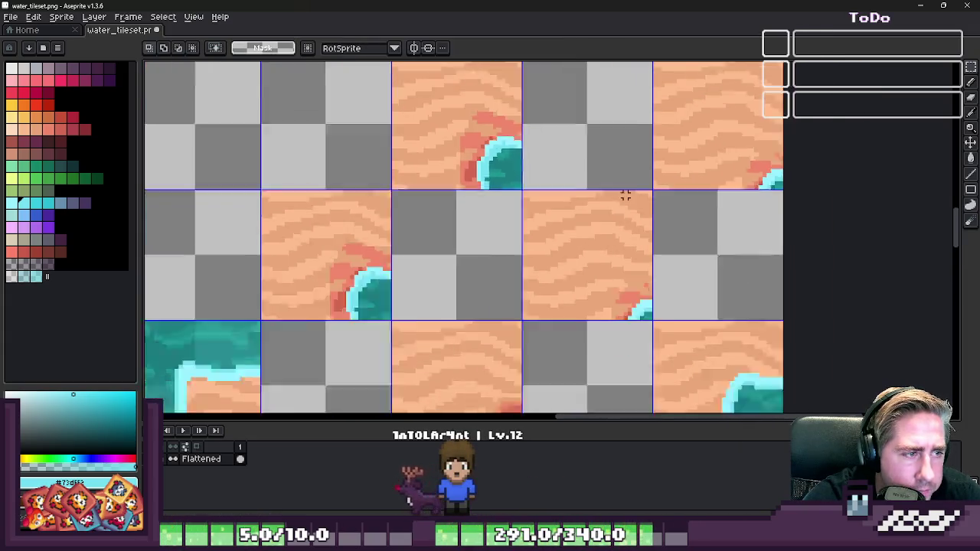
scroll(498, 200, left, 1)
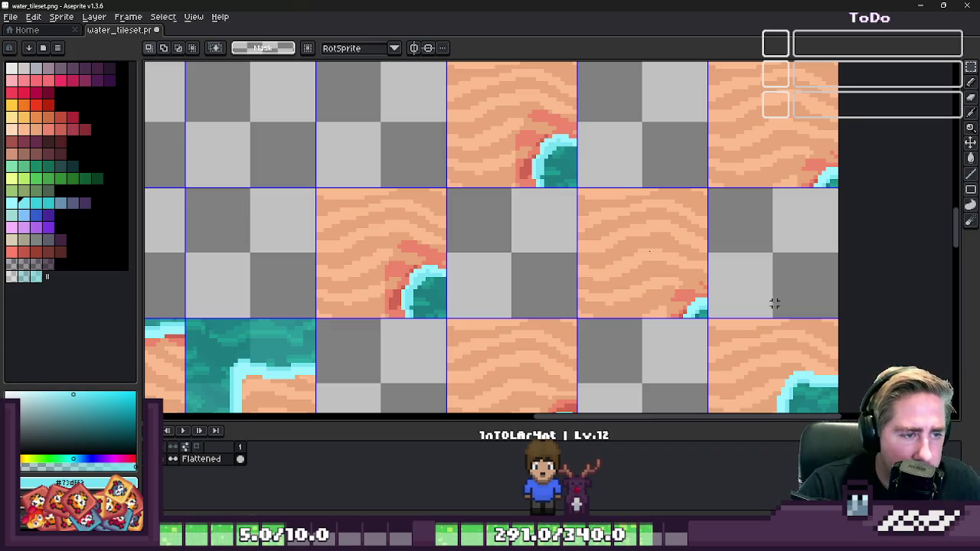
- Undo a trial cyan stroke and set the Pencil brush to 1 pixel
scroll(528, 269, up, 1)
scroll(459, 268, up, 1)
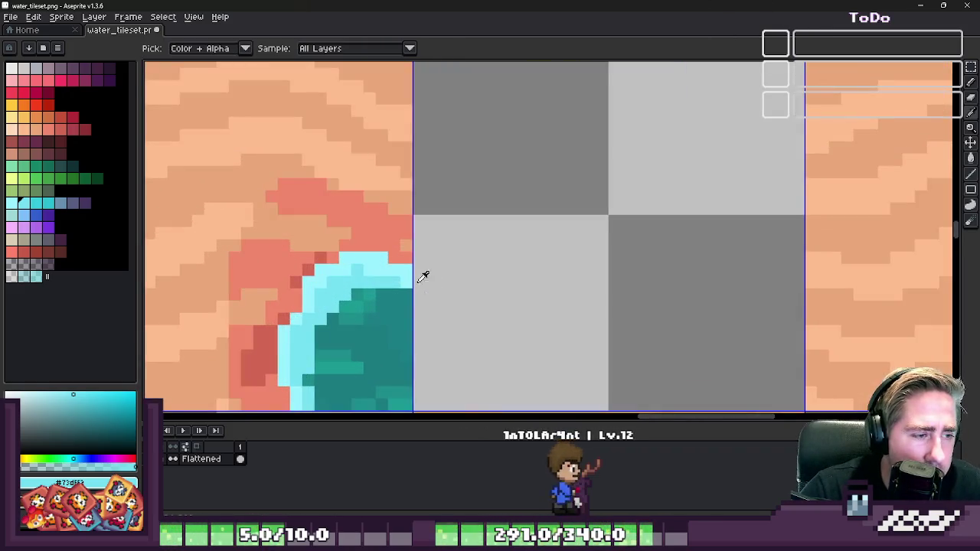
key(b)
drag(420, 276, 500, 283)
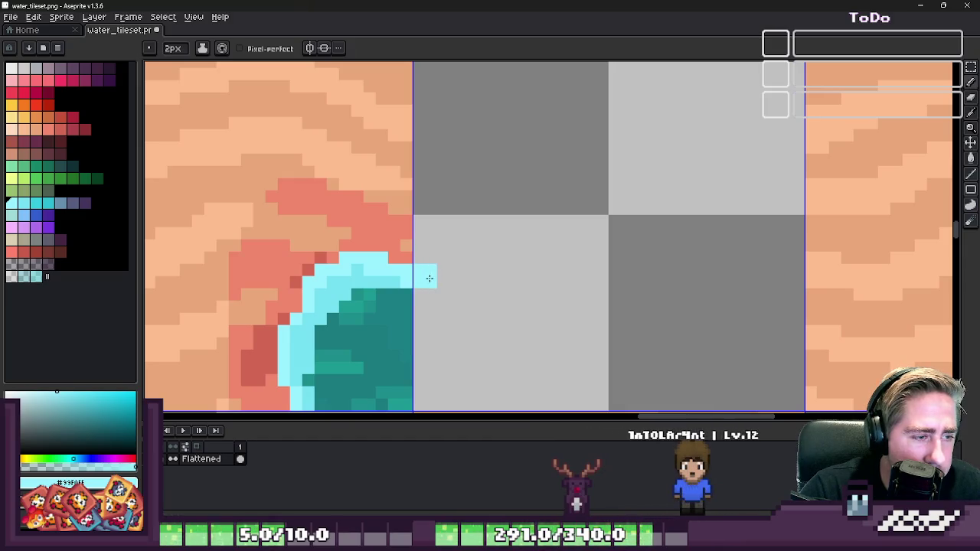
key(ctrl+z)
scroll(500, 283, down, 3)
scroll(536, 236, up, 1)
scroll(586, 175, up, 1)
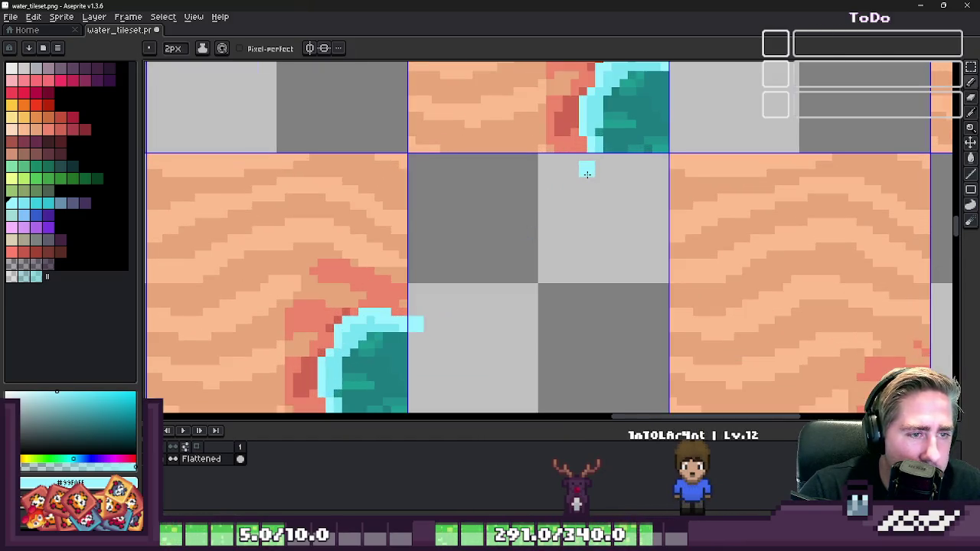
key(minus)
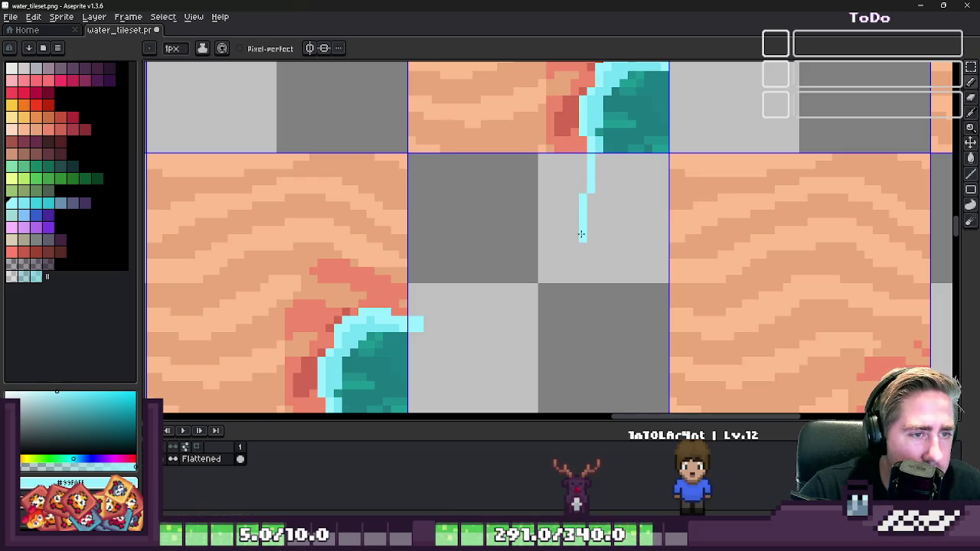
- Draw the thin cyan stream from the upper water pool bending across to the lower pool
mouse_move(596, 288)
mouse_down()
mouse_move(570, 324)
mouse_move(514, 327)
mouse_up()
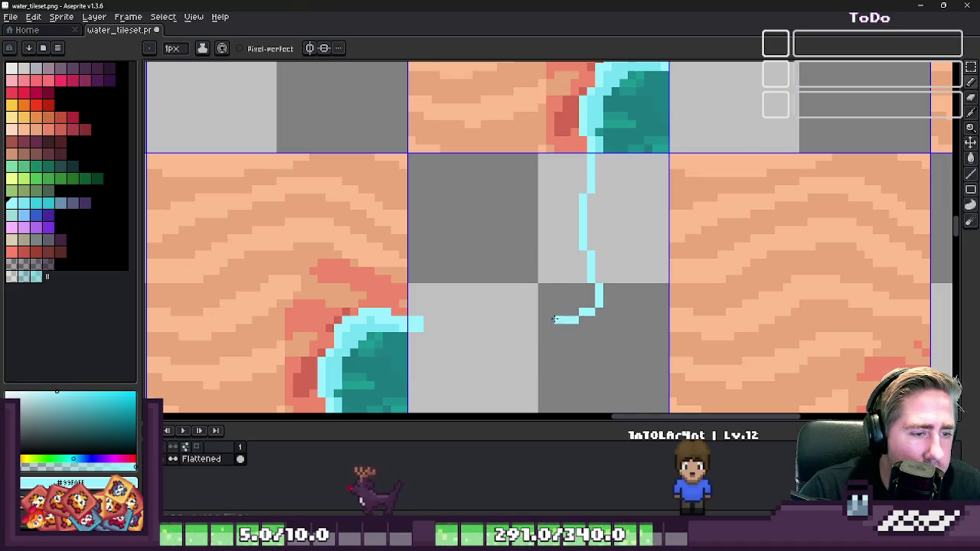
drag(423, 325, 558, 312)
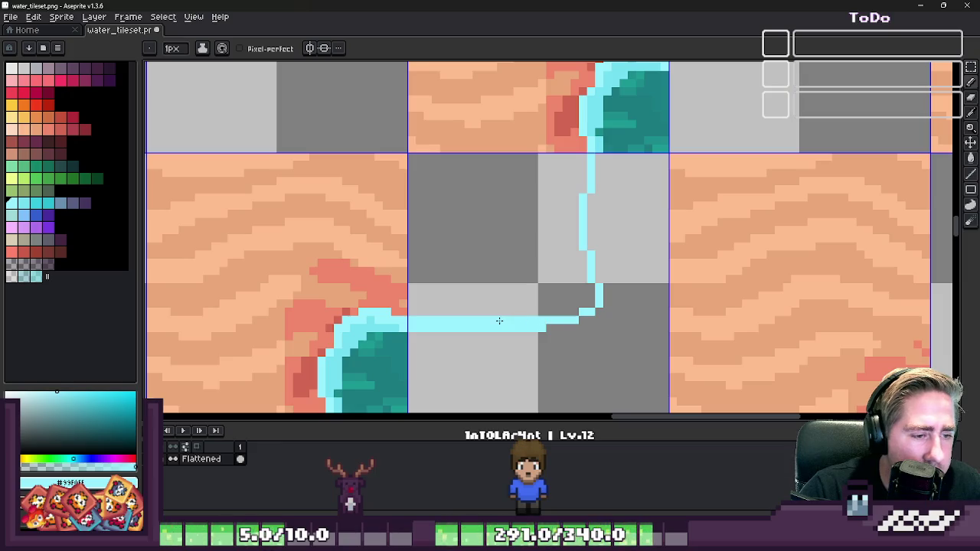
scroll(551, 316, up, 1)
scroll(552, 316, up, 1)
drag(563, 308, 586, 314)
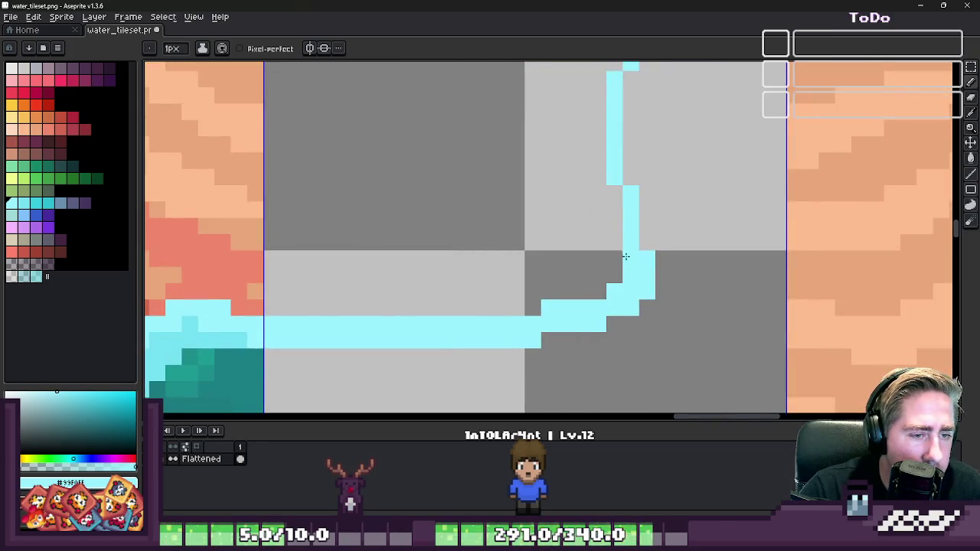
scroll(615, 218, down, 3)
scroll(593, 203, up, 2)
drag(591, 201, 593, 130)
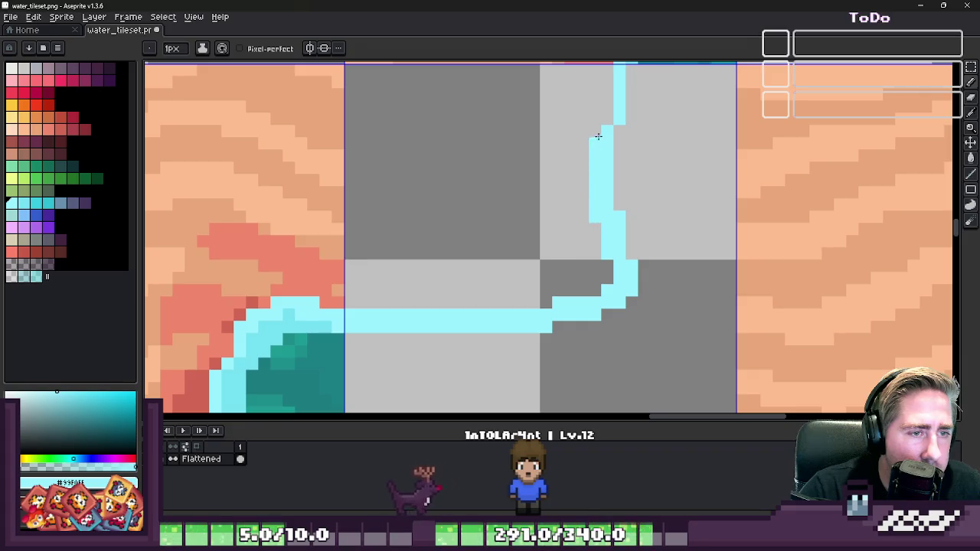
scroll(574, 220, down, 3)
scroll(586, 172, up, 3)
scroll(601, 186, down, 2)
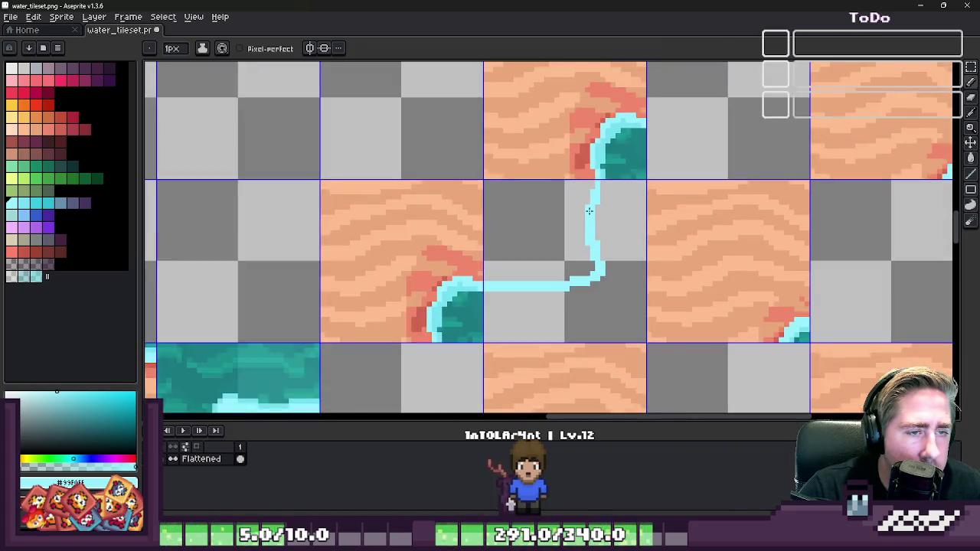
scroll(601, 186, up, 1)
scroll(600, 168, up, 1)
- Shade the stream with darker cyan and thicken it along its bottom edge
alt+click(601, 145)
mouse_move(598, 165)
mouse_down()
mouse_move(575, 345)
mouse_move(589, 117)
mouse_up()
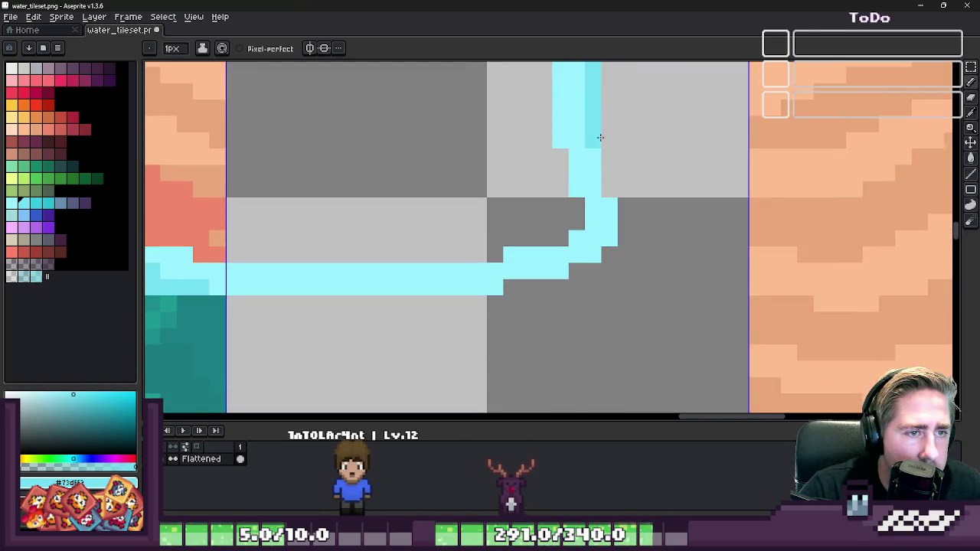
click(610, 173)
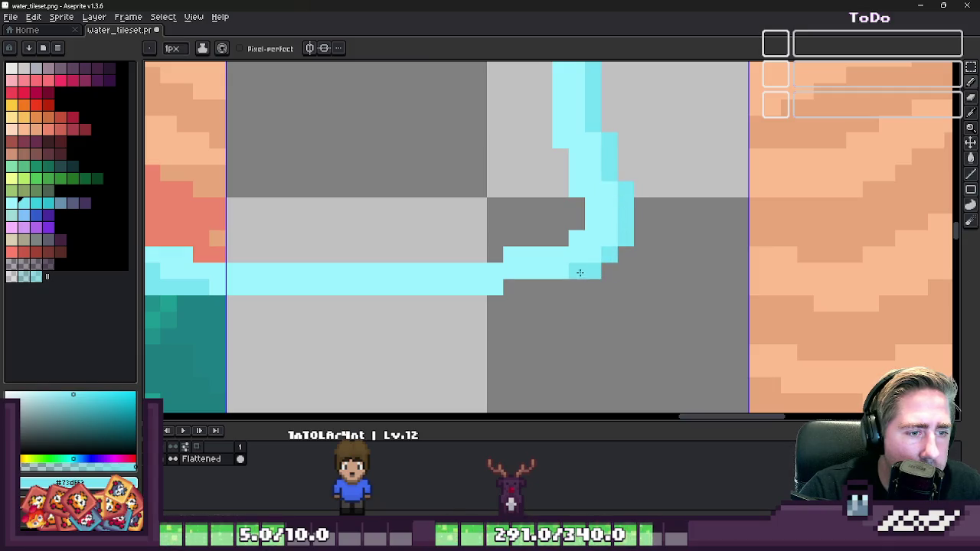
drag(466, 301, 230, 306)
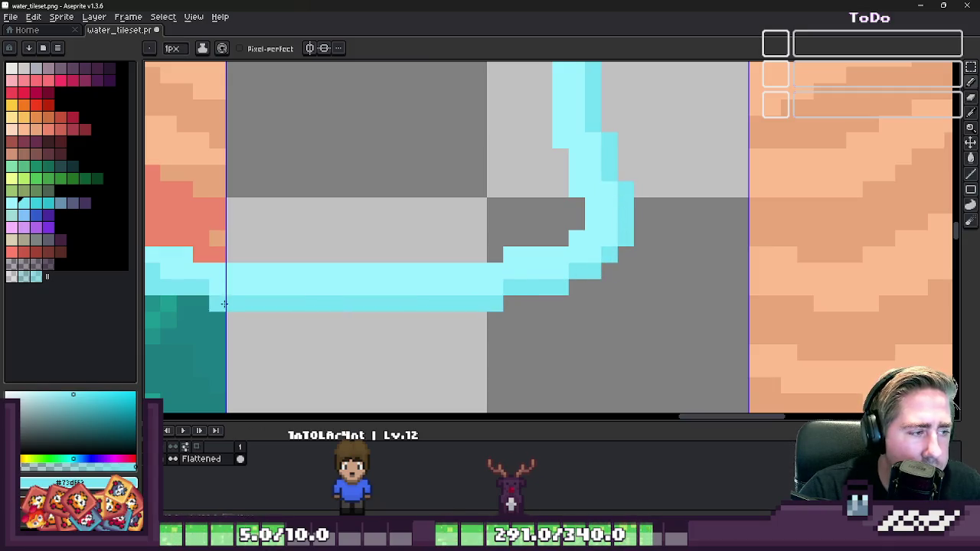
scroll(324, 287, down, 2)
scroll(436, 291, up, 2)
scroll(437, 290, up, 1)
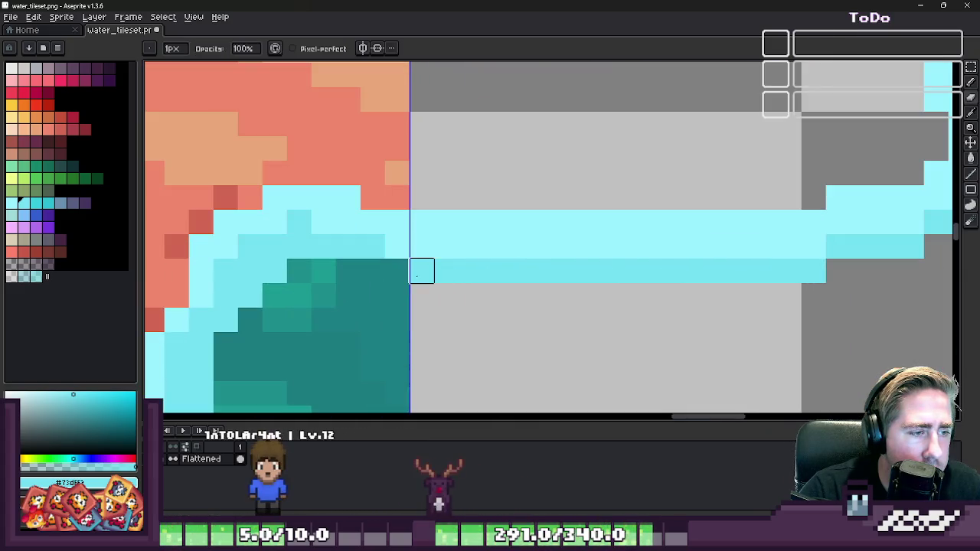
scroll(477, 273, down, 4)
scroll(664, 284, up, 1)
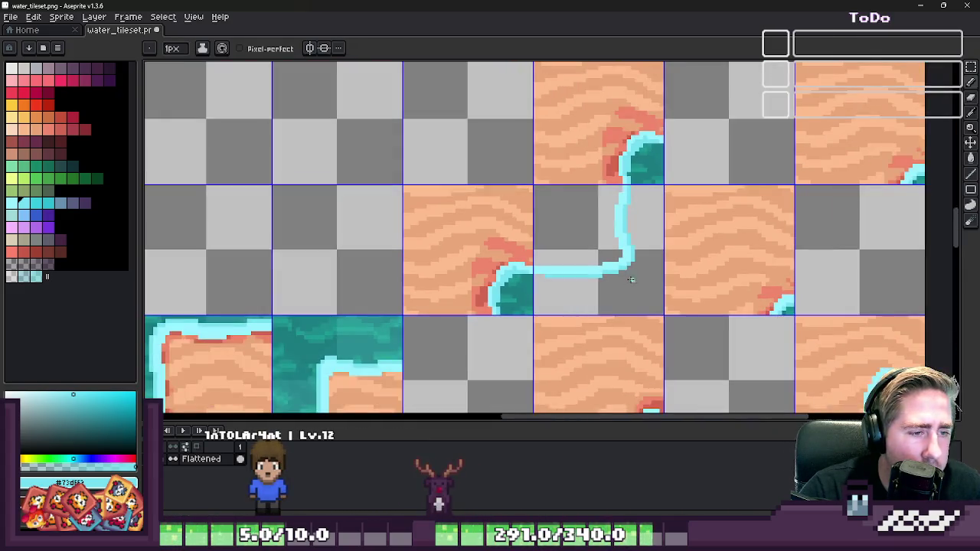
scroll(585, 222, down, 1)
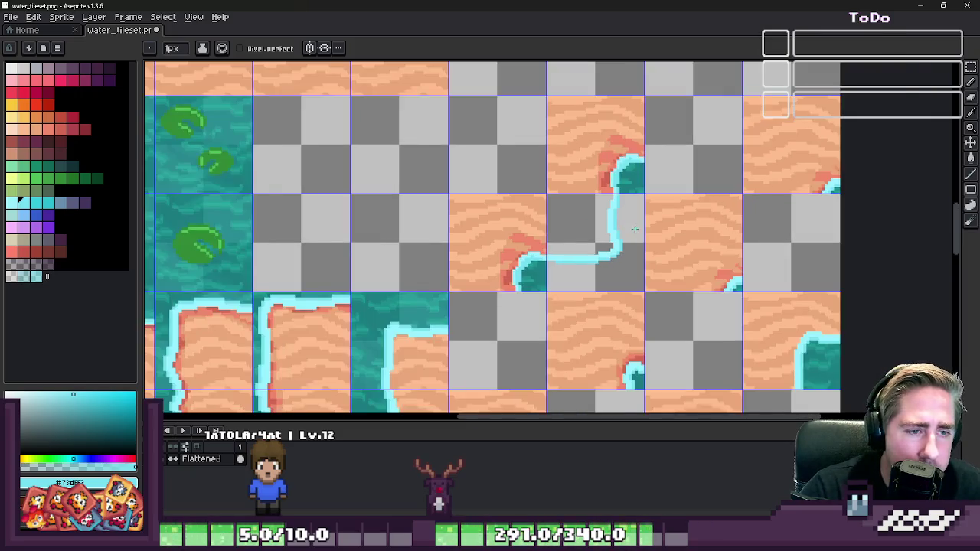
scroll(585, 222, up, 1)
scroll(597, 203, up, 2)
- Sample canvas colours and remove stray cyan pixels beside the stream
key(alt)
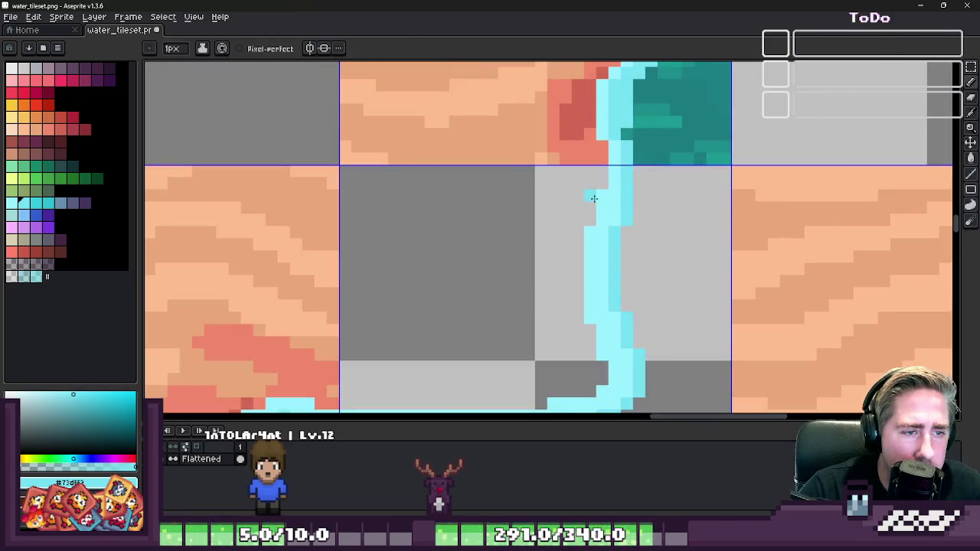
scroll(597, 202, up, 1)
alt+click(581, 226)
click(620, 245)
alt+click(619, 211)
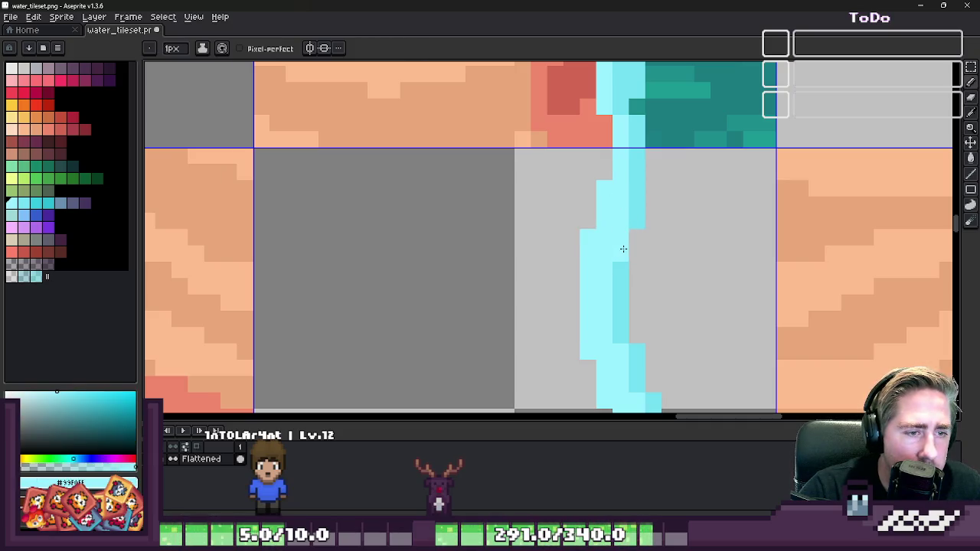
alt+click(639, 233)
scroll(586, 226, up, 1)
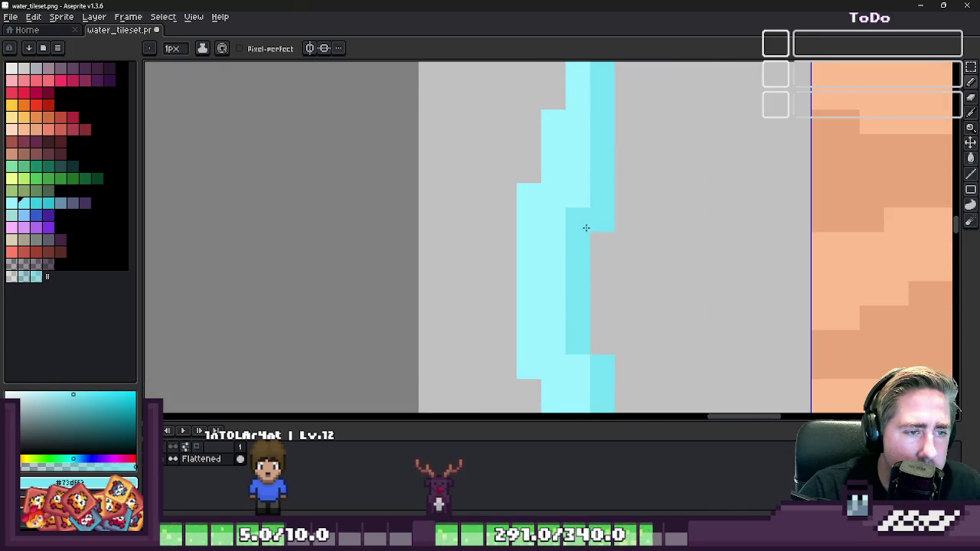
key(e)
scroll(576, 221, down, 4)
key(m)
scroll(572, 239, down, 2)
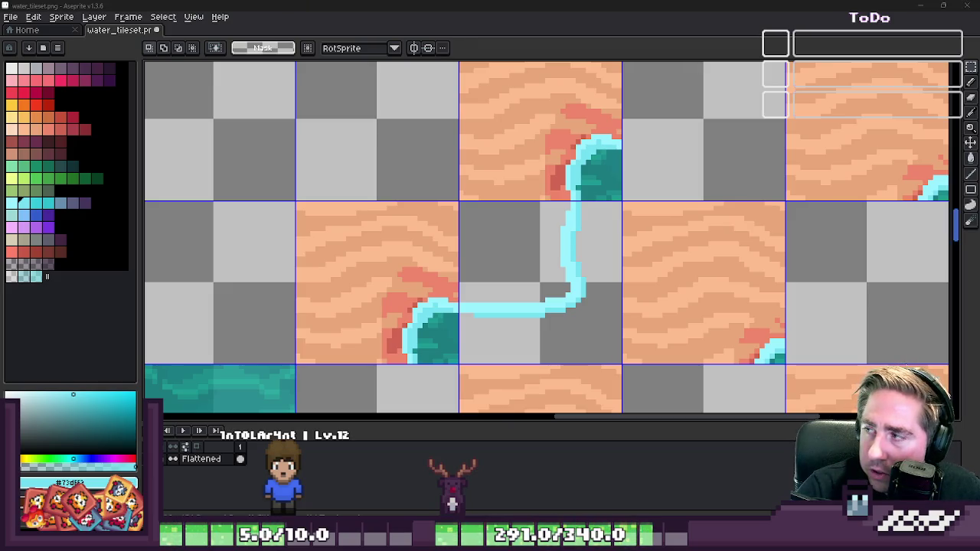
- Select the bend of the cyan stream and shift it a few pixels left
scroll(581, 218, down, 2)
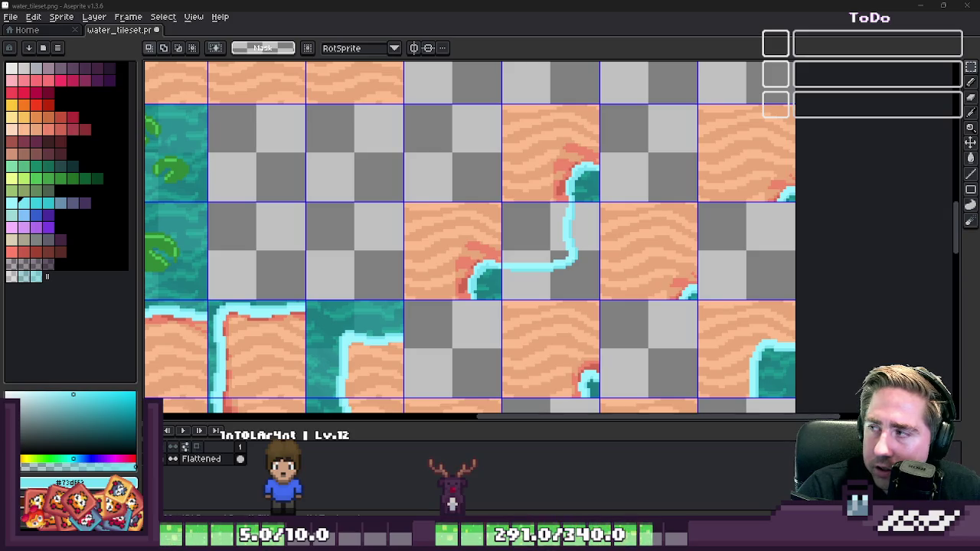
scroll(638, 219, down, 1)
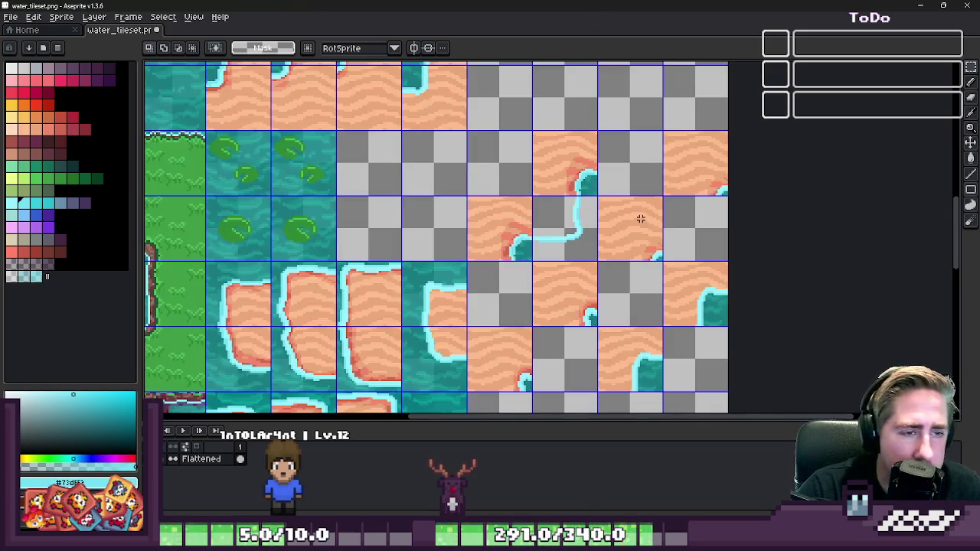
scroll(652, 219, up, 1)
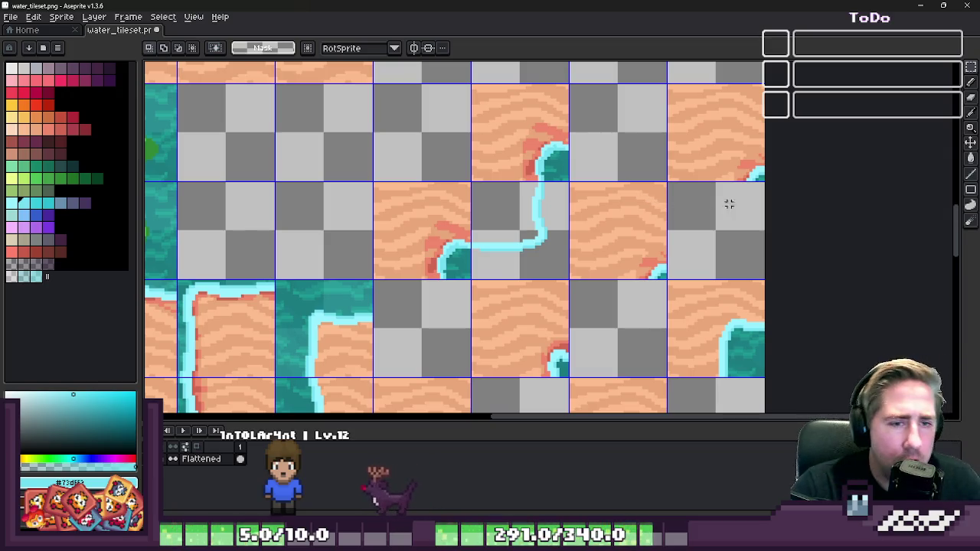
scroll(757, 192, up, 2)
key(b)
scroll(662, 317, up, 2)
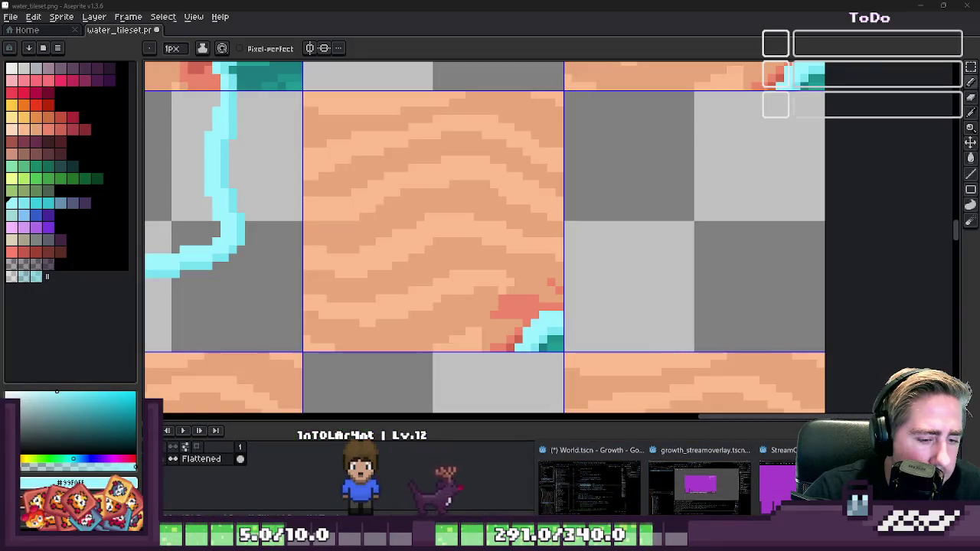
scroll(577, 247, down, 2)
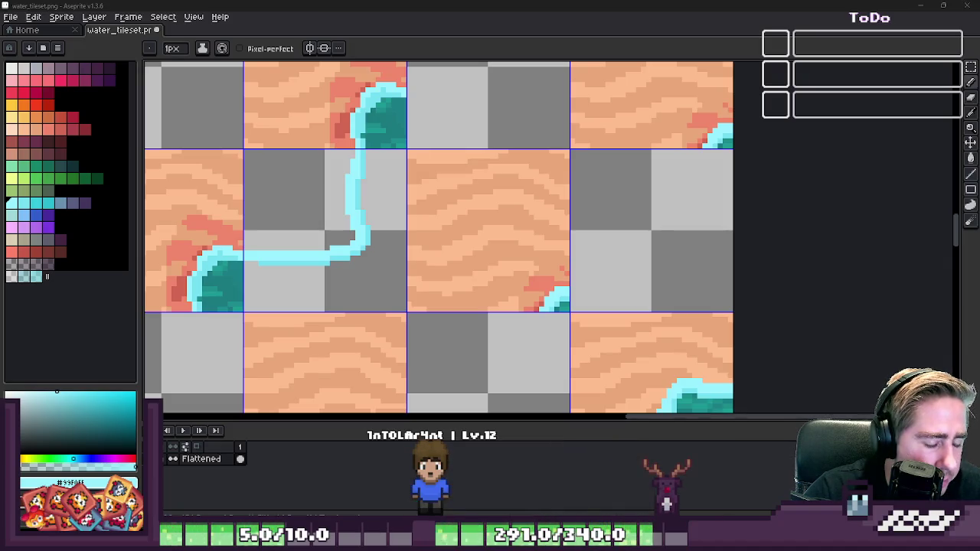
scroll(616, 291, down, 3)
scroll(617, 290, down, 1)
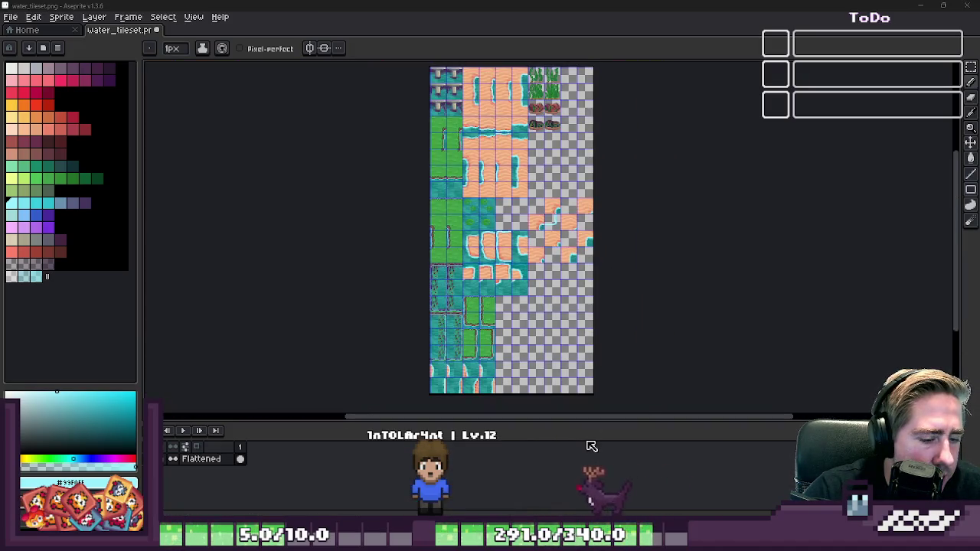
scroll(485, 206, up, 1)
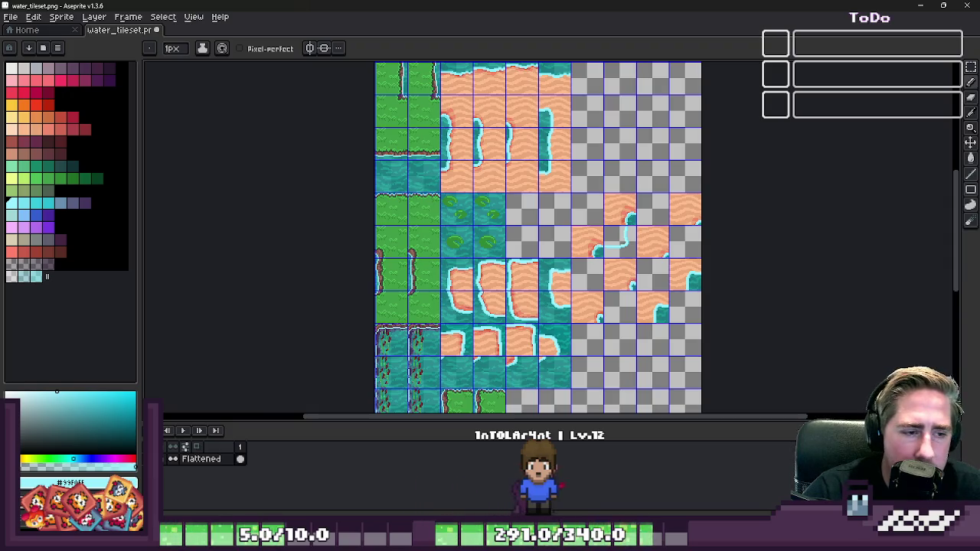
scroll(612, 230, up, 2)
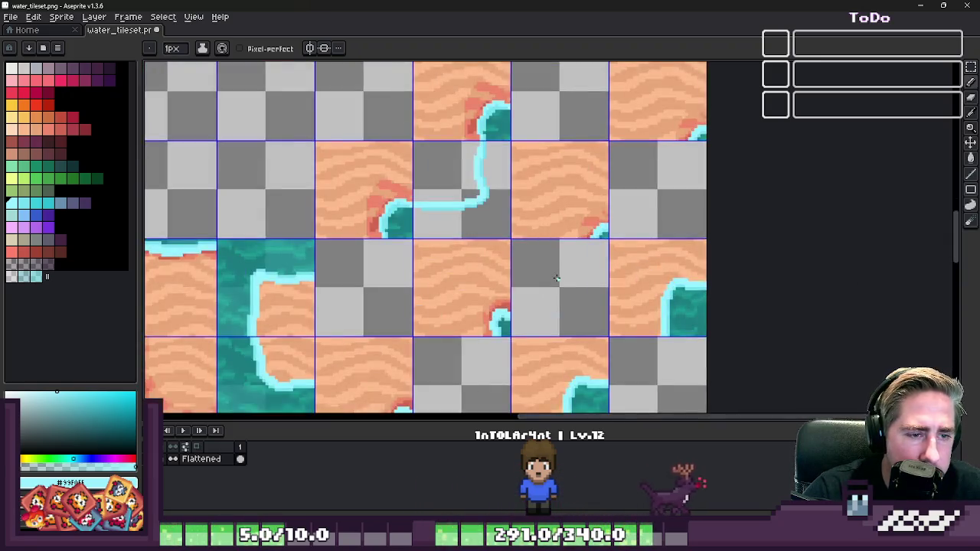
scroll(424, 193, up, 2)
scroll(424, 193, up, 2)
scroll(449, 192, up, 2)
key(m)
drag(625, 265, 478, 131)
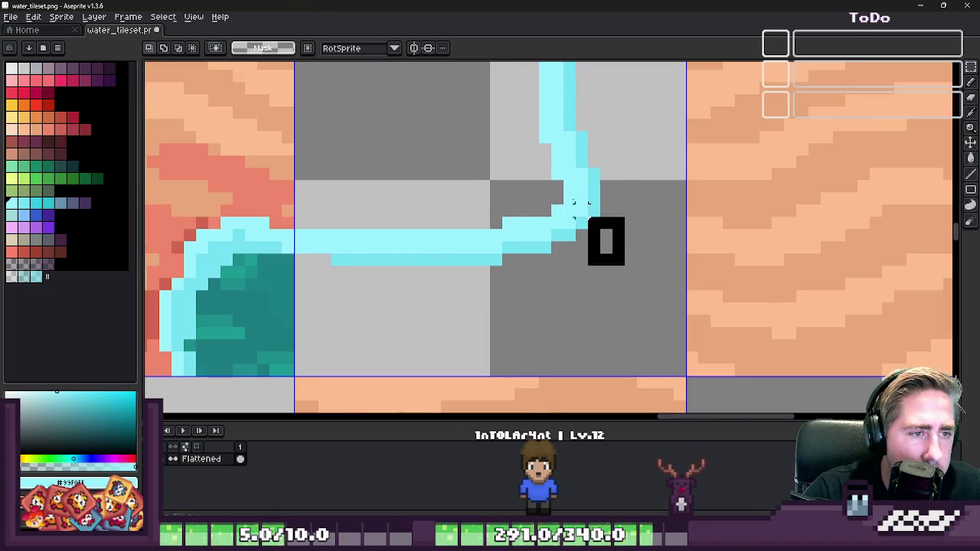
drag(579, 175, 564, 177)
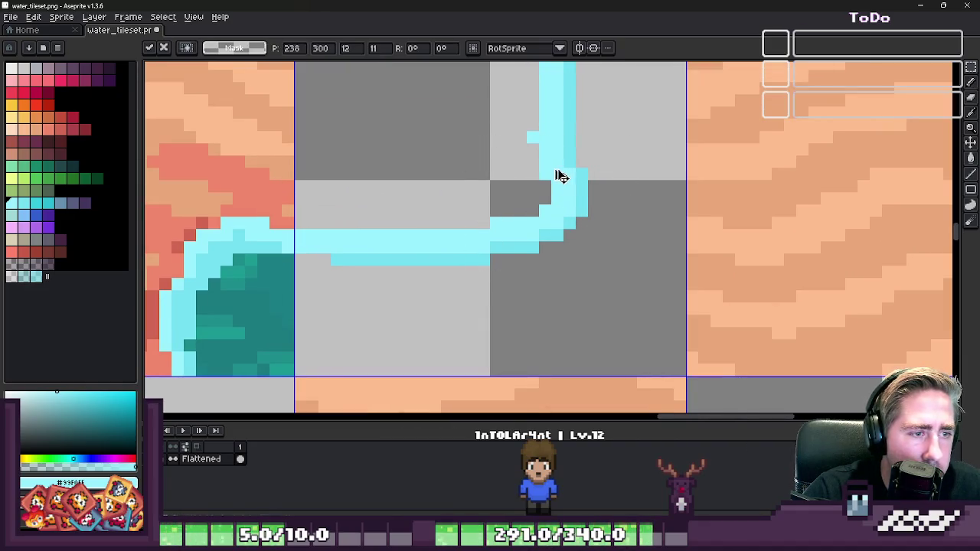
- Sample the lighter cyan and paint highlight pixels above and left of the stream
key(b)
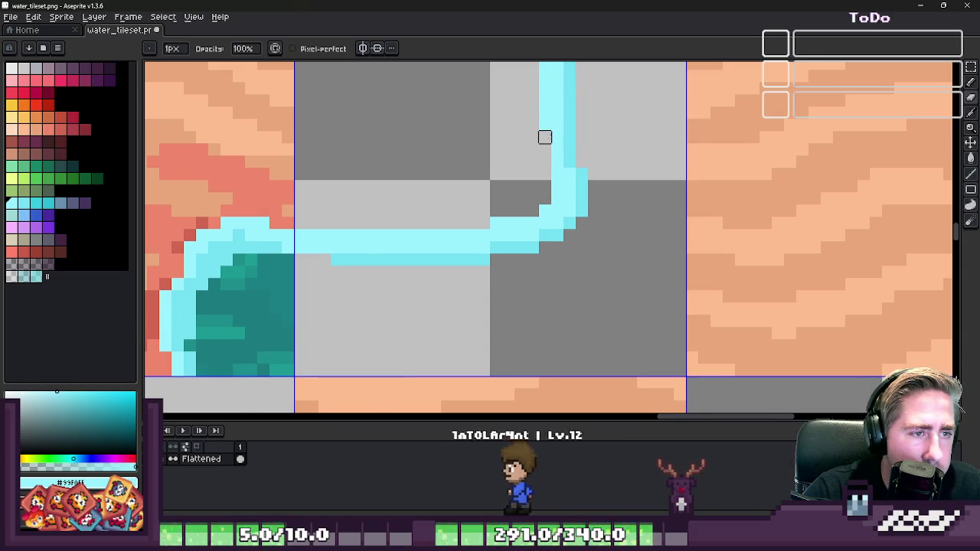
scroll(548, 157, down, 1)
scroll(559, 174, up, 2)
alt+click(573, 184)
alt+click(573, 214)
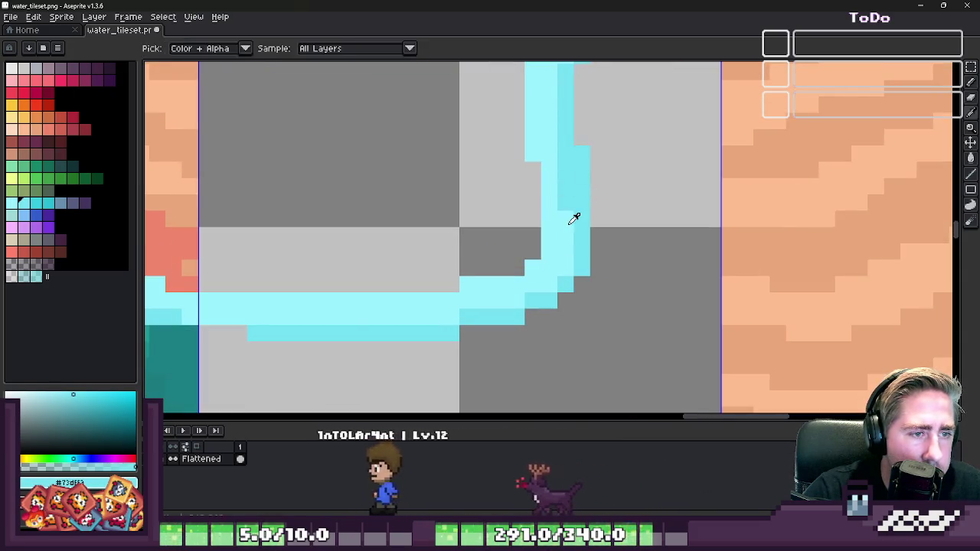
drag(579, 191, 581, 165)
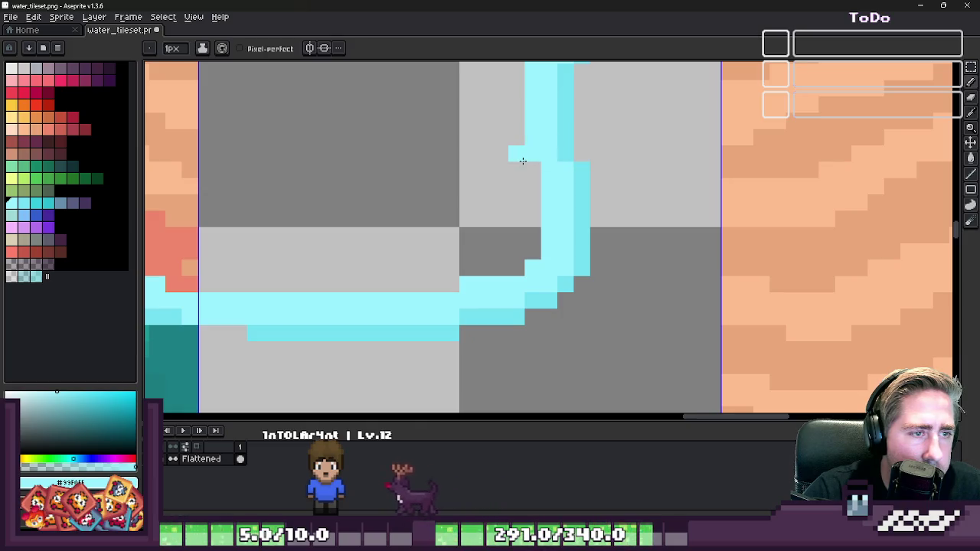
drag(533, 186, 536, 201)
scroll(594, 222, down, 3)
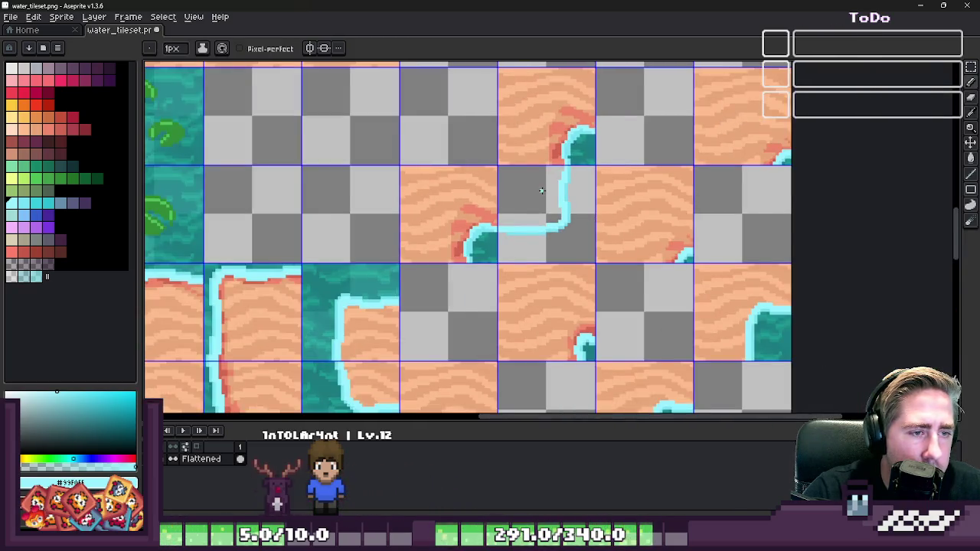
scroll(780, 203, down, 1)
scroll(788, 207, up, 1)
key(m)
scroll(701, 162, up, 2)
scroll(702, 162, up, 2)
- Draw a 2px cyan stream down the empty tile, bending left along its bottom
key(b)
drag(677, 168, 684, 351)
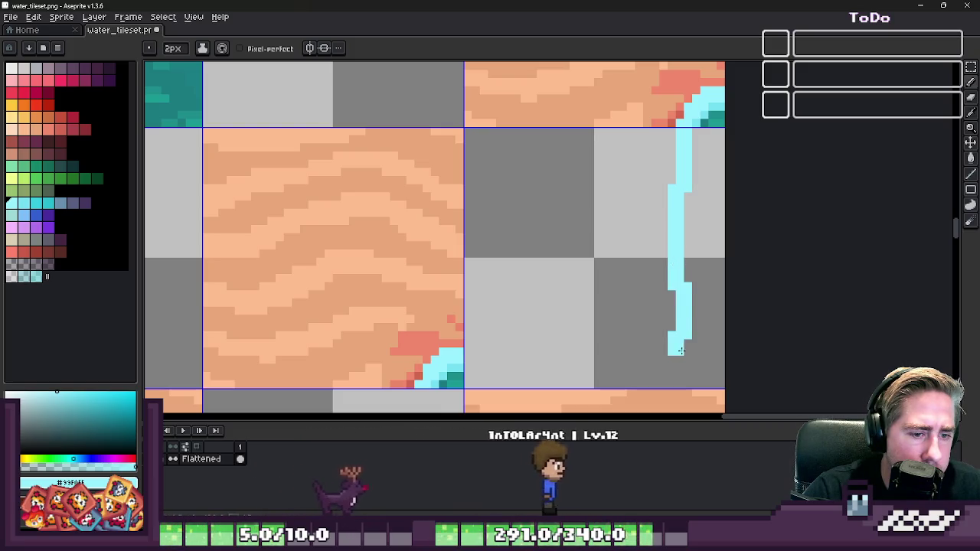
mouse_move(691, 353)
mouse_down()
mouse_move(658, 364)
mouse_move(503, 359)
mouse_up()
key(ctrl+z)
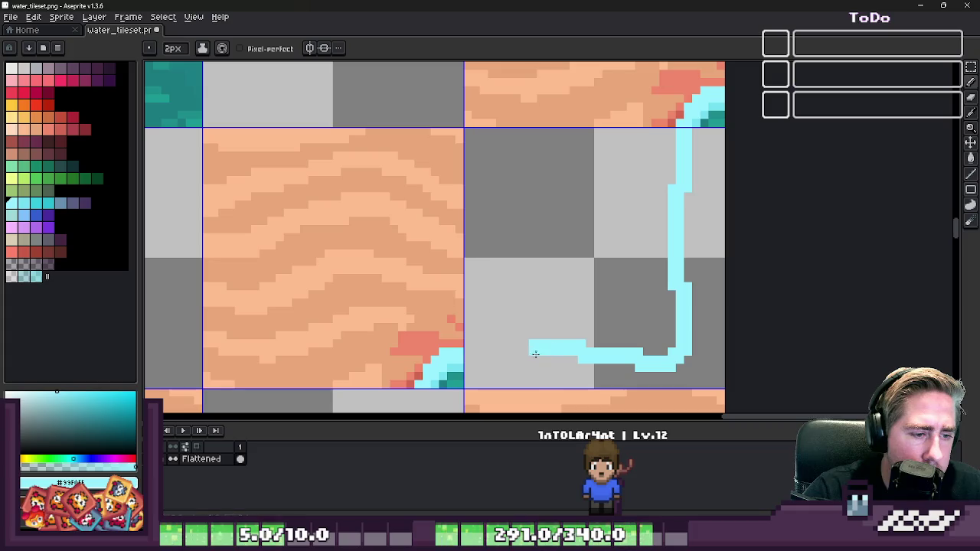
click(659, 299)
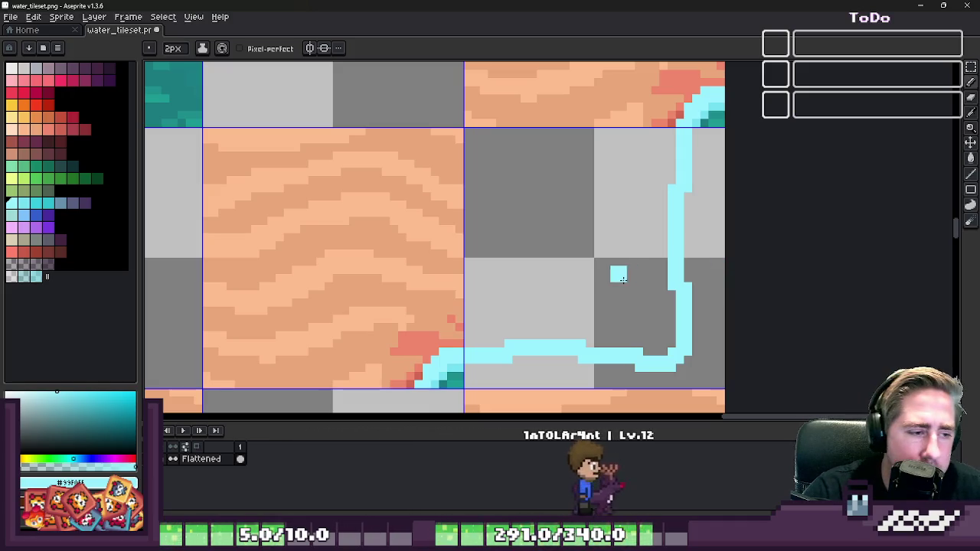
- Paint 1px light cyan highlights along the stream's bottom and vertical run
scroll(445, 391, up, 2)
alt+click(487, 339)
key(minus)
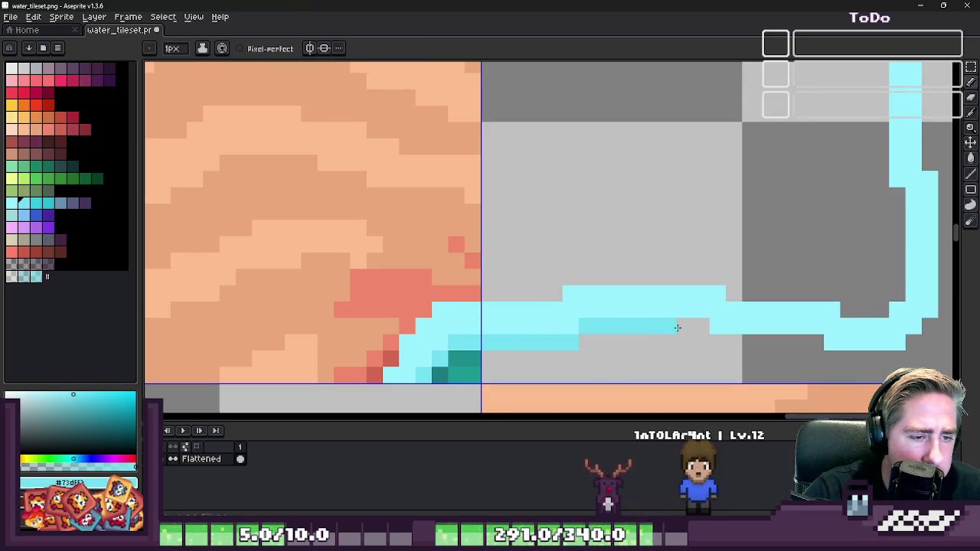
mouse_move(720, 341)
mouse_down()
mouse_move(849, 329)
mouse_move(818, 341)
mouse_up()
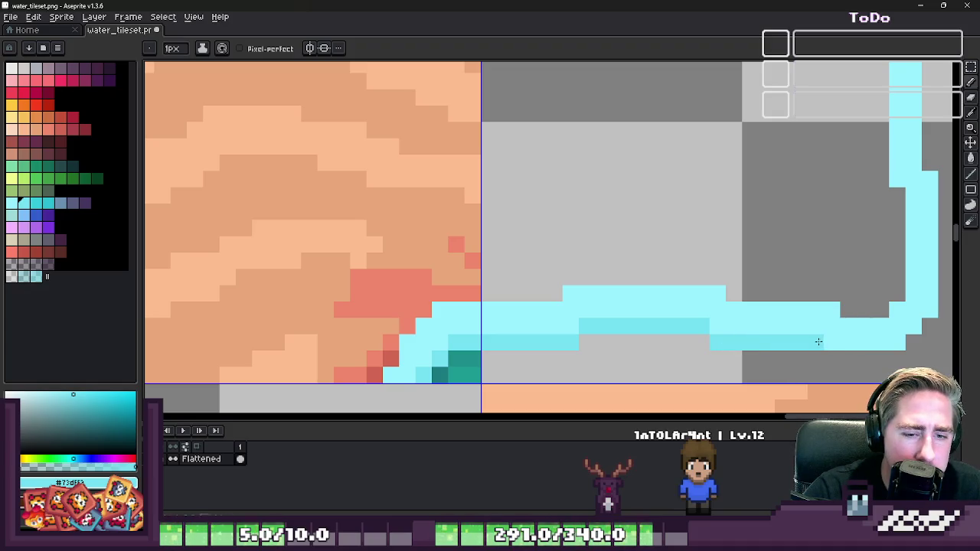
mouse_move(899, 360)
mouse_down()
mouse_move(697, 338)
mouse_move(708, 203)
mouse_move(675, 282)
mouse_up()
mouse_move(651, 367)
mouse_down()
mouse_move(649, 212)
mouse_move(671, 197)
mouse_move(682, 68)
mouse_move(665, 88)
mouse_up()
scroll(665, 88, down, 4)
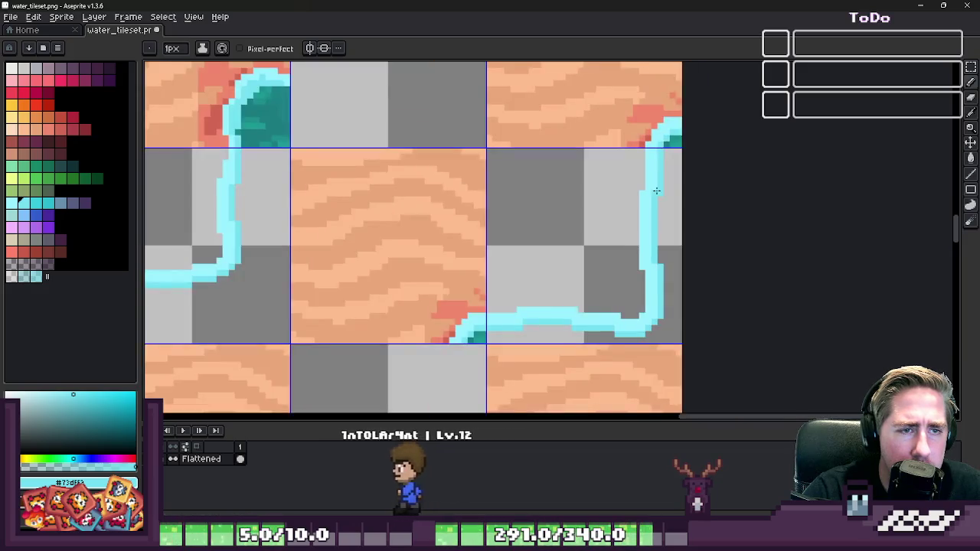
- Zoom to the blank tile between the sand tiles and eyedrop the bright cyan outline colour
scroll(610, 116, down, 1)
scroll(610, 116, down, 1)
scroll(610, 117, down, 1)
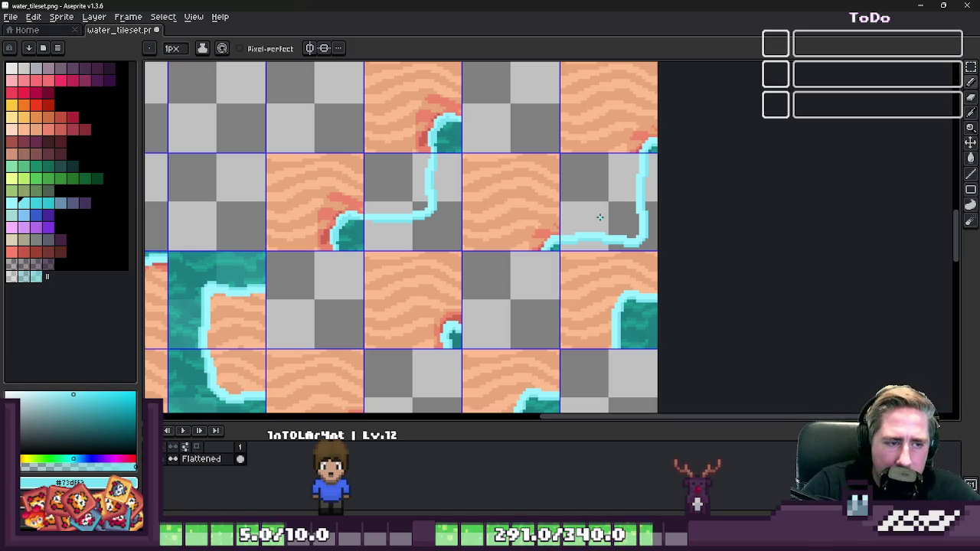
scroll(597, 215, down, 1)
scroll(624, 207, down, 2)
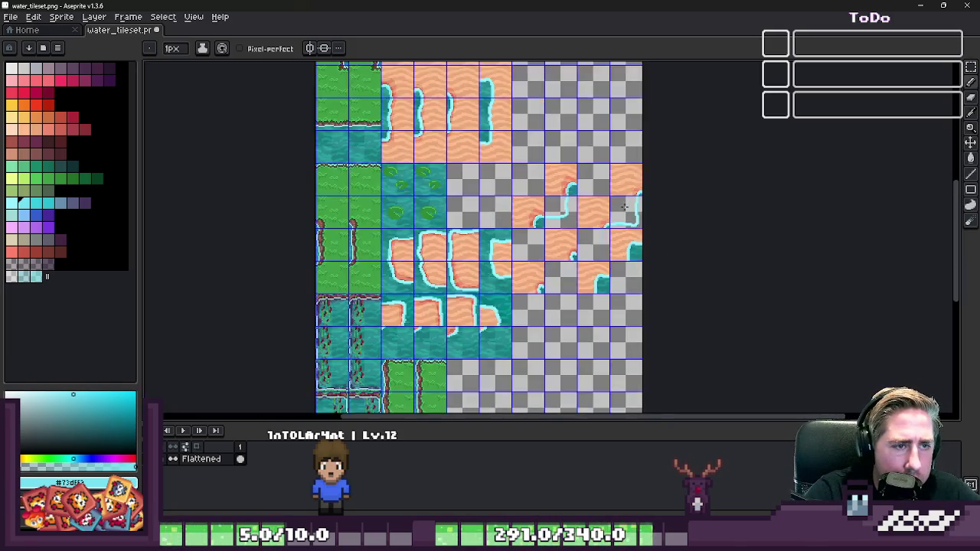
scroll(624, 208, up, 2)
scroll(552, 271, up, 1)
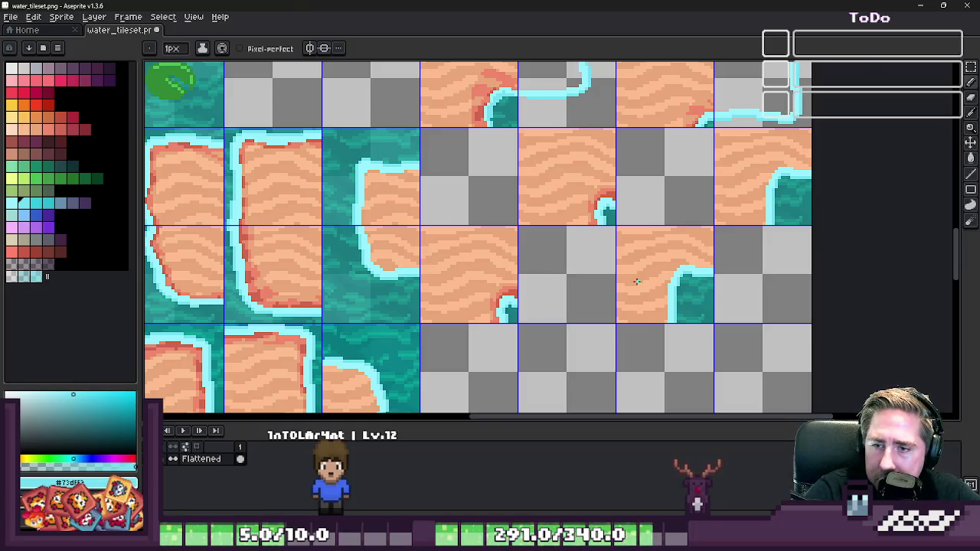
scroll(590, 291, up, 1)
scroll(592, 234, up, 1)
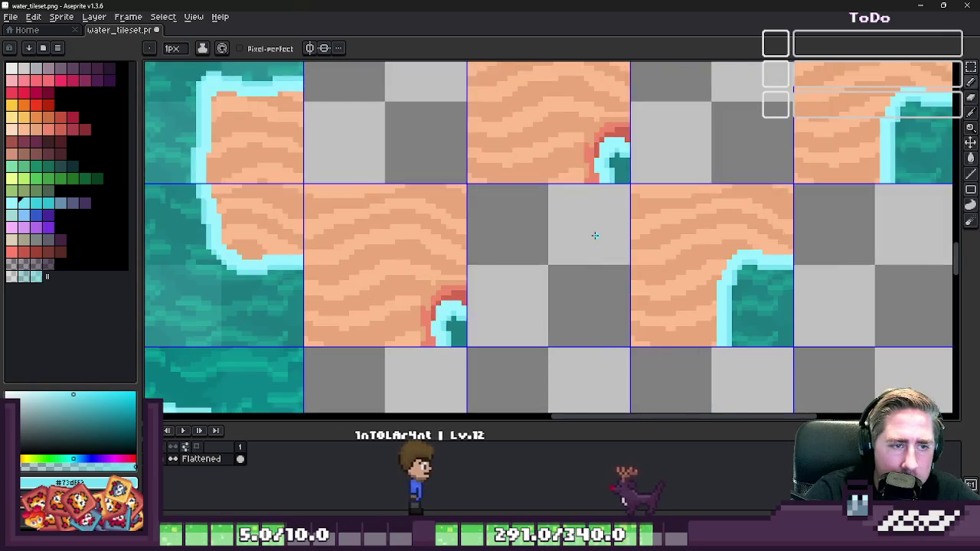
scroll(592, 234, up, 1)
scroll(594, 206, down, 1)
scroll(510, 299, up, 1)
alt+click(434, 326)
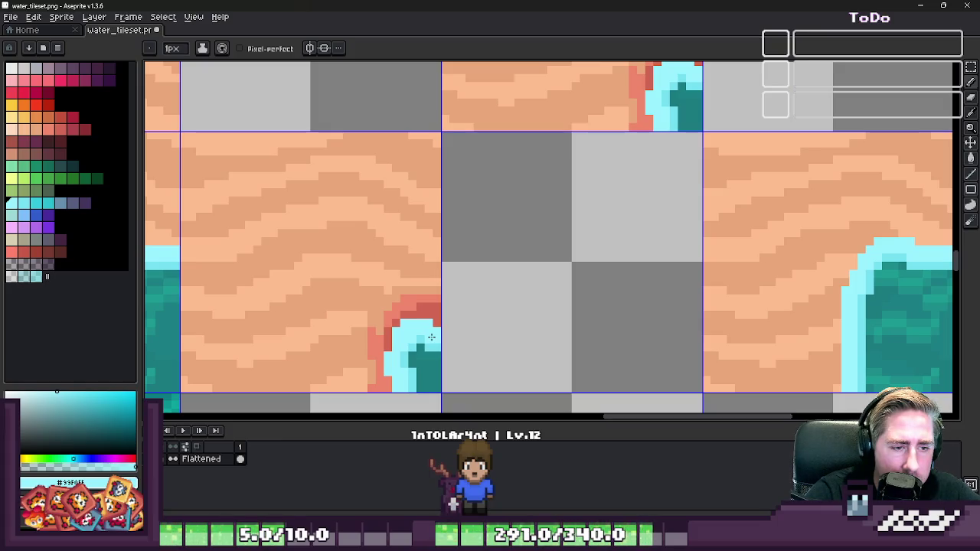
mouse_move(515, 289)
mouse_down()
mouse_move(618, 188)
mouse_move(623, 164)
mouse_move(507, 278)
mouse_move(509, 291)
mouse_up()
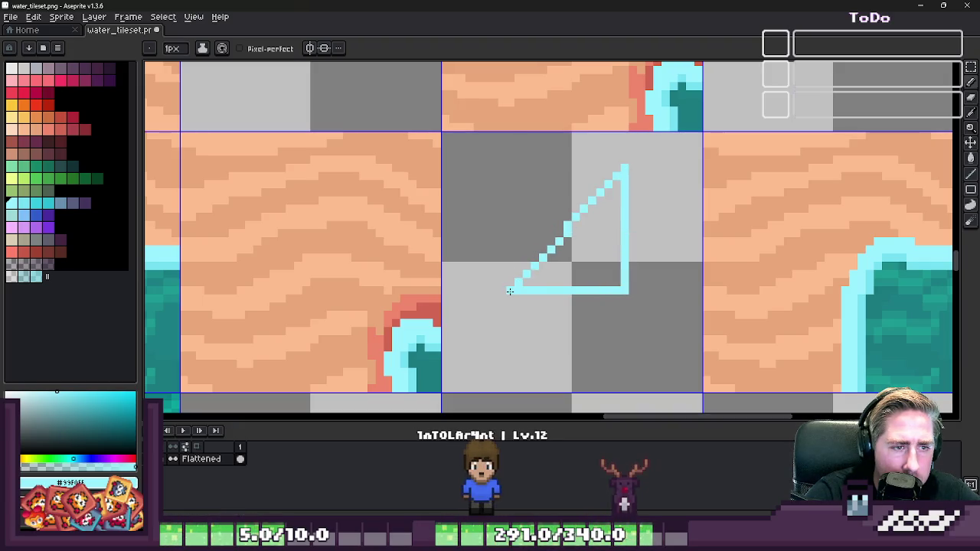
key(v)
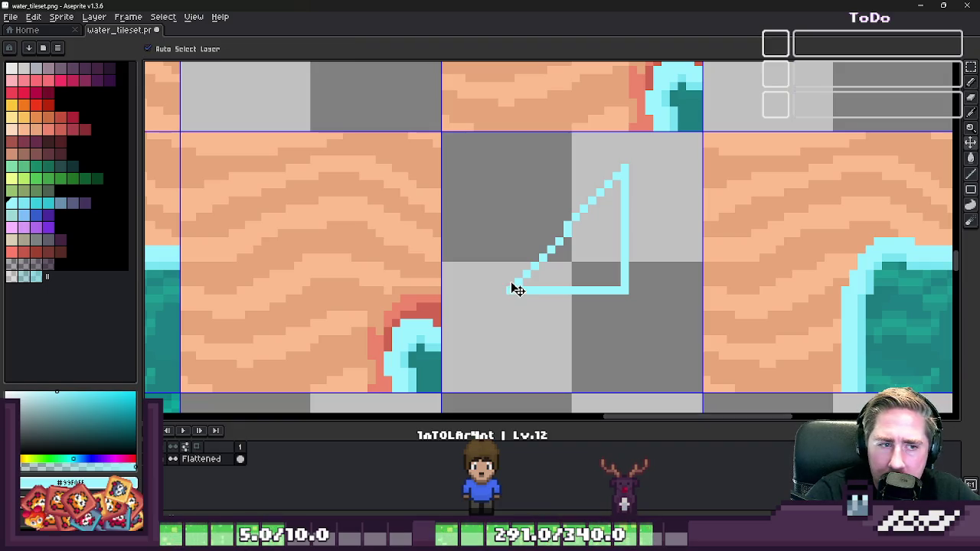
key(b)
key(ctrl+z)
shift+click(622, 169)
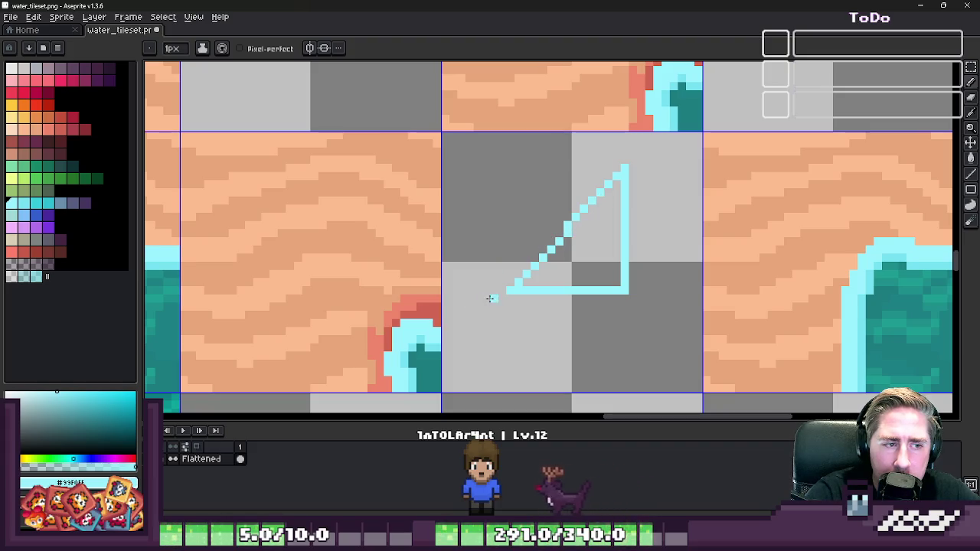
drag(494, 329, 475, 363)
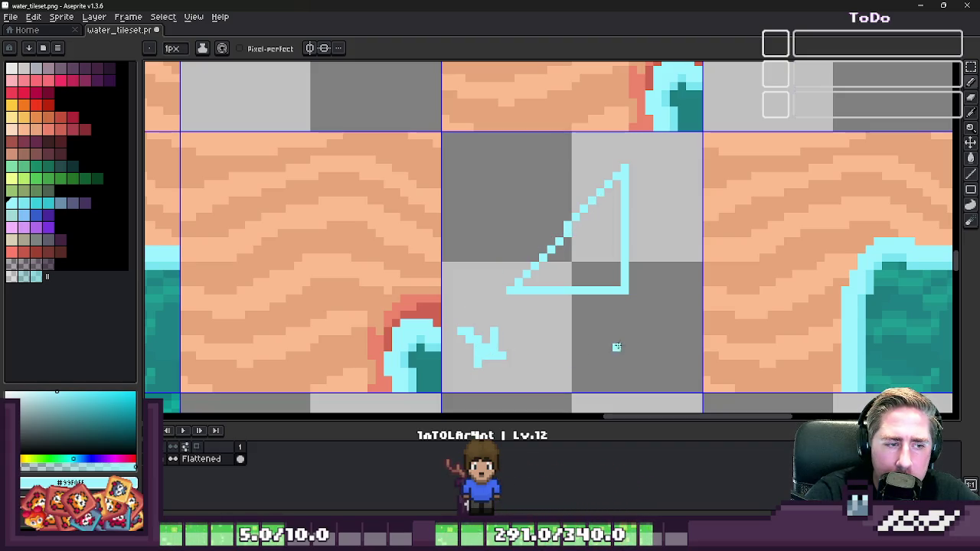
mouse_move(683, 173)
mouse_down()
mouse_move(656, 196)
mouse_move(683, 211)
mouse_up()
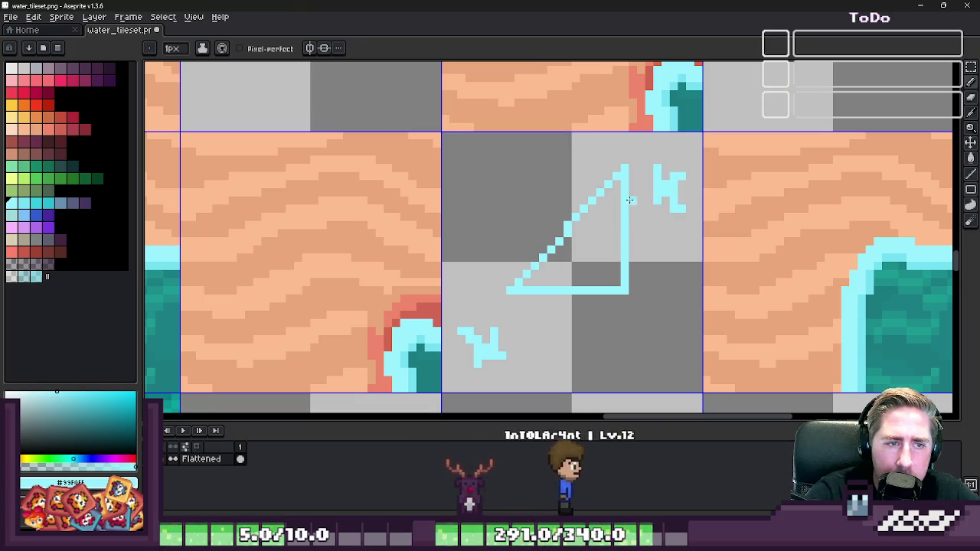
key(e)
drag(613, 172, 616, 170)
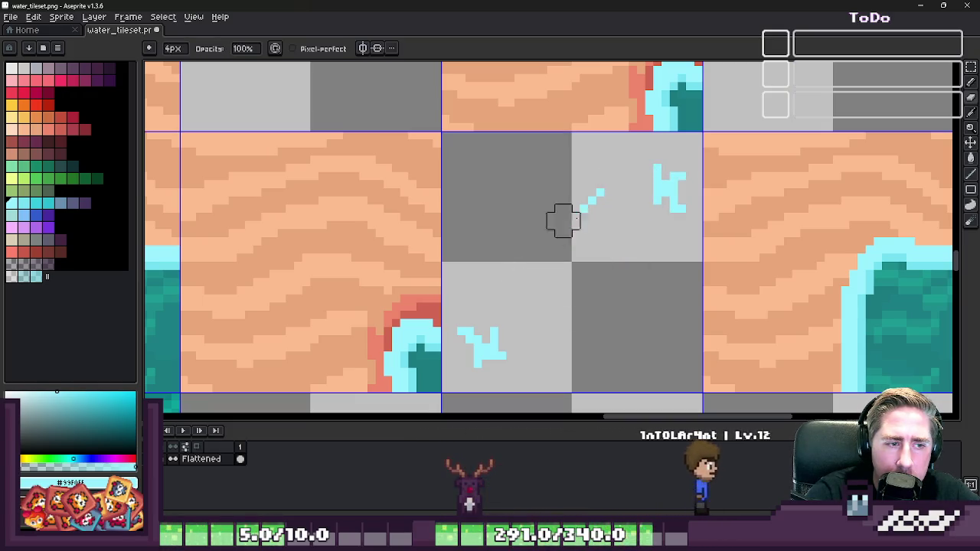
key(b)
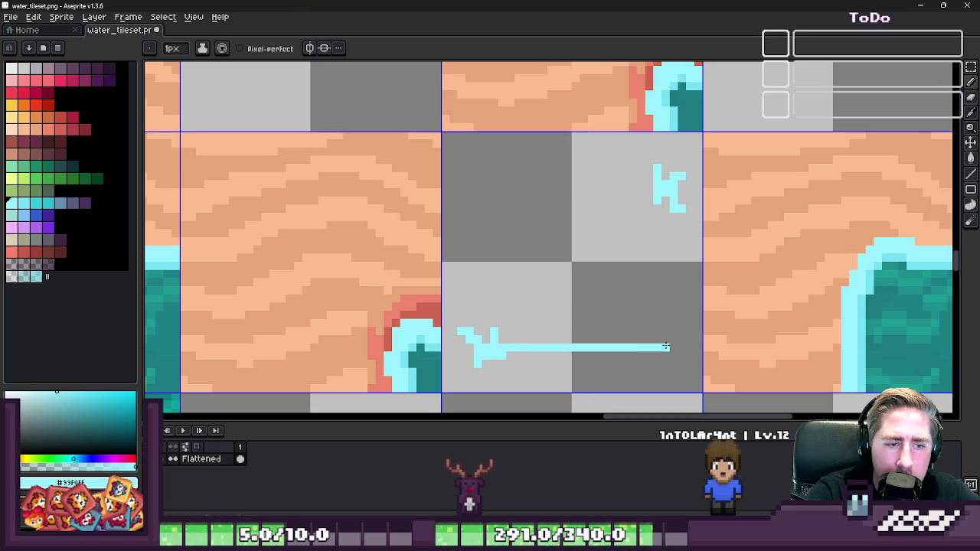
drag(665, 174, 470, 336)
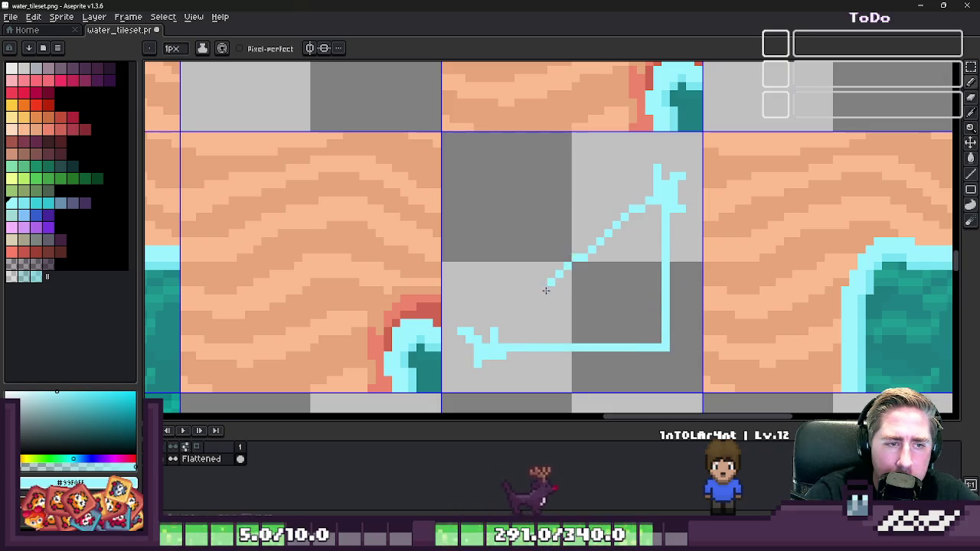
scroll(565, 304, down, 1)
scroll(565, 304, up, 1)
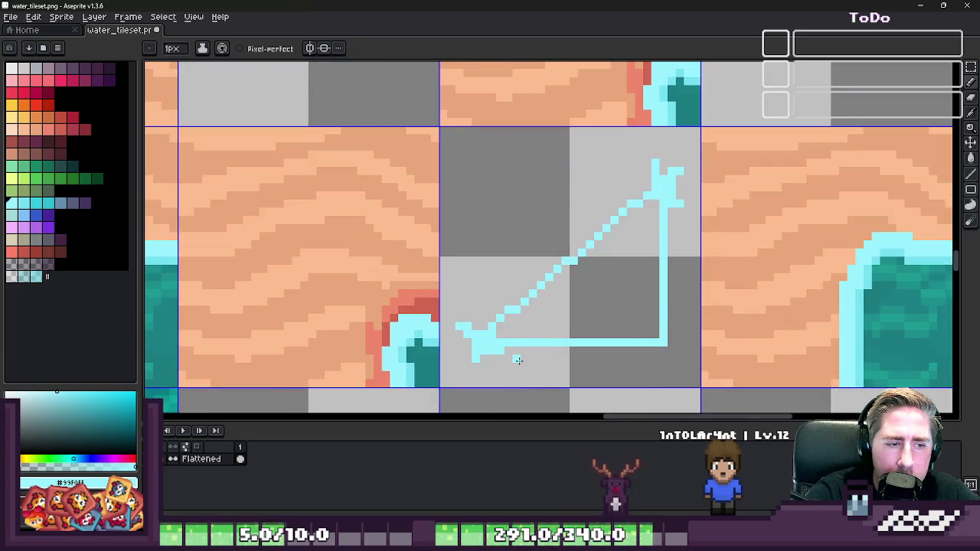
key(e)
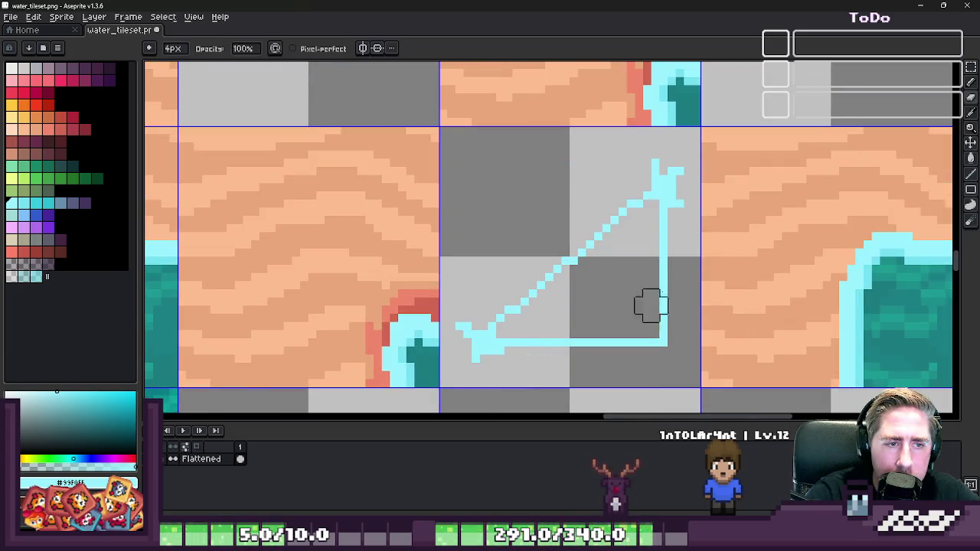
drag(667, 182, 659, 215)
mouse_move(659, 347)
mouse_down()
mouse_move(477, 343)
mouse_move(470, 321)
mouse_move(618, 208)
mouse_up()
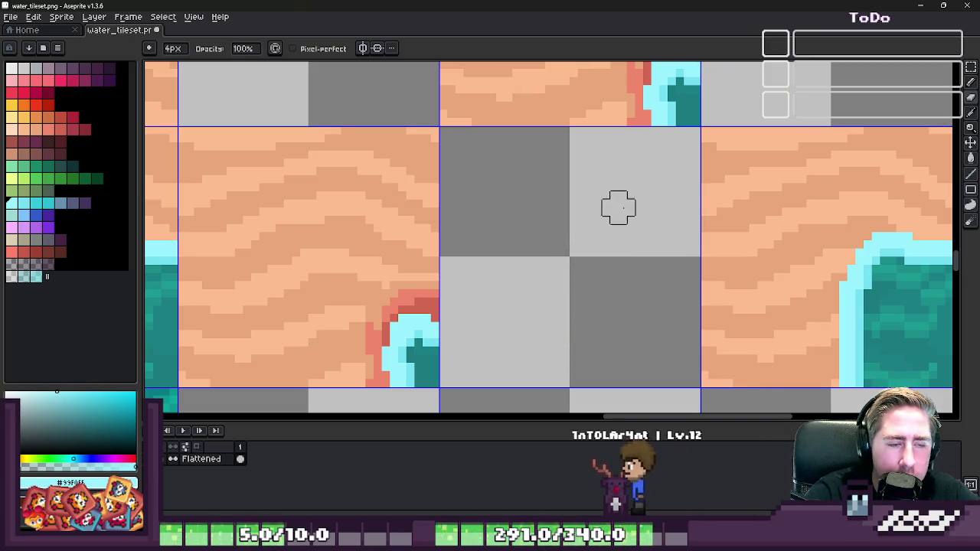
scroll(577, 280, down, 2)
key(b)
scroll(579, 280, up, 2)
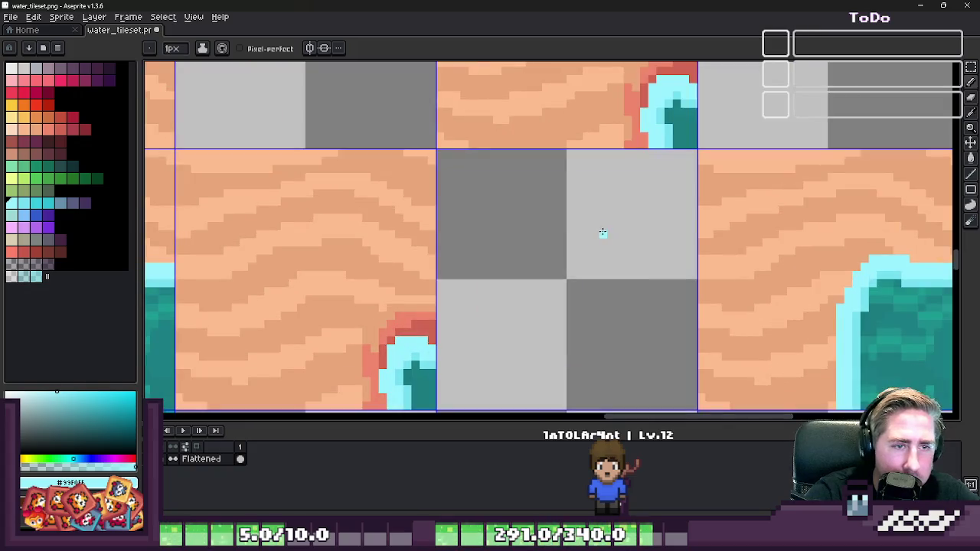
- With a 2px pencil, draw the cyan stream down the tile, curving left toward the pocket
key(plus)
drag(658, 189, 660, 308)
scroll(654, 301, down, 1)
scroll(655, 302, up, 1)
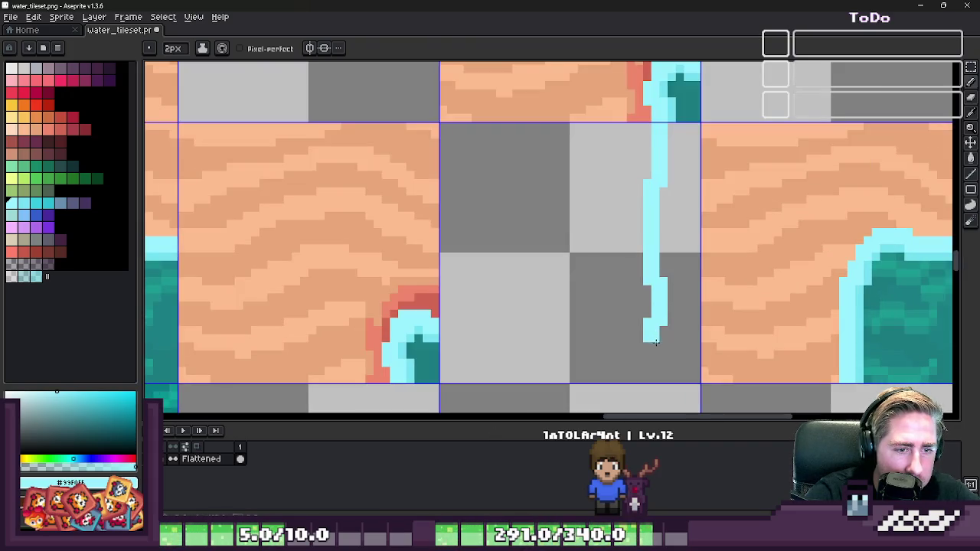
mouse_move(659, 343)
mouse_down()
mouse_move(629, 350)
mouse_move(570, 338)
mouse_up()
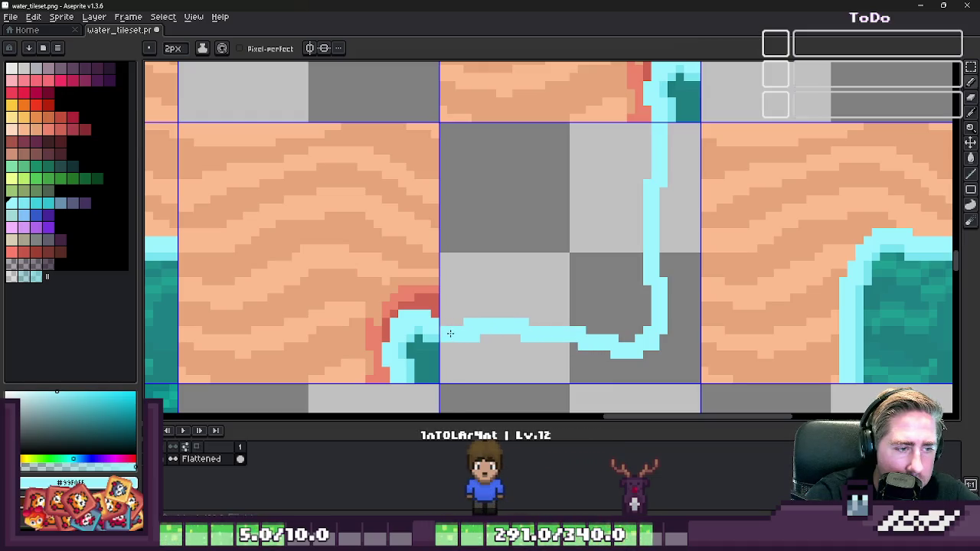
- Move the stream's right bend up by one pixel
scroll(585, 337, up, 2)
key(m)
drag(627, 206, 717, 393)
key(Up)
key(ctrl+d)
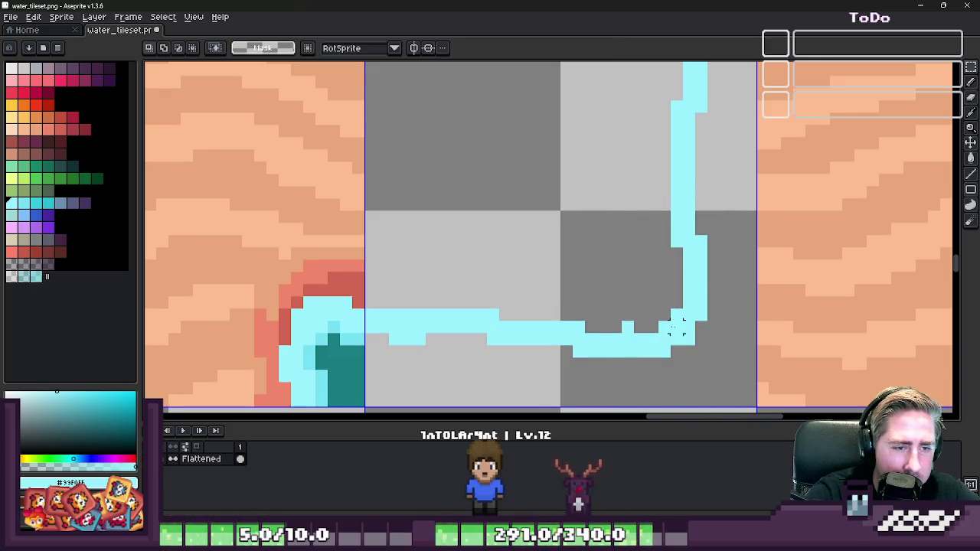
- At 1px, sample the light cyan and paint two highlight rows along the stream
scroll(621, 320, up, 1)
key(e)
key(minus)
key(minus)
key(minus)
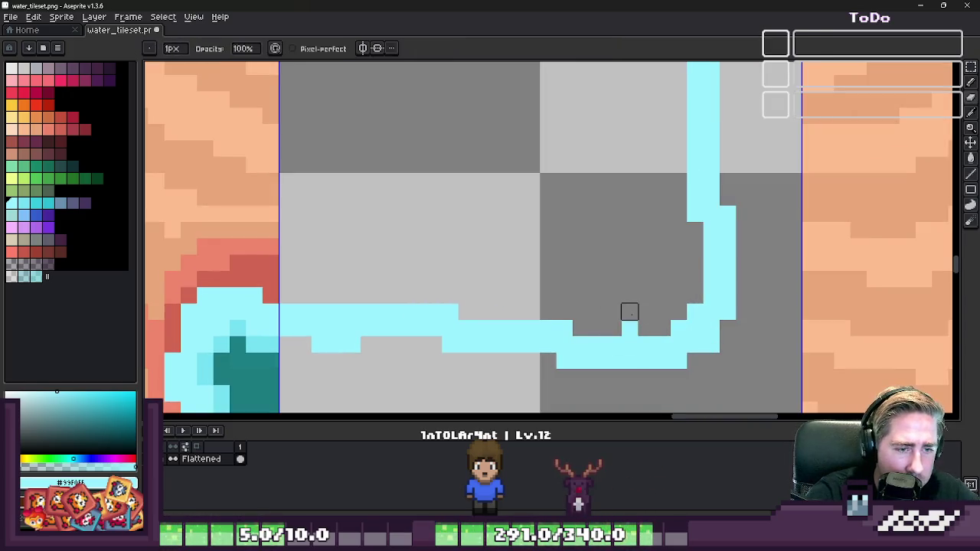
scroll(629, 311, down, 5)
scroll(604, 304, up, 3)
scroll(537, 286, up, 2)
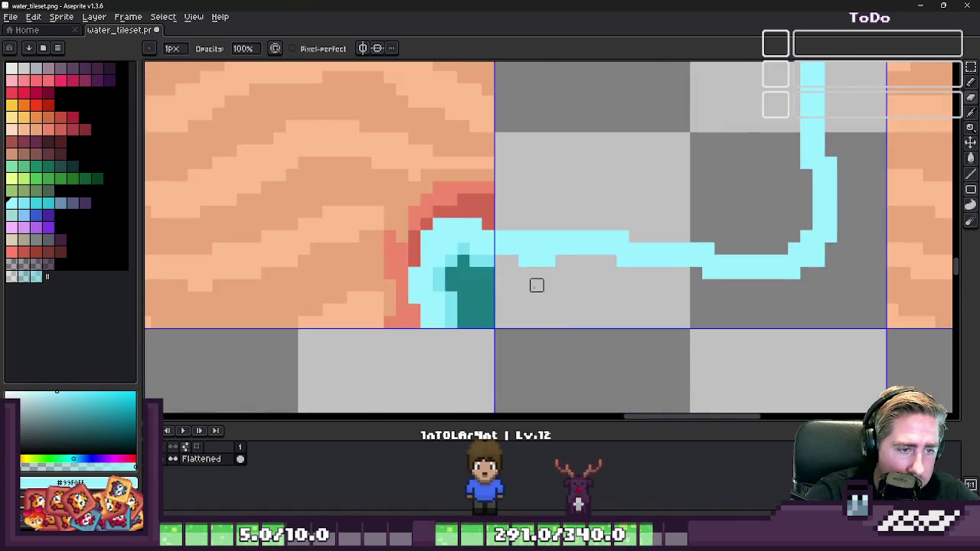
alt+click(469, 267)
key(b)
scroll(488, 265, down, 1)
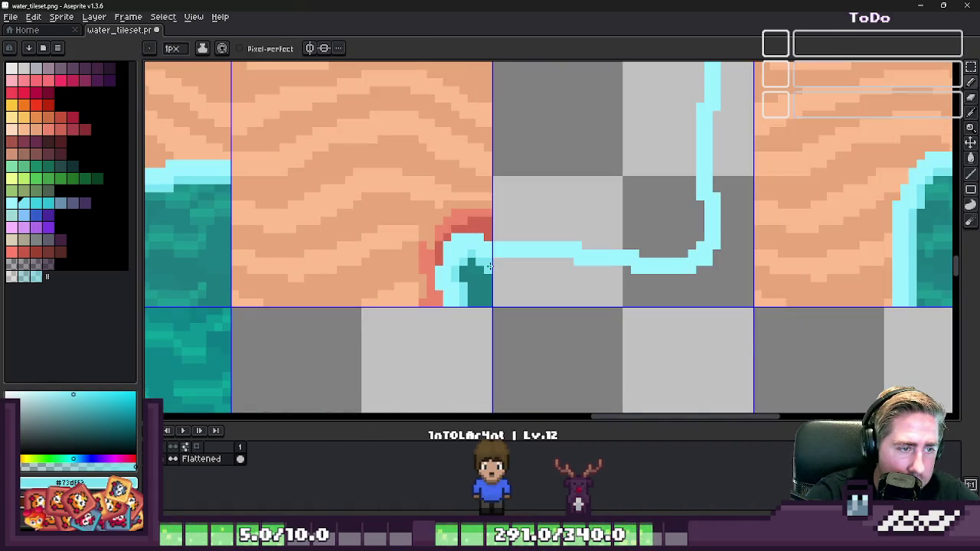
scroll(520, 262, up, 2)
mouse_move(459, 258)
mouse_down()
mouse_move(639, 258)
mouse_move(835, 284)
mouse_up()
alt+click(628, 247)
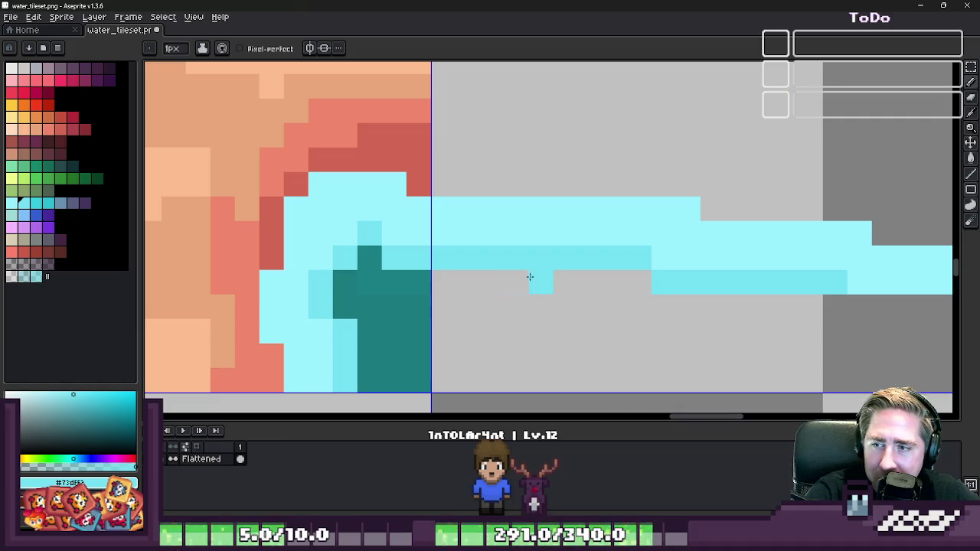
scroll(532, 276, down, 2)
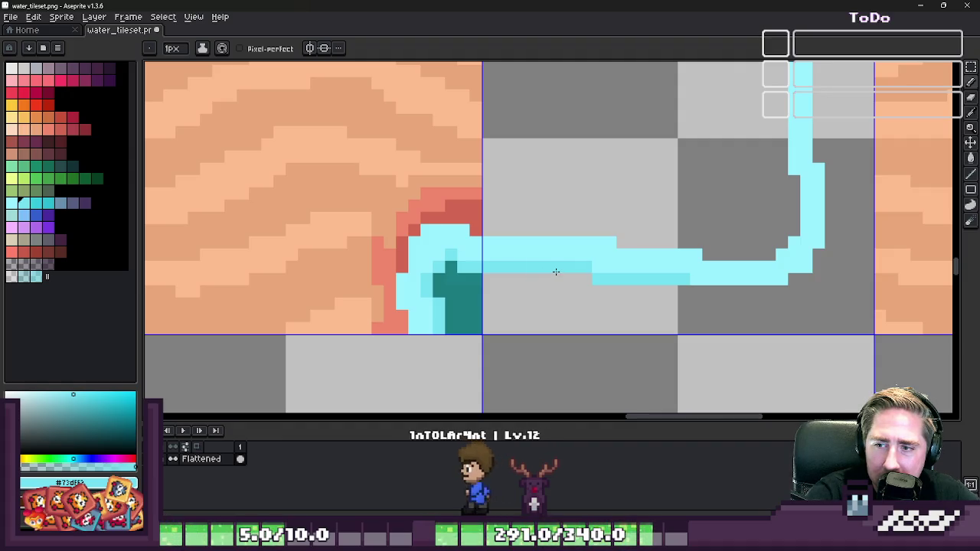
scroll(516, 180, down, 2)
scroll(516, 180, down, 2)
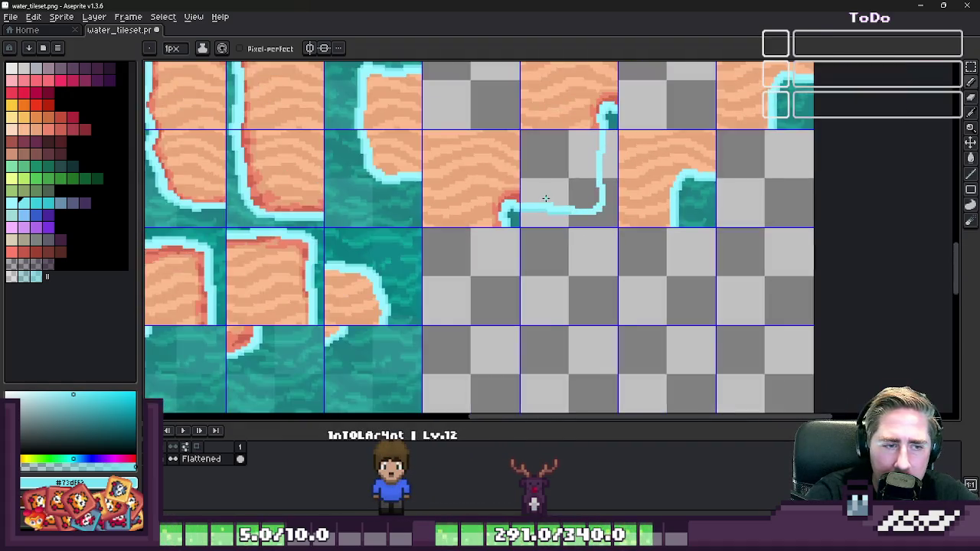
- Sketch trial horizontal and diagonal cyan lines across the empty tiles, then undo them
scroll(688, 271, up, 2)
scroll(573, 310, down, 1)
scroll(539, 333, up, 1)
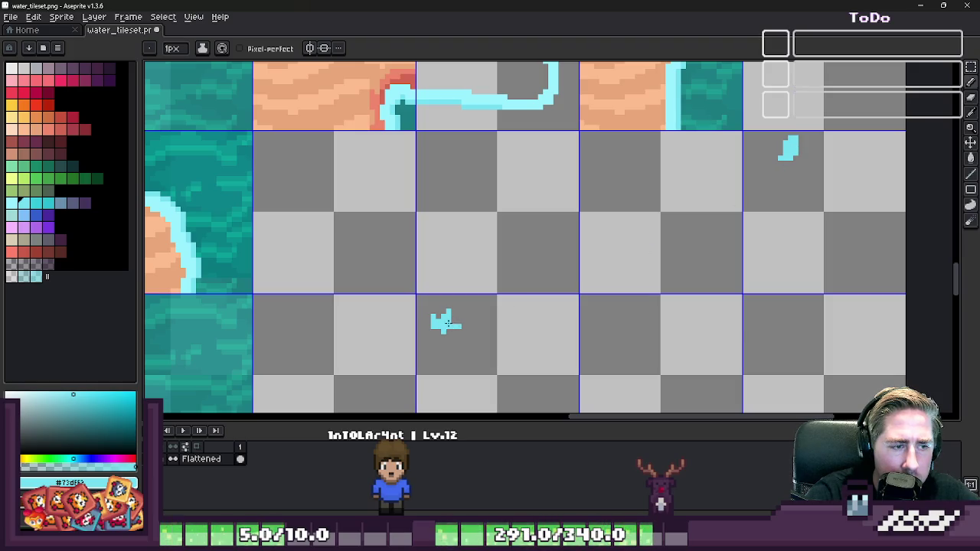
drag(448, 323, 783, 320)
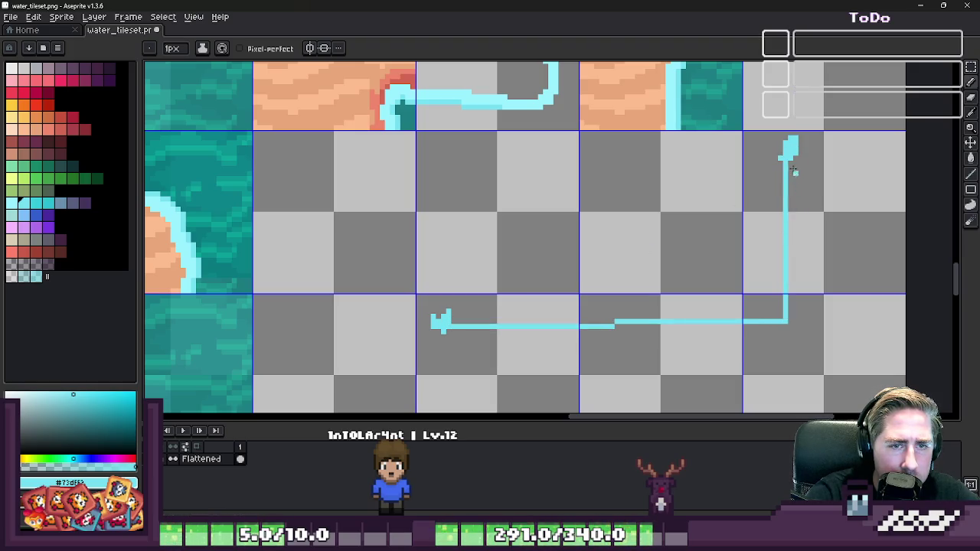
drag(561, 251, 440, 323)
scroll(735, 245, down, 1)
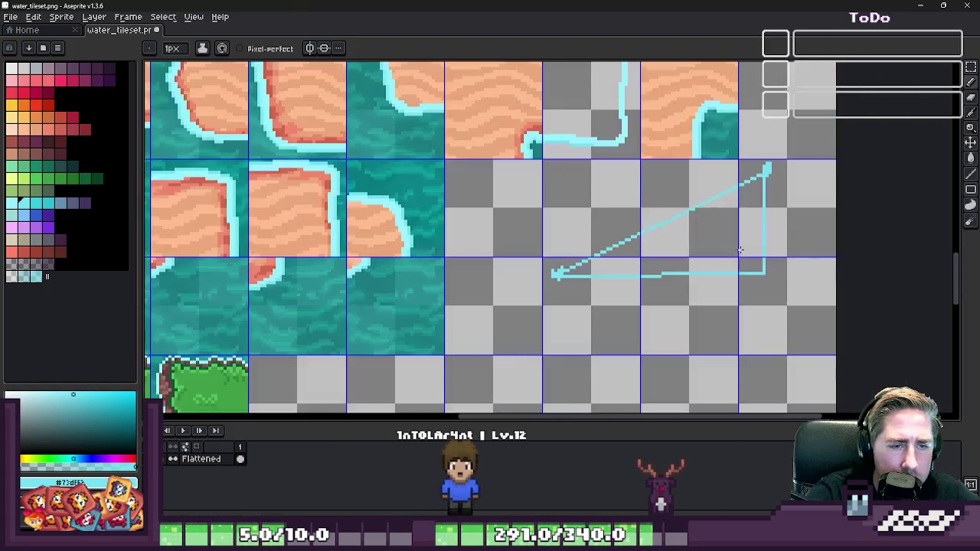
key(ctrl+z)
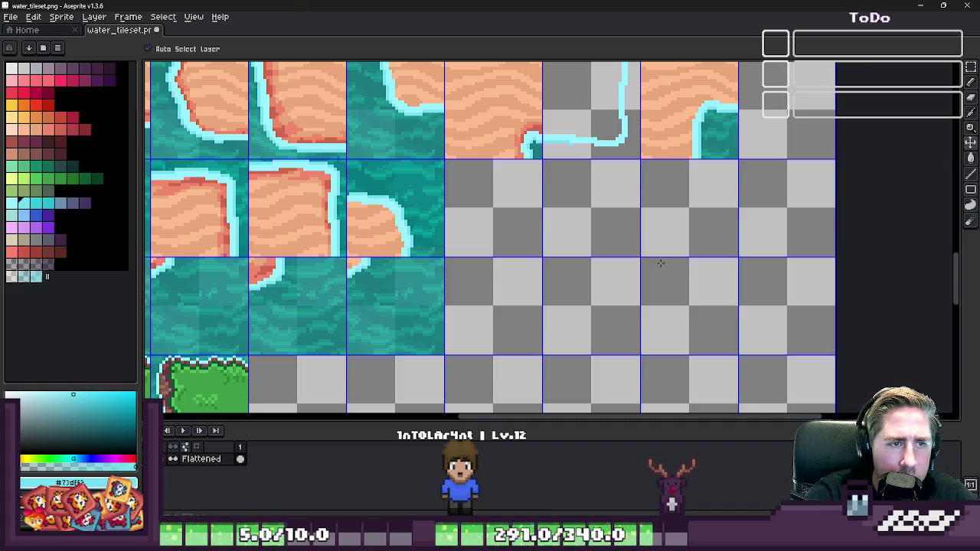
- Widen the stream's horizontal run and extend its darker cyan lower edge rightward
key(b)
scroll(660, 264, up, 2)
scroll(567, 153, up, 1)
scroll(569, 169, down, 1)
scroll(528, 229, up, 2)
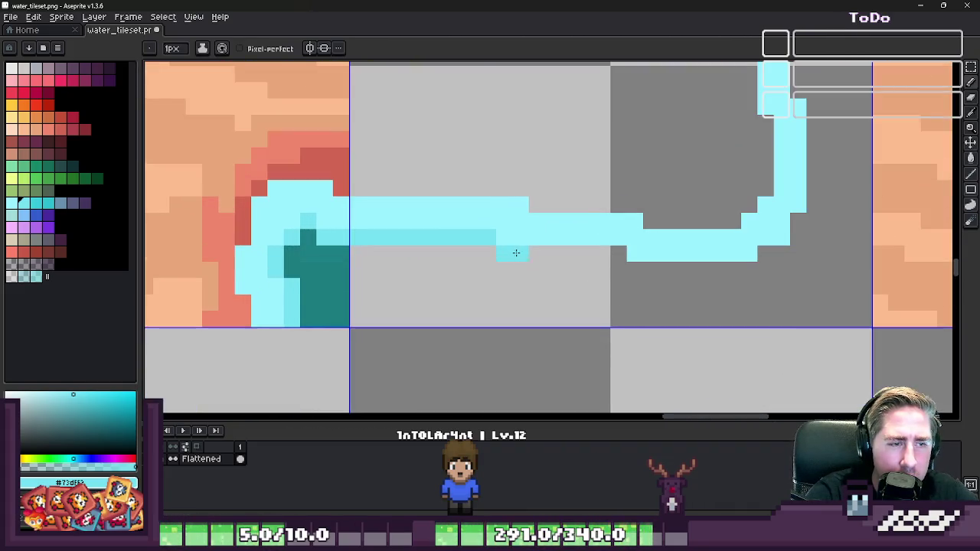
drag(516, 252, 556, 255)
drag(616, 257, 782, 255)
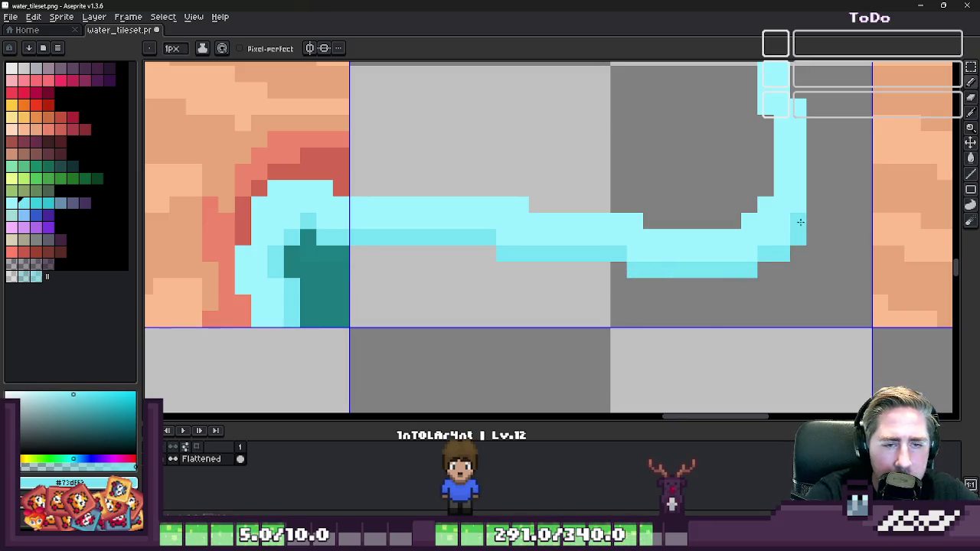
scroll(814, 208, down, 1)
scroll(814, 208, up, 1)
- Add a darker cyan edge along the stream's vertical run
drag(809, 109, 669, 320)
drag(647, 371, 642, 247)
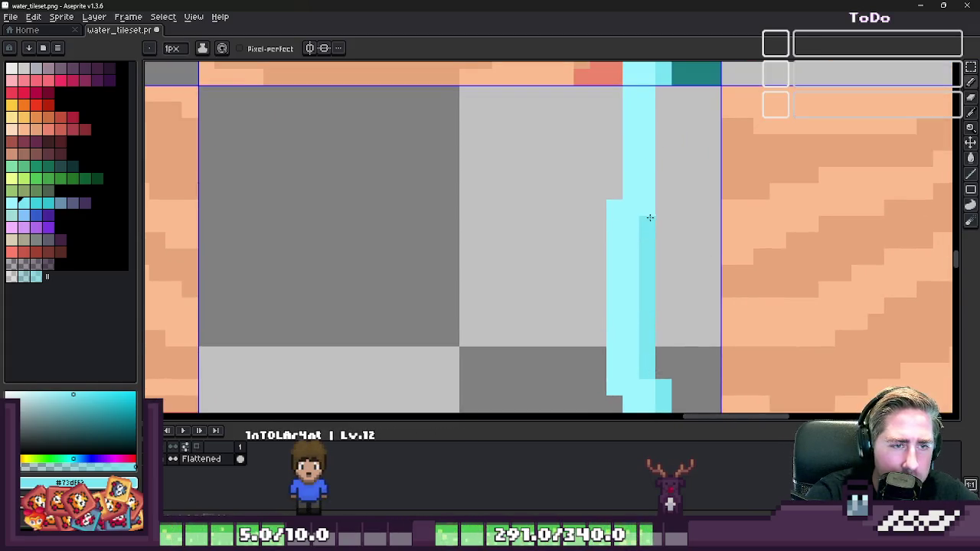
scroll(669, 95, down, 1)
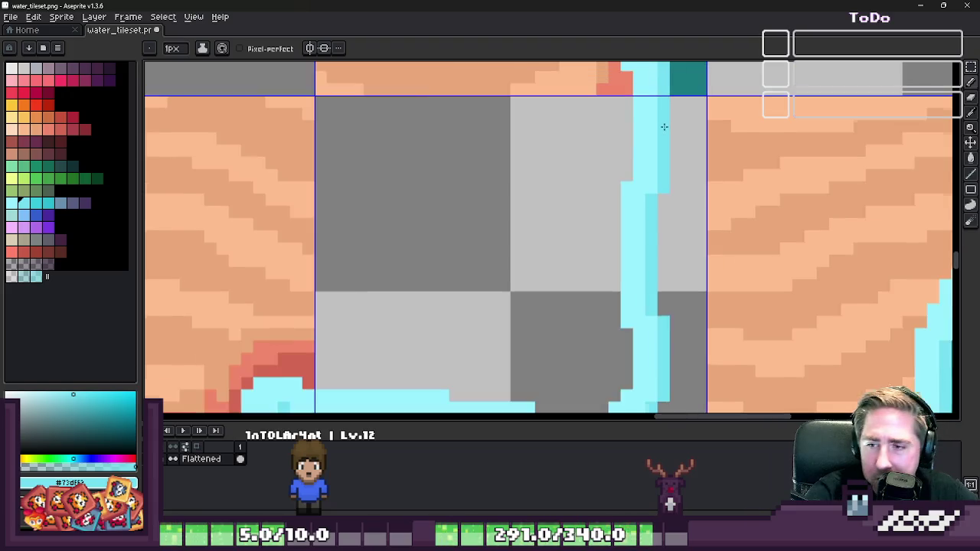
scroll(665, 115, down, 1)
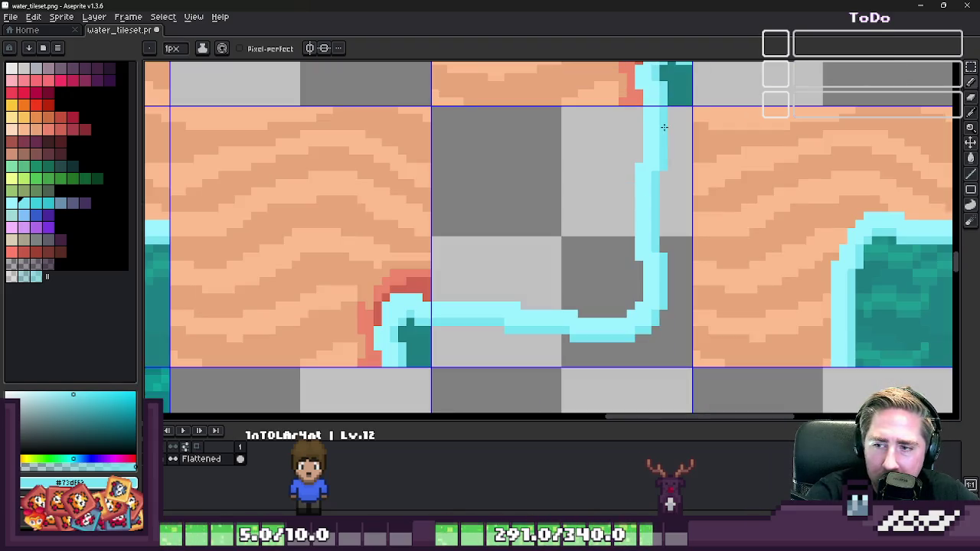
scroll(551, 143, down, 2)
scroll(427, 135, down, 1)
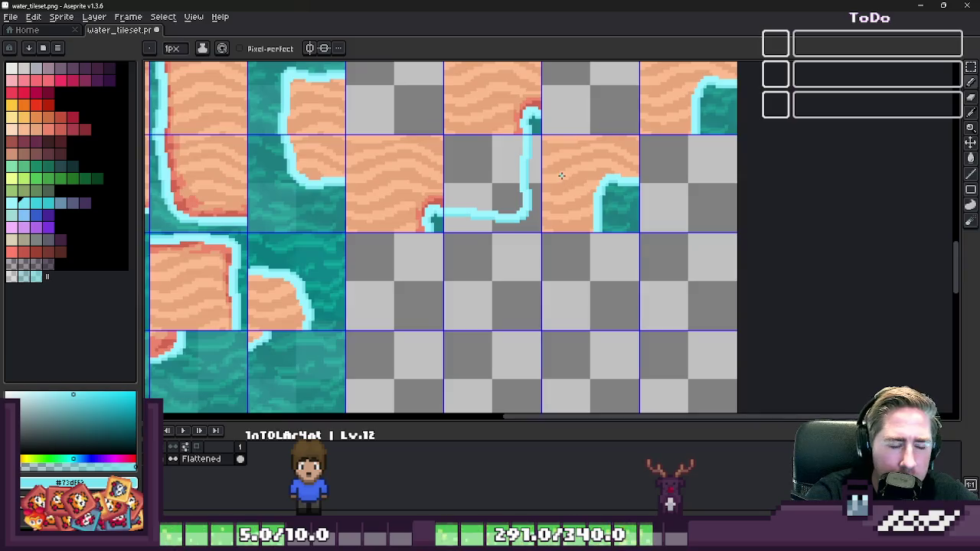
scroll(562, 176, up, 2)
scroll(580, 282, up, 2)
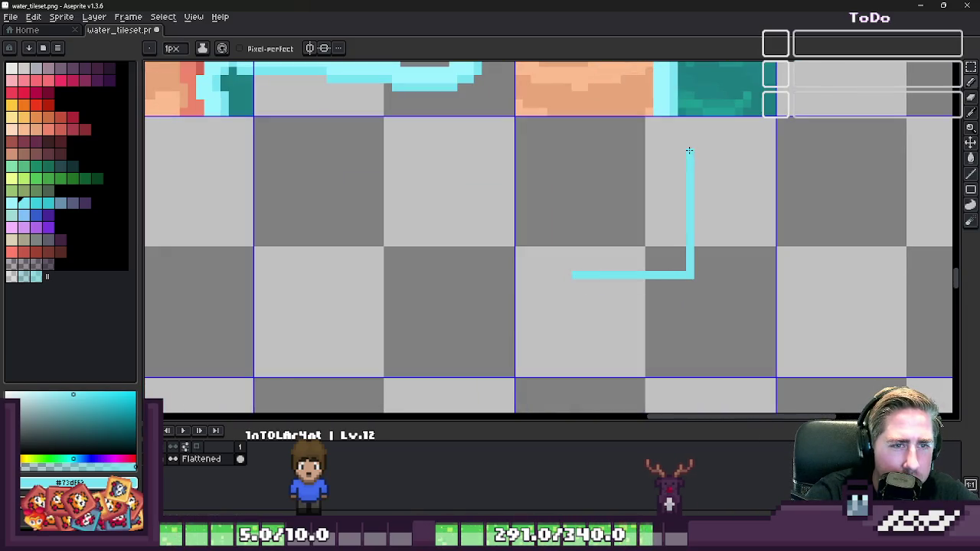
- Draw a diagonal from the L's top corner to close it into a cyan triangle
drag(689, 151, 625, 233)
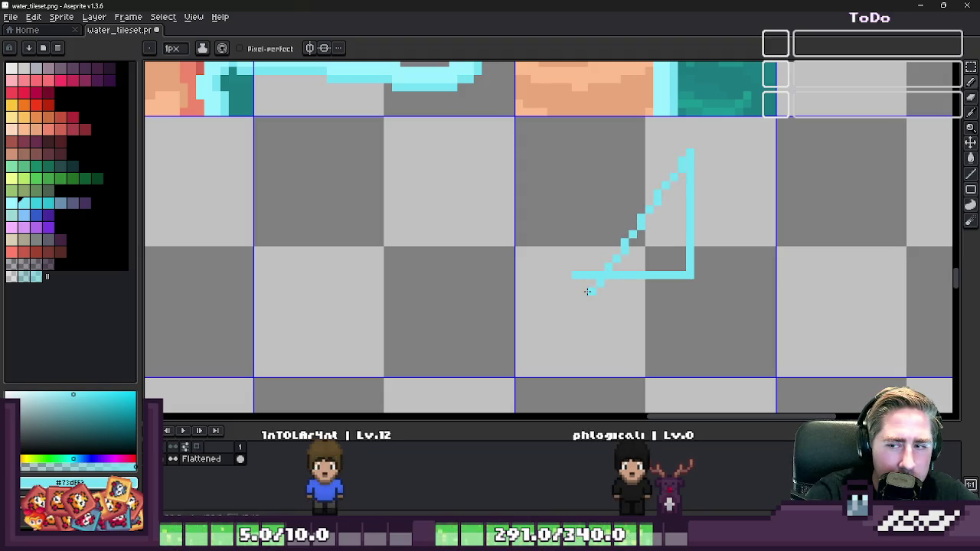
drag(587, 291, 568, 264)
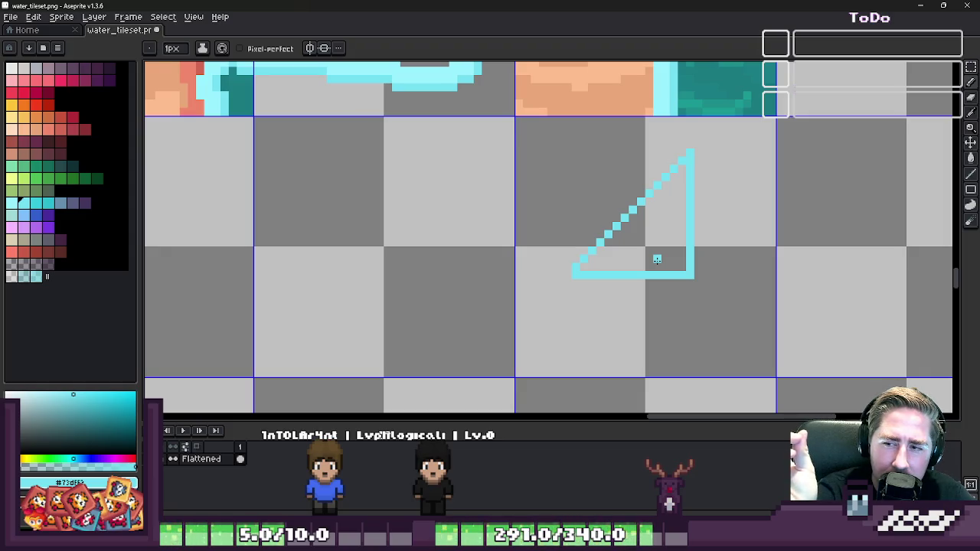
key(m)
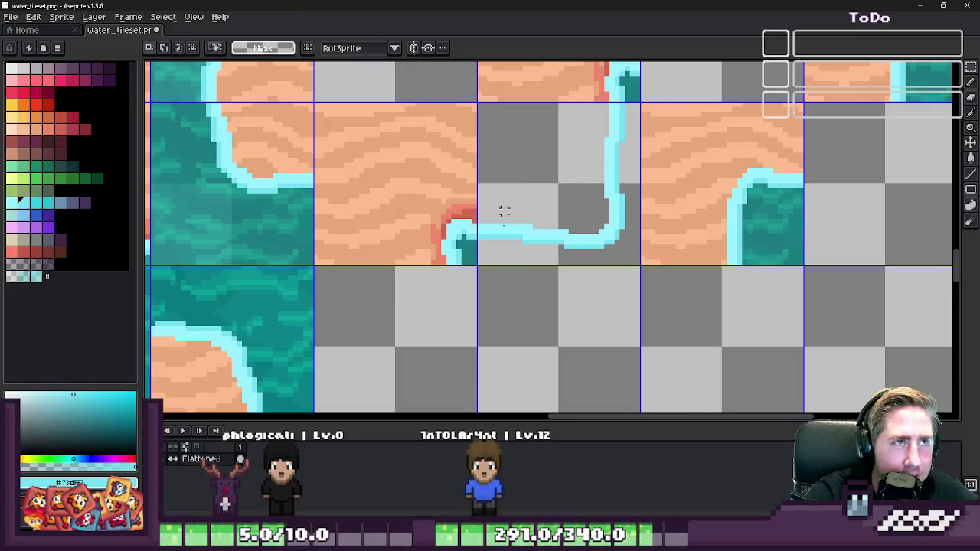
scroll(503, 212, up, 2)
scroll(496, 264, down, 1)
scroll(466, 301, up, 2)
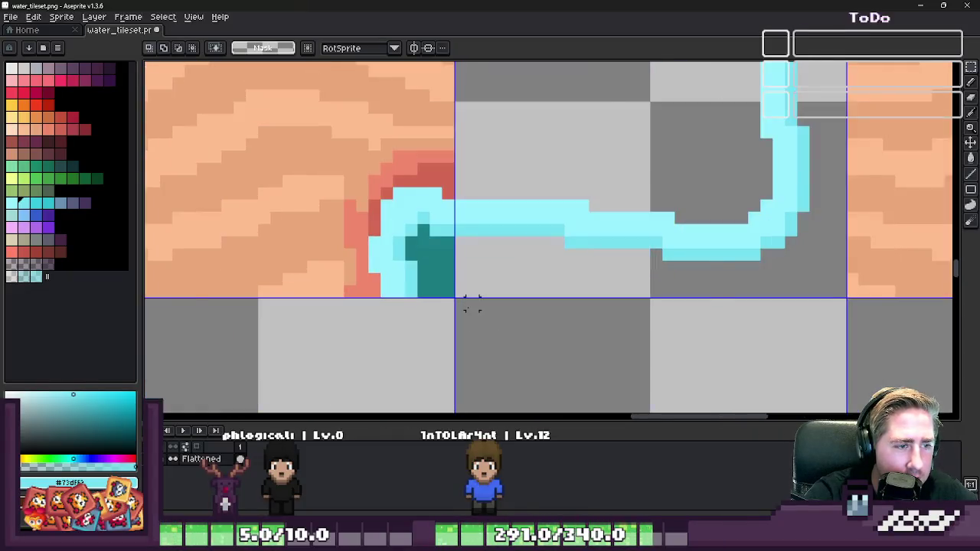
scroll(479, 312, down, 3)
- Place a cyan pixel at the top of another empty tile below the shoreline water
scroll(582, 284, down, 2)
scroll(763, 230, up, 3)
scroll(763, 230, up, 2)
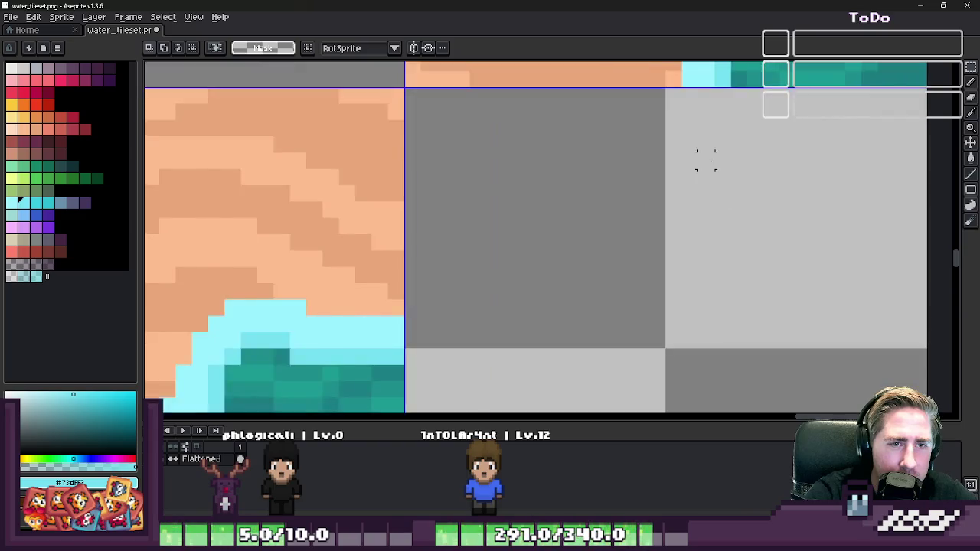
scroll(705, 162, down, 1)
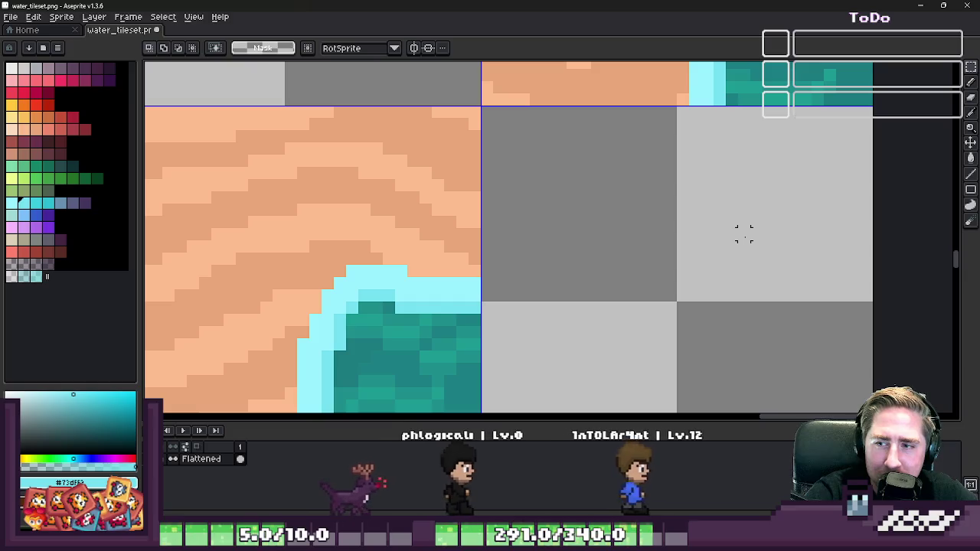
scroll(744, 235, down, 1)
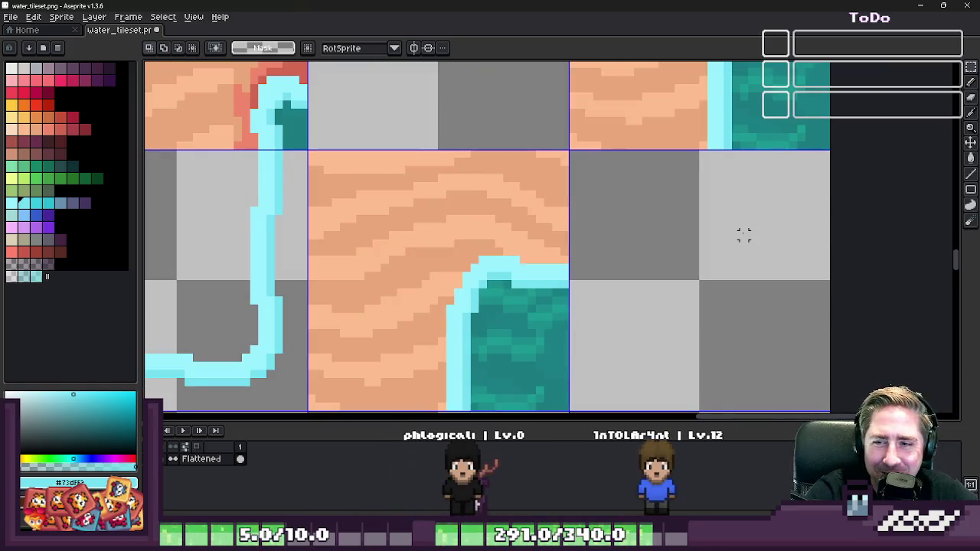
scroll(714, 146, up, 1)
key(b)
click(710, 170)
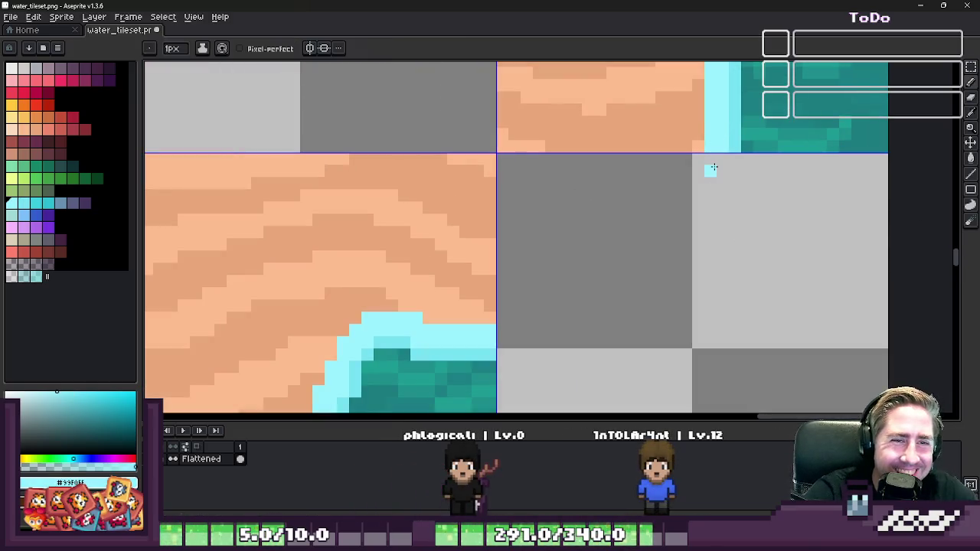
- Draw the cyan stream down through the empty tile, redrawing its lower end bending left
drag(717, 163, 718, 307)
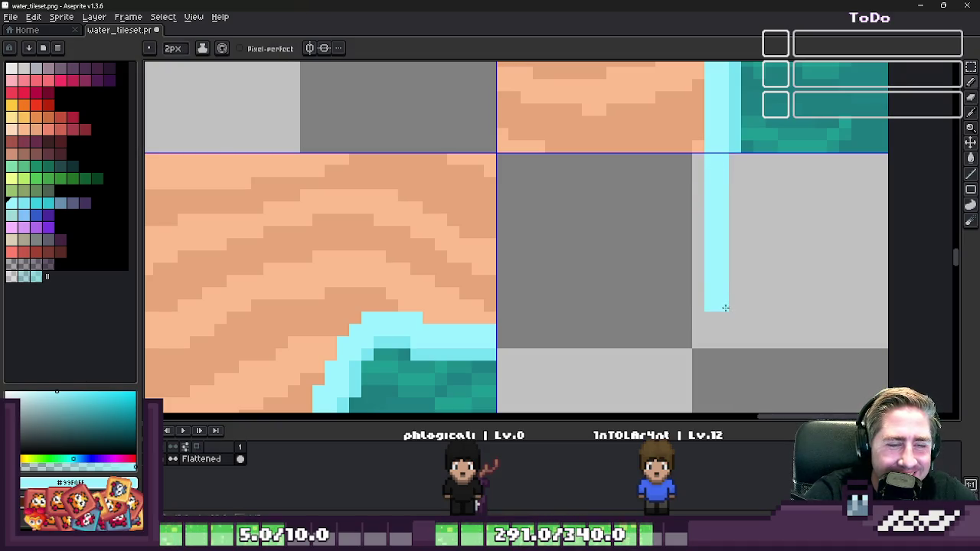
key(ctrl+z)
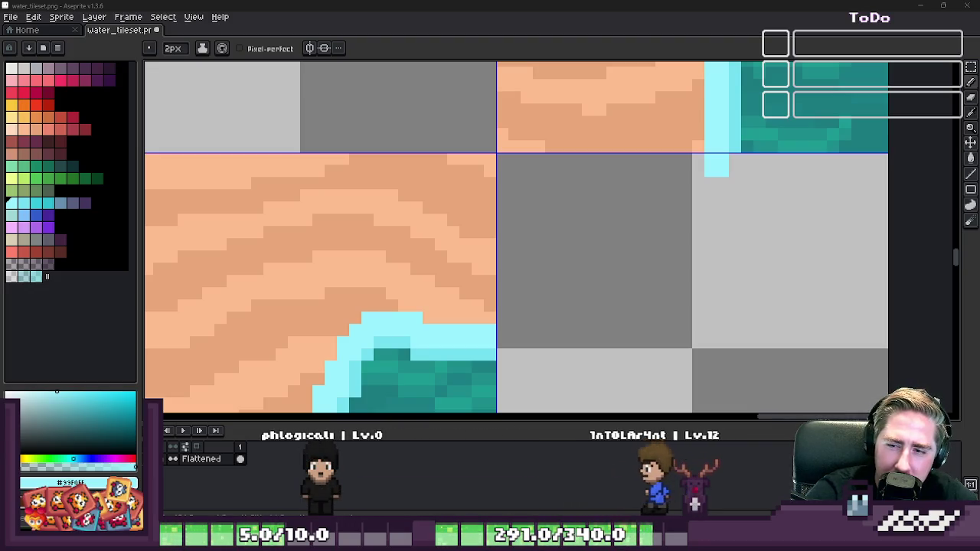
click(663, 197)
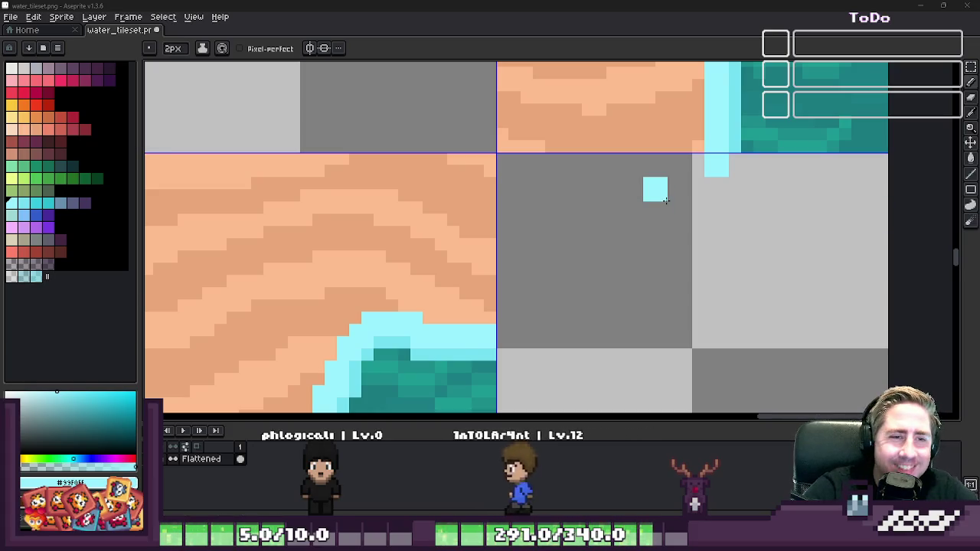
scroll(666, 200, down, 1)
scroll(693, 176, up, 1)
drag(684, 153, 697, 305)
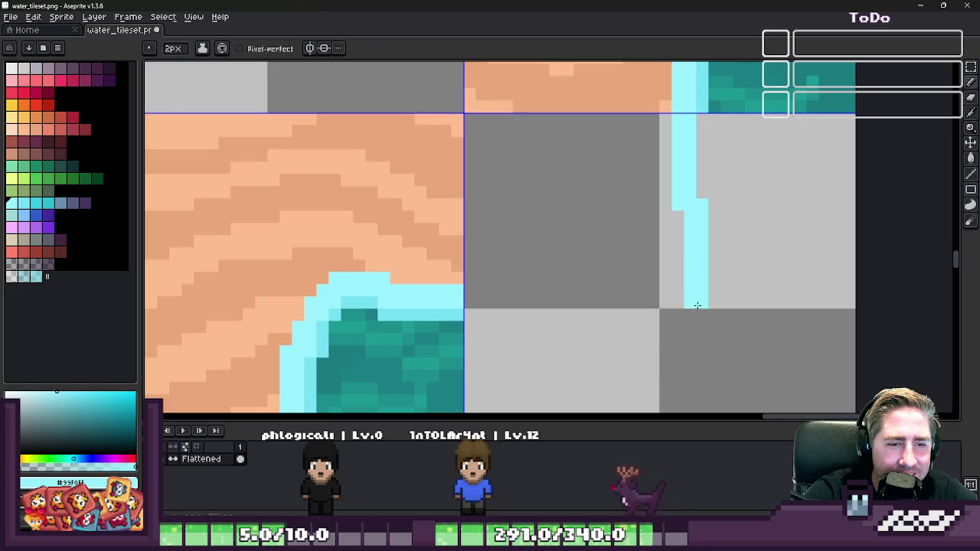
key(ctrl+z)
mouse_move(696, 278)
mouse_down()
mouse_move(659, 306)
mouse_move(440, 303)
mouse_up()
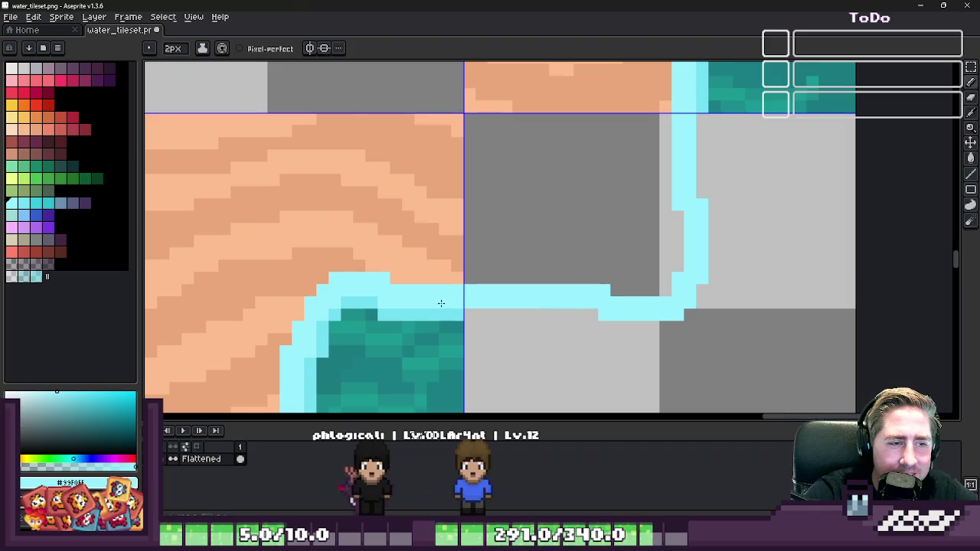
- Sample the light cyan, round the bend and extend the stream left toward the sand
scroll(543, 267, down, 2)
scroll(611, 187, up, 2)
key(alt)
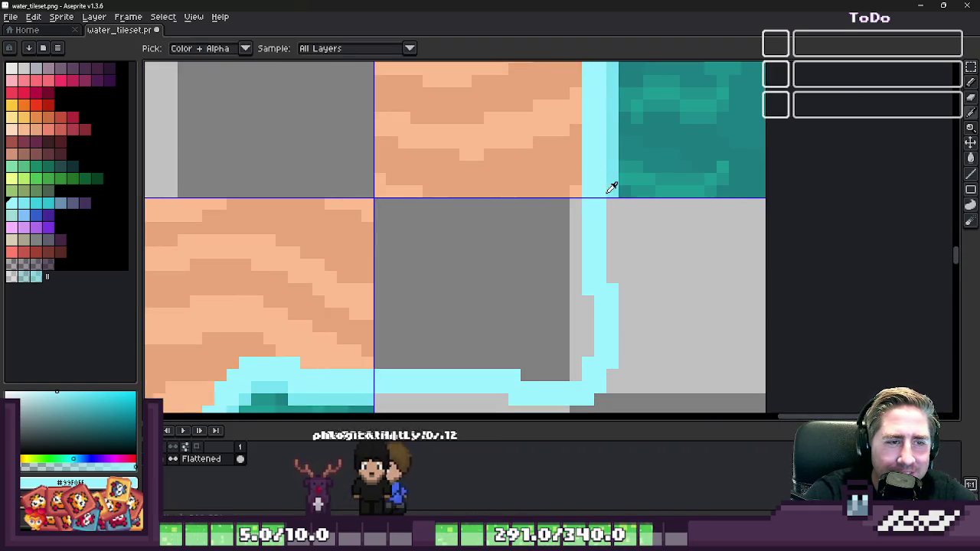
alt+click(612, 187)
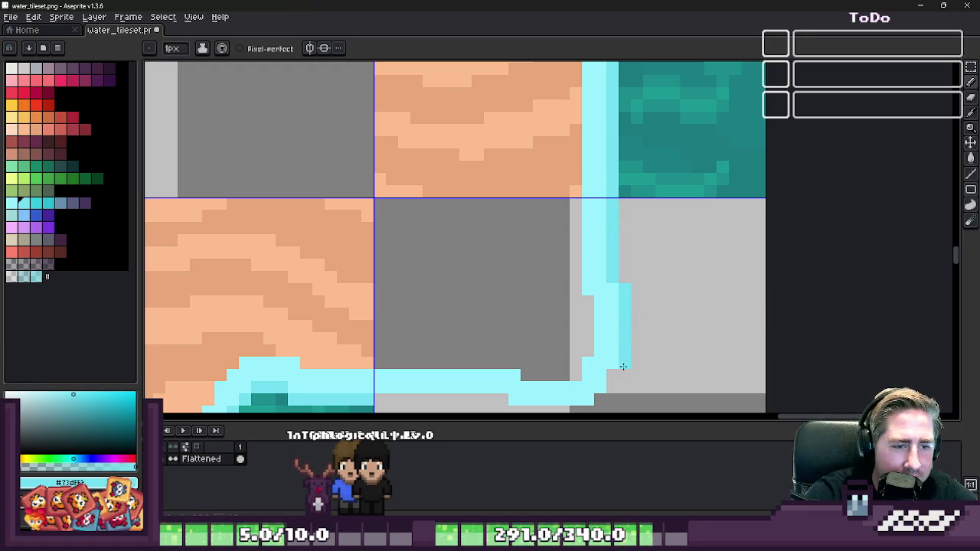
scroll(661, 218, down, 2)
scroll(612, 323, up, 2)
drag(621, 315, 647, 299)
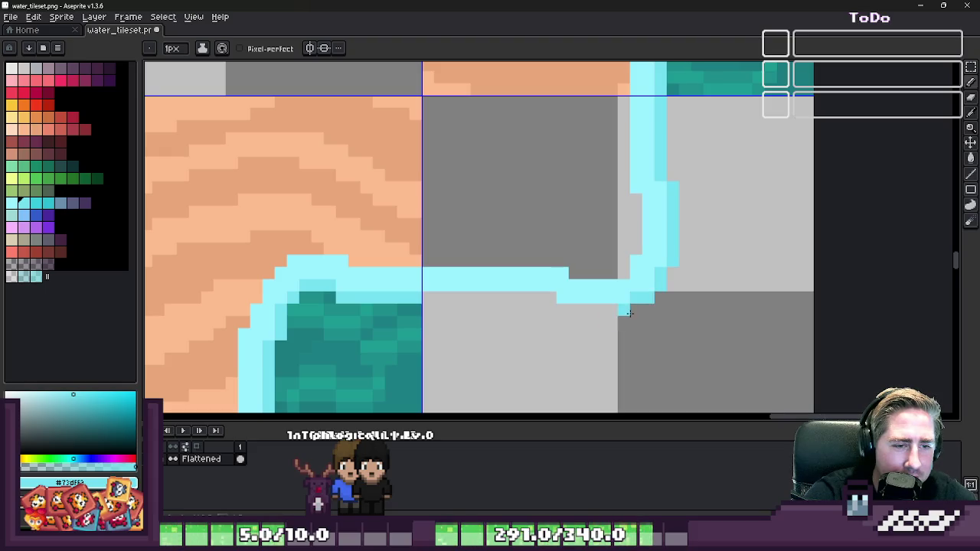
drag(563, 308, 430, 299)
scroll(532, 268, up, 1)
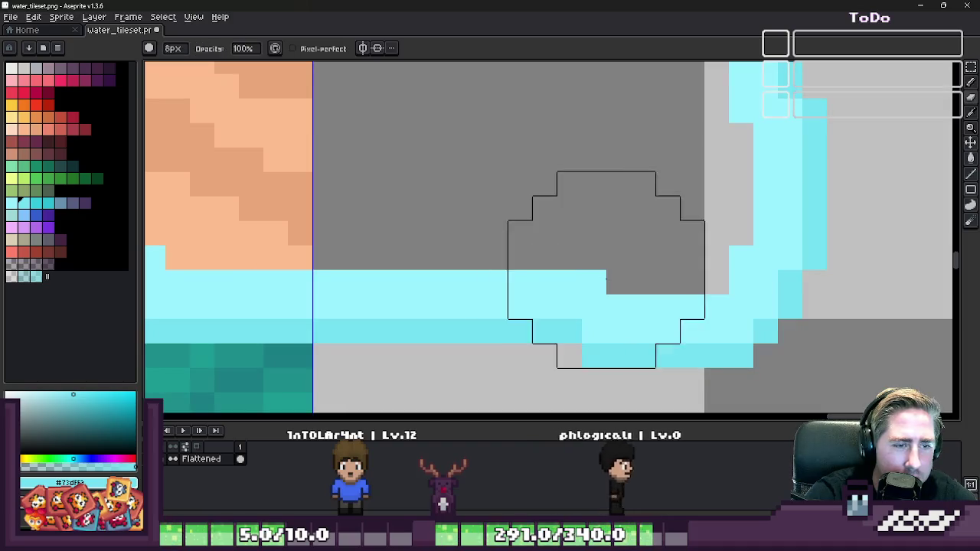
scroll(581, 268, down, 4)
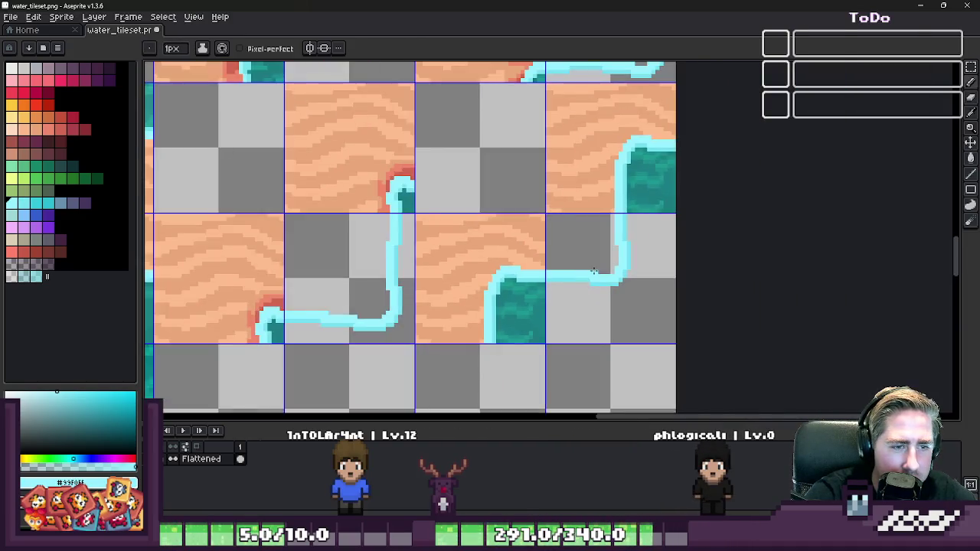
scroll(583, 260, up, 2)
scroll(586, 251, down, 5)
scroll(578, 251, up, 2)
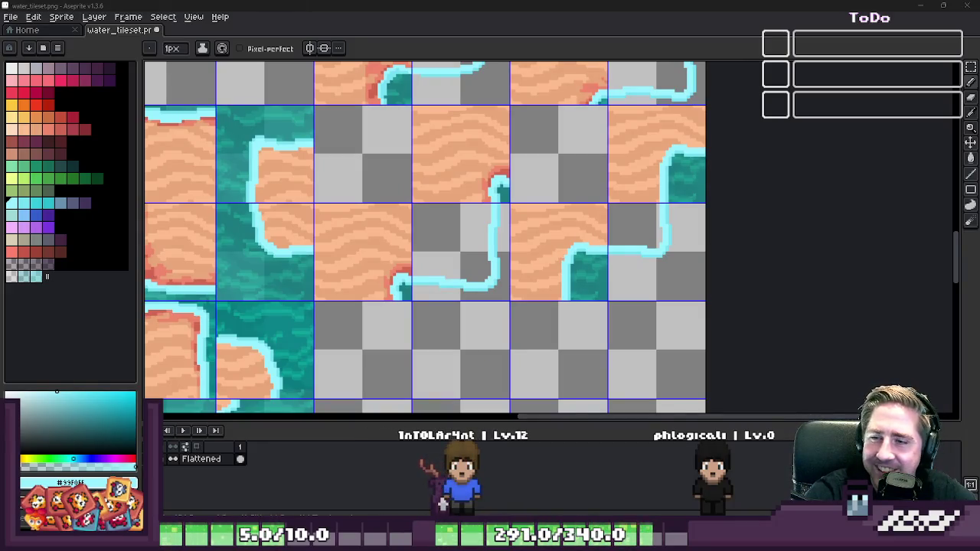
scroll(543, 93, down, 2)
key(m)
scroll(575, 204, up, 2)
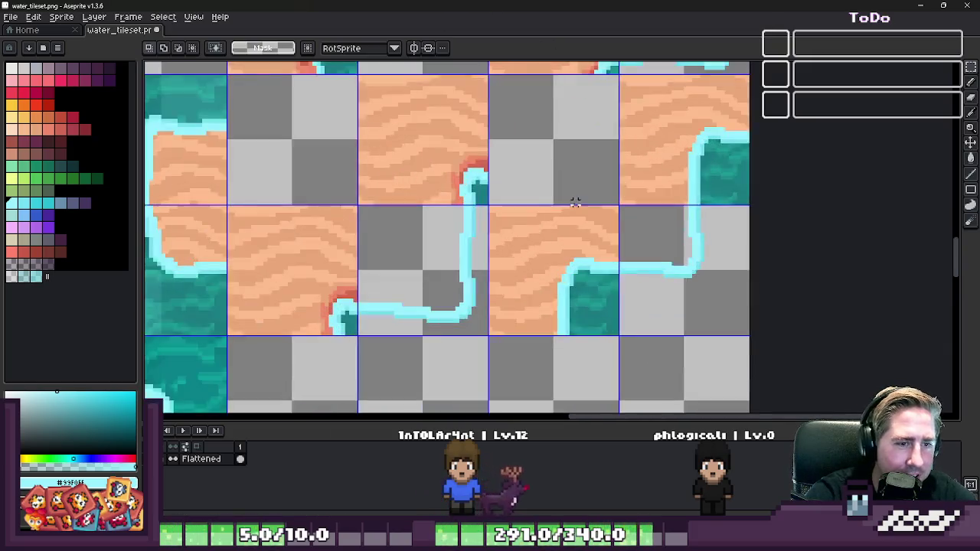
scroll(520, 242, down, 1)
scroll(477, 221, down, 2)
scroll(476, 221, up, 2)
scroll(567, 252, up, 1)
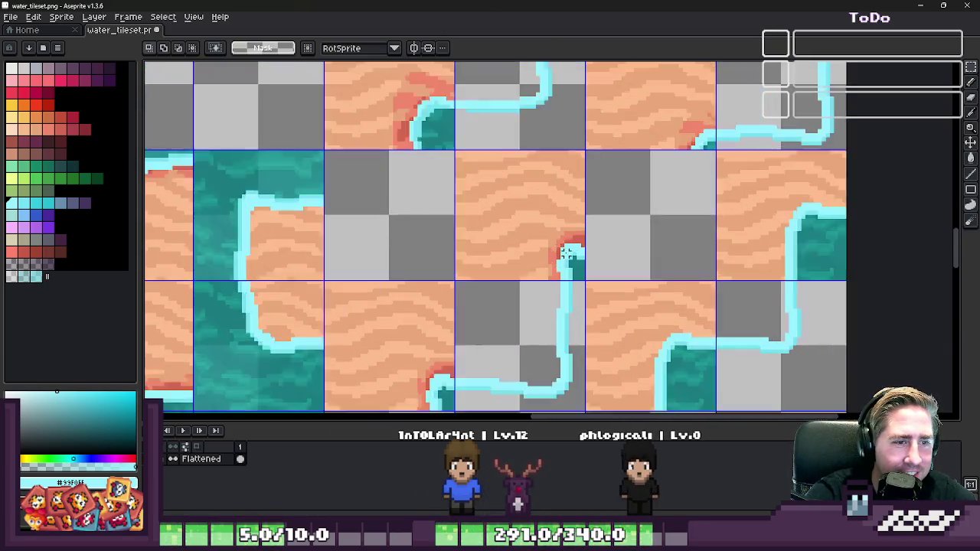
scroll(571, 264, up, 1)
scroll(574, 260, up, 1)
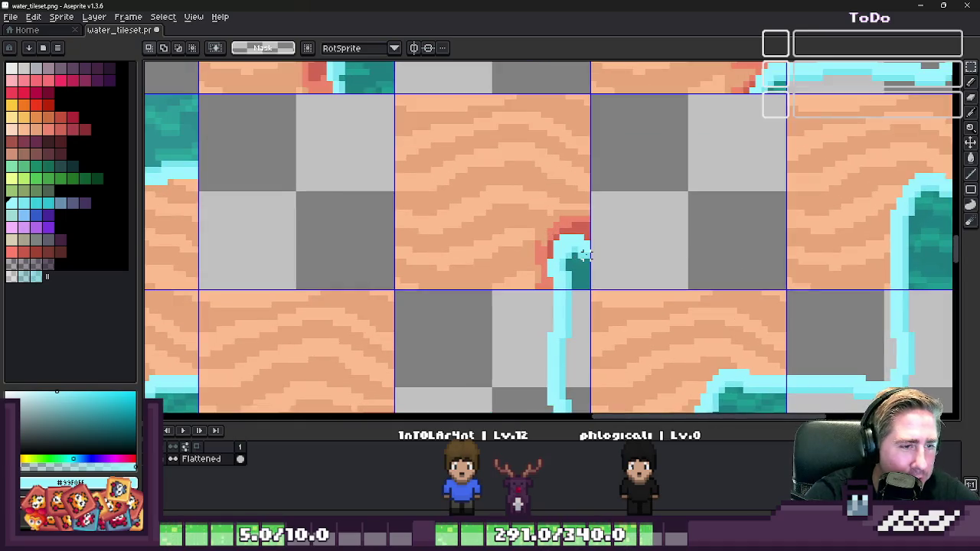
scroll(583, 254, up, 1)
scroll(578, 249, up, 1)
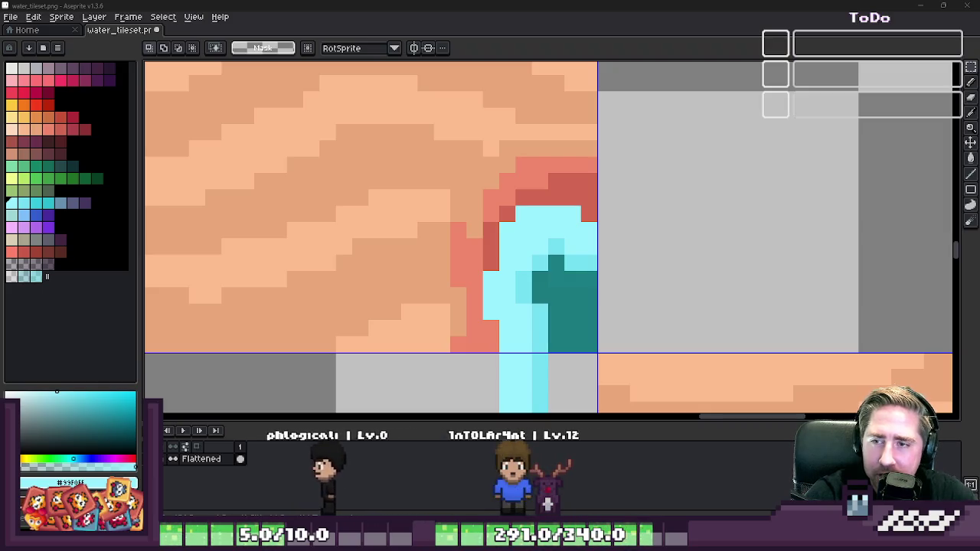
scroll(777, 247, down, 1)
scroll(740, 176, down, 2)
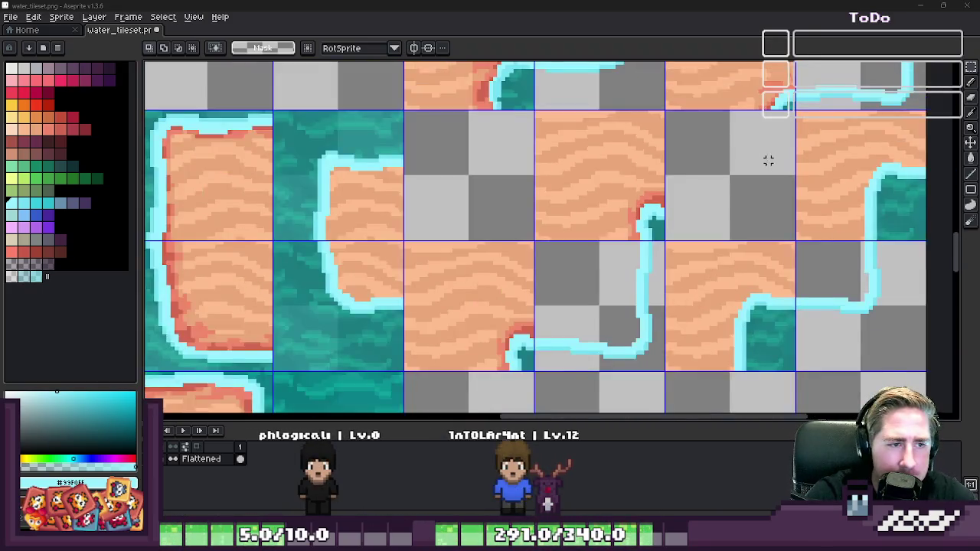
scroll(766, 158, down, 1)
scroll(666, 219, up, 4)
scroll(658, 222, down, 3)
scroll(636, 215, up, 2)
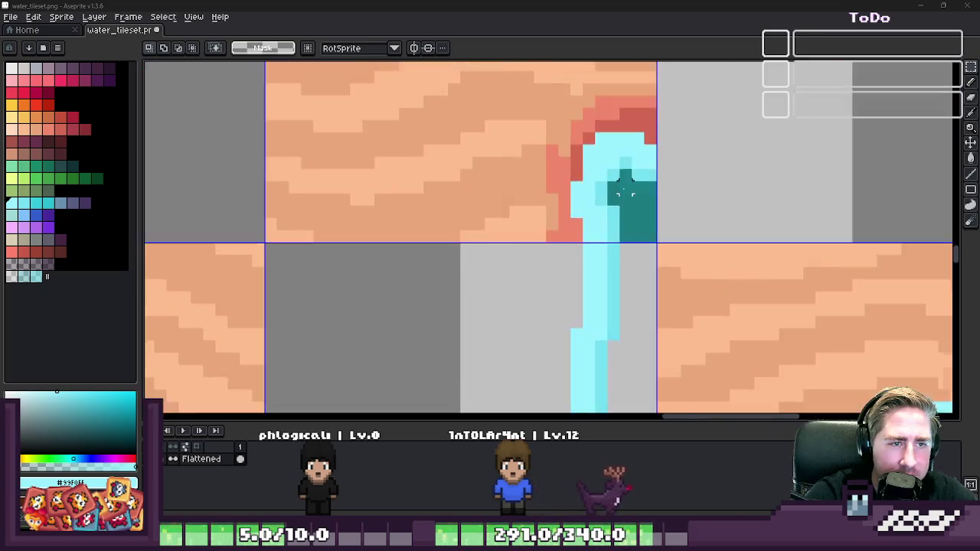
scroll(613, 207, down, 3)
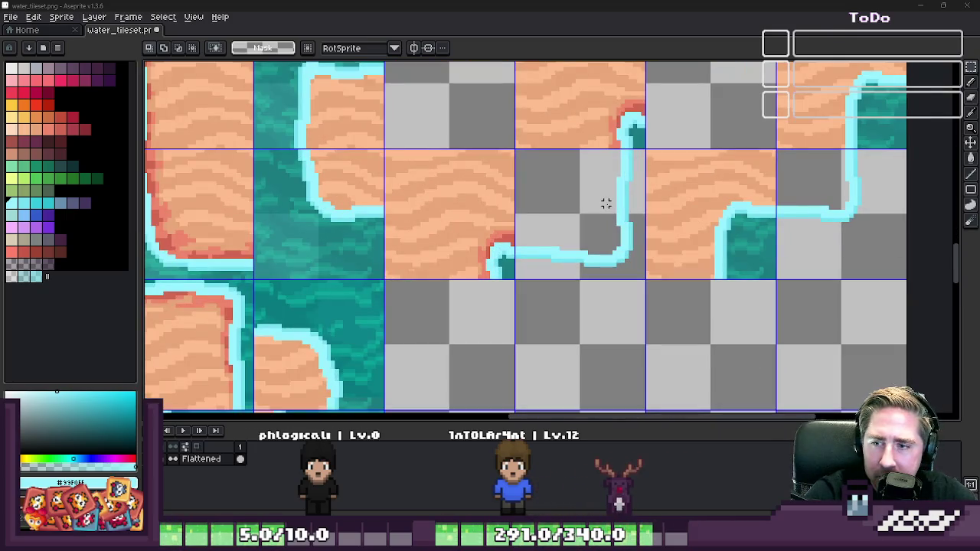
scroll(572, 250, down, 1)
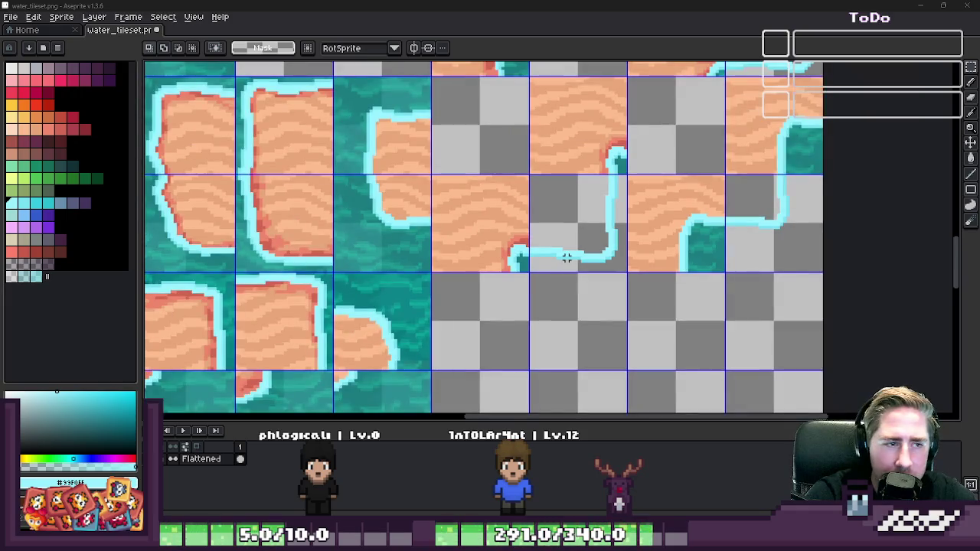
scroll(559, 252, down, 1)
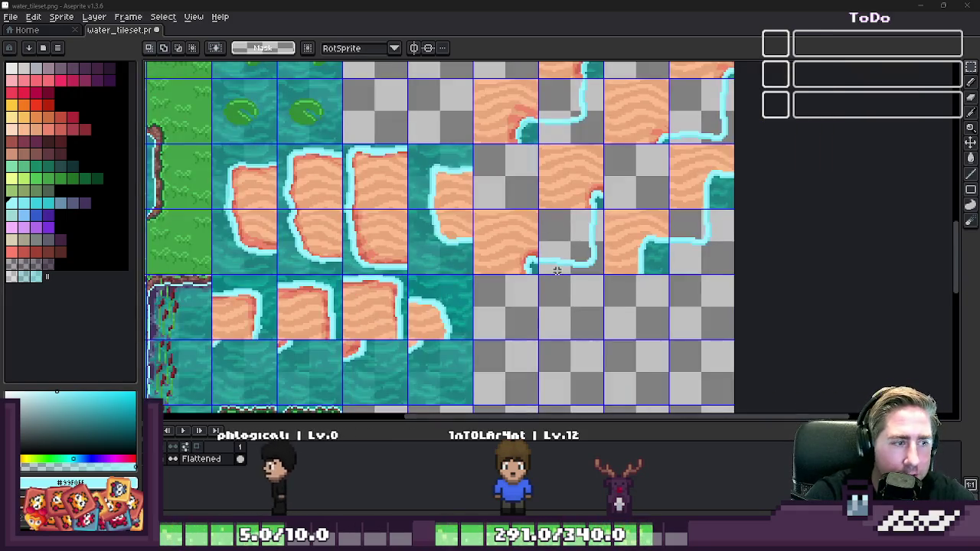
scroll(553, 252, up, 1)
scroll(553, 252, up, 1)
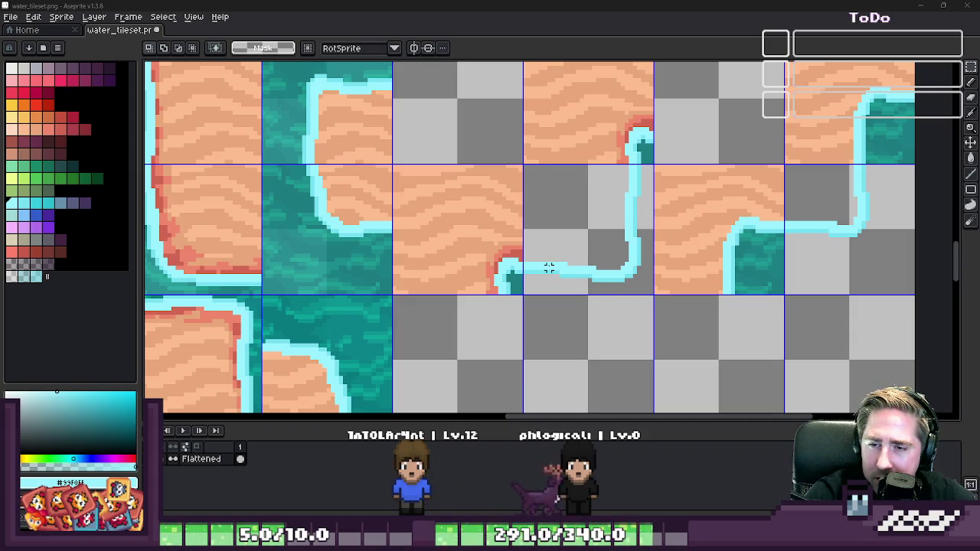
scroll(601, 215, down, 1)
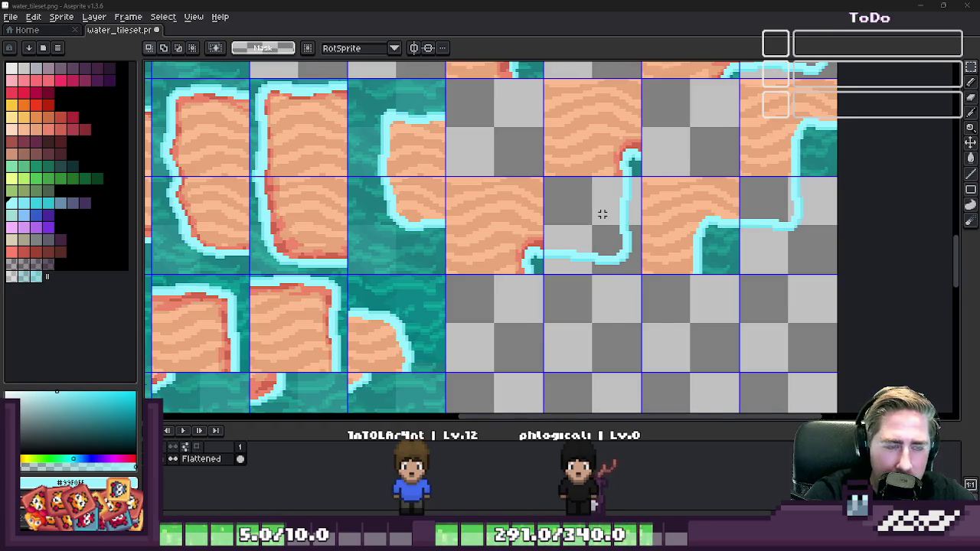
scroll(605, 191, down, 1)
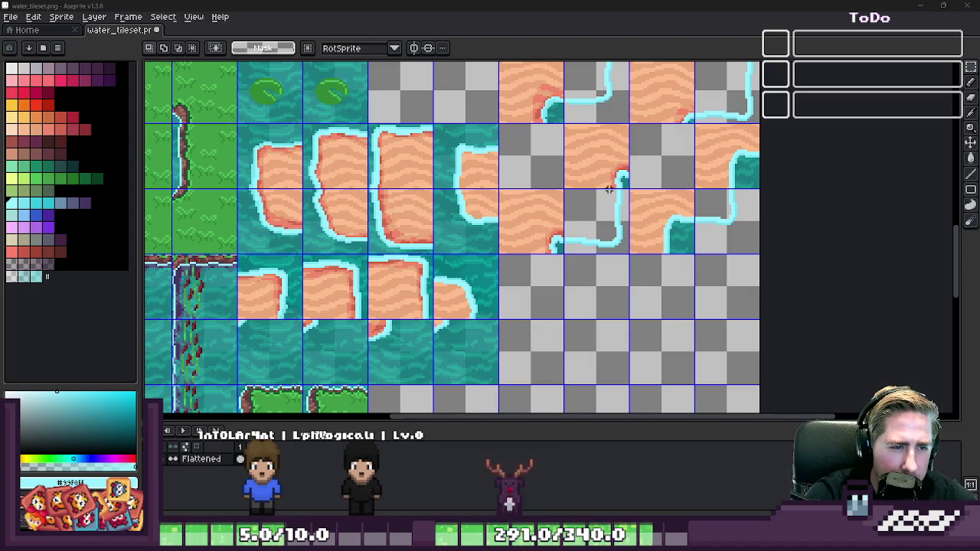
scroll(603, 191, up, 1)
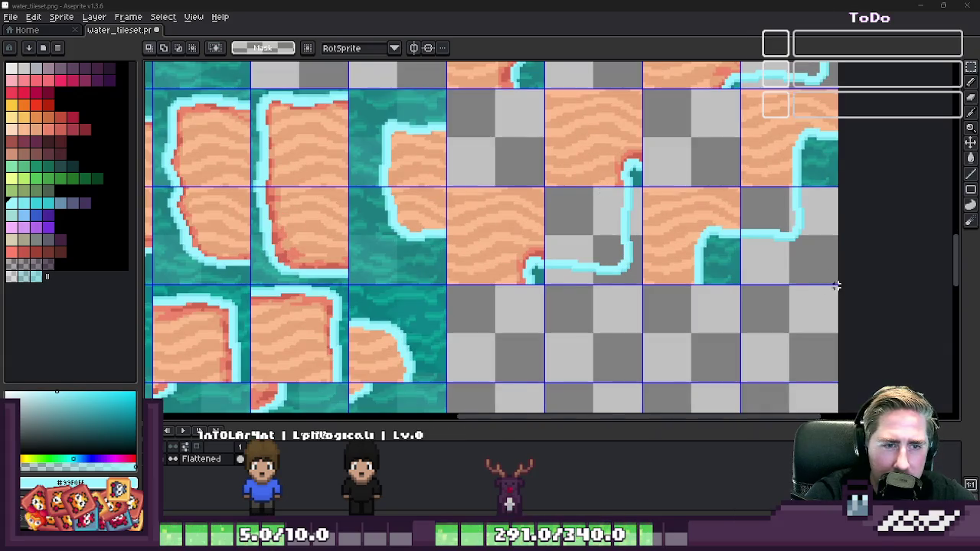
scroll(594, 304, up, 1)
scroll(594, 304, down, 1)
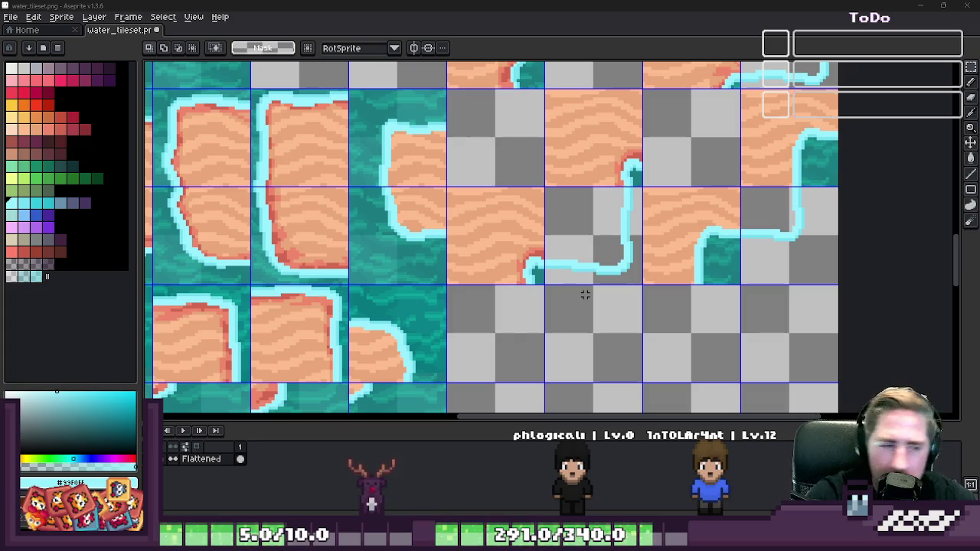
scroll(394, 205, down, 2)
scroll(475, 276, down, 2)
scroll(429, 318, up, 2)
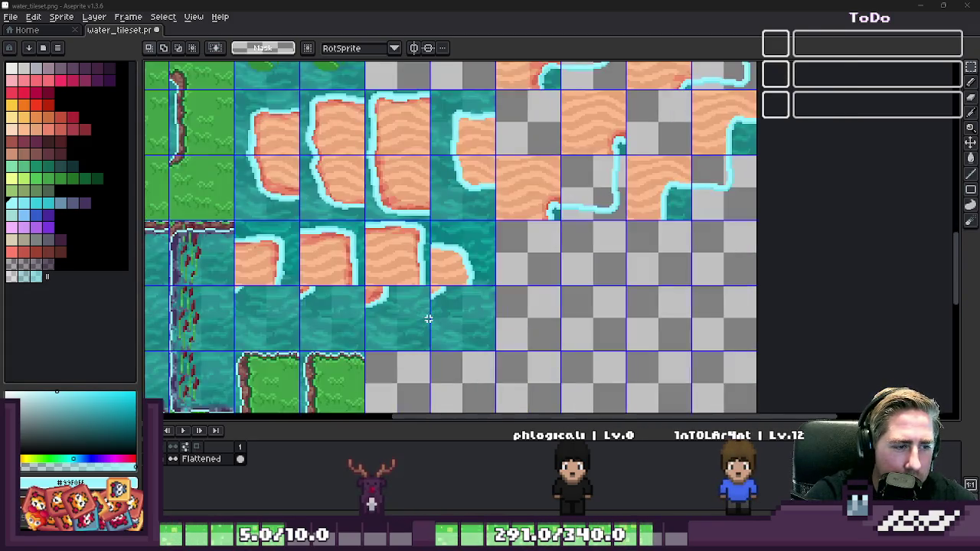
scroll(497, 345, up, 2)
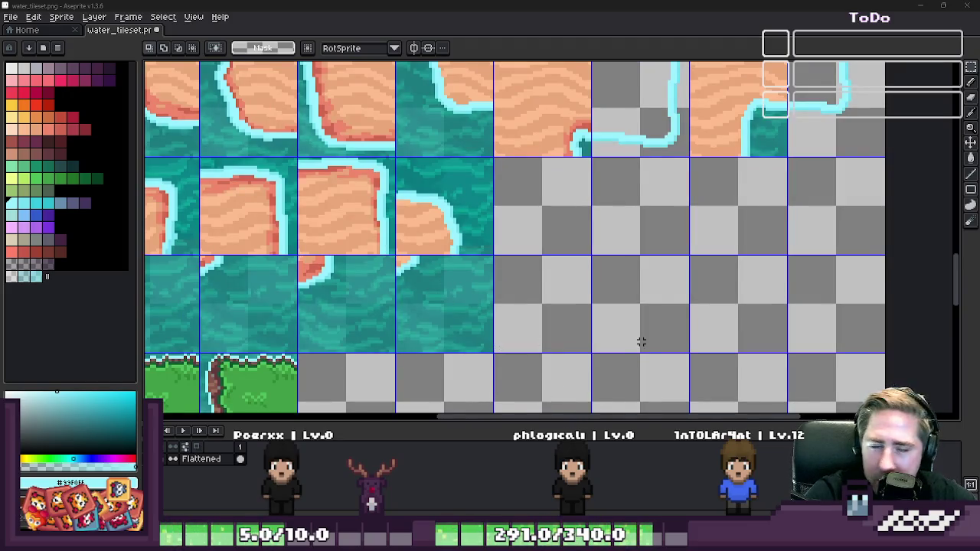
scroll(641, 343, down, 2)
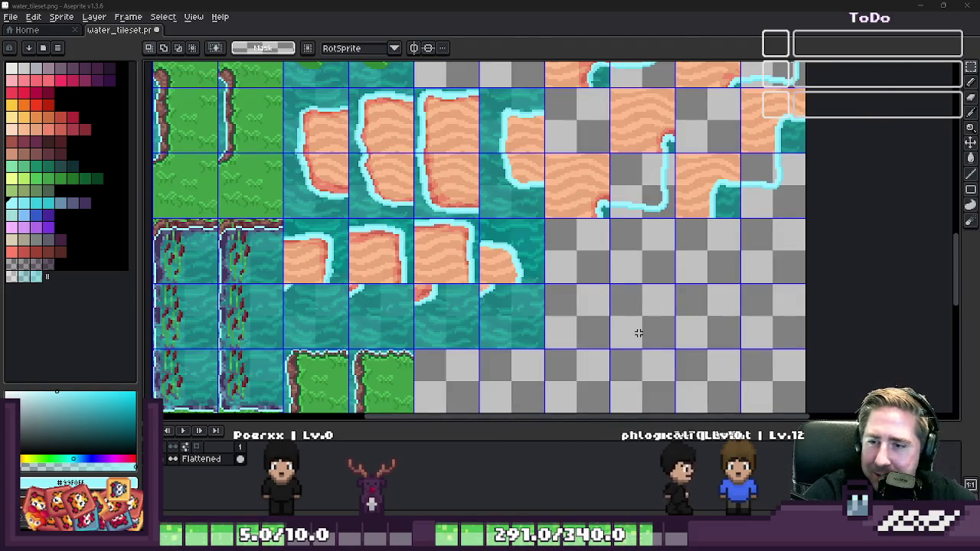
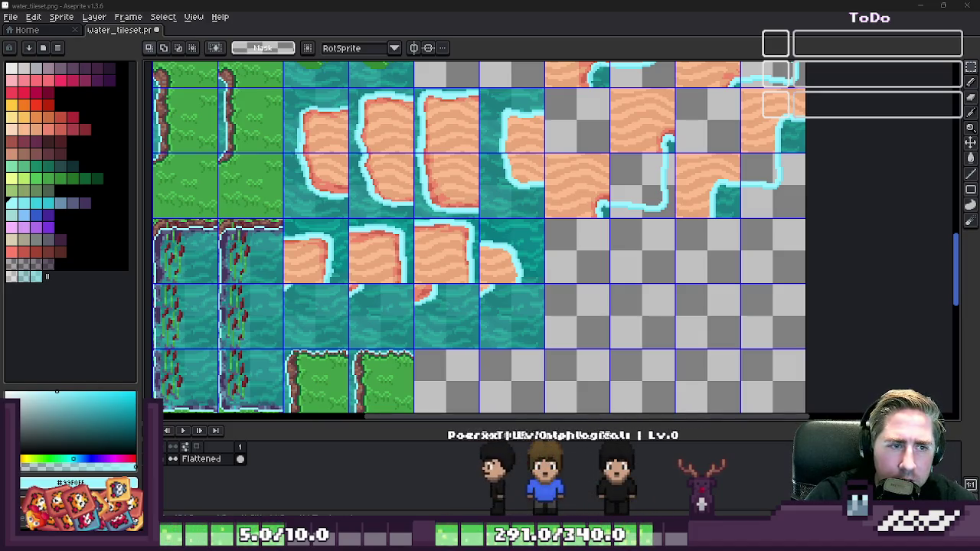
- Check the floor tileset, then test-paste the copied sand tile and discard it
scroll(534, 184, down, 3)
scroll(534, 184, up, 2)
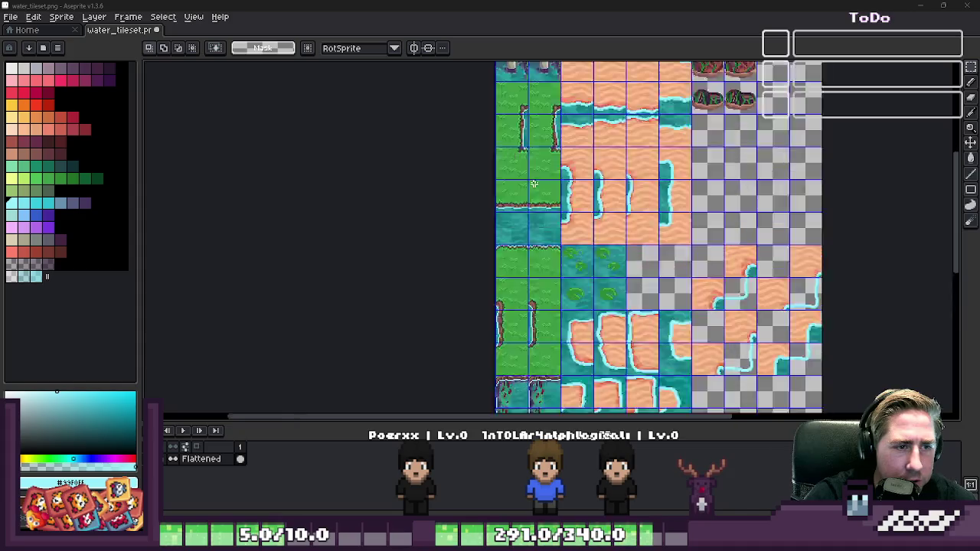
scroll(533, 184, up, 1)
scroll(525, 242, down, 3)
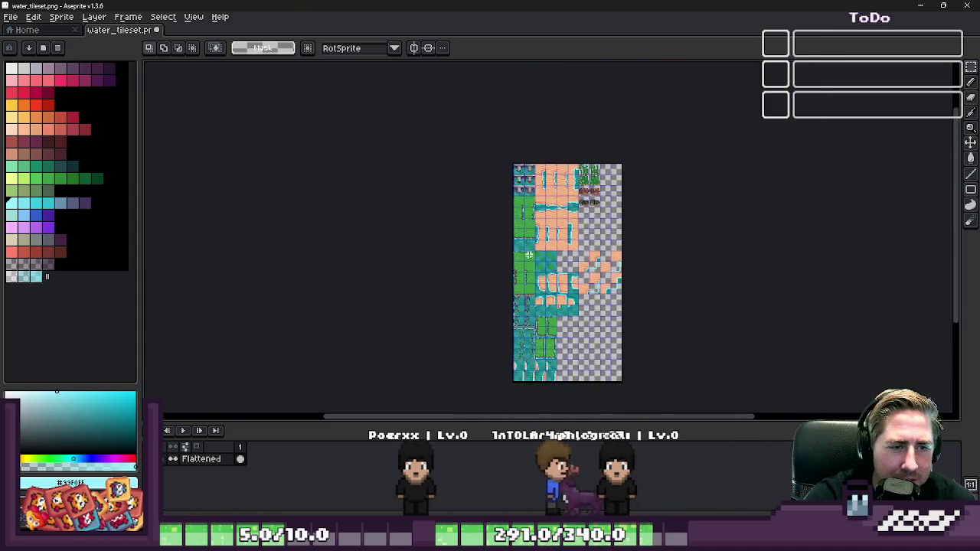
scroll(661, 238, up, 2)
scroll(660, 237, up, 1)
scroll(612, 270, up, 1)
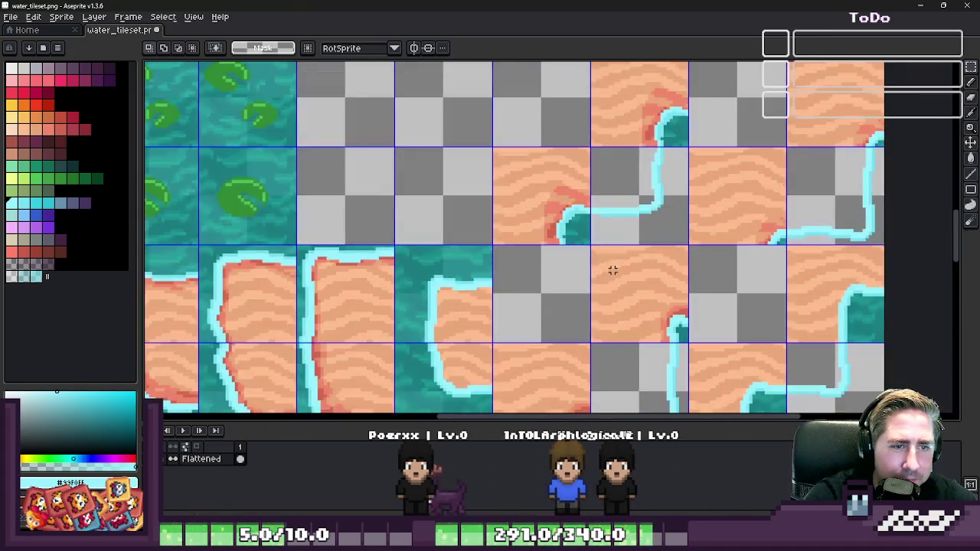
scroll(622, 237, down, 4)
scroll(541, 146, up, 1)
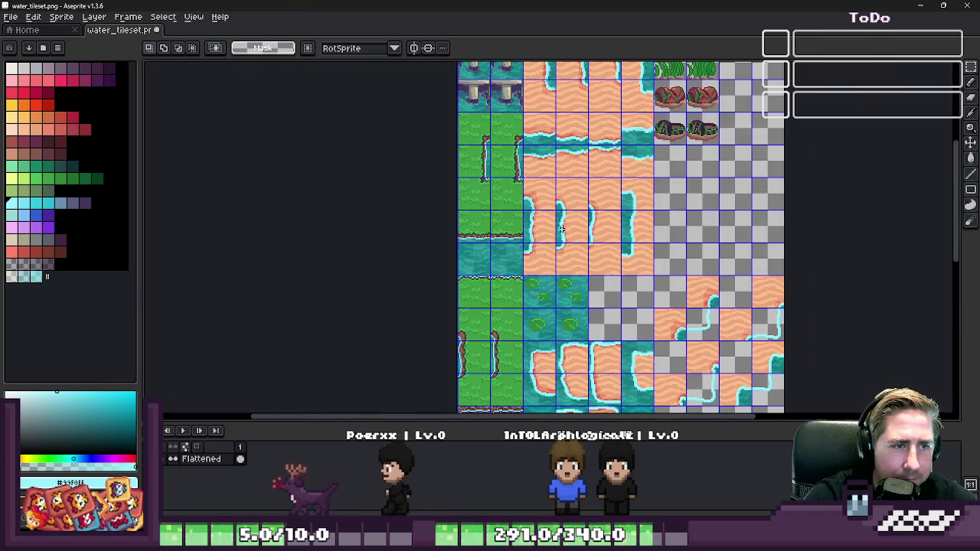
scroll(577, 225, down, 1)
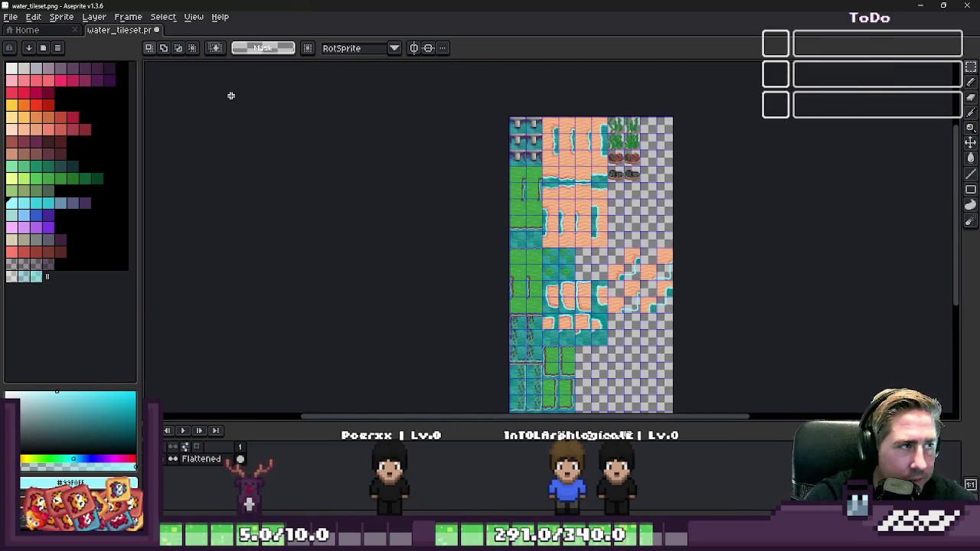
key(alt+Tab)
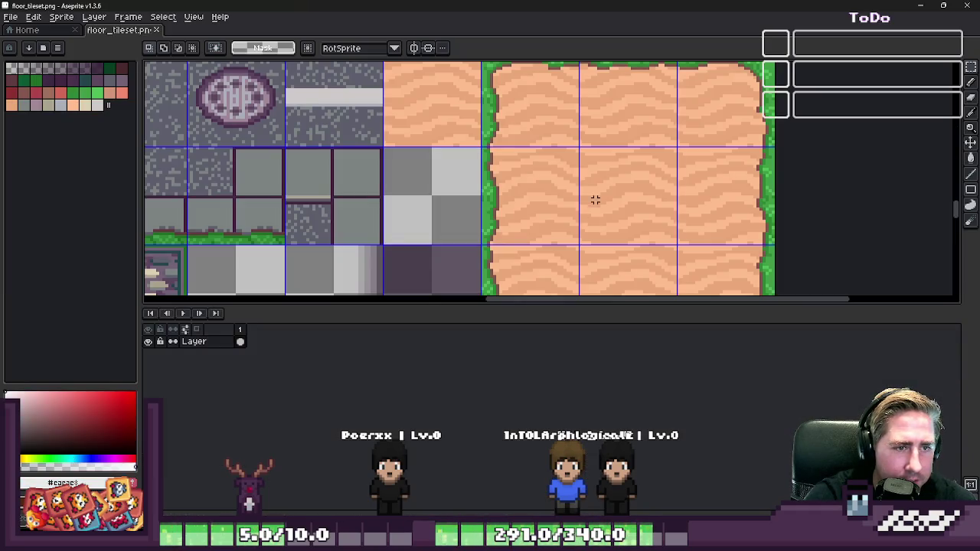
key(alt+Tab)
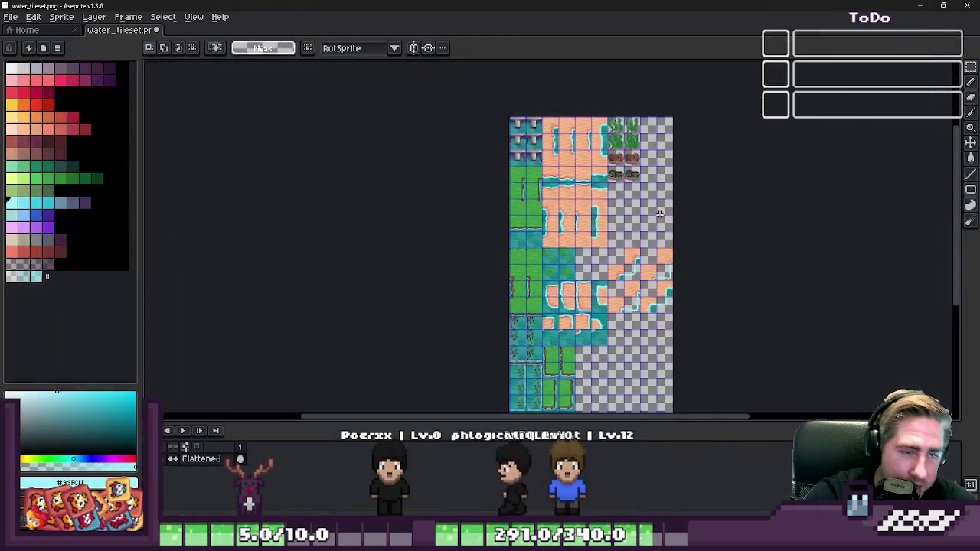
scroll(611, 317, up, 4)
scroll(568, 287, down, 2)
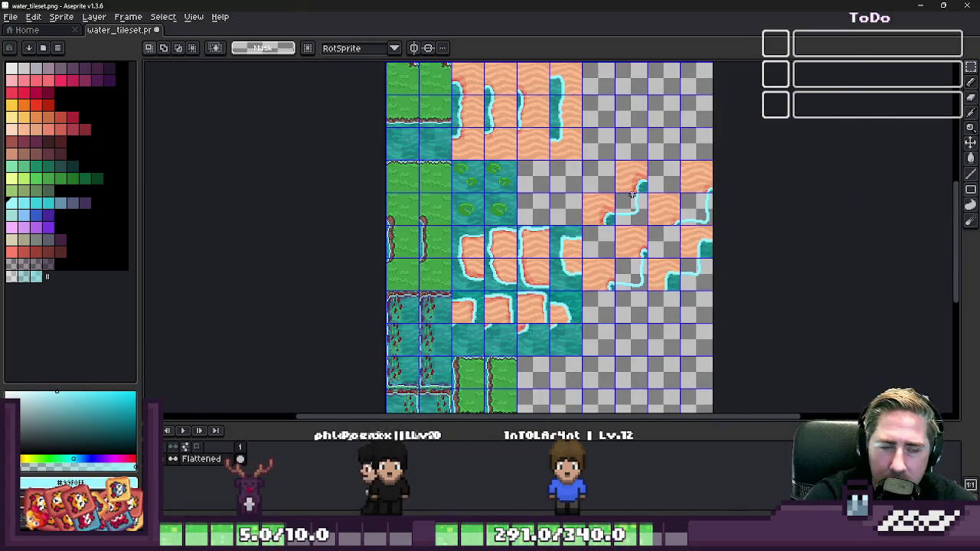
scroll(632, 195, up, 2)
scroll(613, 215, up, 2)
scroll(585, 249, down, 1)
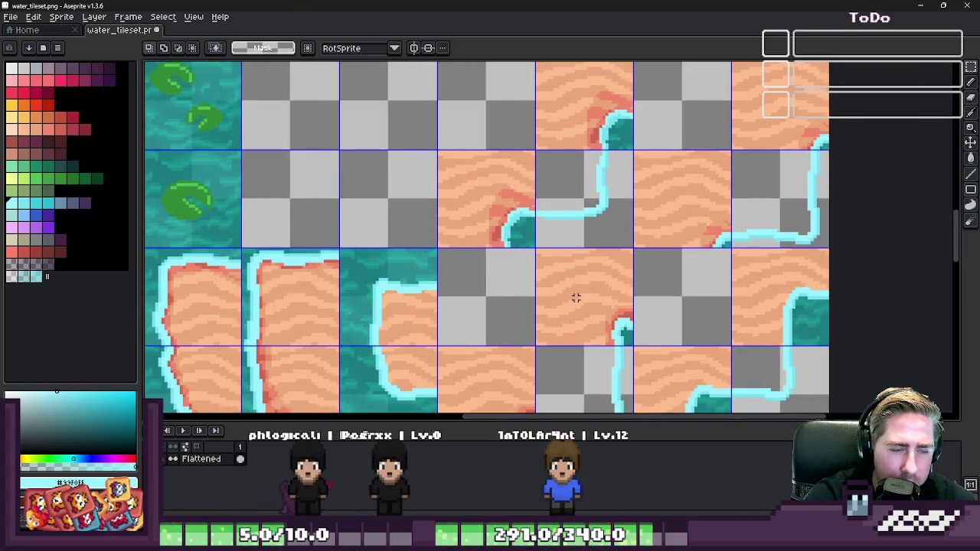
scroll(547, 197, up, 2)
key(ctrl+v)
key(Escape)
- Paste the sand tile into an empty grid cell
scroll(559, 210, down, 2)
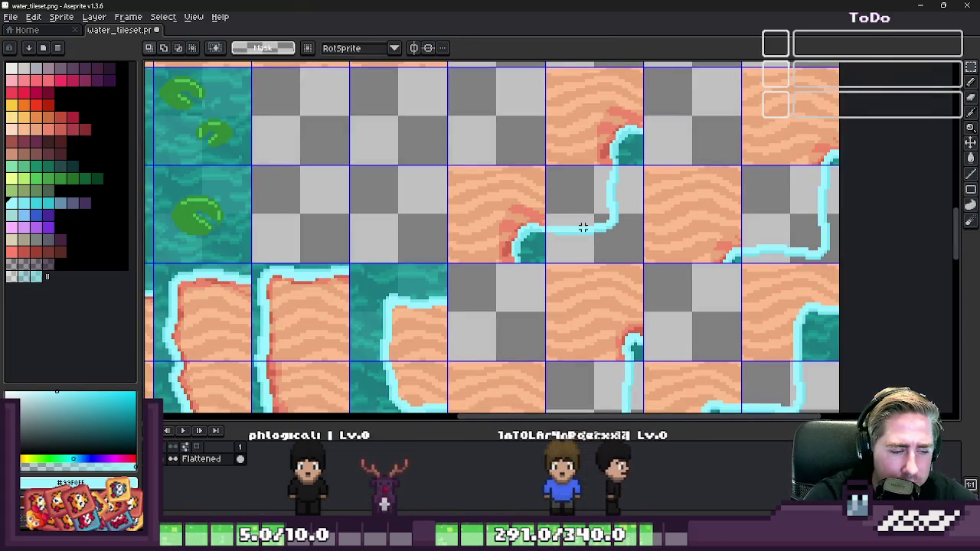
scroll(656, 225, up, 1)
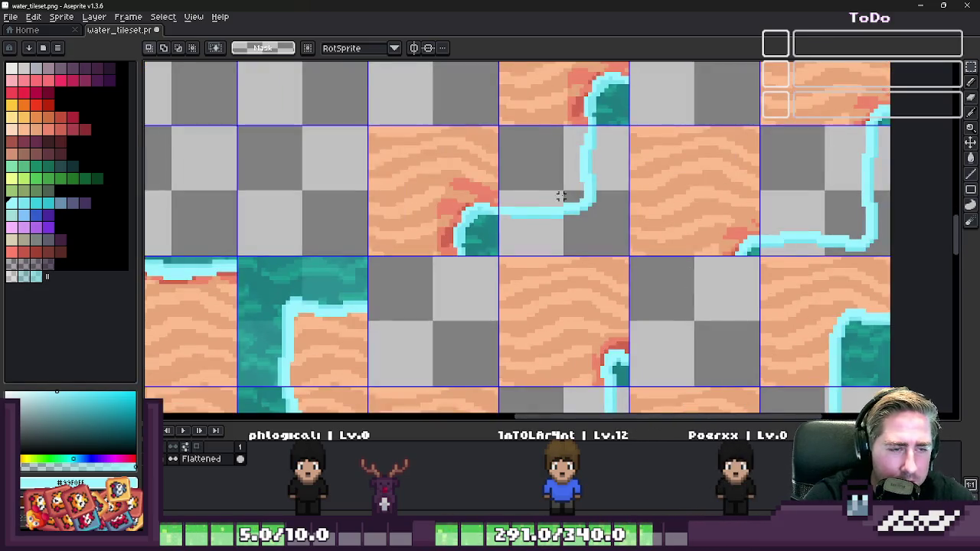
scroll(582, 206, down, 1)
scroll(591, 215, down, 1)
scroll(586, 366, up, 1)
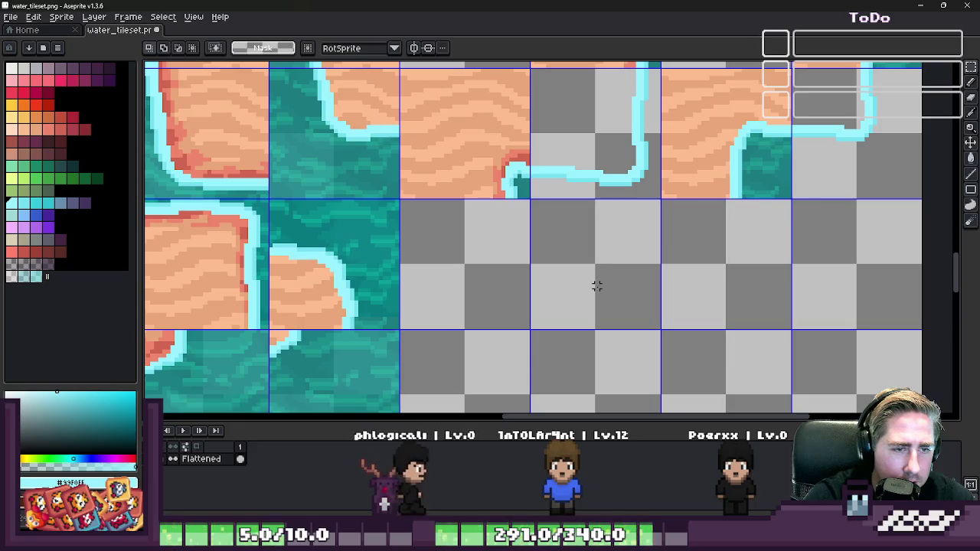
key(ctrl+v)
drag(696, 237, 564, 268)
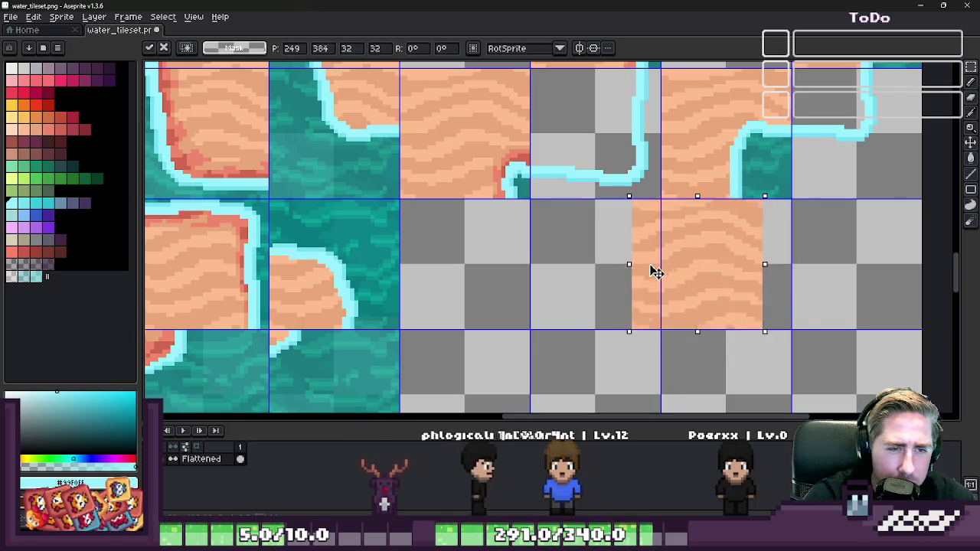
key(Return)
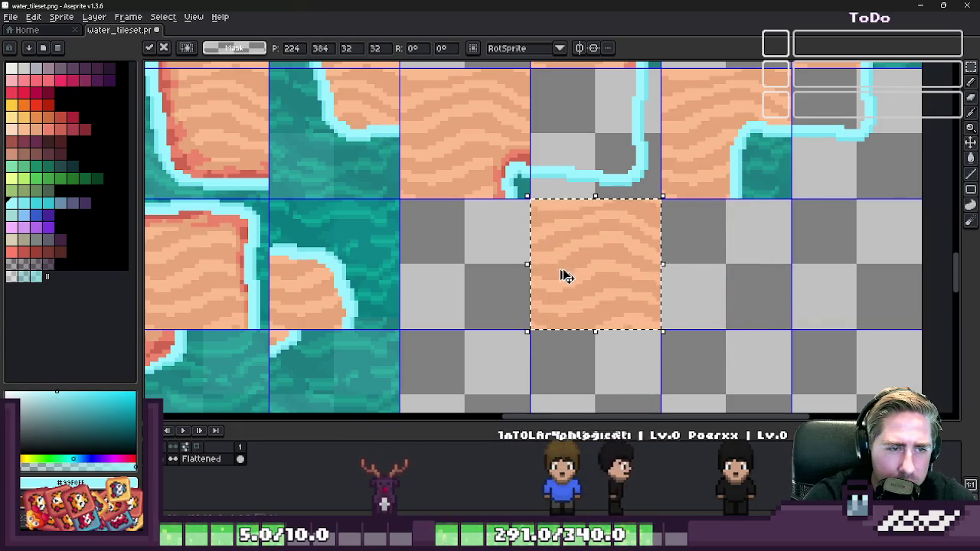
- Copy the lower plain sand tile to the clipboard
scroll(559, 279, down, 1)
scroll(714, 219, down, 1)
scroll(724, 217, up, 2)
scroll(724, 217, up, 1)
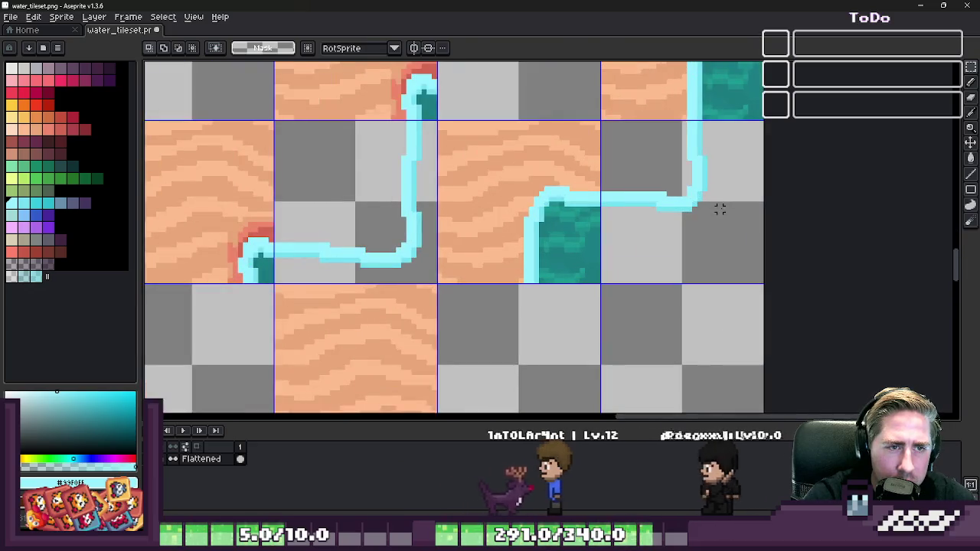
drag(277, 286, 436, 411)
key(ctrl+c)
key(ctrl+v)
drag(754, 208, 725, 204)
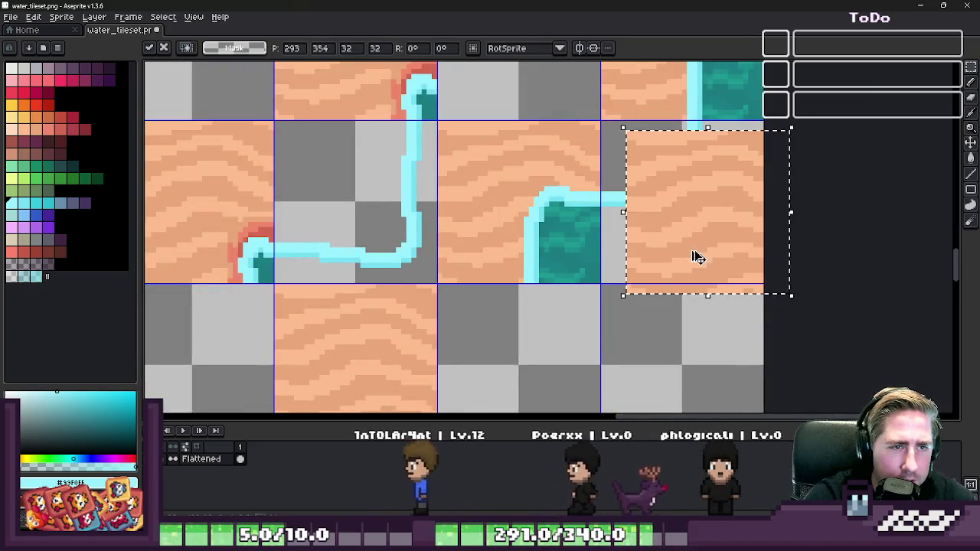
key(Escape)
- Add a new Layer 1 and move it below the Flattened layer
key(shift+n)
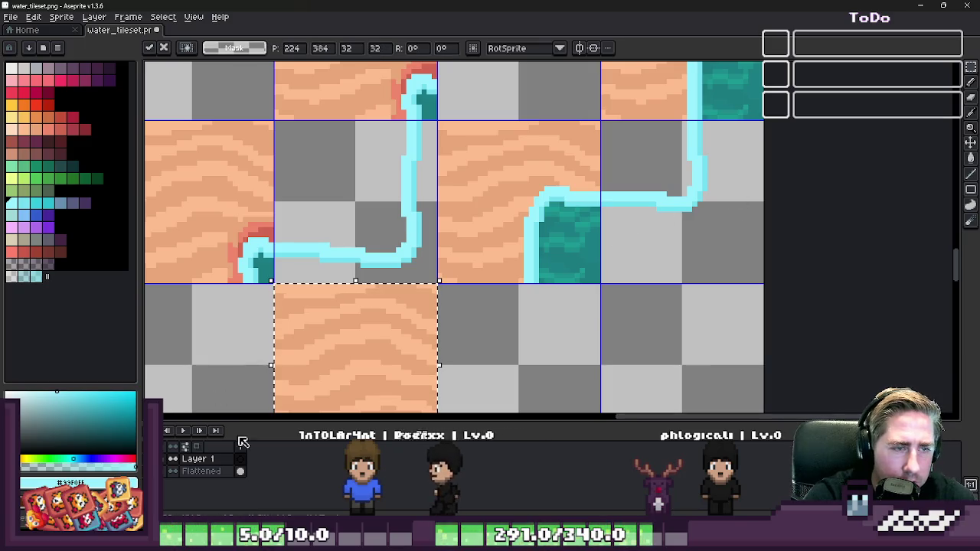
double_click(216, 460)
key(Return)
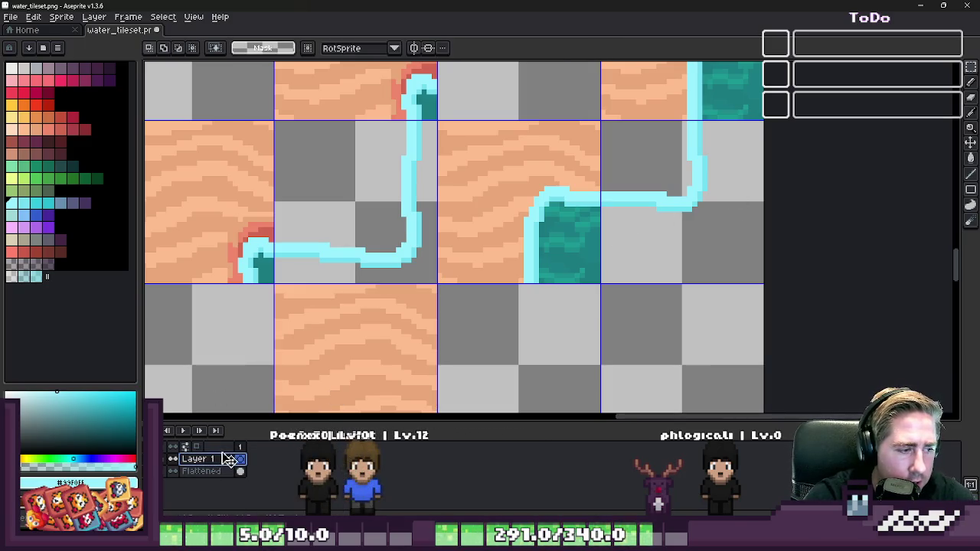
drag(216, 460, 218, 476)
- Paste sand tiles onto Layer 1 under the upper-right channel tiles
key(ctrl+v)
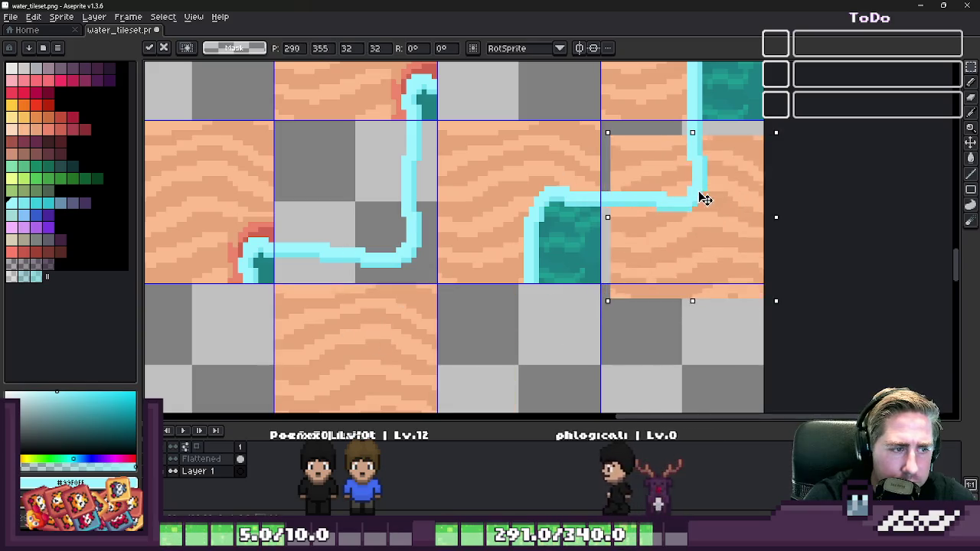
drag(382, 320, 691, 183)
key(Return)
scroll(703, 230, down, 1)
scroll(704, 229, up, 1)
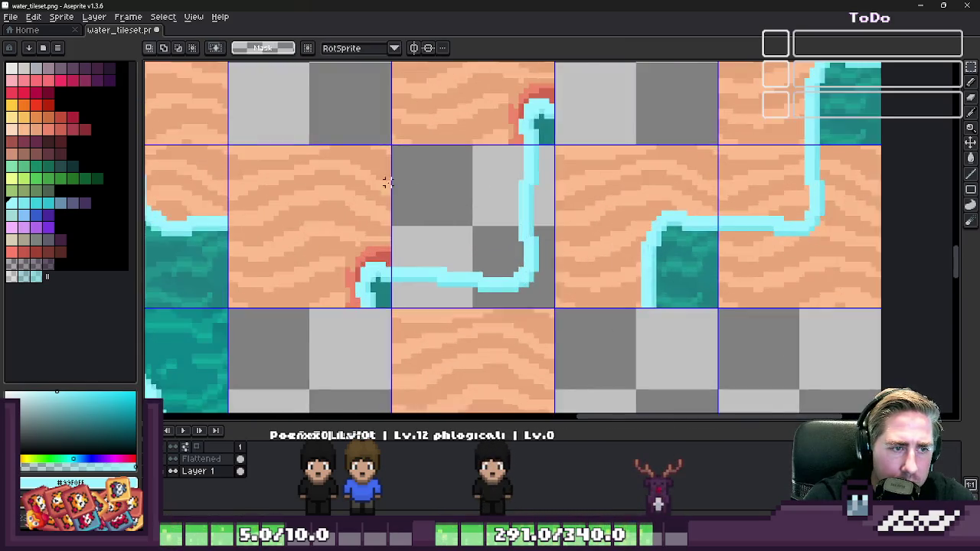
scroll(507, 212, up, 1)
key(ctrl+v)
key(Return)
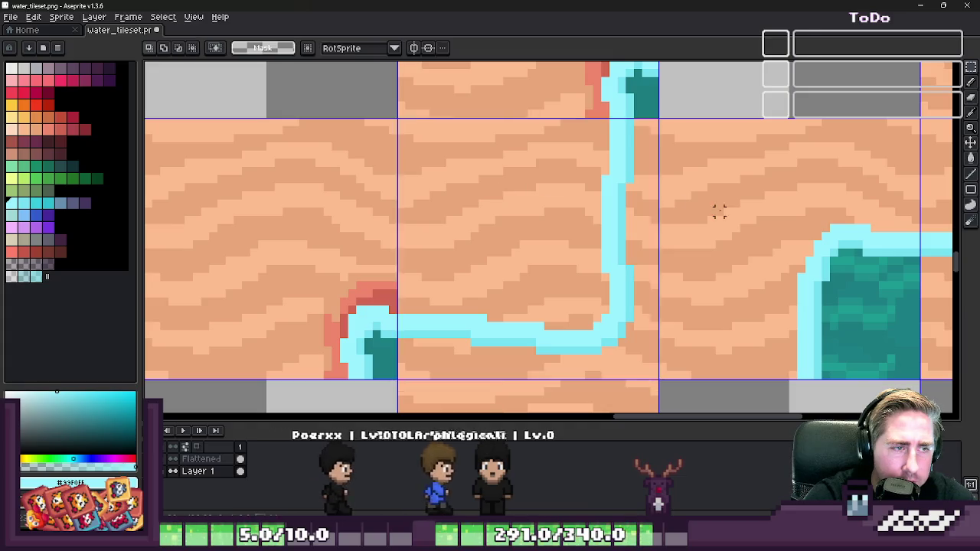
- Paste more sand tiles under the remaining channel tile cells, including the right one
scroll(706, 255, down, 1)
scroll(675, 248, down, 1)
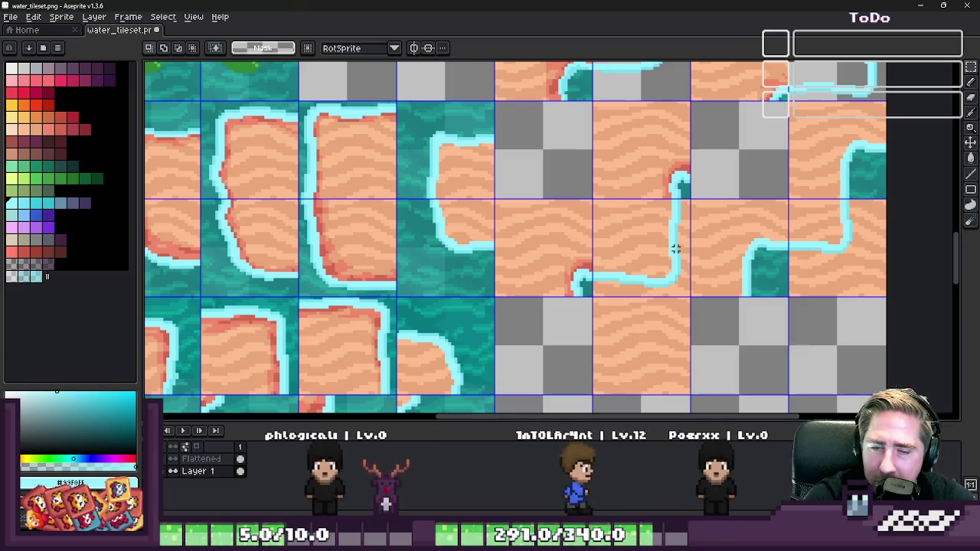
scroll(650, 234, down, 2)
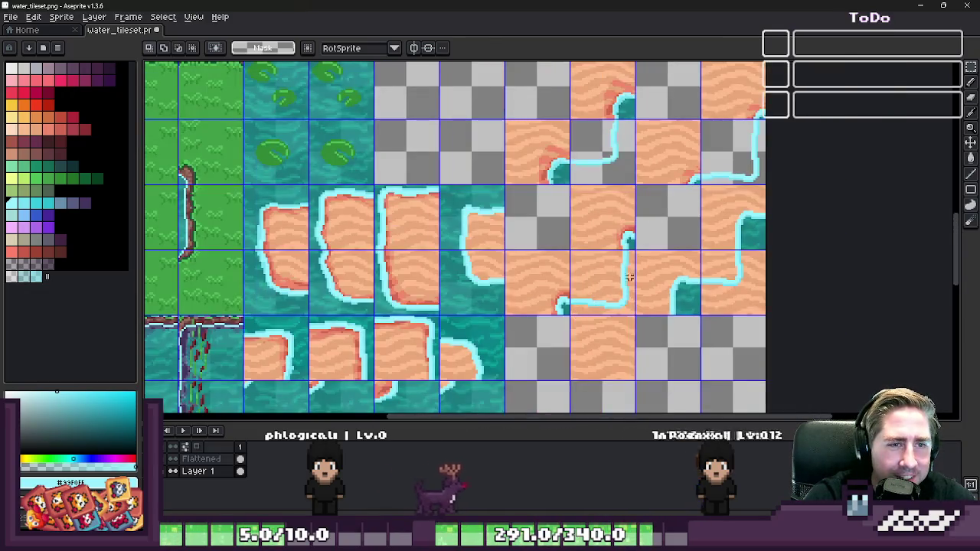
scroll(620, 253, up, 2)
scroll(612, 201, up, 4)
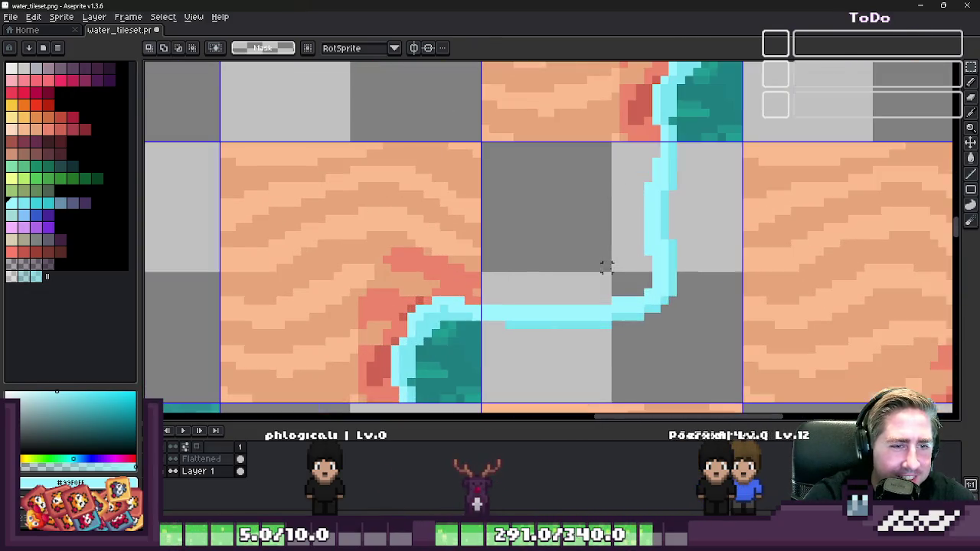
key(ctrl+v)
mouse_move(479, 237)
mouse_down()
mouse_move(558, 258)
mouse_move(561, 248)
mouse_up()
key(Return)
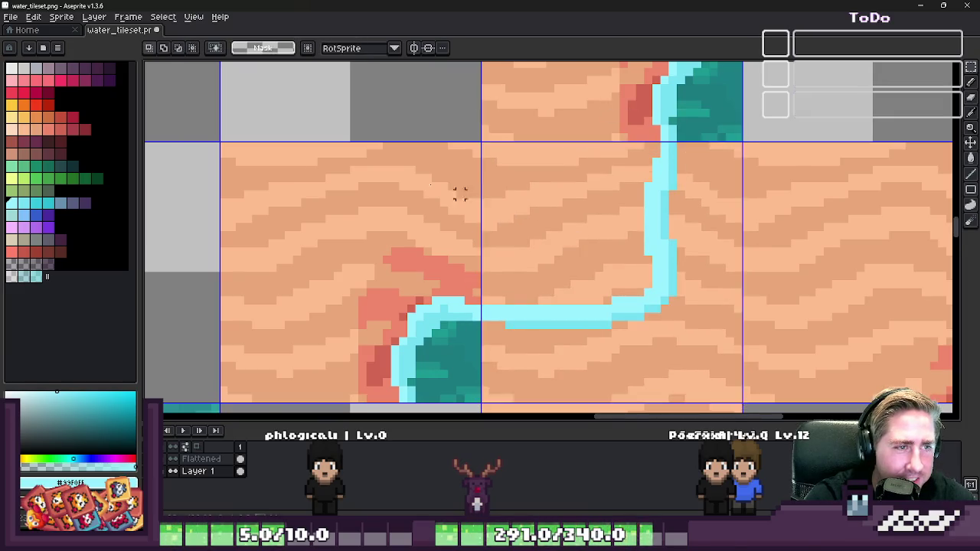
scroll(513, 179, down, 3)
scroll(513, 179, up, 3)
key(ctrl+v)
drag(345, 201, 770, 234)
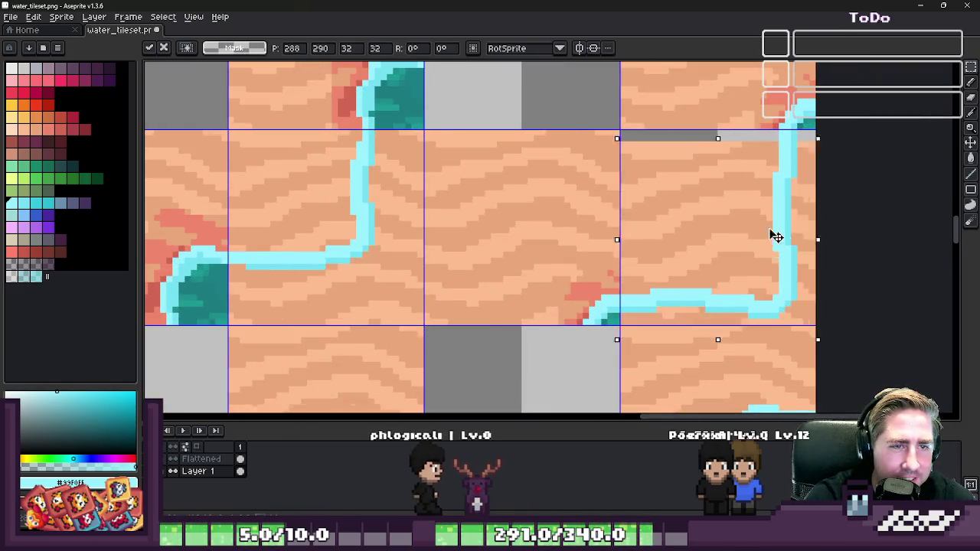
- Commit the last sand tile and erase the sand past the channel's right edge and the water pocket
key(Return)
scroll(786, 124, up, 3)
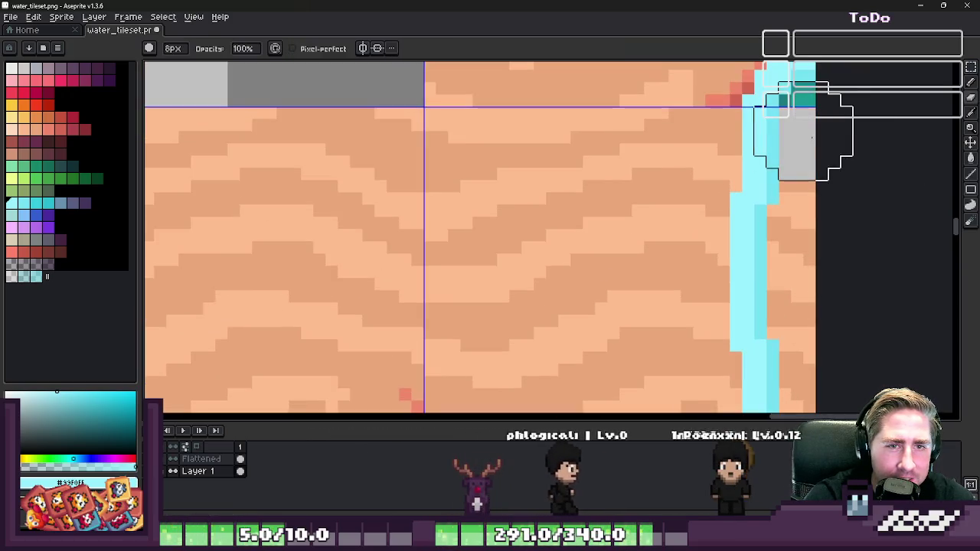
scroll(785, 127, down, 3)
mouse_move(784, 127)
mouse_down()
mouse_move(796, 237)
mouse_move(813, 281)
mouse_move(803, 310)
mouse_up()
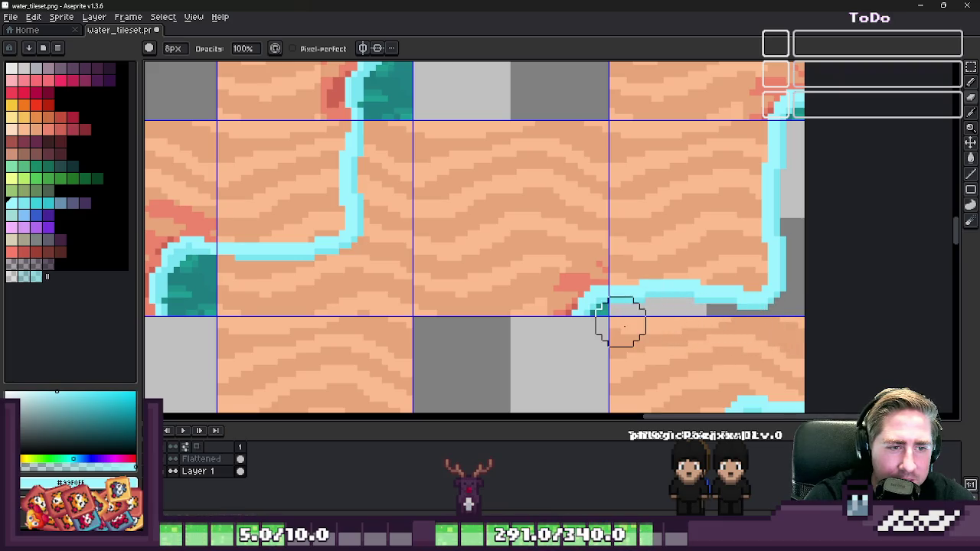
scroll(743, 265, down, 1)
scroll(405, 280, up, 1)
scroll(393, 267, up, 1)
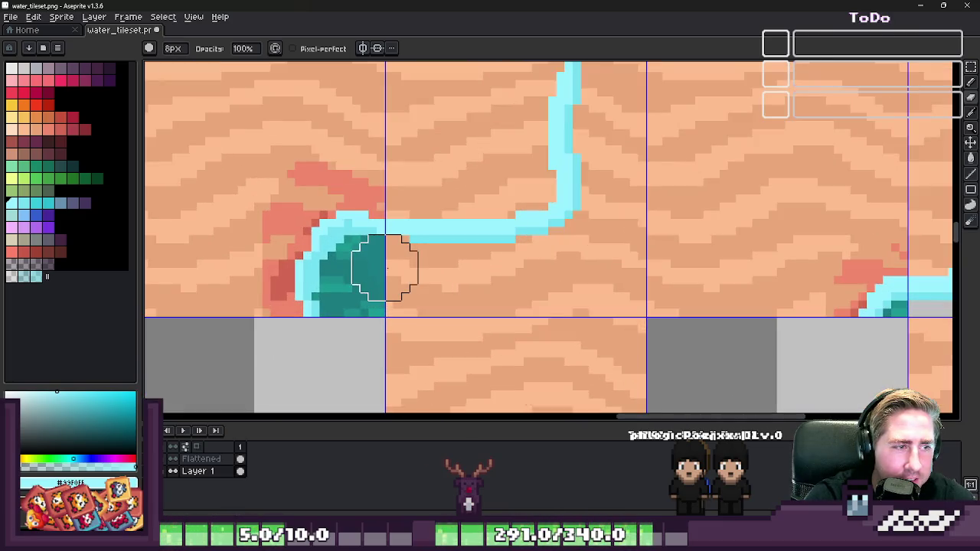
mouse_move(539, 276)
mouse_down()
mouse_move(498, 299)
mouse_move(637, 276)
mouse_up()
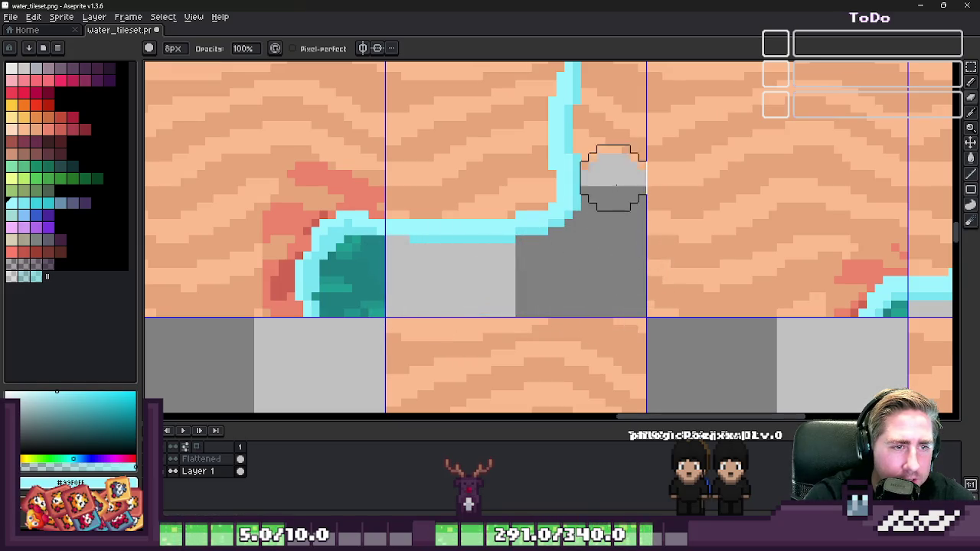
- Erase the water and sand in the right tile, the lower-right sand triangle, and a channel strip
scroll(616, 185, down, 2)
scroll(643, 177, up, 2)
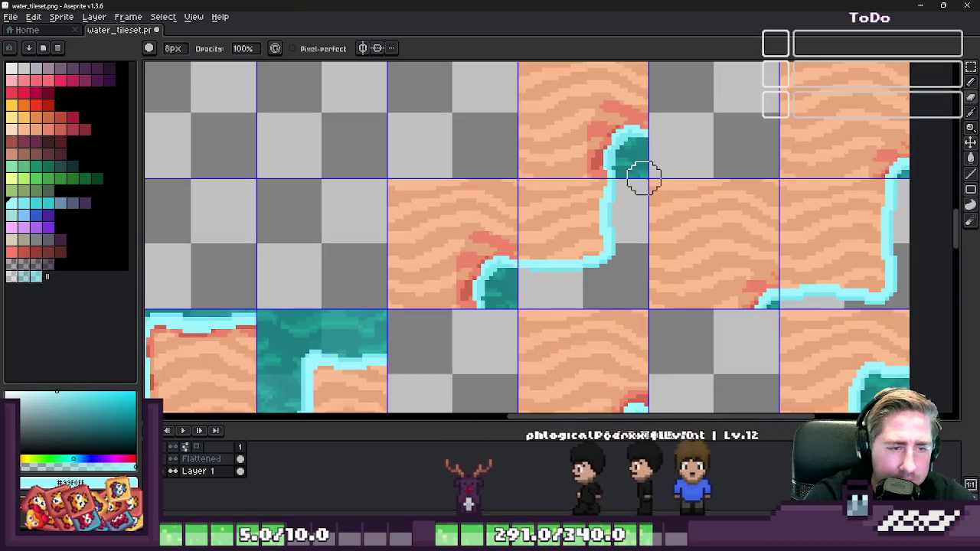
scroll(648, 188, down, 1)
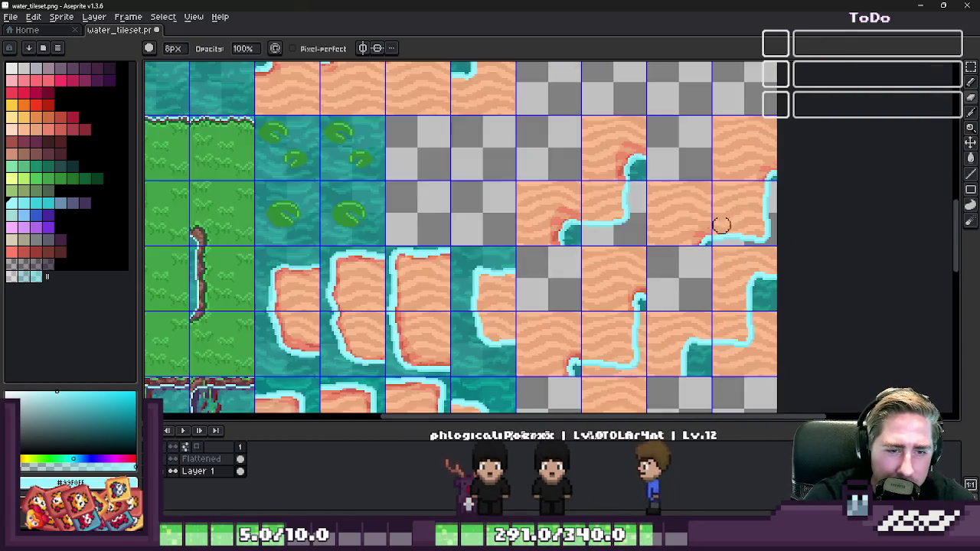
scroll(765, 306, up, 1)
scroll(822, 376, up, 1)
mouse_move(728, 181)
mouse_down()
mouse_move(734, 256)
mouse_move(776, 212)
mouse_move(743, 278)
mouse_move(682, 317)
mouse_move(600, 305)
mouse_move(588, 357)
mouse_up()
drag(661, 346, 771, 340)
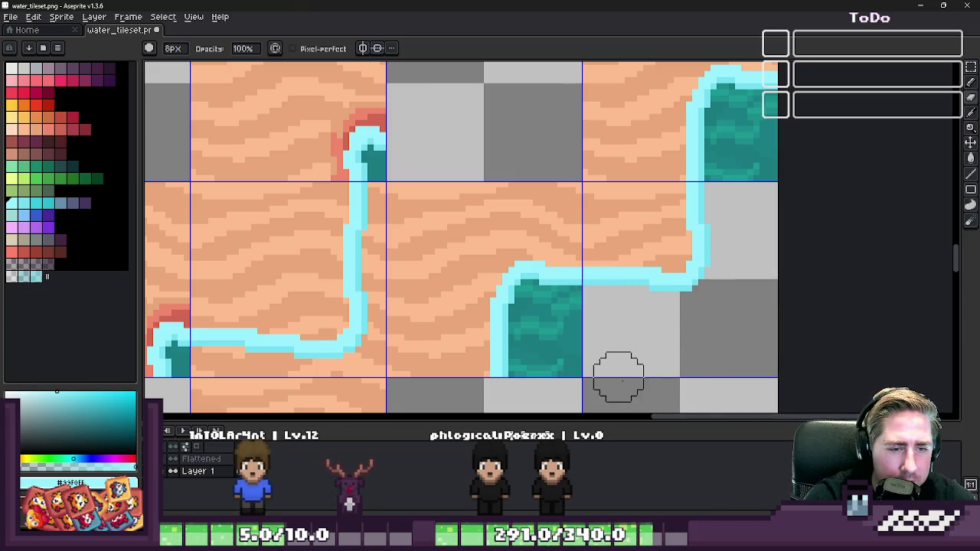
scroll(771, 293, down, 1)
scroll(564, 240, up, 1)
scroll(595, 175, up, 1)
mouse_move(595, 175)
mouse_down()
mouse_move(595, 344)
mouse_move(715, 219)
mouse_move(623, 301)
mouse_move(536, 295)
mouse_move(448, 273)
mouse_move(431, 280)
mouse_up()
scroll(583, 320, down, 1)
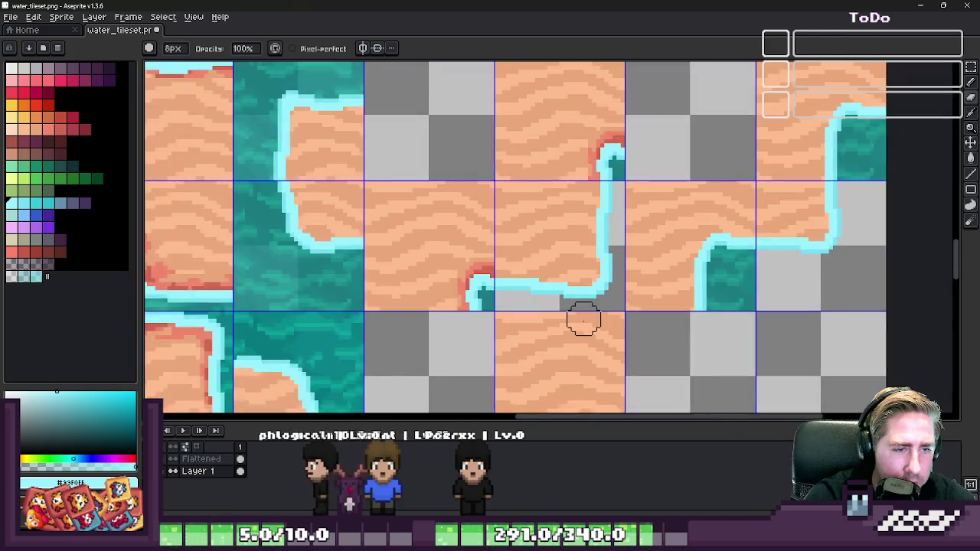
scroll(583, 320, down, 1)
key(m)
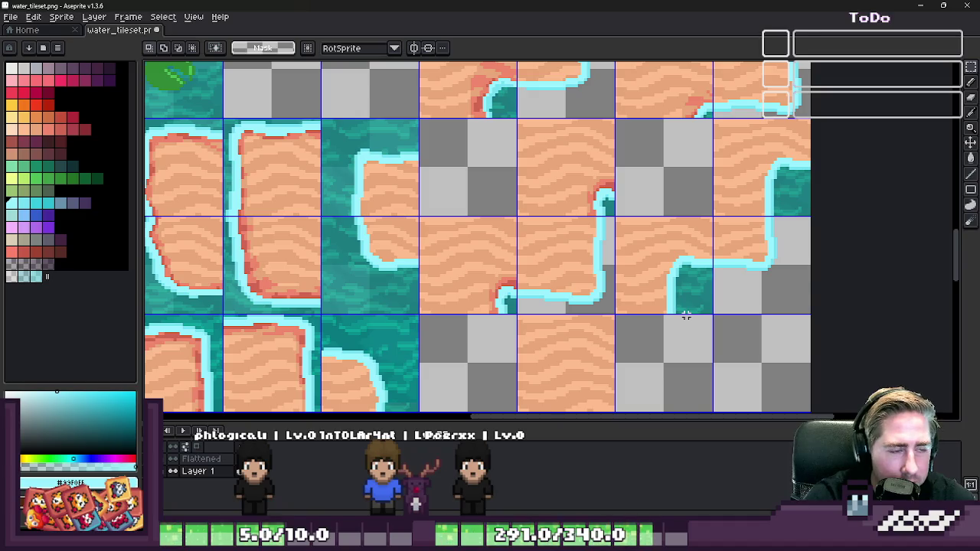
- Zoom around the tileset to locate a plain water tile in the grass-and-water columns
scroll(686, 314, down, 1)
scroll(712, 71, up, 1)
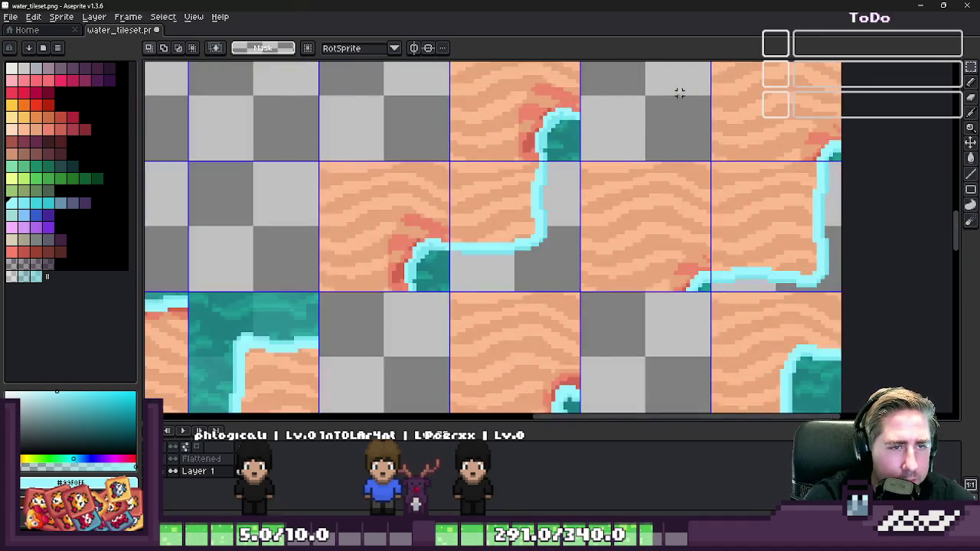
scroll(678, 92, up, 1)
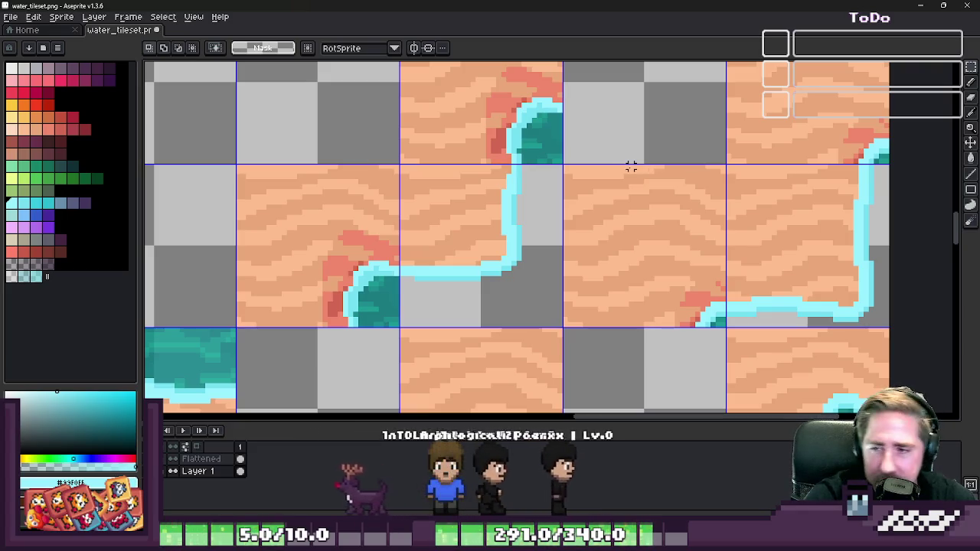
scroll(630, 167, down, 2)
scroll(683, 241, down, 3)
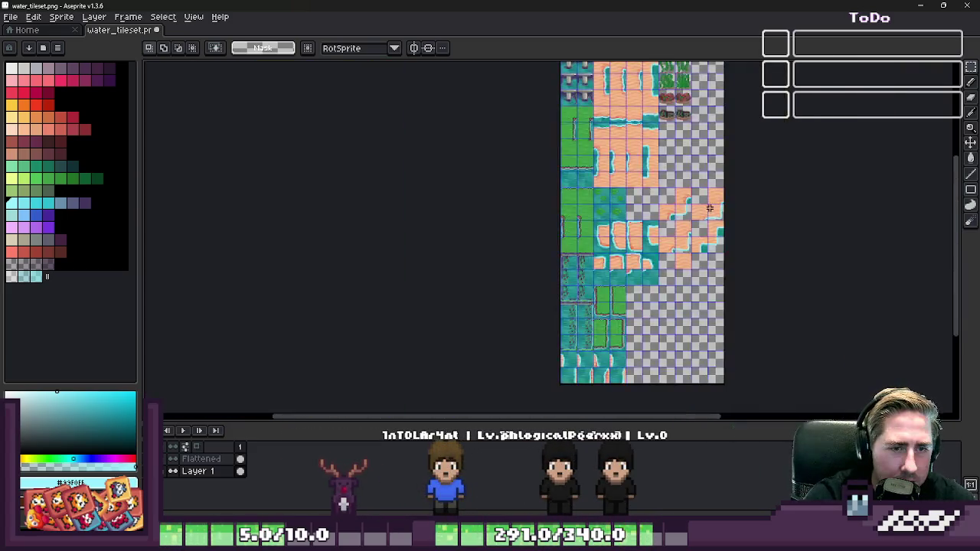
scroll(655, 264, up, 2)
scroll(644, 246, down, 2)
scroll(459, 227, up, 2)
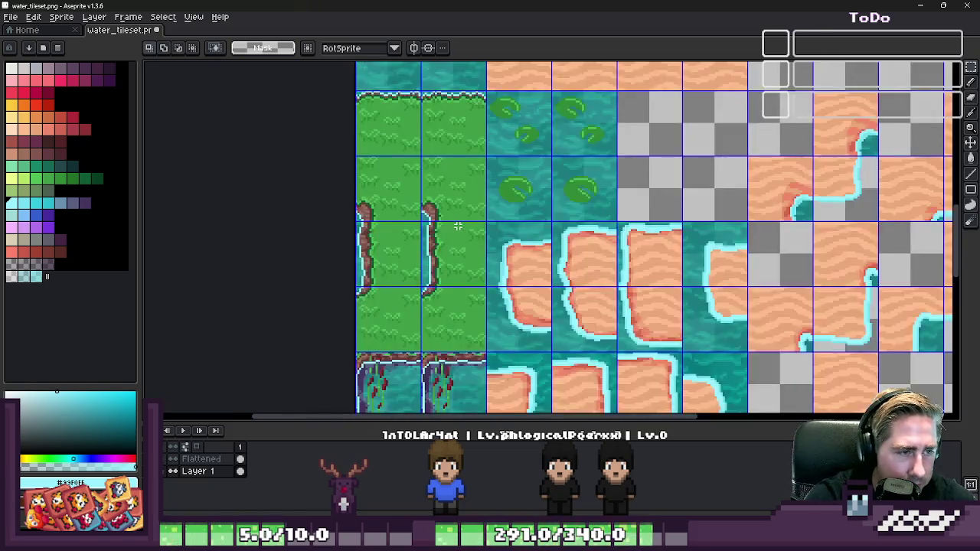
scroll(437, 260, up, 1)
scroll(442, 260, down, 3)
scroll(442, 260, down, 1)
scroll(437, 199, up, 1)
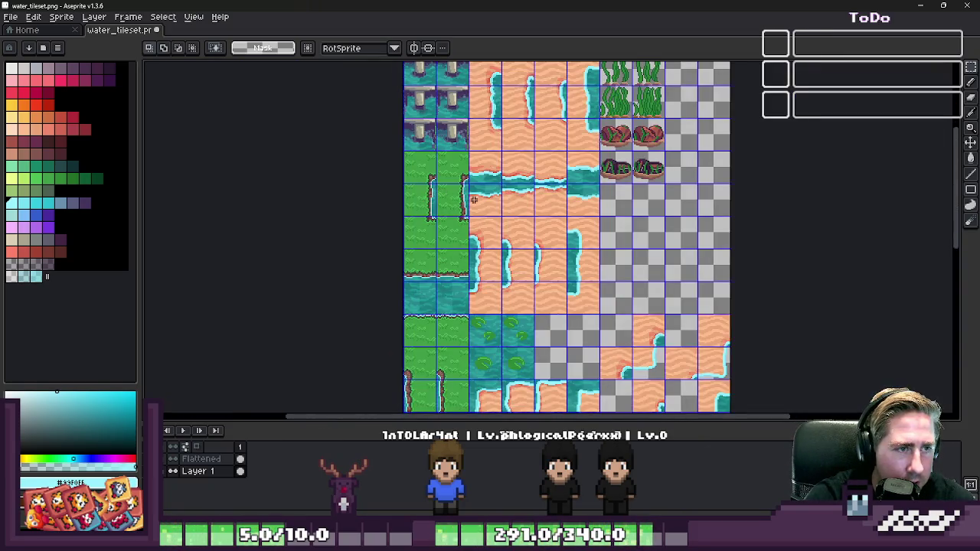
scroll(440, 263, down, 2)
scroll(429, 260, up, 3)
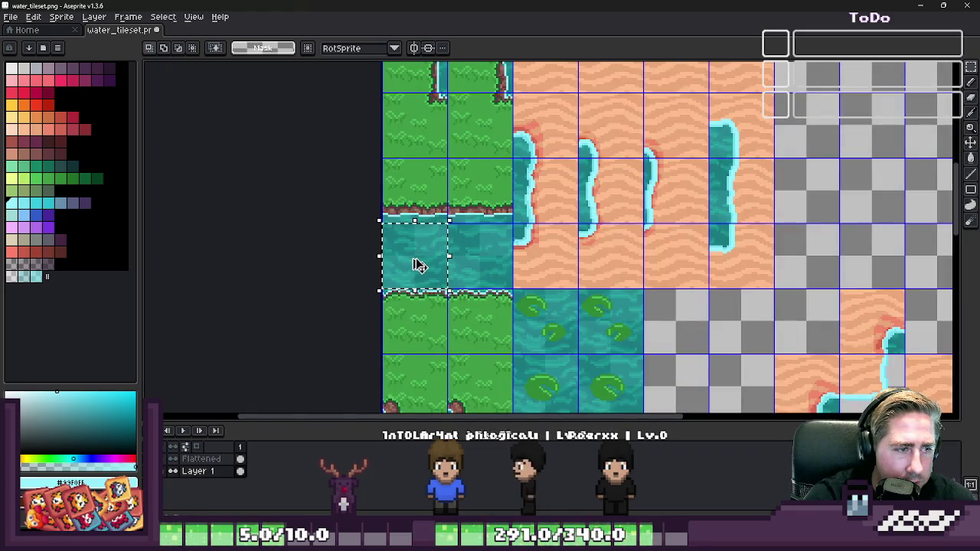
- Flatten the artwork into a Flattened layer and drag Layer 1 beneath it
right_click(220, 471)
click(251, 507)
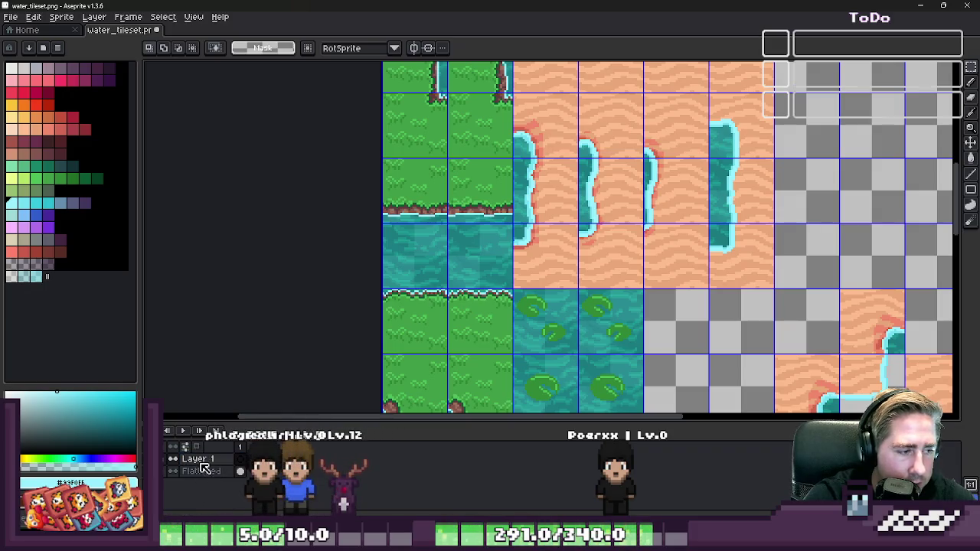
drag(222, 462, 221, 474)
drag(384, 223, 445, 288)
- Zoom around the tileset to inspect the sand tiles and their teal water pockets
scroll(413, 244, down, 5)
scroll(485, 219, up, 4)
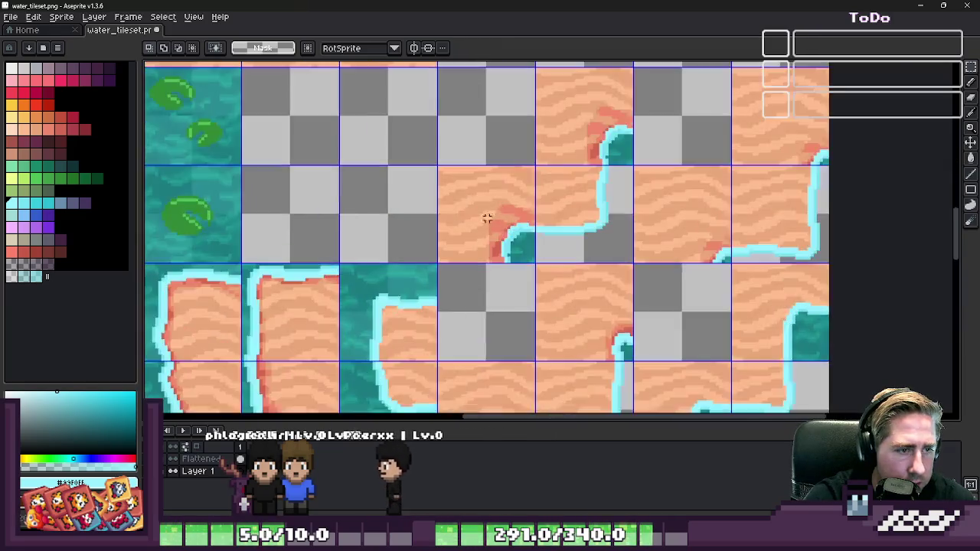
scroll(578, 173, up, 2)
scroll(578, 173, up, 1)
scroll(528, 213, down, 1)
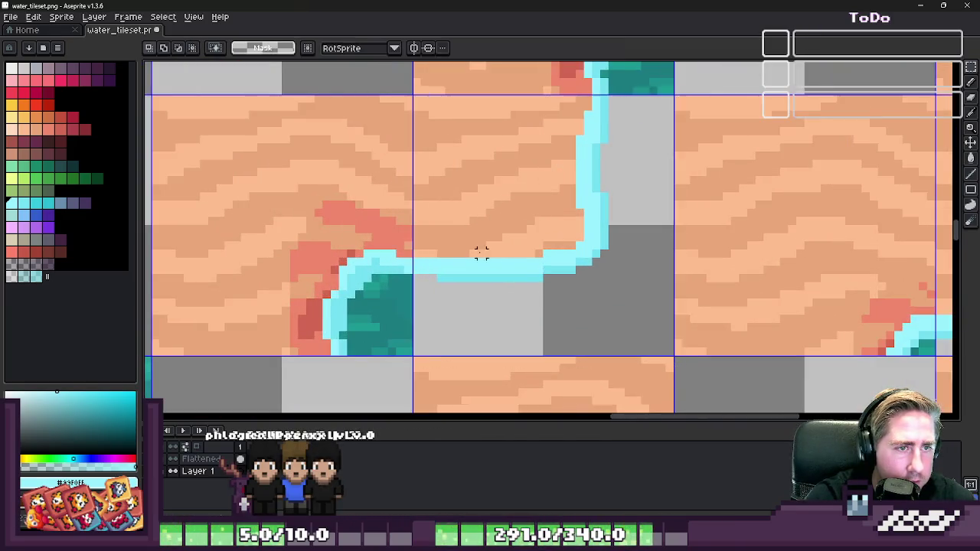
scroll(481, 252, down, 1)
scroll(389, 393, down, 1)
scroll(547, 233, down, 1)
scroll(547, 234, down, 1)
scroll(550, 279, up, 1)
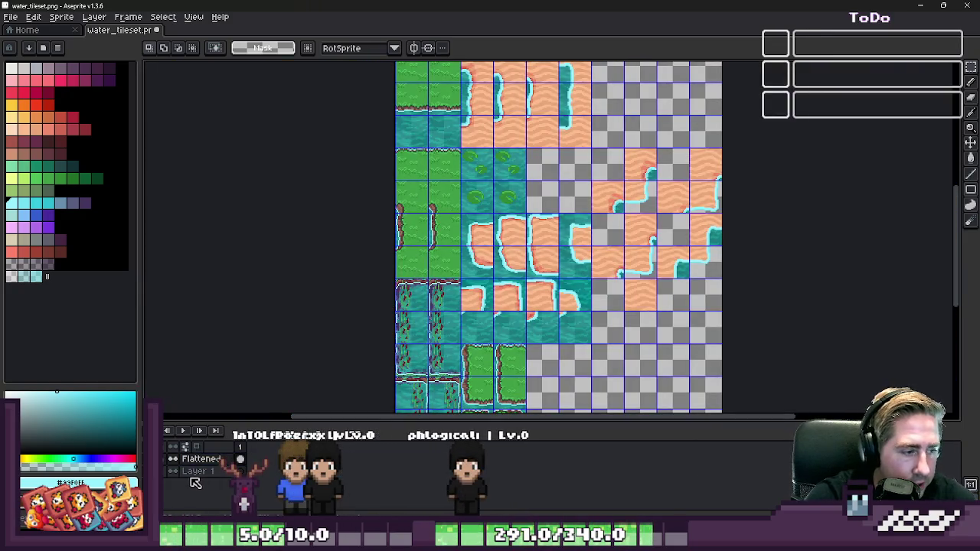
scroll(626, 207, up, 3)
scroll(612, 243, up, 1)
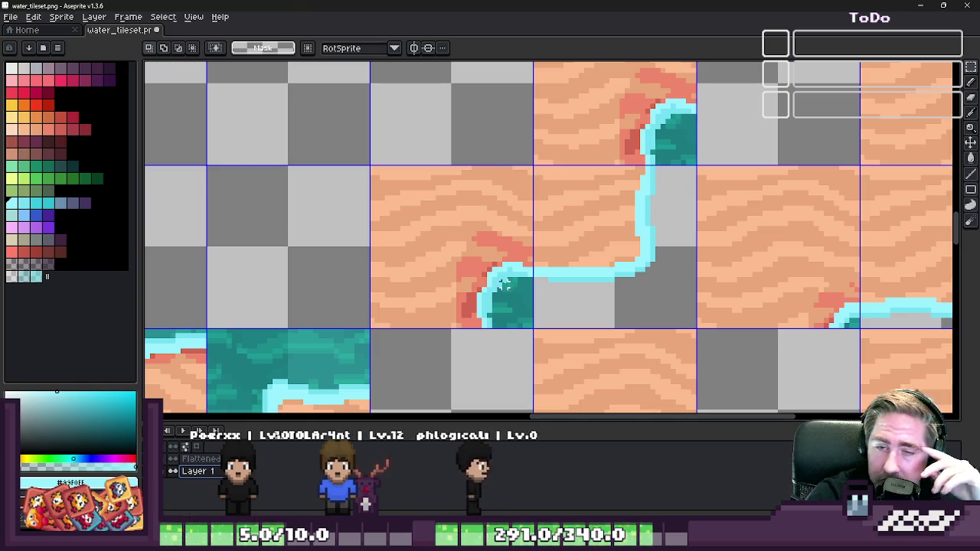
- Paste a copy of the 32x32 water tile and place it to the right
key(ctrl+v)
scroll(574, 222, up, 1)
drag(562, 219, 649, 238)
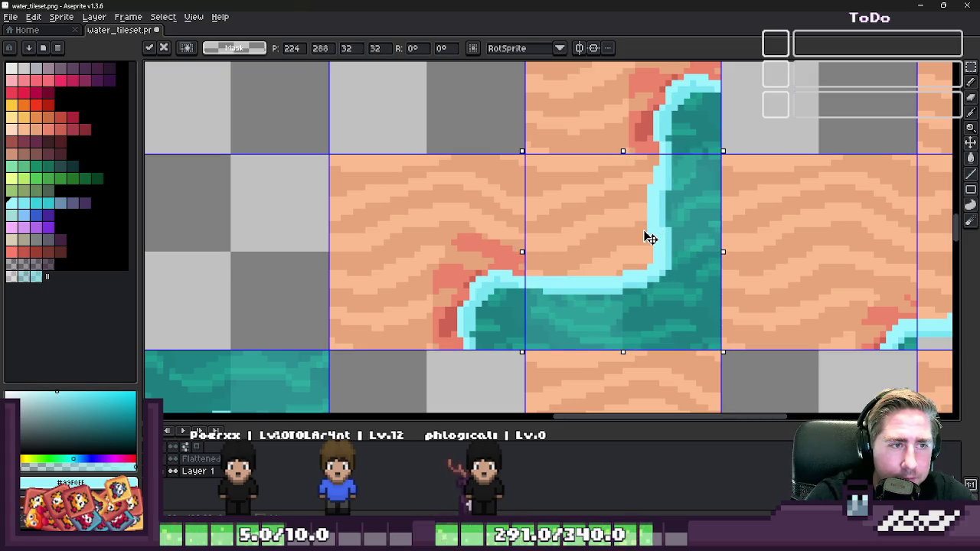
key(Return)
scroll(558, 201, down, 2)
scroll(558, 202, down, 2)
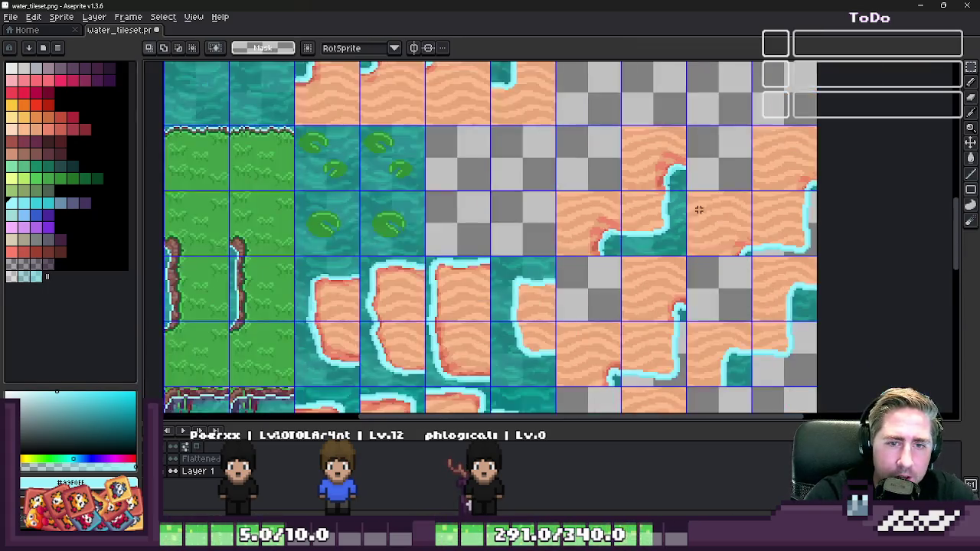
scroll(906, 205, up, 3)
scroll(696, 203, up, 1)
- Paste another water tile copy and place it right and down in its slot
key(ctrl+v)
scroll(518, 179, down, 1)
drag(562, 208, 614, 228)
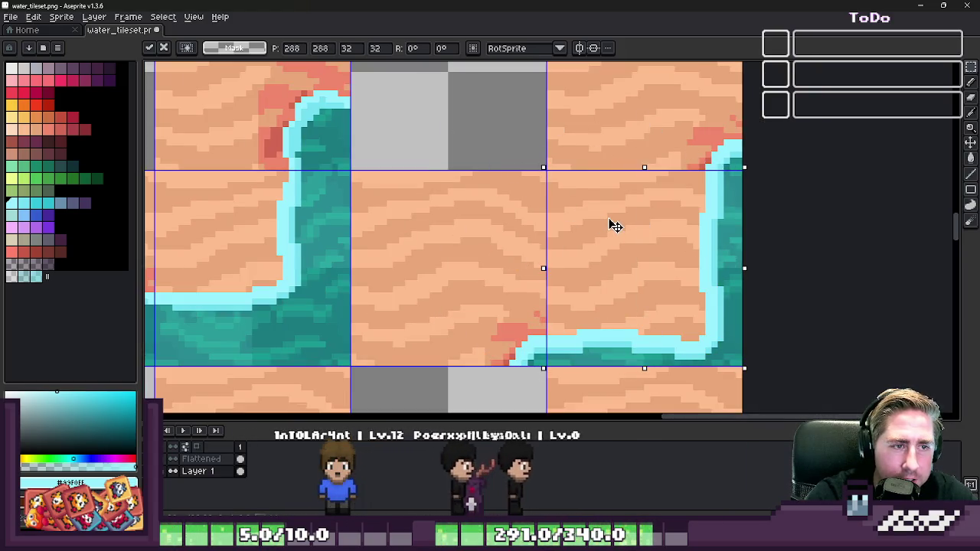
key(Return)
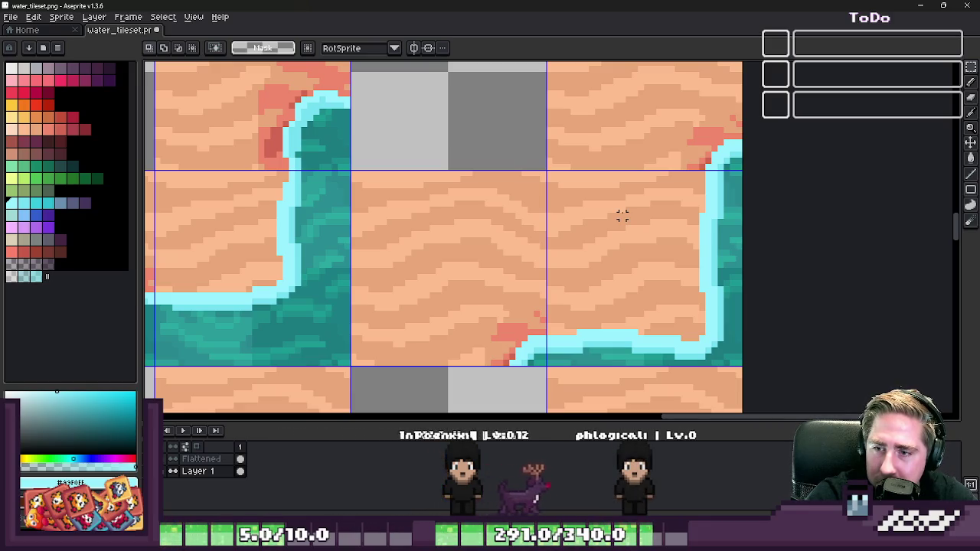
scroll(608, 118, down, 1)
scroll(627, 140, down, 2)
scroll(535, 244, up, 2)
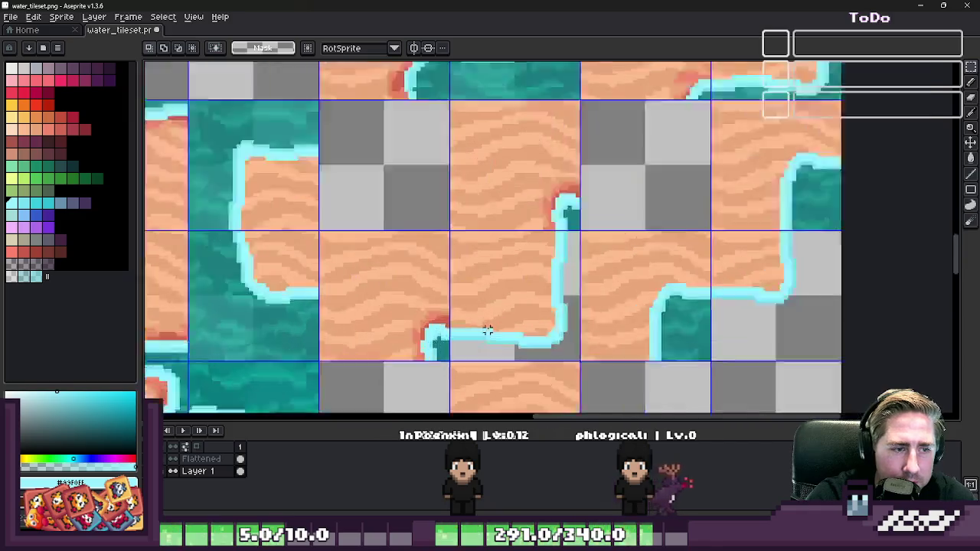
scroll(498, 314, up, 1)
scroll(536, 314, down, 1)
scroll(590, 314, down, 1)
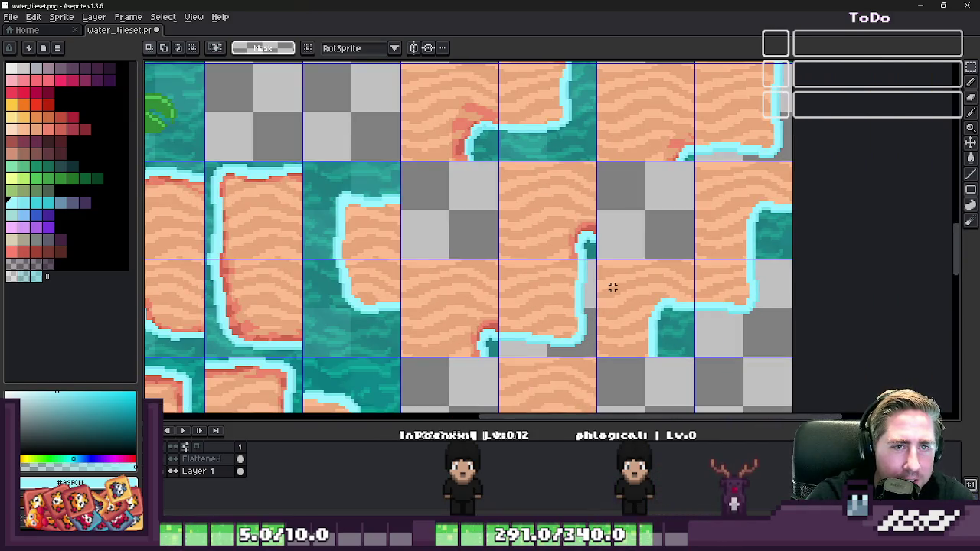
scroll(579, 337, up, 2)
- Reposition the L-shaped water tile and commit its new placement
click(518, 312)
scroll(543, 263, up, 1)
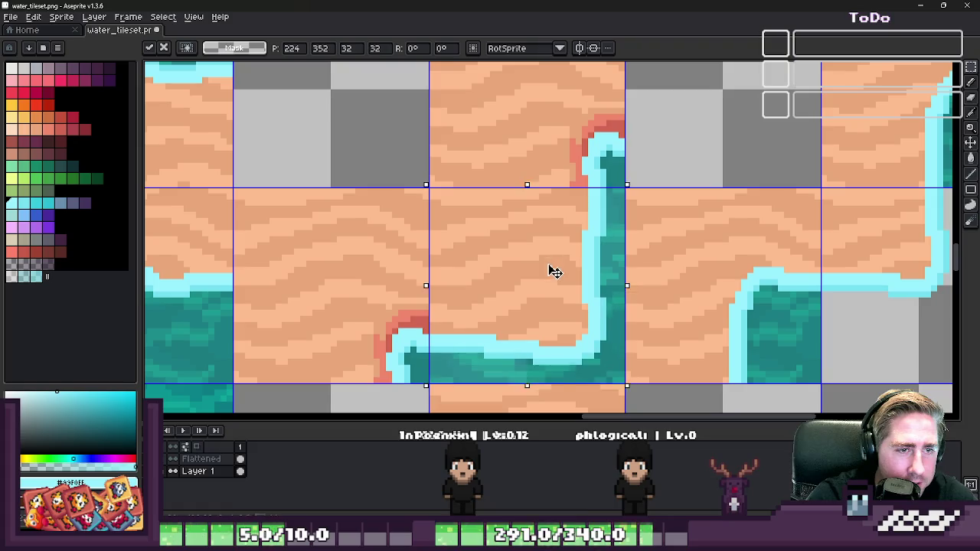
key(Return)
scroll(757, 211, down, 2)
scroll(729, 216, down, 3)
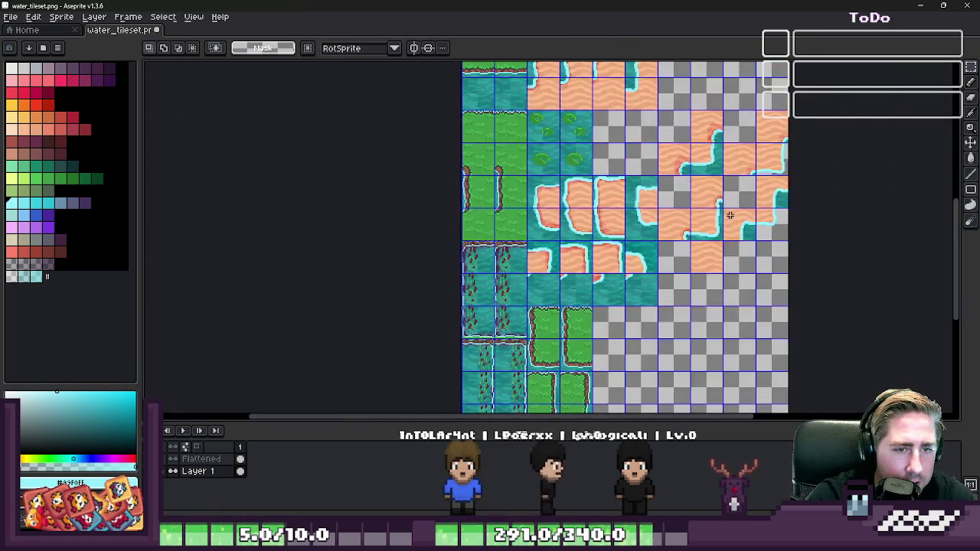
scroll(584, 244, up, 2)
scroll(597, 234, down, 2)
scroll(604, 229, down, 2)
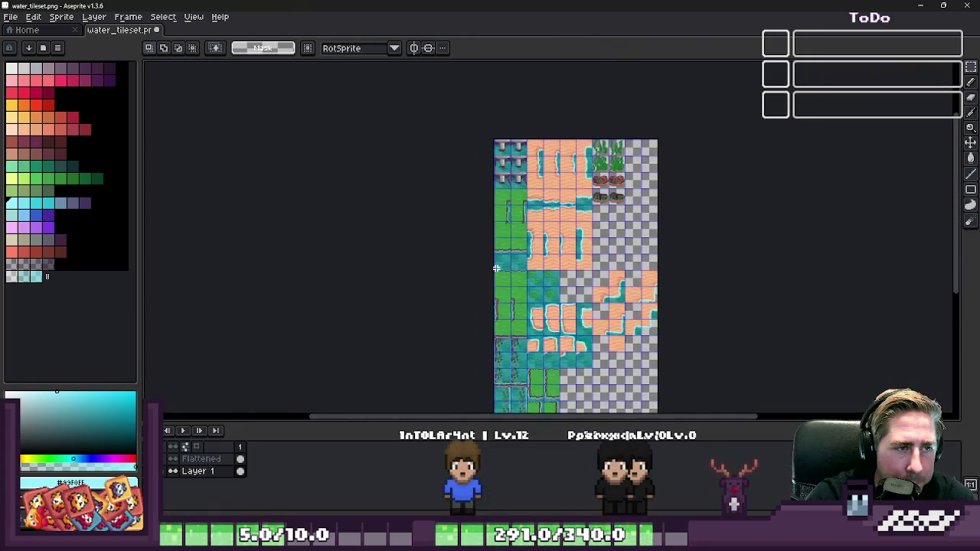
scroll(621, 219, up, 5)
scroll(411, 212, down, 3)
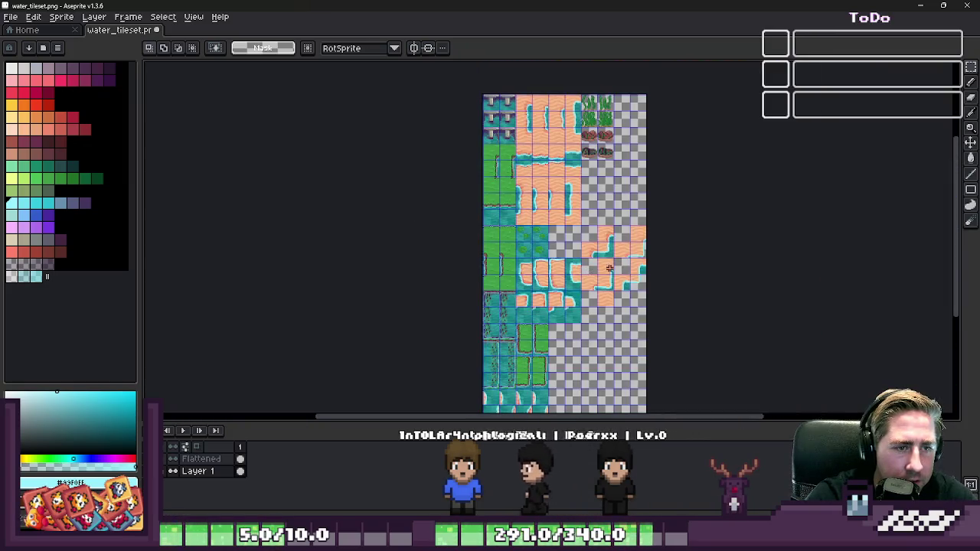
scroll(617, 200, up, 2)
scroll(618, 200, up, 3)
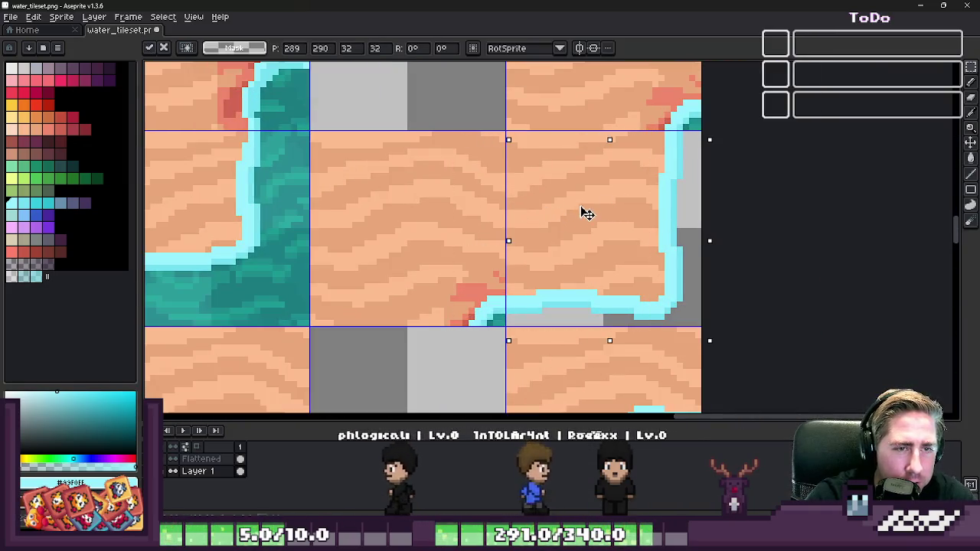
scroll(587, 336, down, 1)
scroll(776, 267, down, 1)
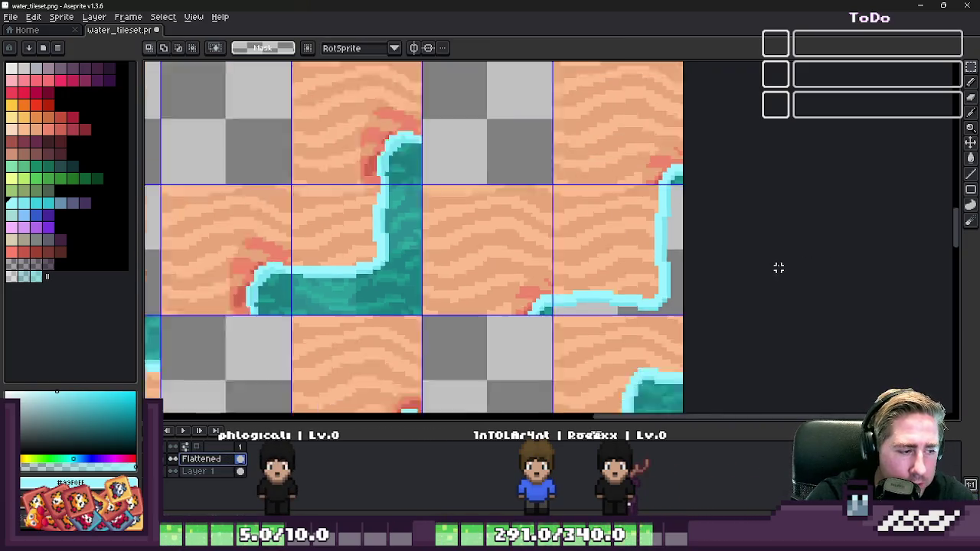
scroll(735, 267, down, 3)
scroll(378, 184, up, 3)
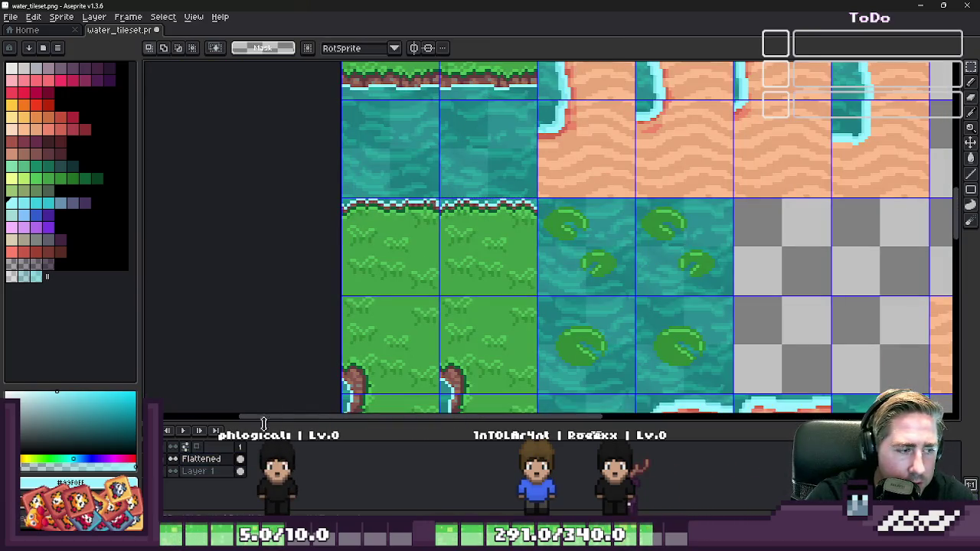
- On Layer 1, move the selected tile one grid slot to the right
click(222, 480)
scroll(429, 306, down, 3)
scroll(429, 306, down, 1)
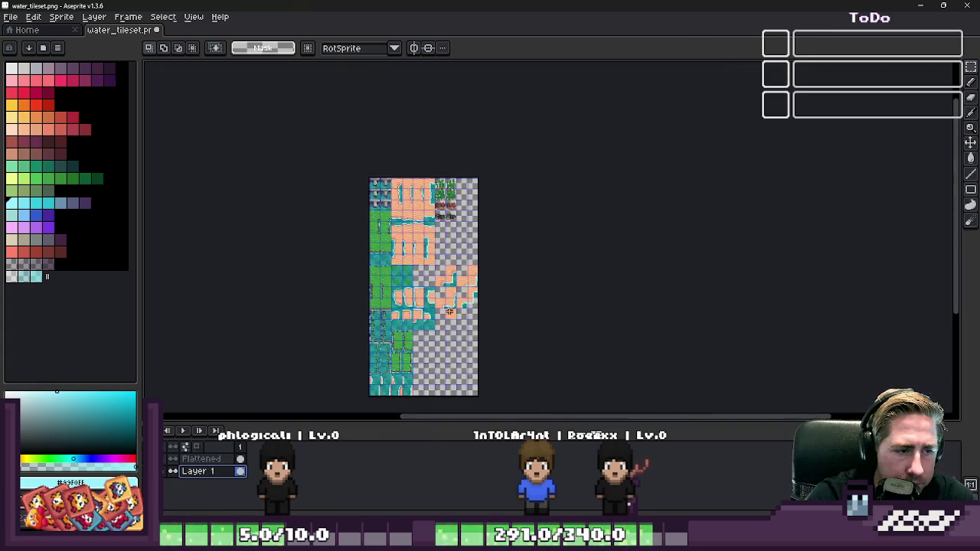
scroll(725, 236, up, 3)
scroll(725, 237, up, 2)
scroll(725, 237, up, 2)
drag(731, 227, 586, 203)
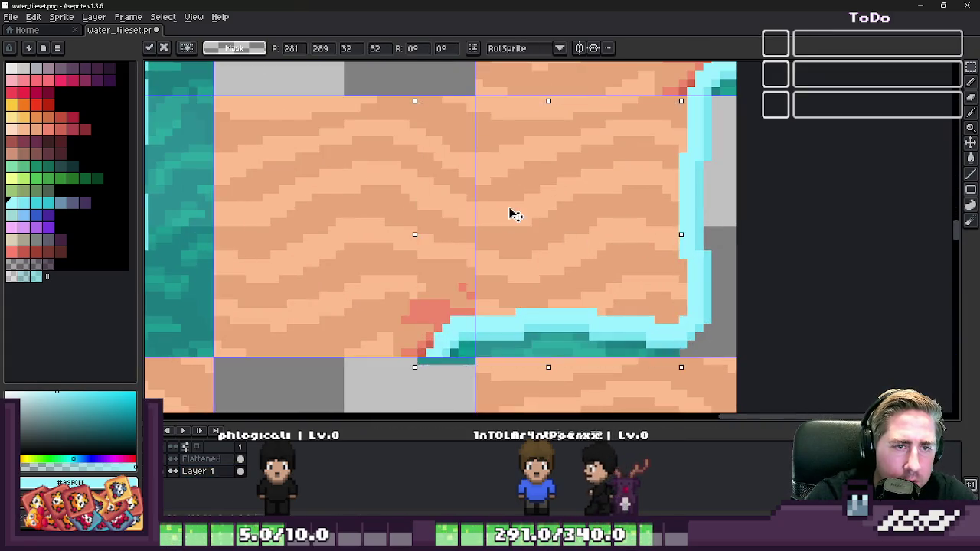
key(Return)
scroll(671, 95, down, 2)
scroll(675, 92, down, 1)
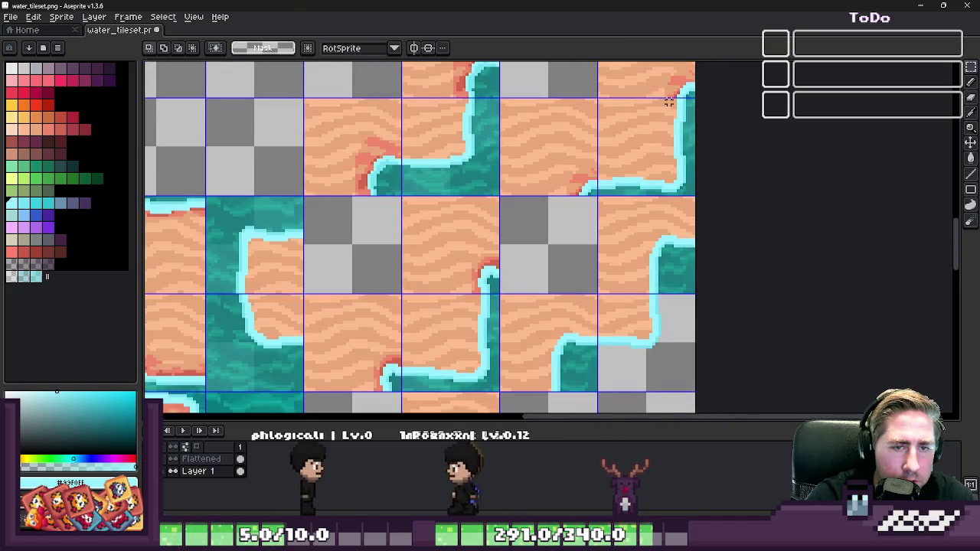
scroll(660, 135, down, 1)
scroll(615, 319, up, 1)
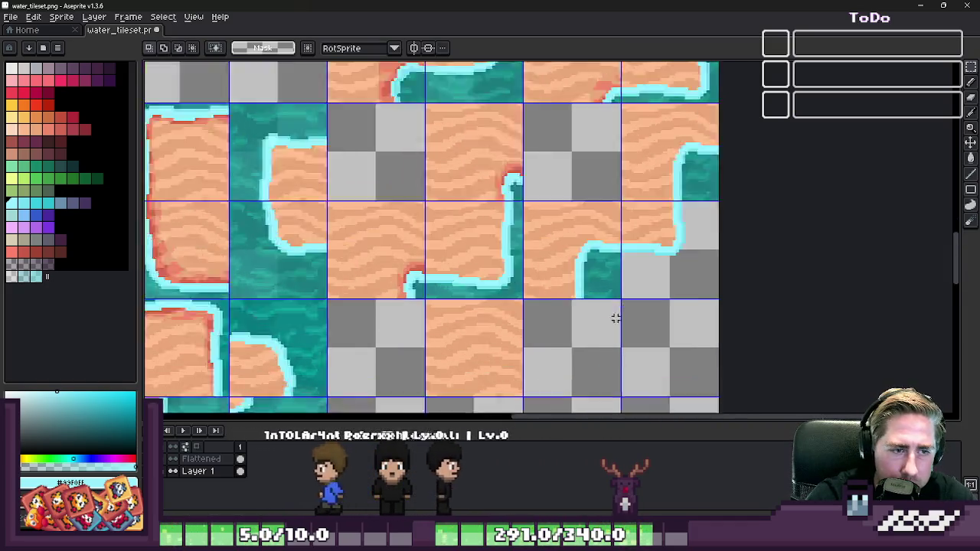
scroll(708, 221, up, 3)
- Paste one more tile copy and shift it right into its slot
key(ctrl+v)
drag(589, 242, 682, 241)
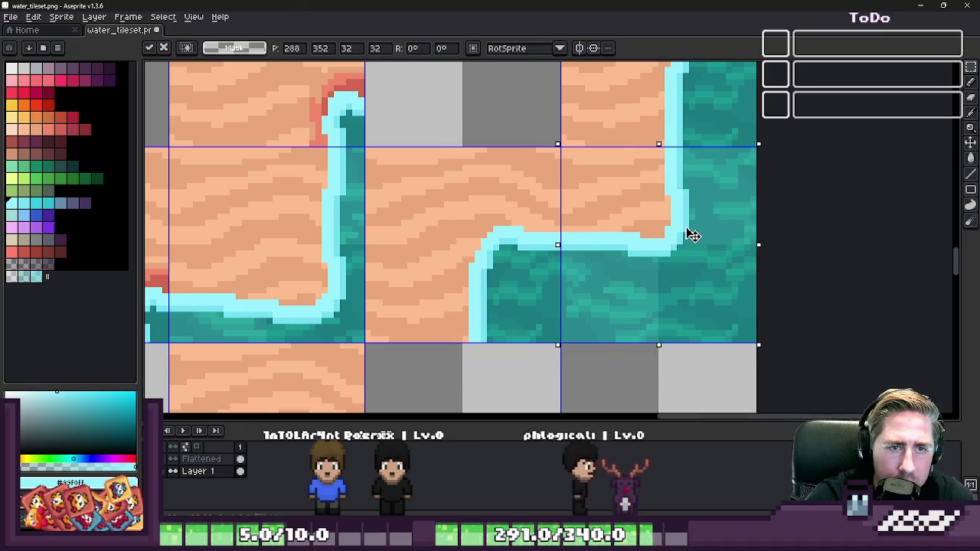
key(Return)
scroll(684, 253, down, 2)
scroll(676, 284, down, 1)
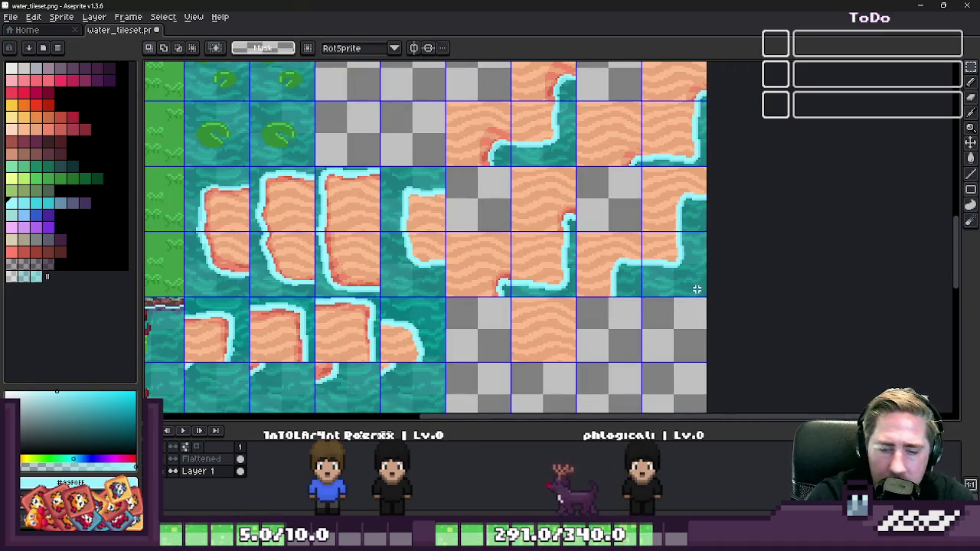
key(b)
scroll(673, 283, up, 1)
scroll(612, 306, up, 1)
scroll(459, 336, up, 2)
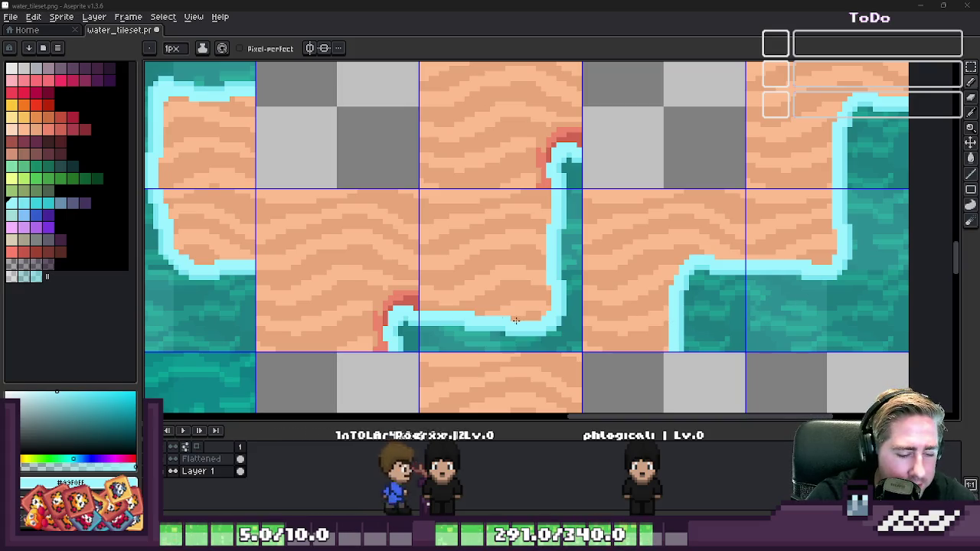
- On the Flattened layer, draw a rectangular marquee around the sand tile with the water bend
scroll(515, 320, down, 1)
click(200, 458)
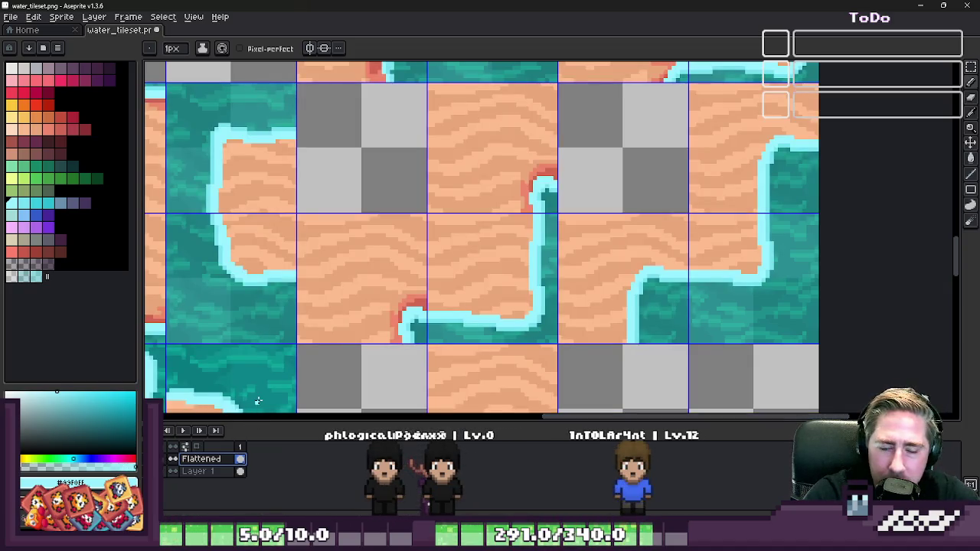
key(m)
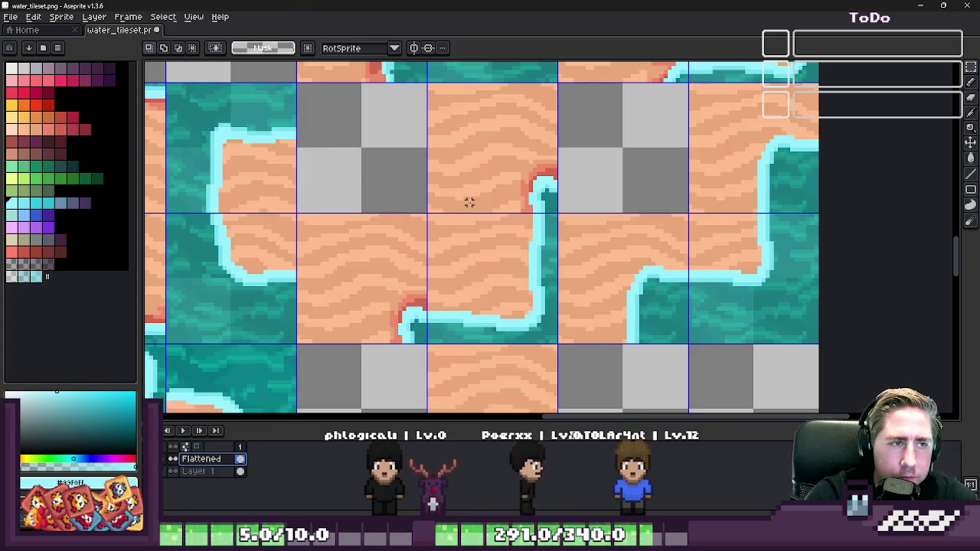
scroll(465, 198, up, 1)
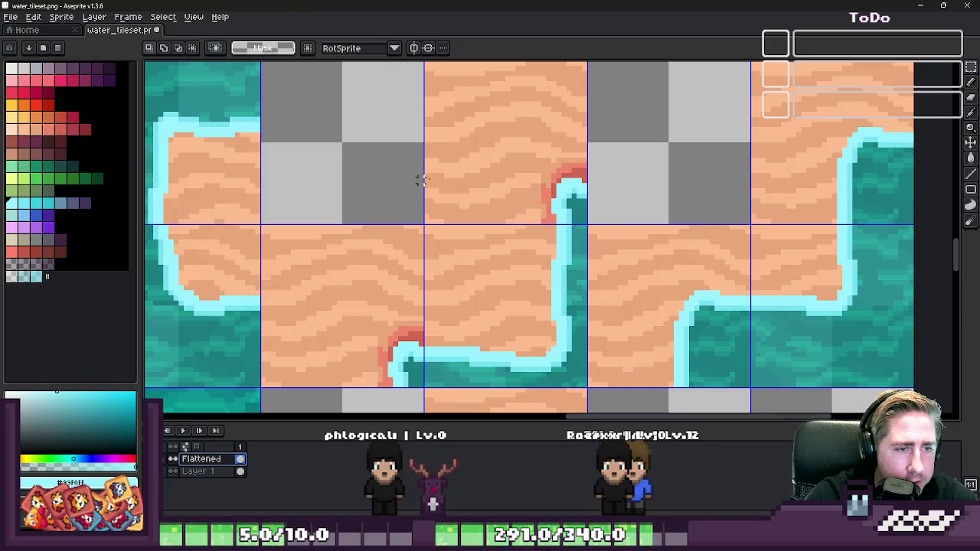
scroll(539, 246, up, 1)
drag(536, 282, 546, 267)
- Set the pencil's ink type to Shading
key(b)
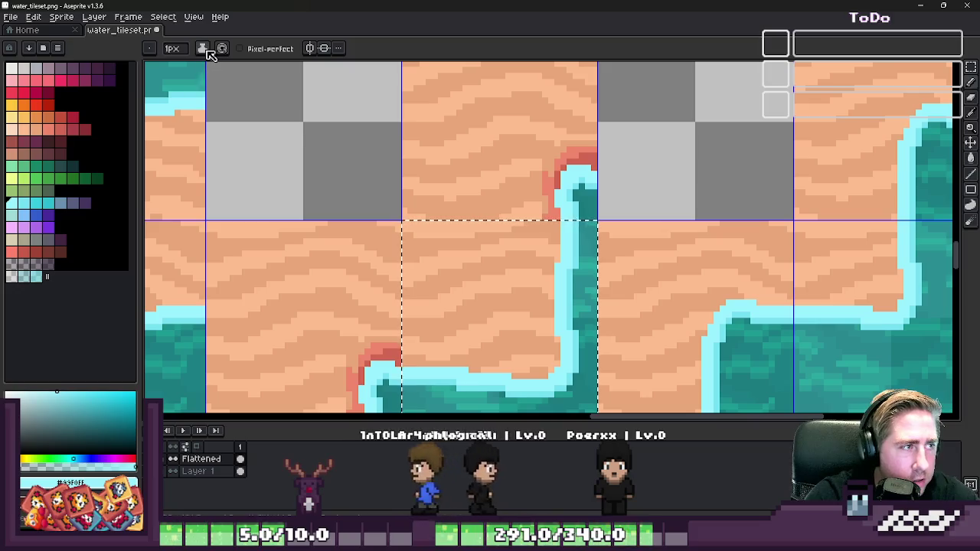
click(204, 49)
click(230, 110)
scroll(531, 220, up, 3)
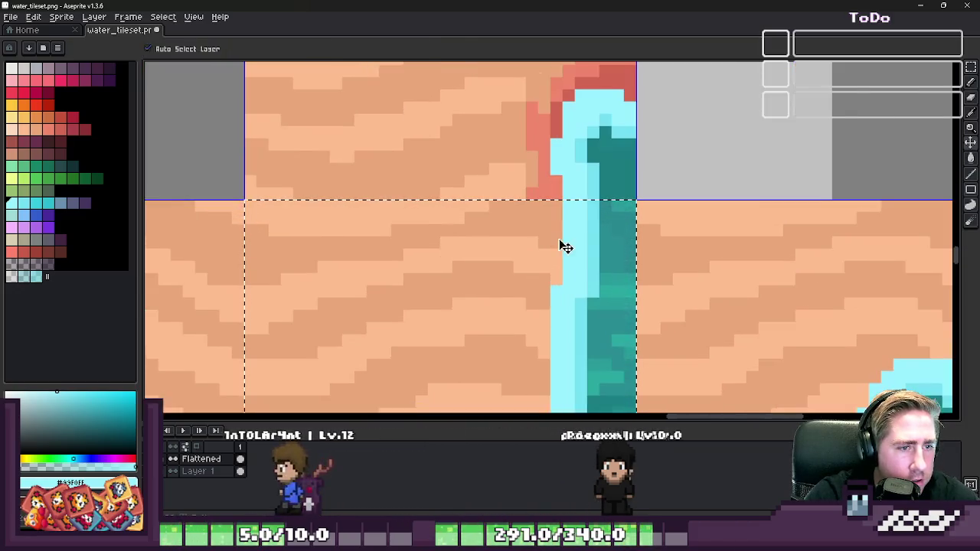
- Darken the sand along the top of the water edge with the 4px shading brush
click(560, 230)
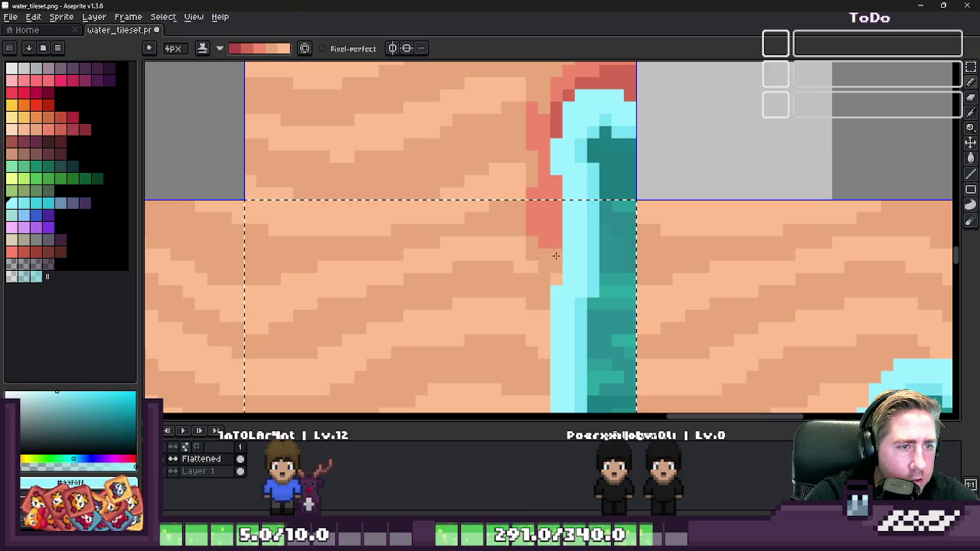
scroll(554, 358, down, 2)
scroll(554, 358, down, 1)
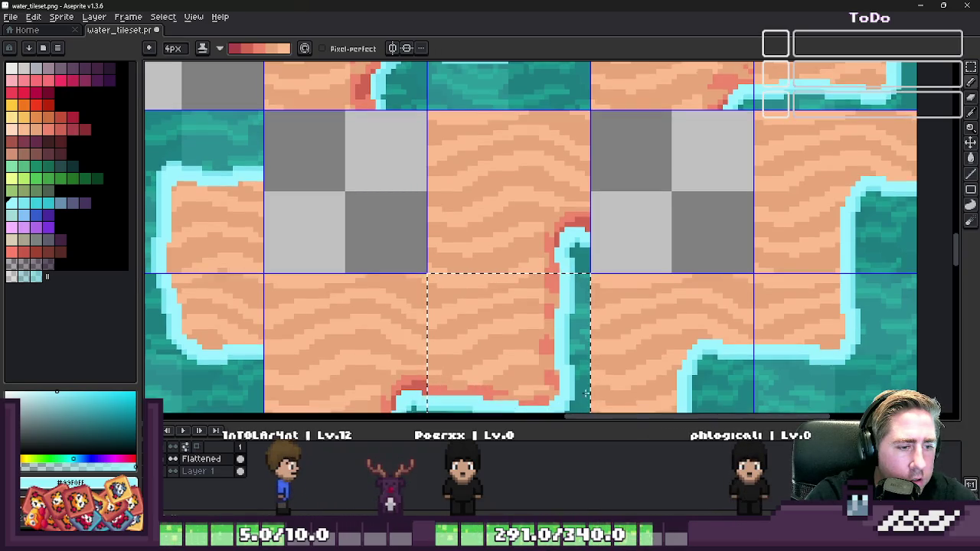
scroll(612, 241, up, 4)
scroll(591, 235, down, 3)
scroll(590, 235, up, 2)
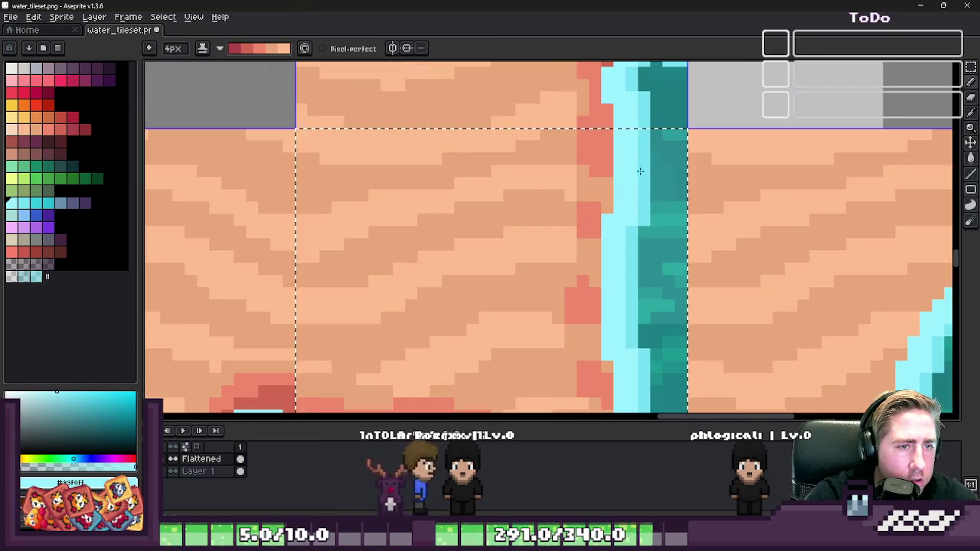
scroll(652, 405, down, 2)
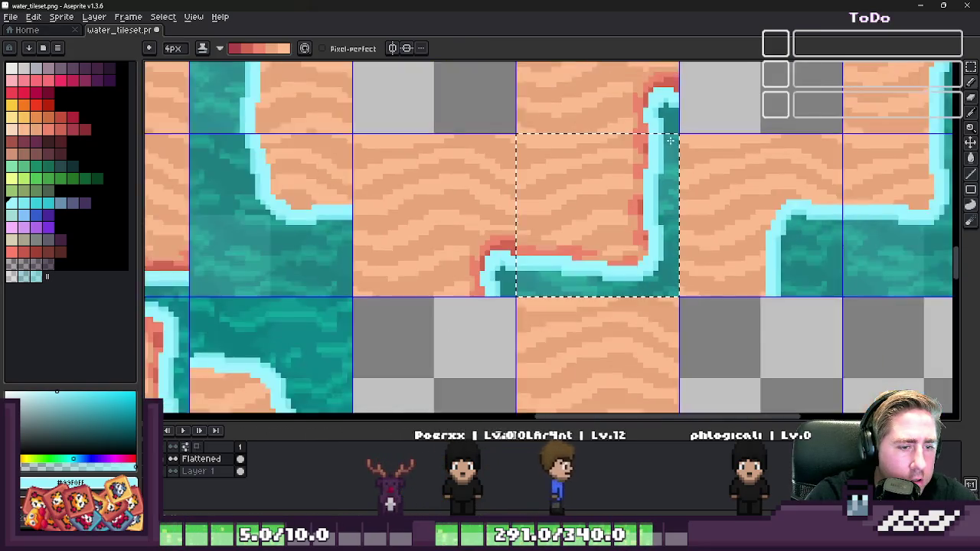
scroll(696, 199, up, 2)
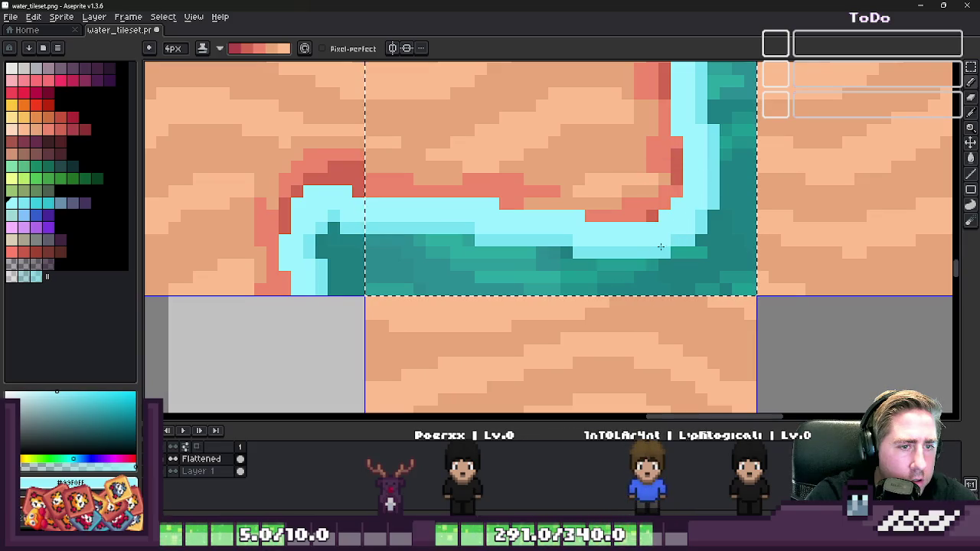
drag(585, 243, 406, 219)
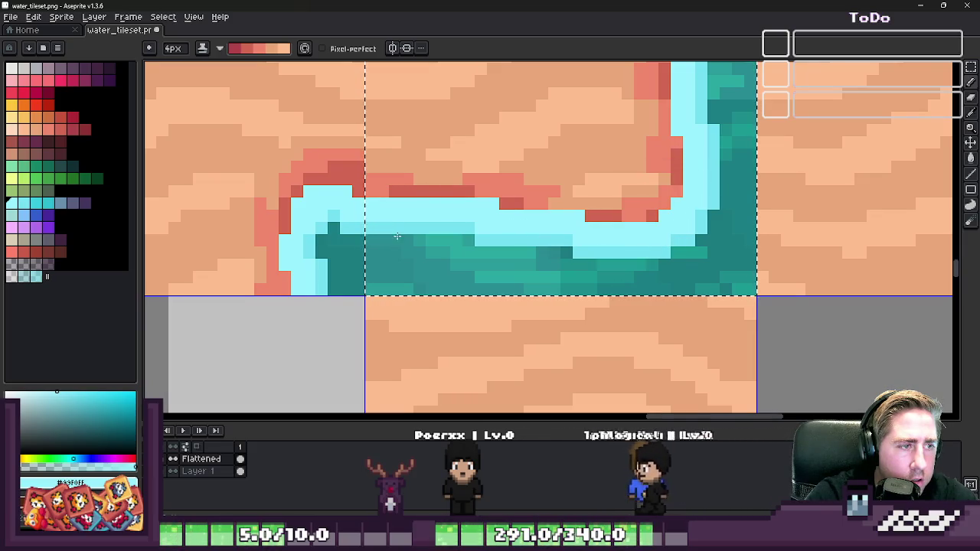
scroll(372, 218, down, 1)
scroll(521, 230, down, 1)
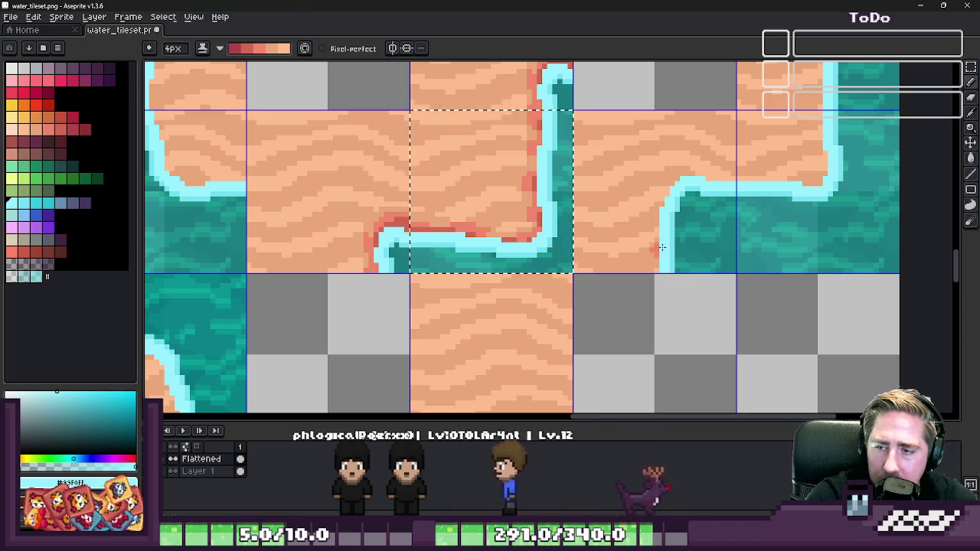
scroll(549, 268, down, 2)
scroll(554, 276, up, 1)
scroll(637, 315, down, 1)
scroll(638, 314, up, 1)
scroll(637, 315, down, 1)
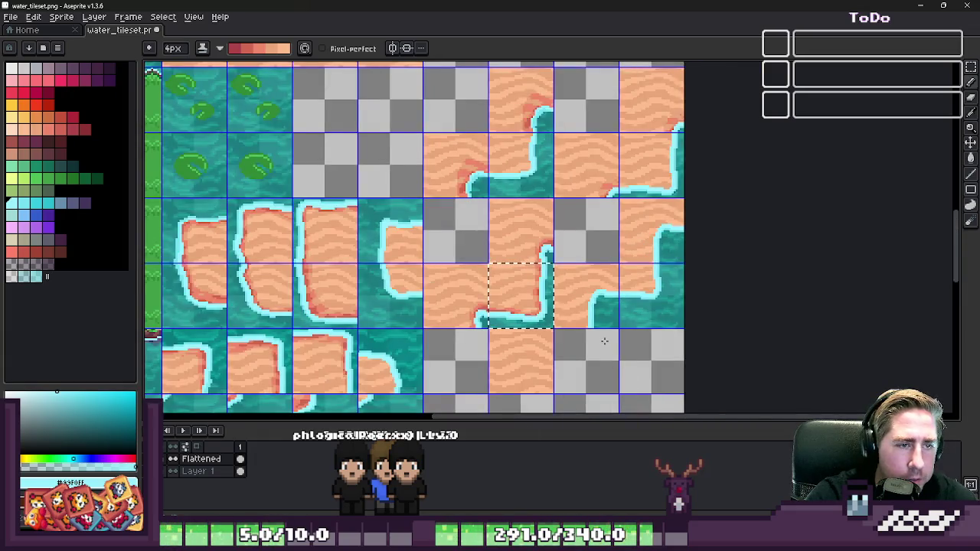
scroll(601, 344, up, 1)
scroll(530, 141, up, 1)
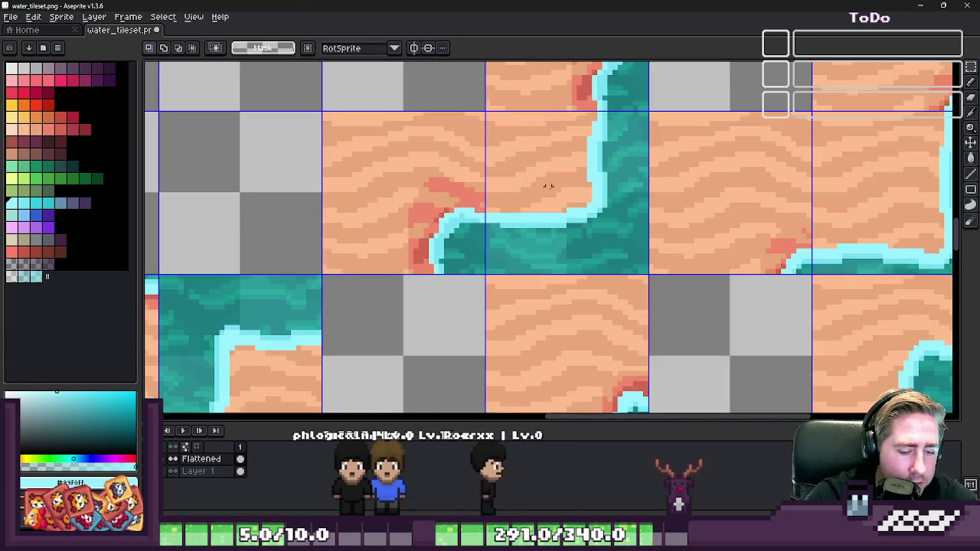
- Select the corner sand tile, enlarge the brush to 6px, and shade the channel's left and top edges
drag(546, 183, 557, 203)
scroll(581, 139, up, 1)
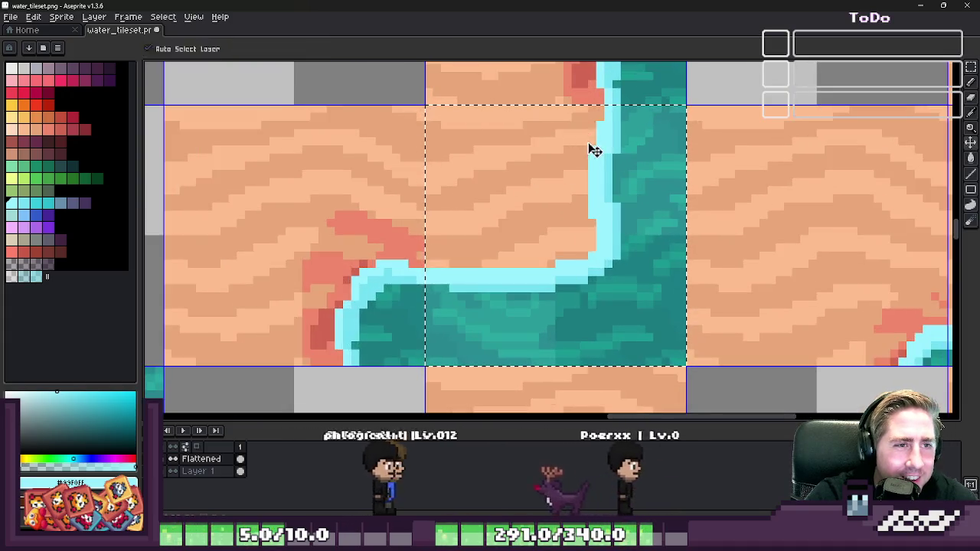
key(plus)
key(plus)
drag(596, 117, 563, 256)
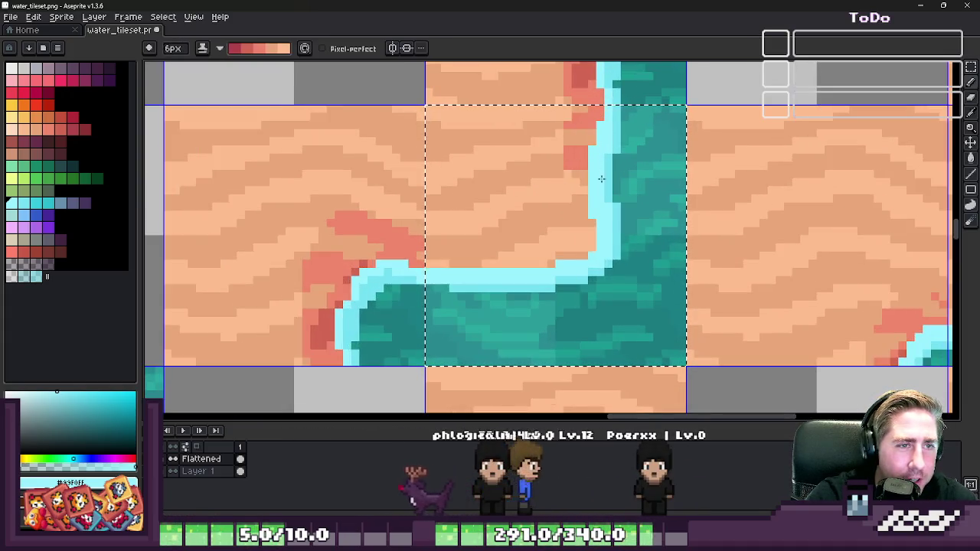
drag(471, 259, 431, 264)
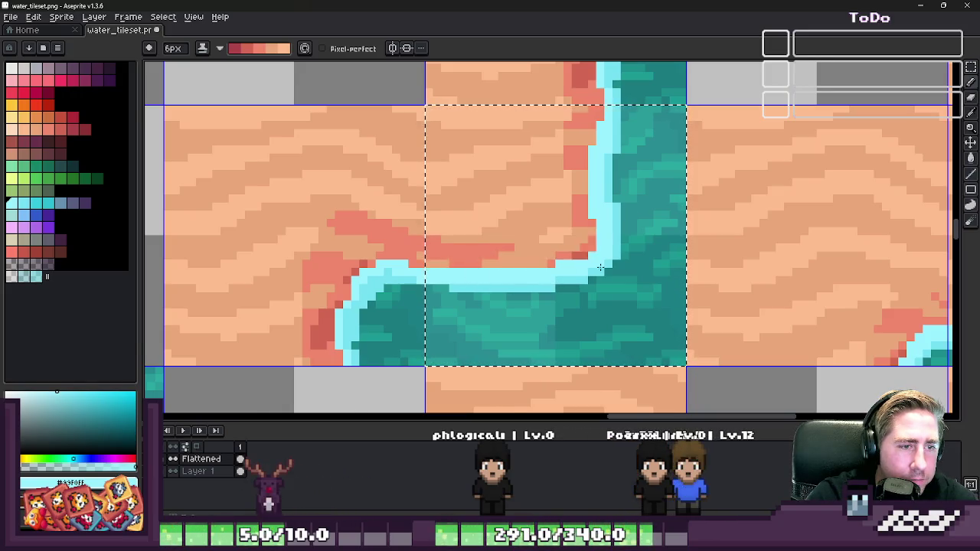
scroll(600, 267, down, 1)
scroll(467, 285, up, 1)
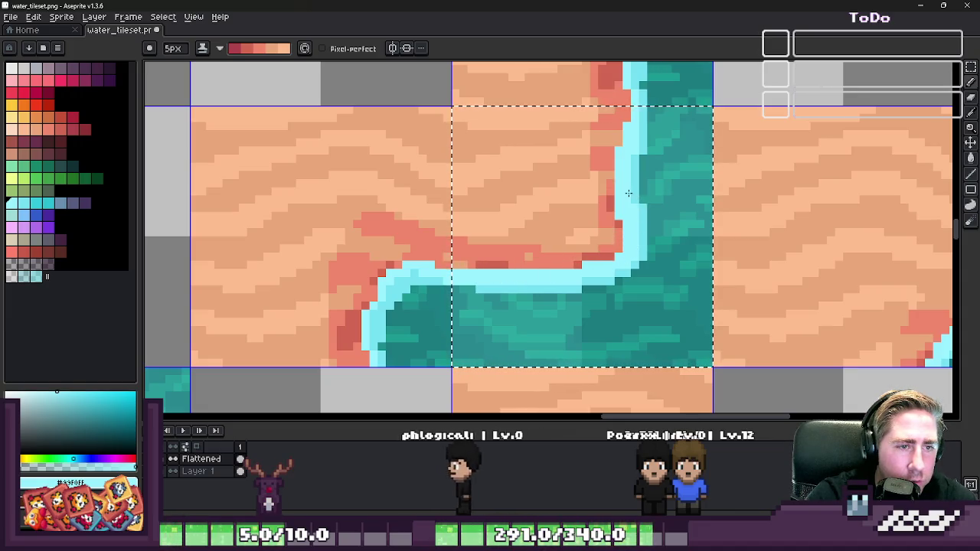
scroll(639, 138, down, 1)
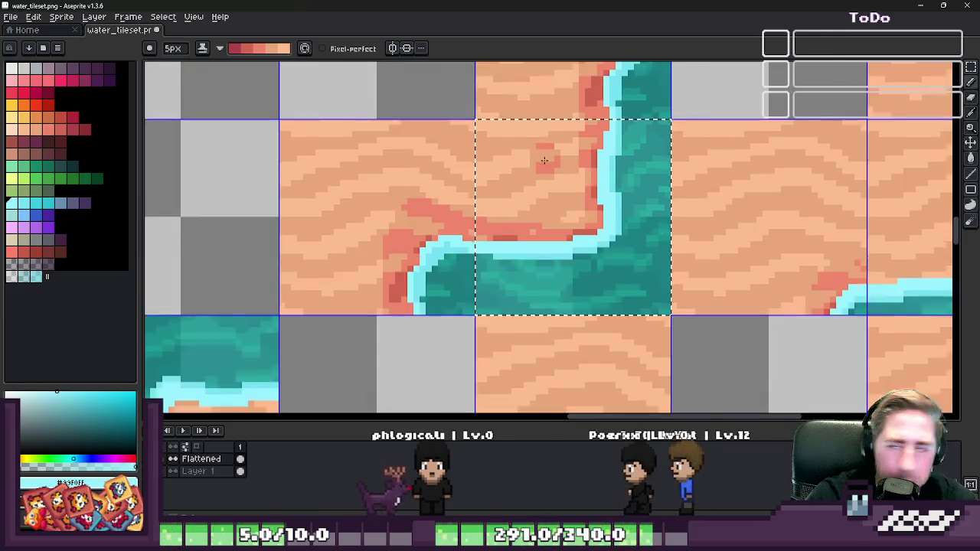
scroll(581, 192, down, 1)
scroll(527, 240, down, 1)
scroll(548, 238, up, 2)
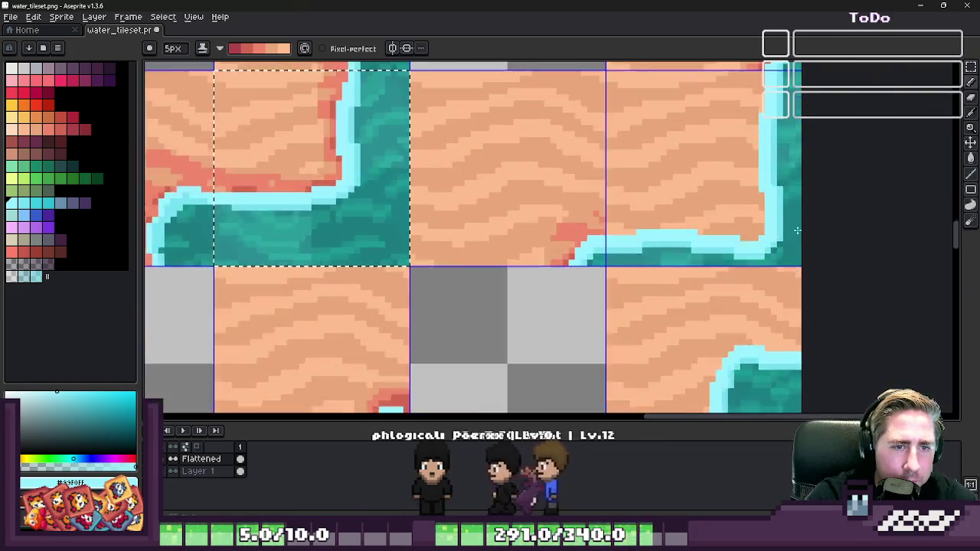
scroll(567, 237, up, 1)
- Add red shading above the shoreline, undoing the stroke along its inner edge
click(582, 221)
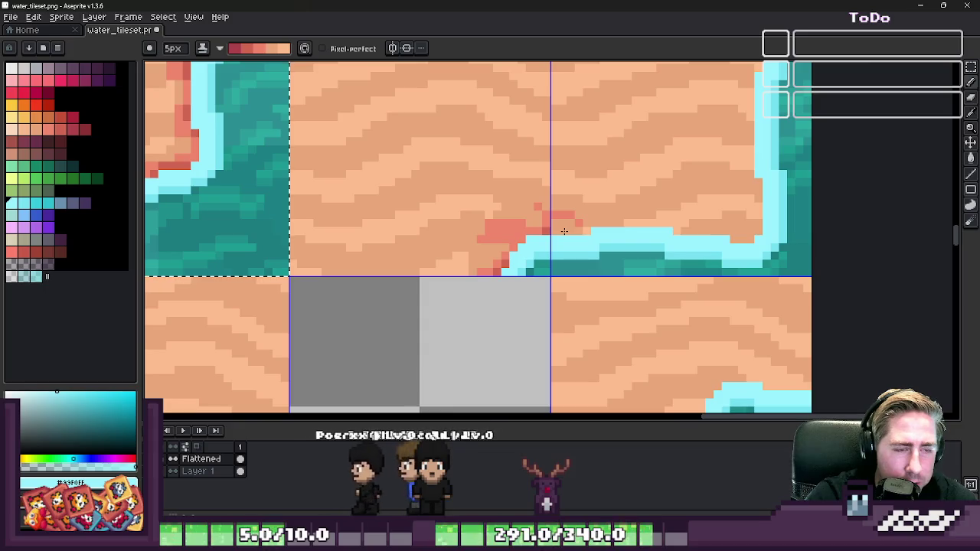
key(v)
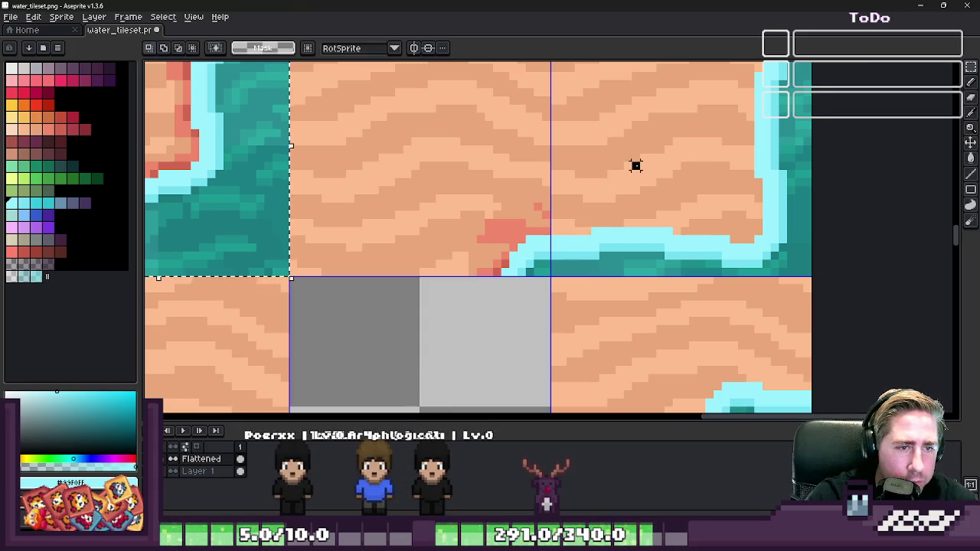
key(b)
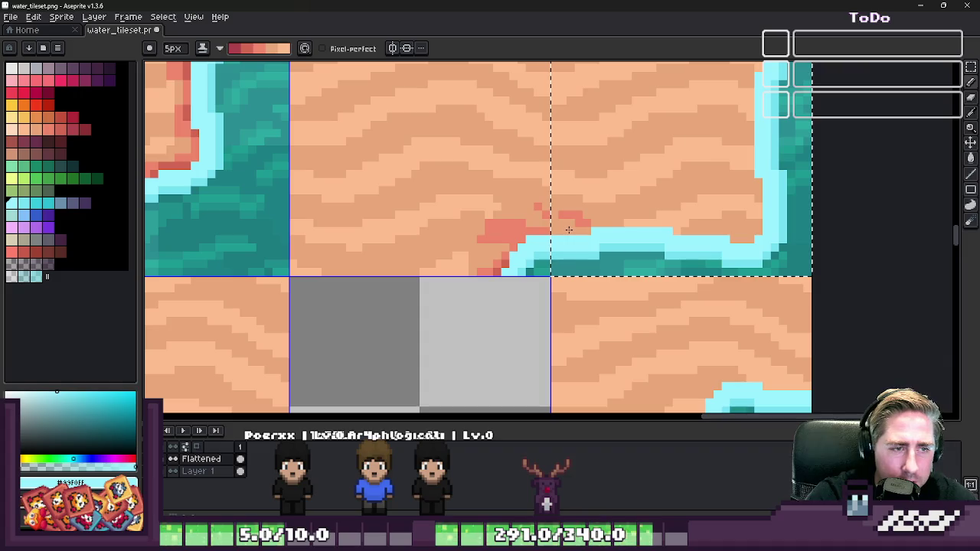
mouse_move(683, 226)
mouse_down()
mouse_move(735, 225)
mouse_move(756, 192)
mouse_move(746, 138)
mouse_move(760, 87)
mouse_up()
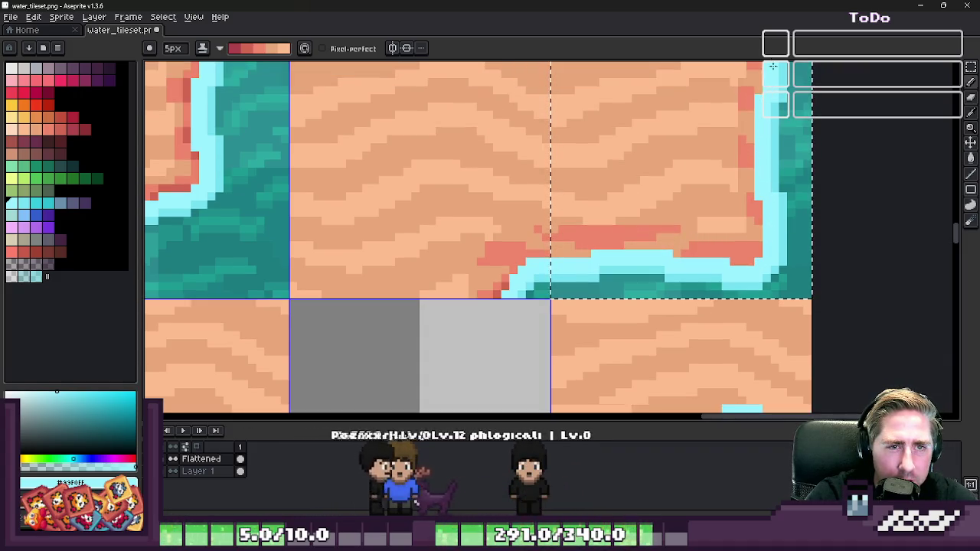
scroll(735, 153, up, 3)
scroll(708, 207, down, 1)
key(ctrl+z)
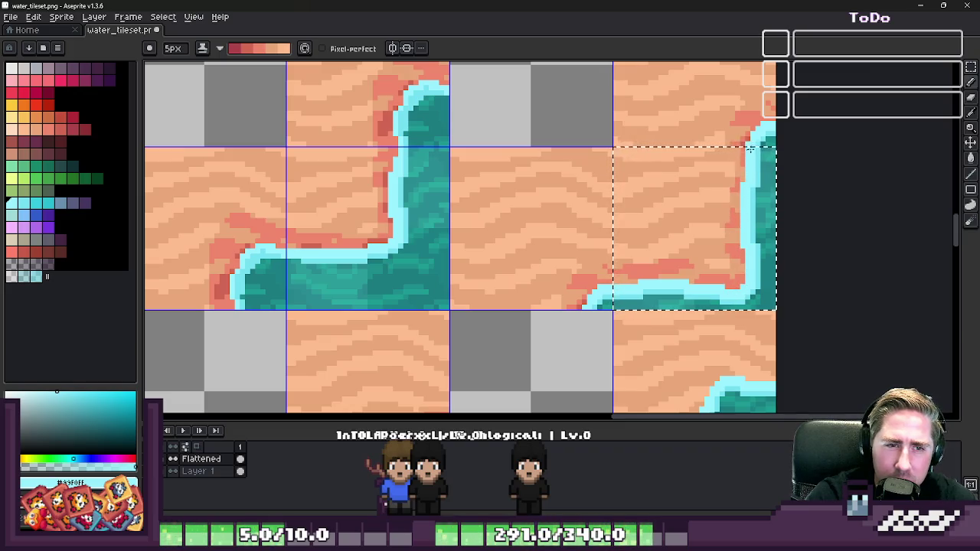
- Add a run of dark red shading pixels and bring the right-hand shoreline into view
scroll(666, 253, down, 1)
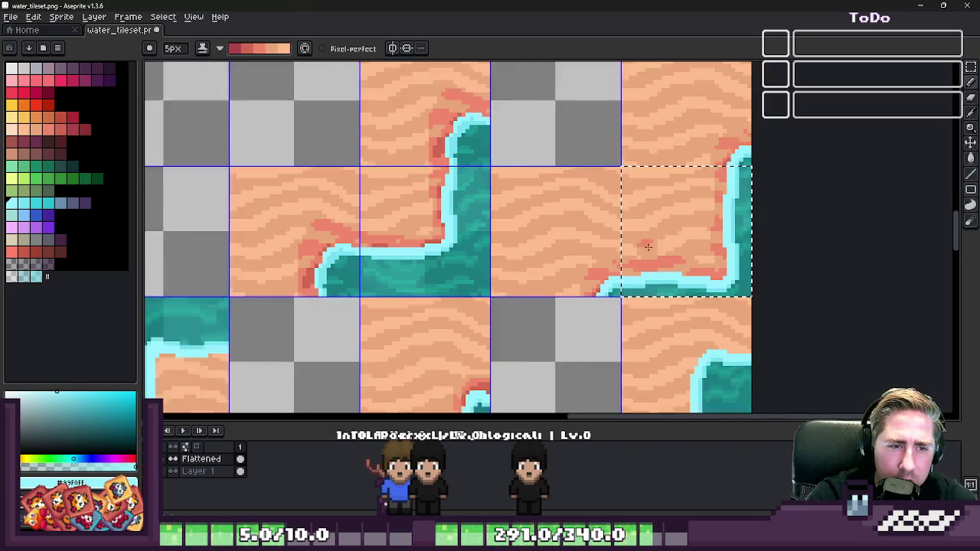
scroll(645, 274, down, 1)
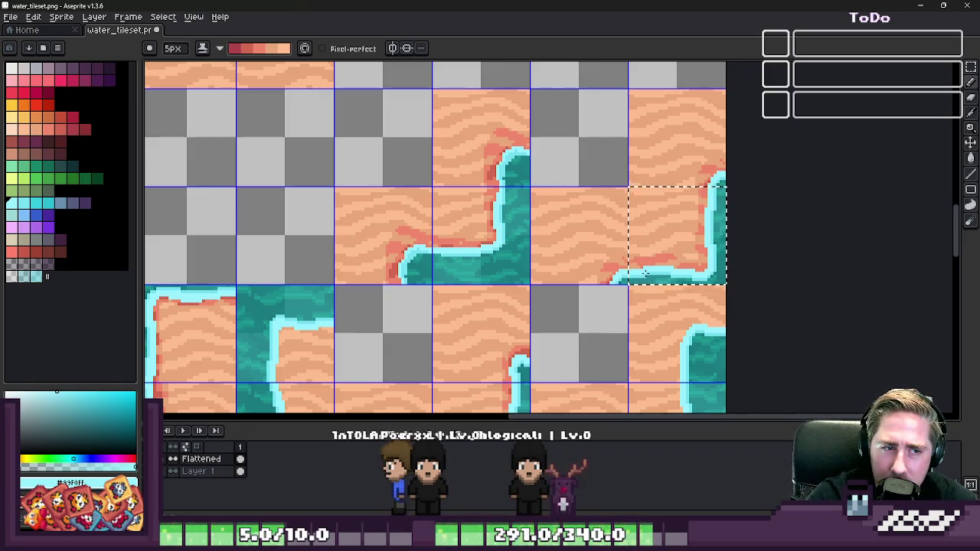
scroll(647, 273, up, 1)
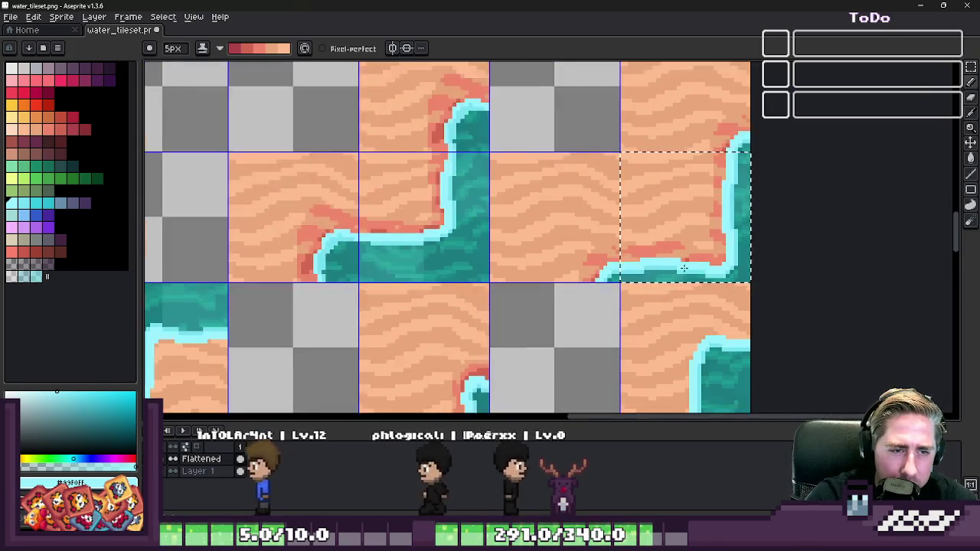
scroll(684, 268, up, 5)
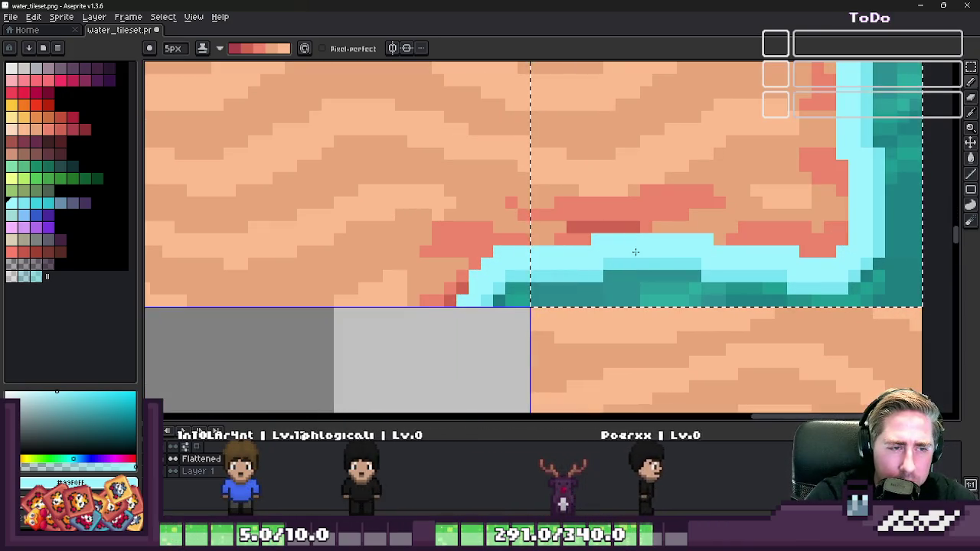
drag(728, 239, 770, 239)
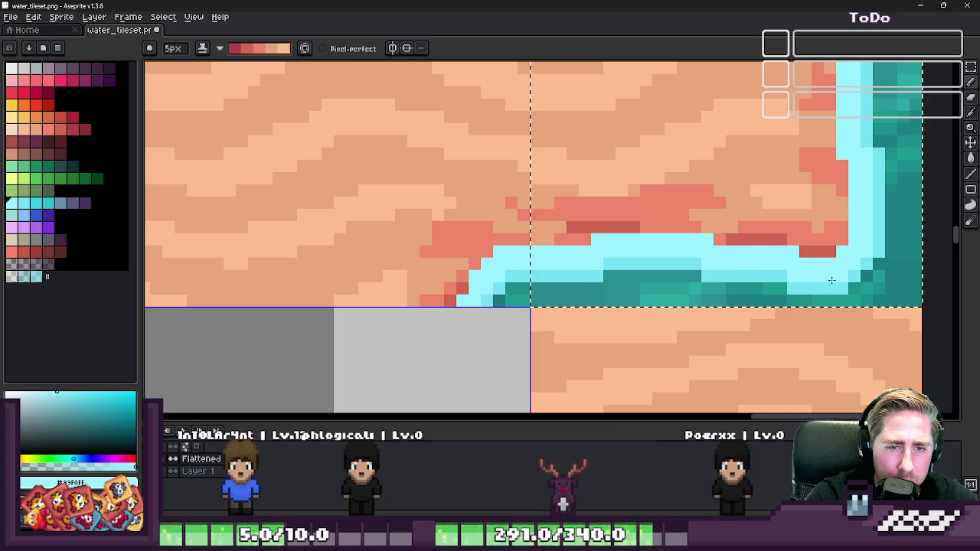
mouse_move(855, 94)
mouse_down()
mouse_move(786, 185)
mouse_move(690, 276)
mouse_up()
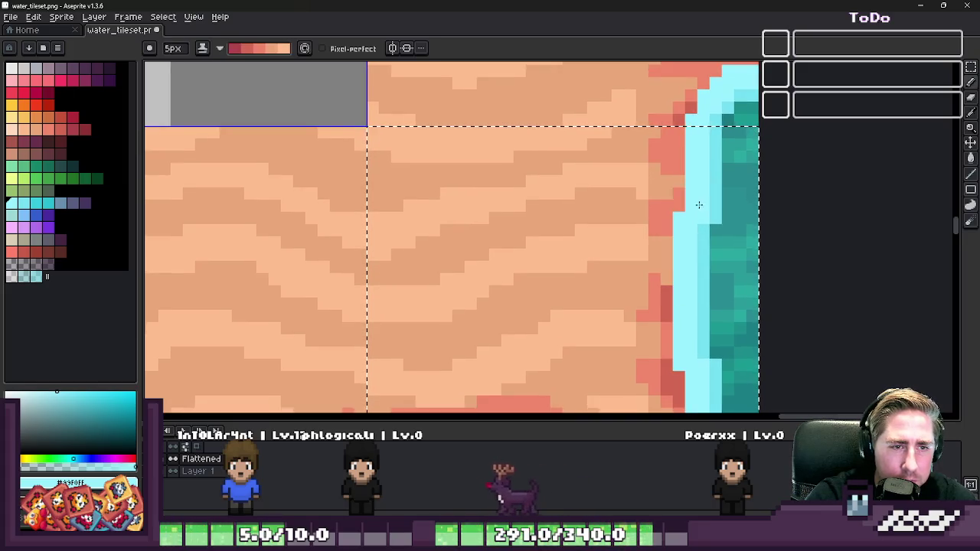
scroll(698, 170, down, 1)
scroll(720, 153, down, 1)
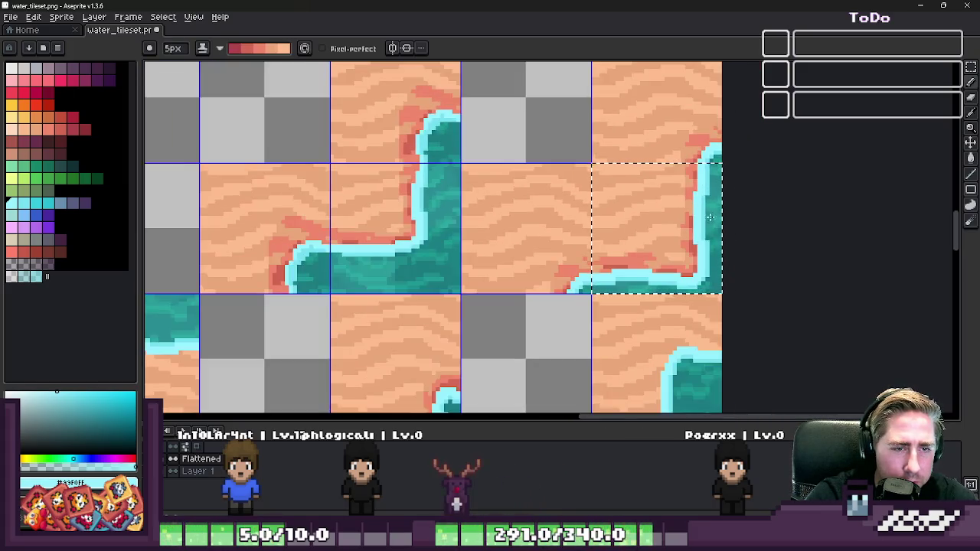
scroll(745, 141, up, 2)
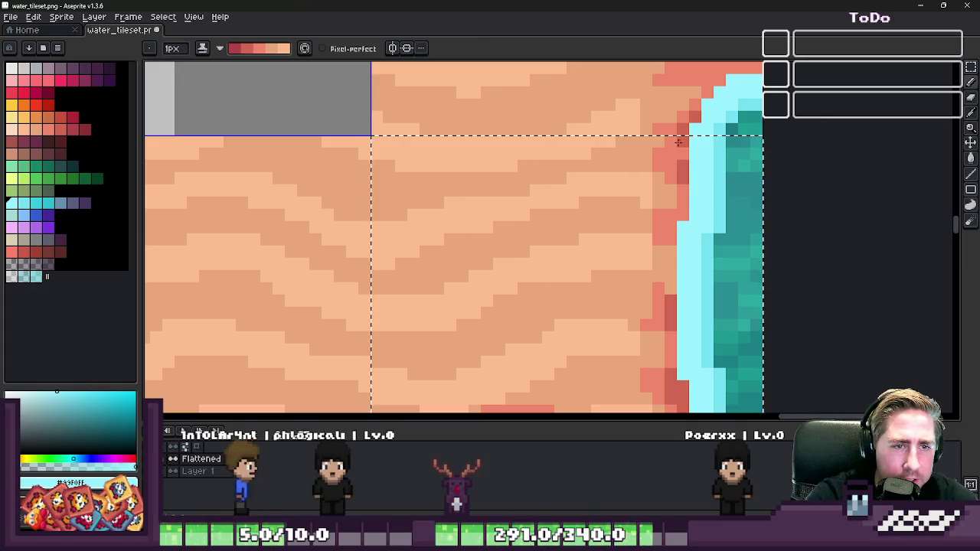
scroll(794, 202, down, 1)
scroll(754, 210, down, 1)
scroll(755, 211, down, 1)
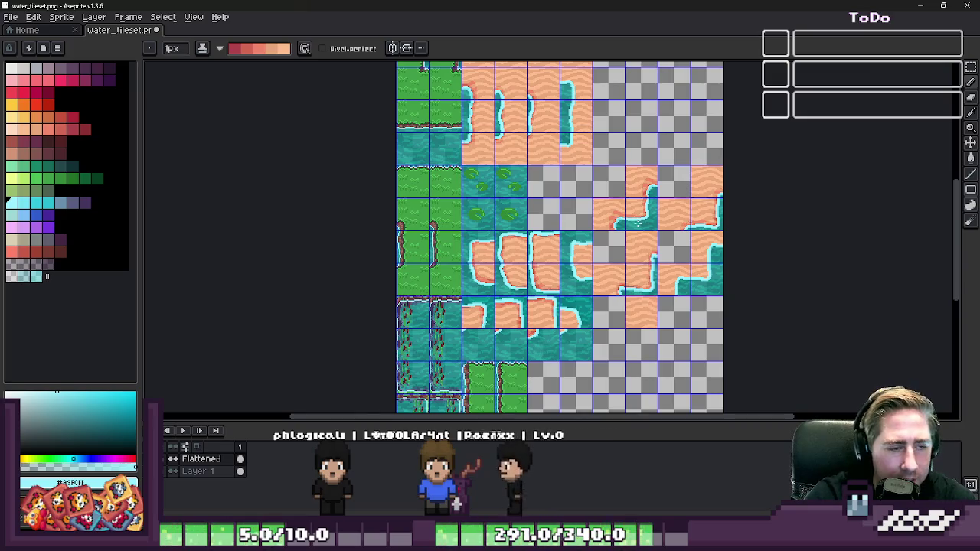
- Clear the leftover sand tiles in the tileset to transparent
scroll(637, 231, up, 1)
key(m)
scroll(637, 231, down, 1)
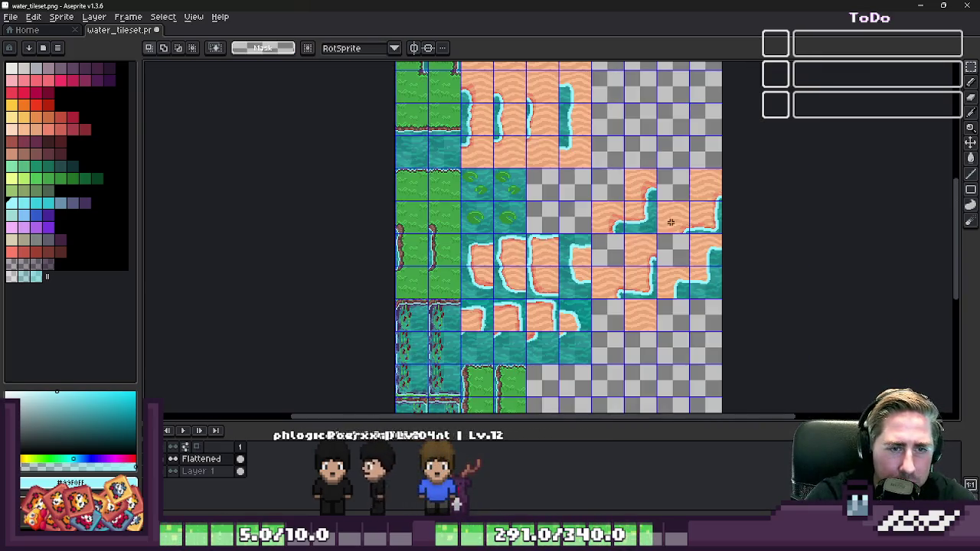
scroll(552, 174, up, 1)
key(ctrl+x)
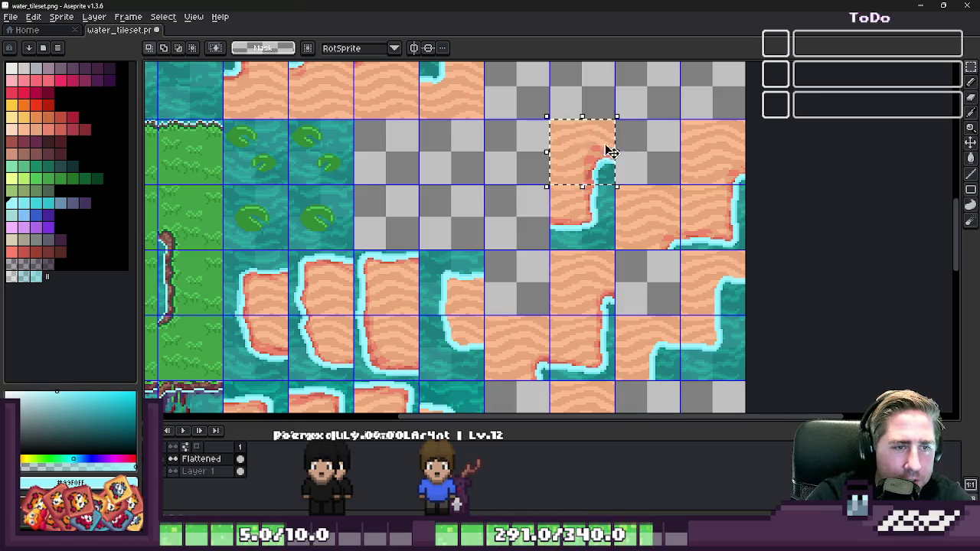
key(ctrl+x)
click(711, 151)
click(648, 217)
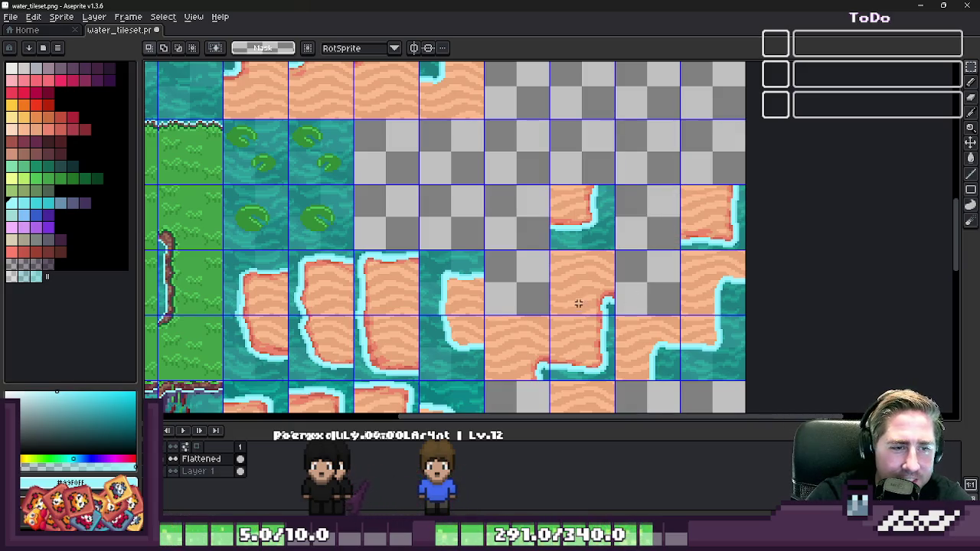
click(534, 330)
click(582, 287)
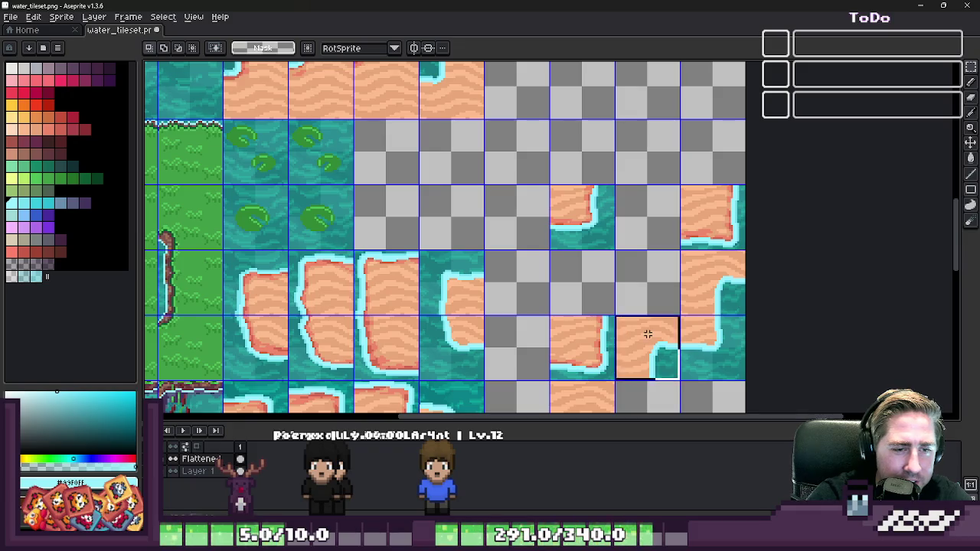
click(708, 277)
- Select two sand-bank tiles, undo a trial move, and delete Layer 1
scroll(653, 229, down, 2)
scroll(640, 246, up, 2)
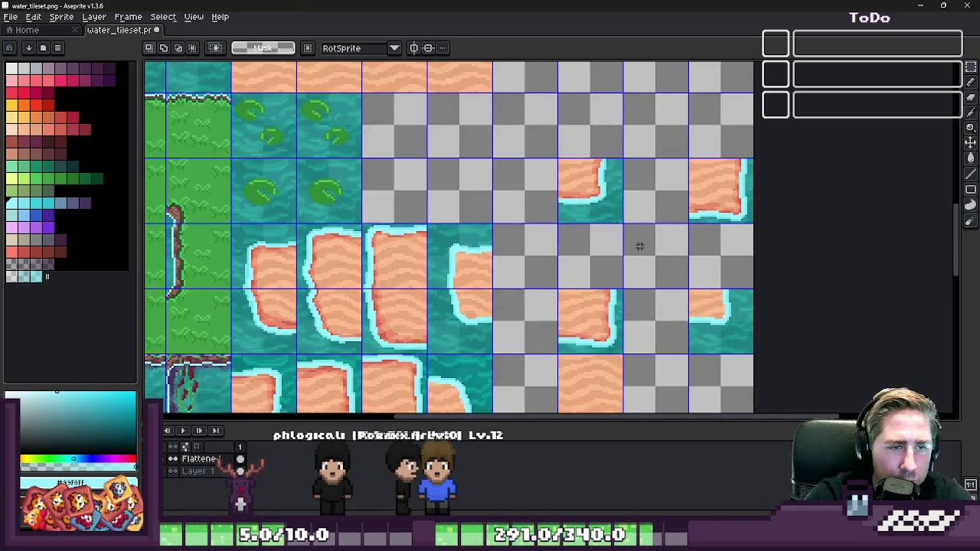
click(584, 181)
shift+click(715, 186)
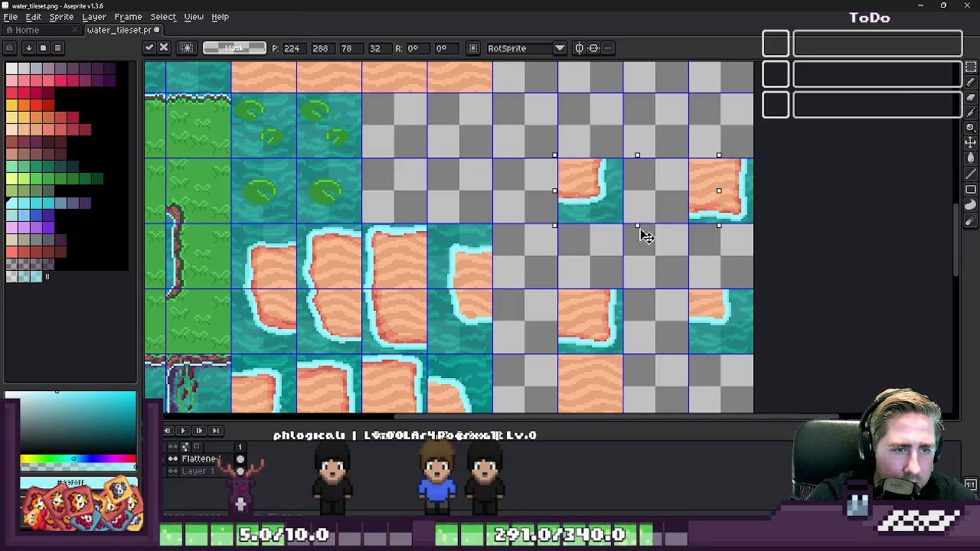
scroll(703, 190, up, 2)
drag(720, 223, 595, 220)
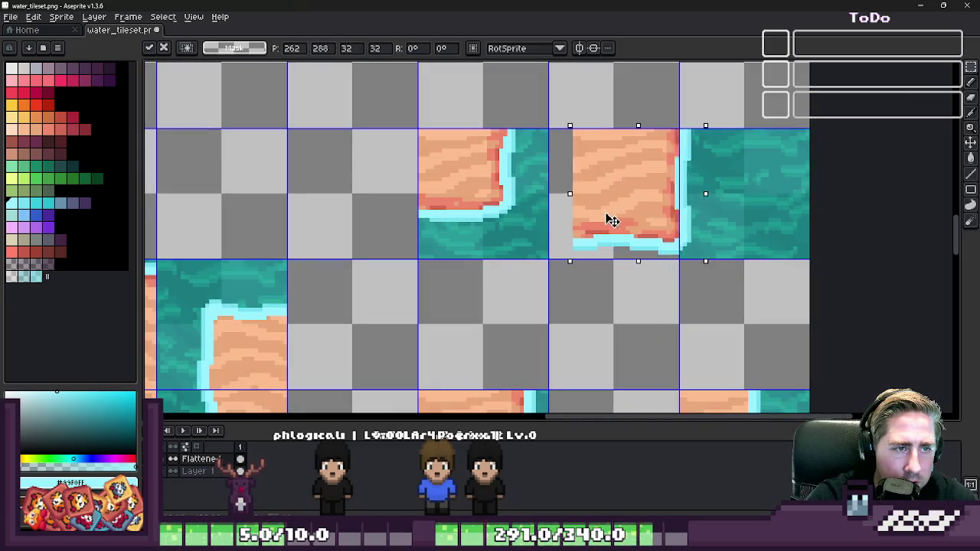
key(ctrl+z)
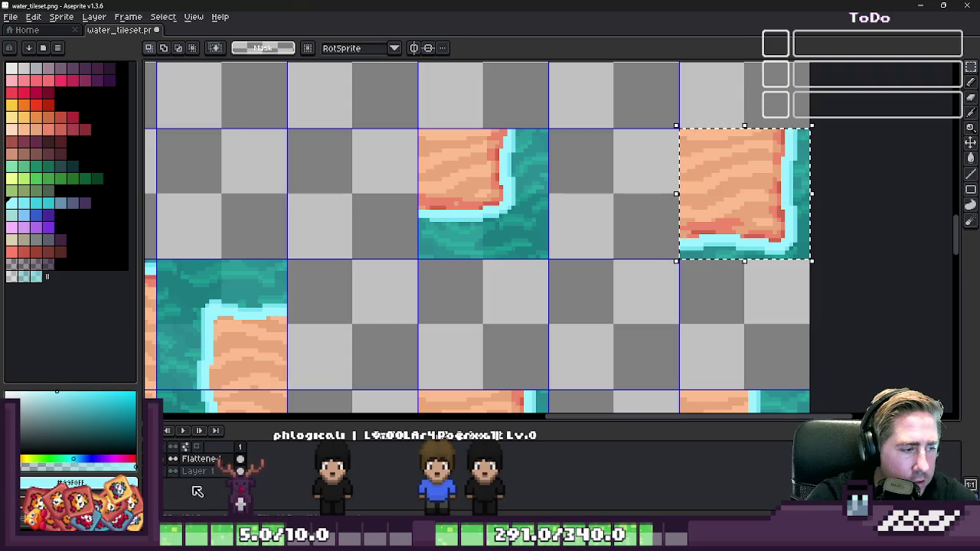
click(207, 470)
key(ctrl+e)
- Shift the selected sand tile one tile left and the bottom tile one tile right
drag(725, 187, 590, 197)
scroll(623, 178, down, 1)
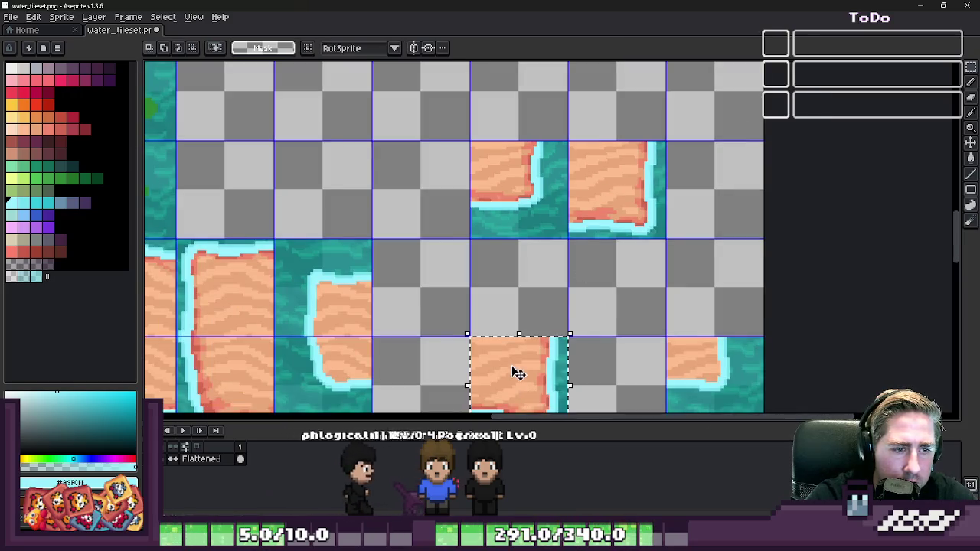
drag(516, 372, 614, 371)
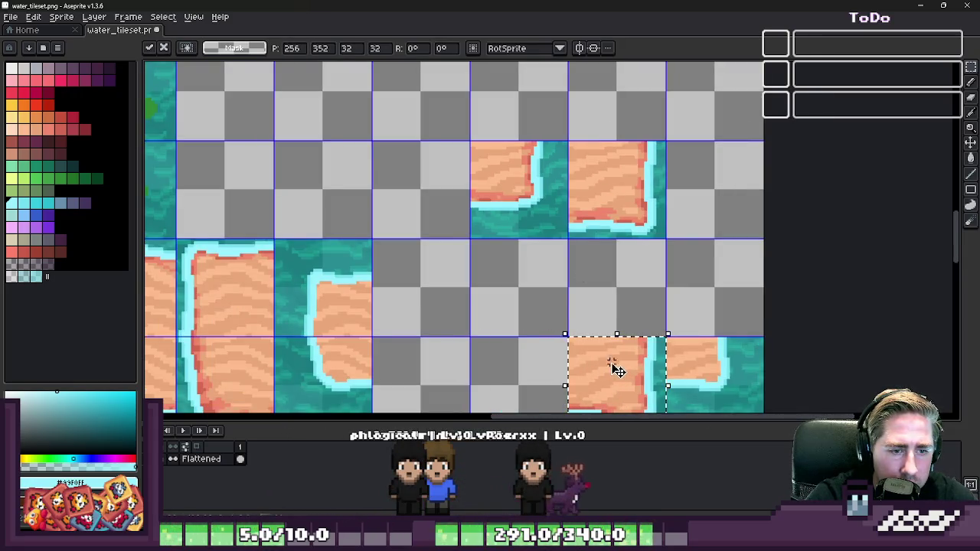
key(ctrl+d)
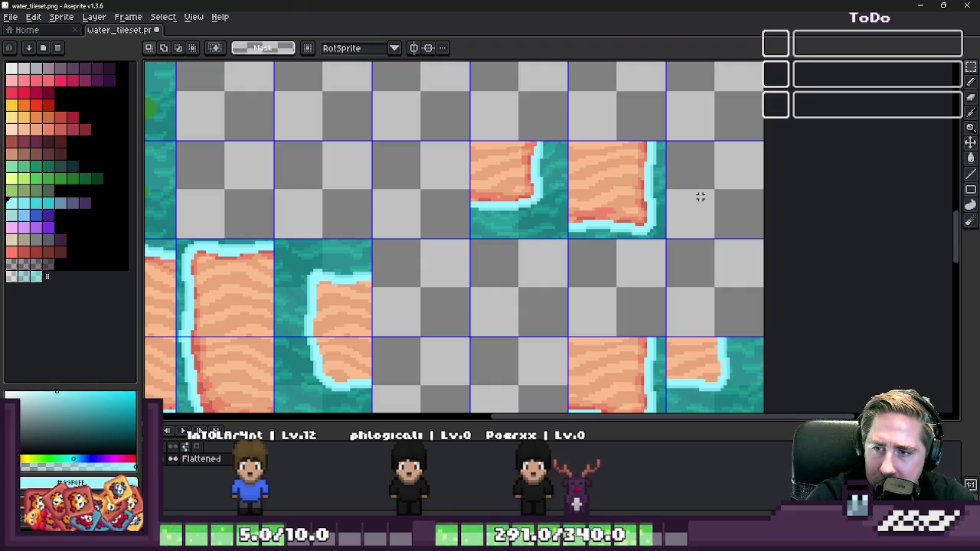
- Place the two selected sand-bank tiles beside the others in the same row
scroll(721, 133, down, 2)
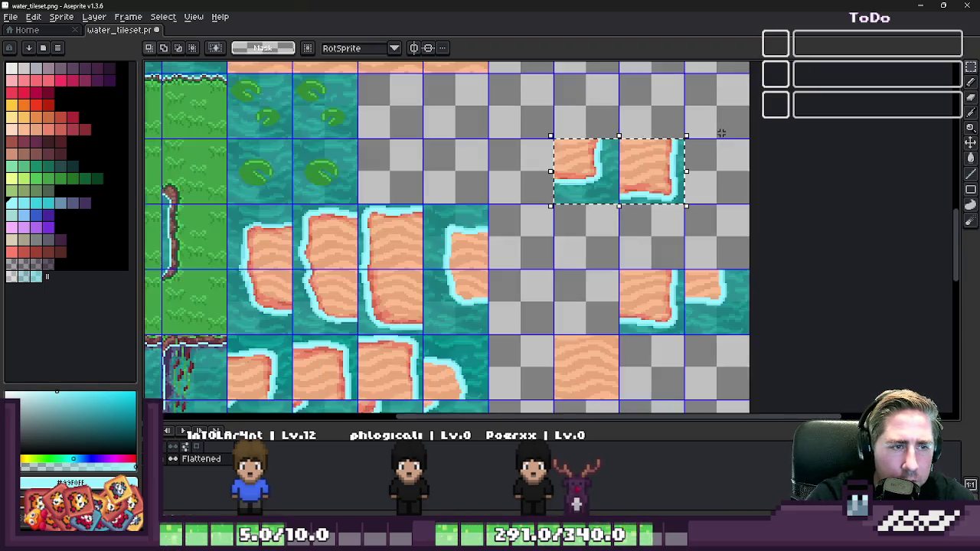
drag(661, 164, 590, 288)
scroll(612, 260, up, 2)
drag(635, 235, 608, 269)
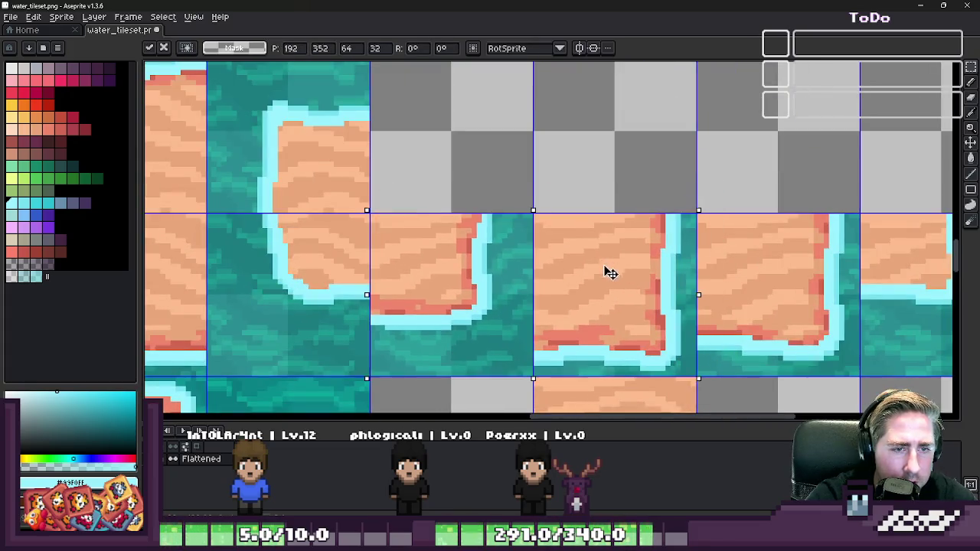
key(Return)
scroll(547, 247, down, 2)
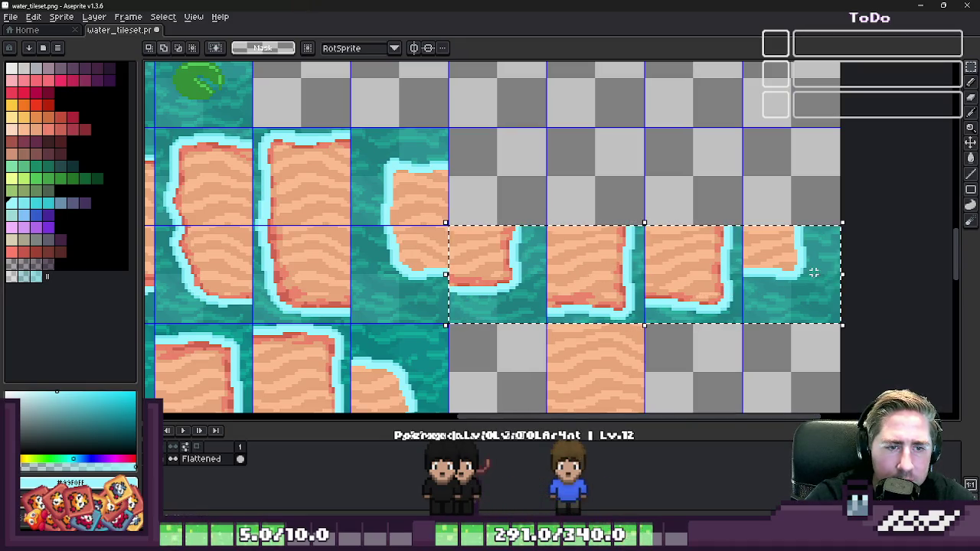
scroll(738, 287, down, 3)
- Delete the lower plain water tiles and paste the sand-bank tiles into that row beneath the banks
key(Delete)
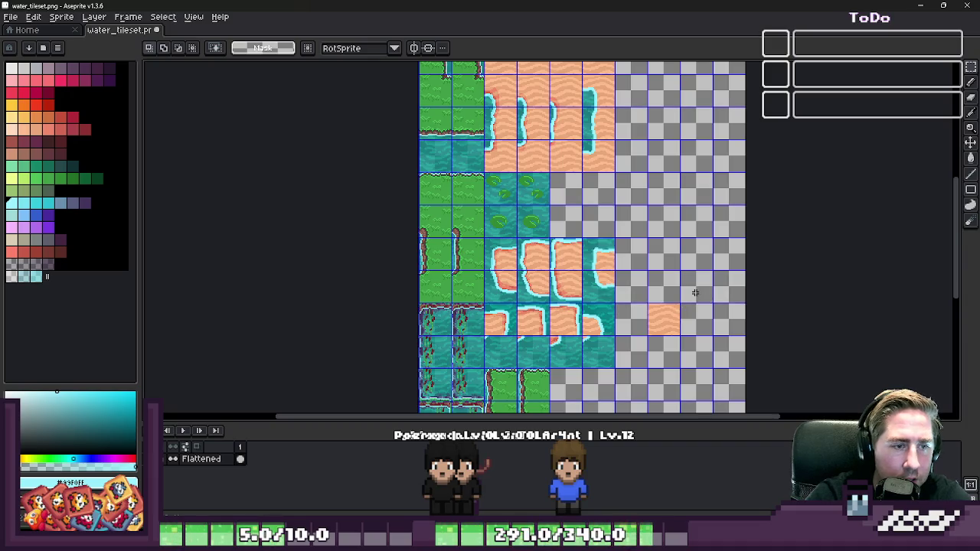
scroll(638, 198, up, 3)
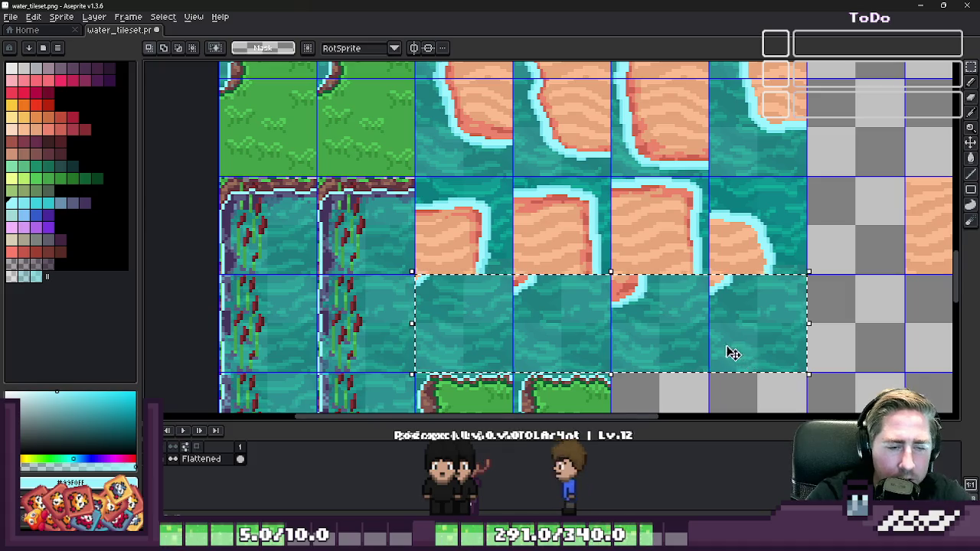
key(Delete)
scroll(507, 361, up, 1)
key(ctrl+v)
drag(417, 243, 464, 332)
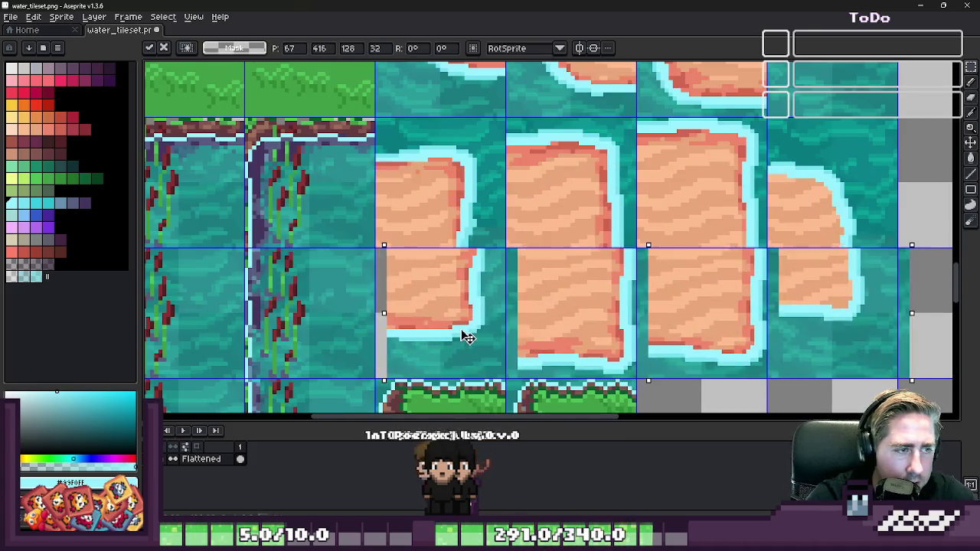
key(ctrl+d)
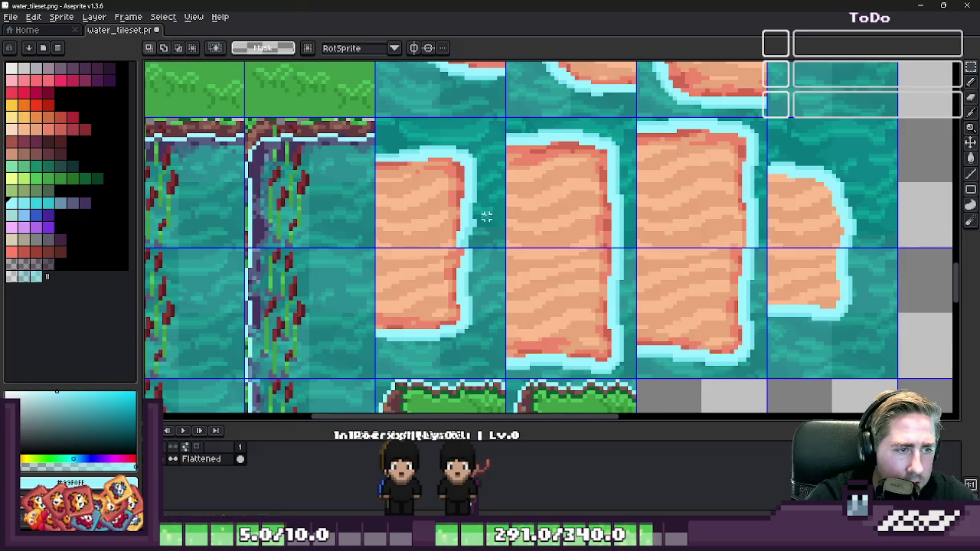
scroll(541, 225, down, 2)
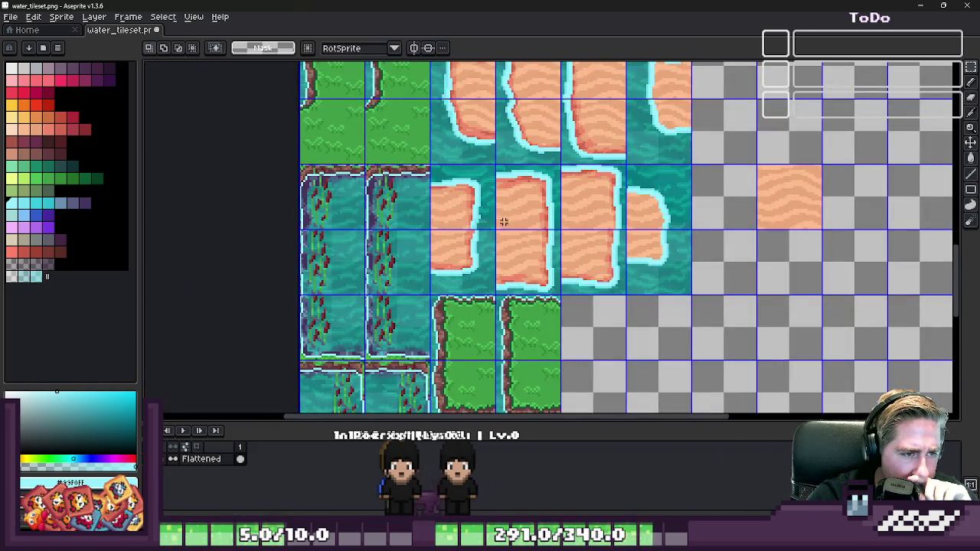
scroll(503, 221, up, 2)
scroll(444, 233, up, 1)
- Sample the light cyan shoreline colour from the canvas with the Eyedropper
key(i)
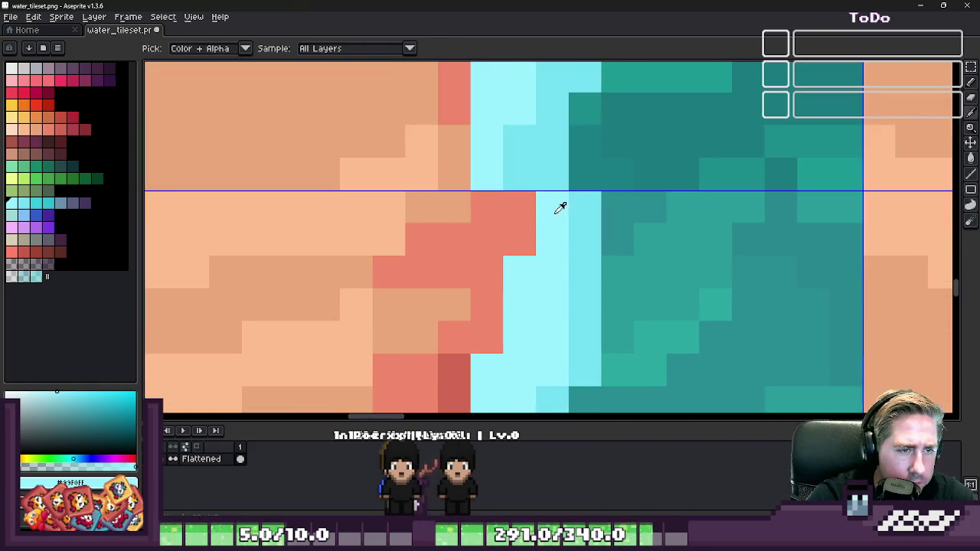
click(545, 214)
key(b)
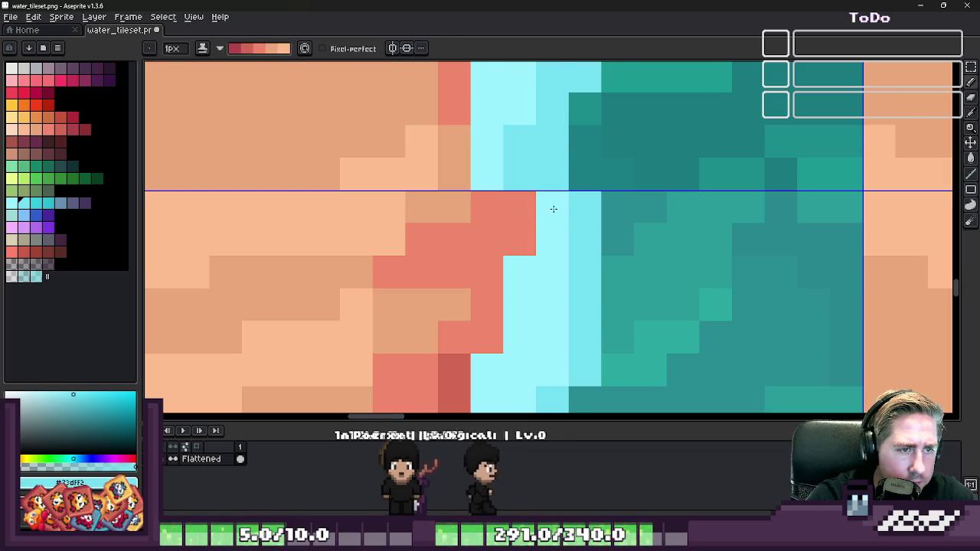
scroll(553, 179, down, 1)
scroll(551, 179, down, 1)
key(i)
click(545, 176)
key(b)
scroll(545, 177, up, 2)
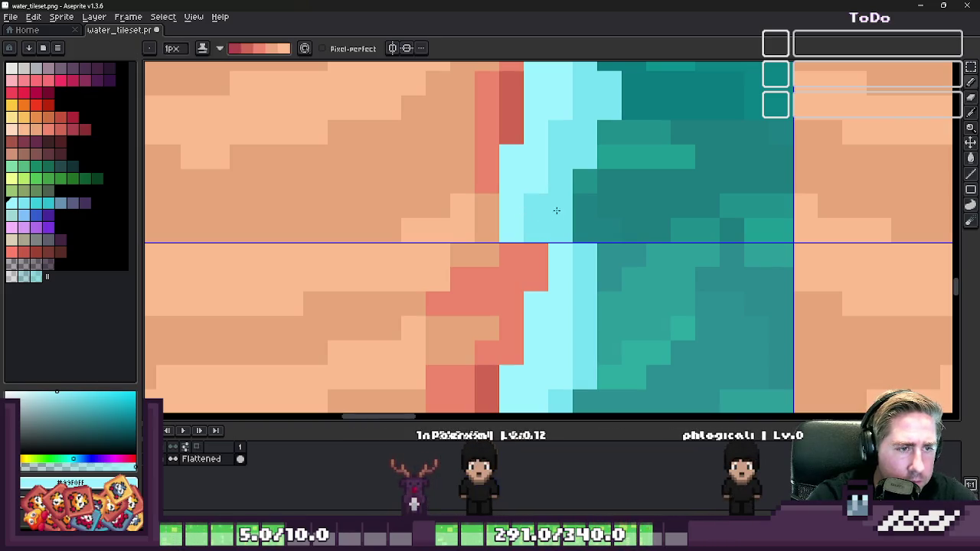
- Switch to Simple ink and pencil the reddish seam pixel in lighter cyan
click(203, 50)
click(230, 76)
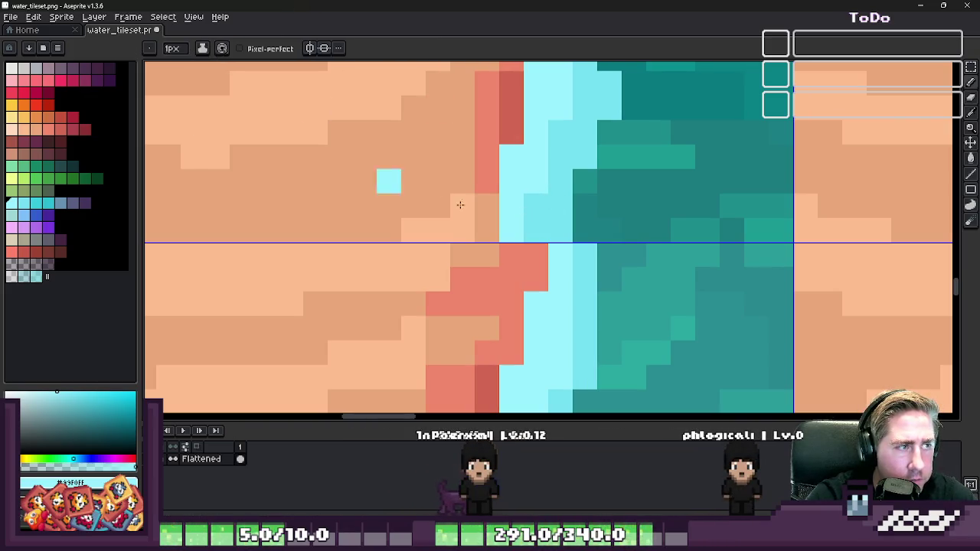
alt+click(577, 220)
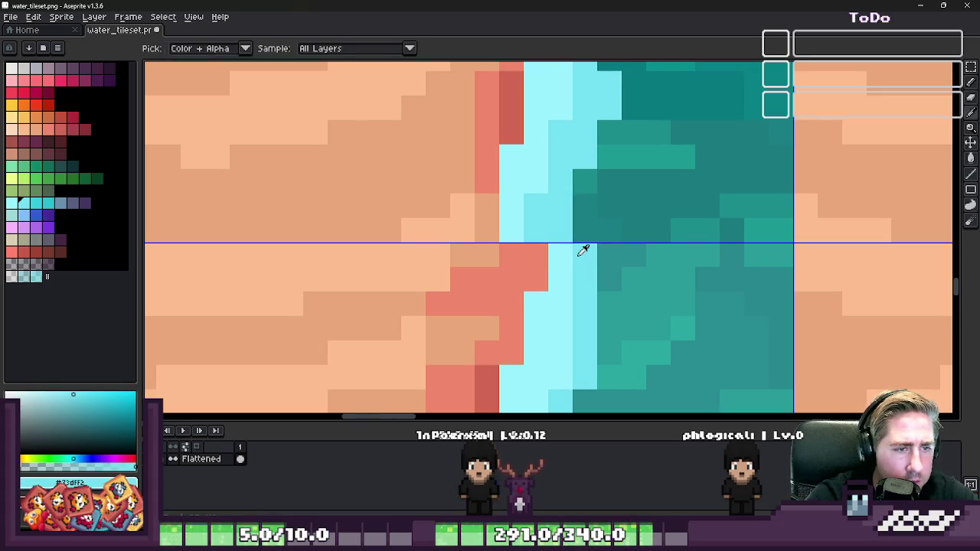
scroll(557, 274, down, 2)
scroll(531, 228, up, 2)
alt+click(545, 250)
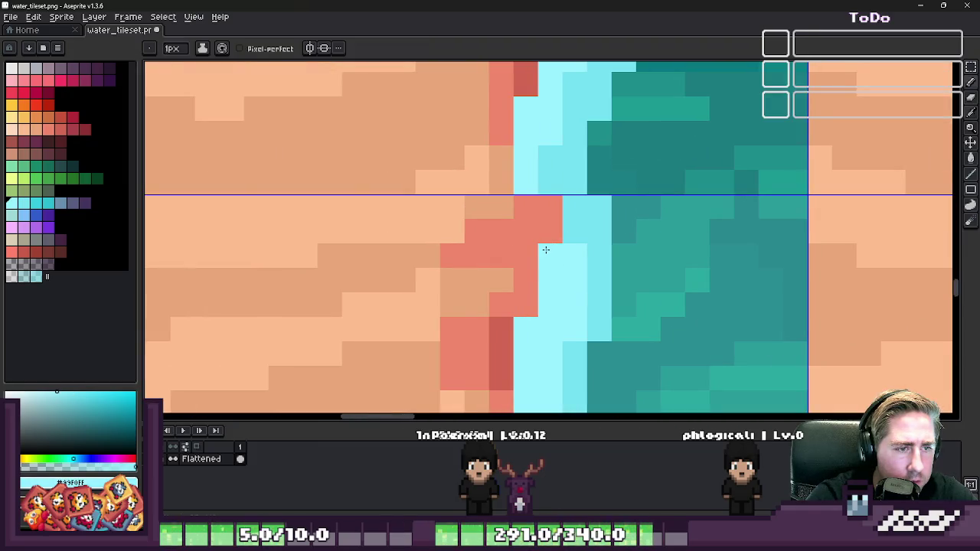
click(549, 206)
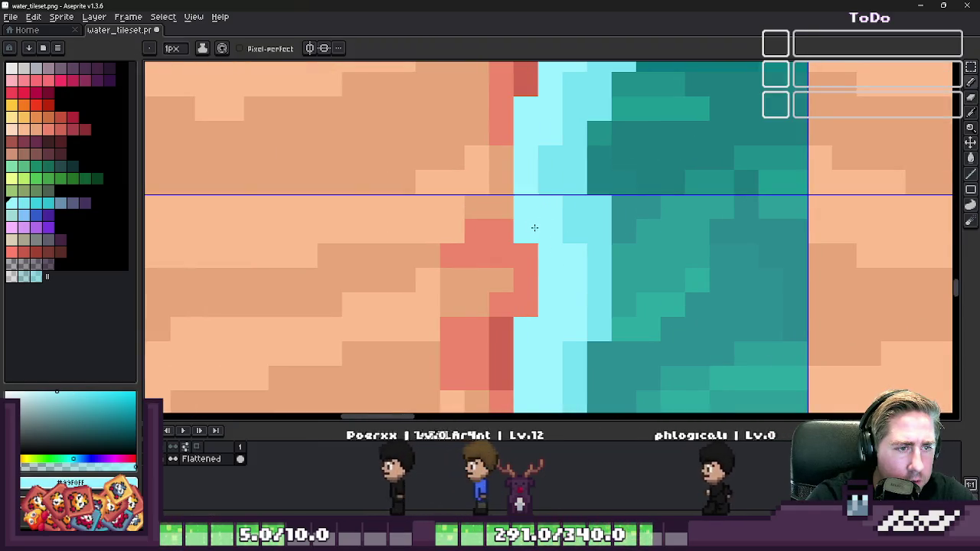
scroll(535, 199, down, 2)
scroll(538, 186, up, 1)
scroll(539, 186, up, 3)
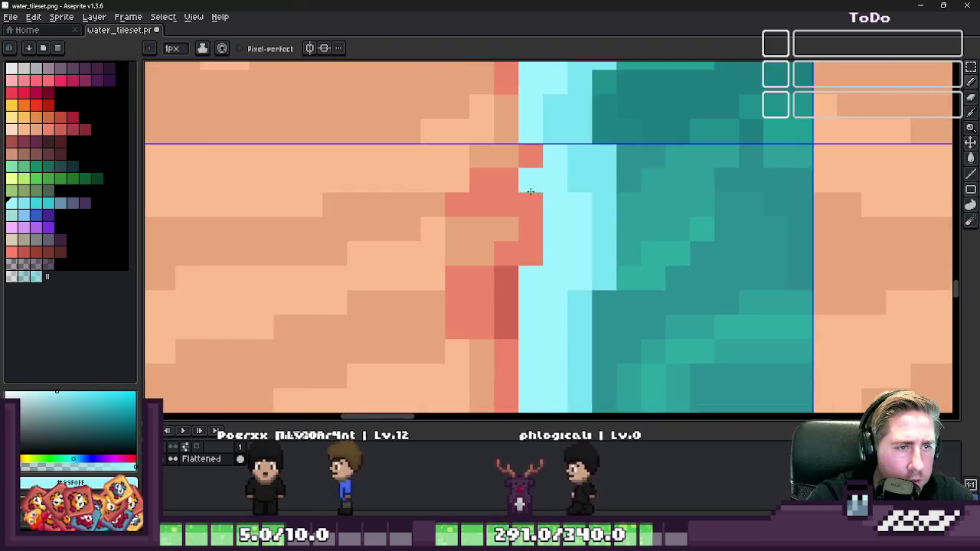
scroll(541, 186, down, 3)
scroll(540, 191, up, 3)
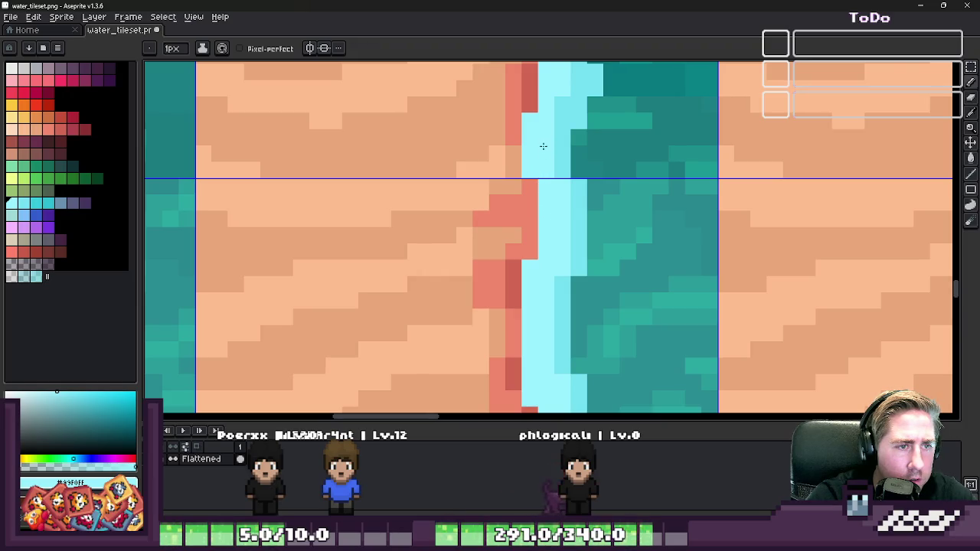
scroll(542, 153, down, 4)
scroll(628, 203, down, 2)
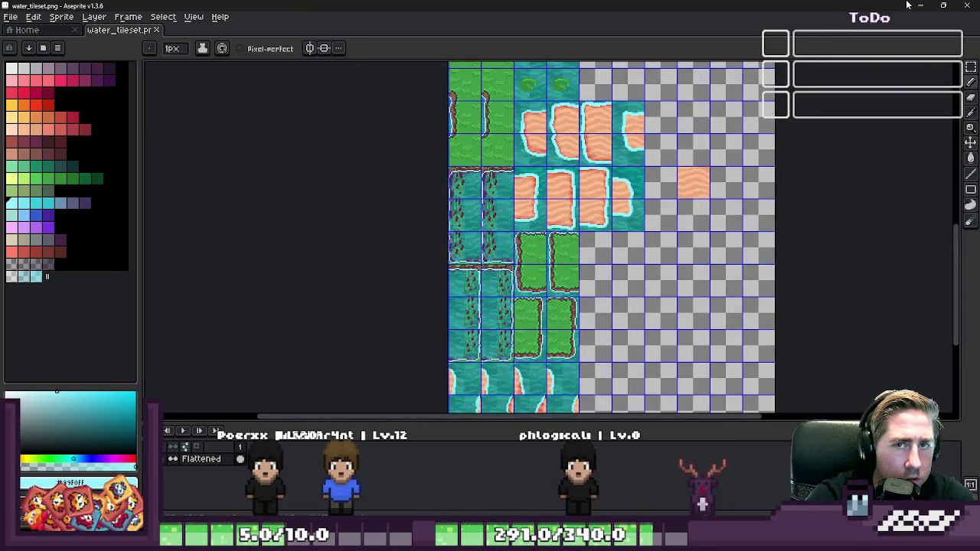
- Switch to the Godot editor and show the World scene in the 2D workspace
click(916, 6)
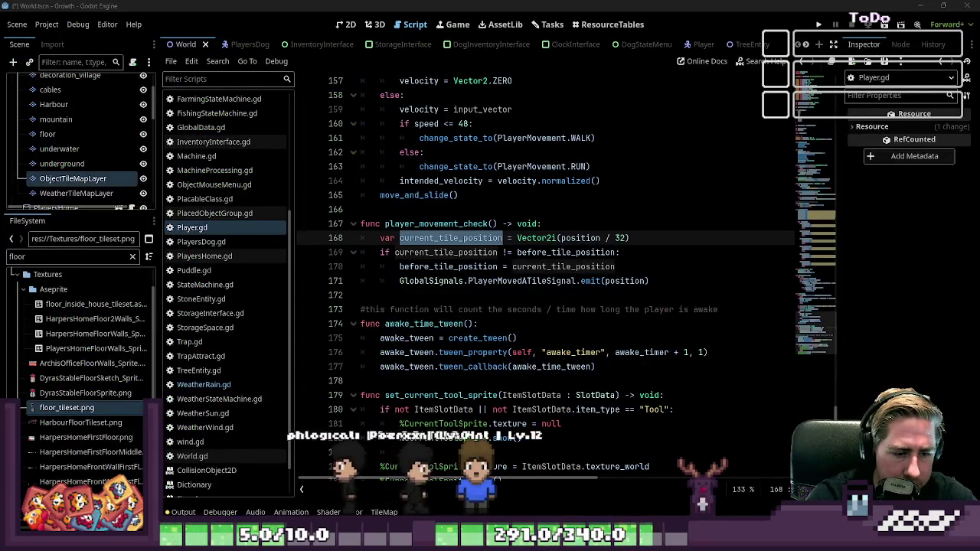
mouse_move(588, 479)
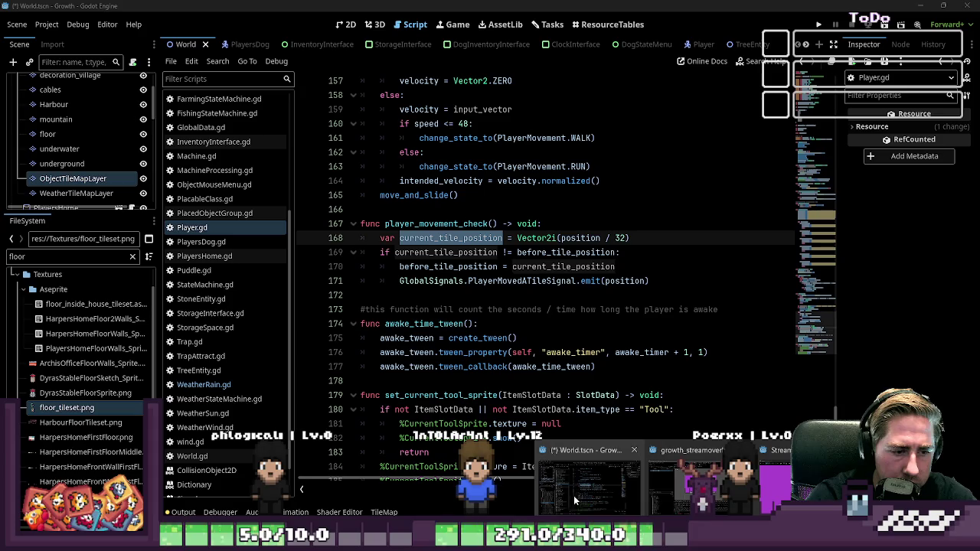
click(575, 492)
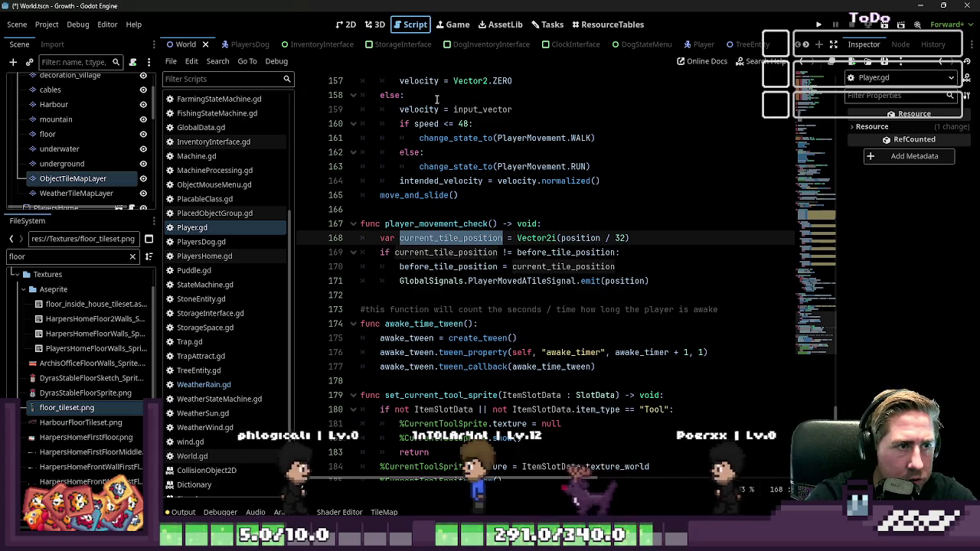
click(345, 25)
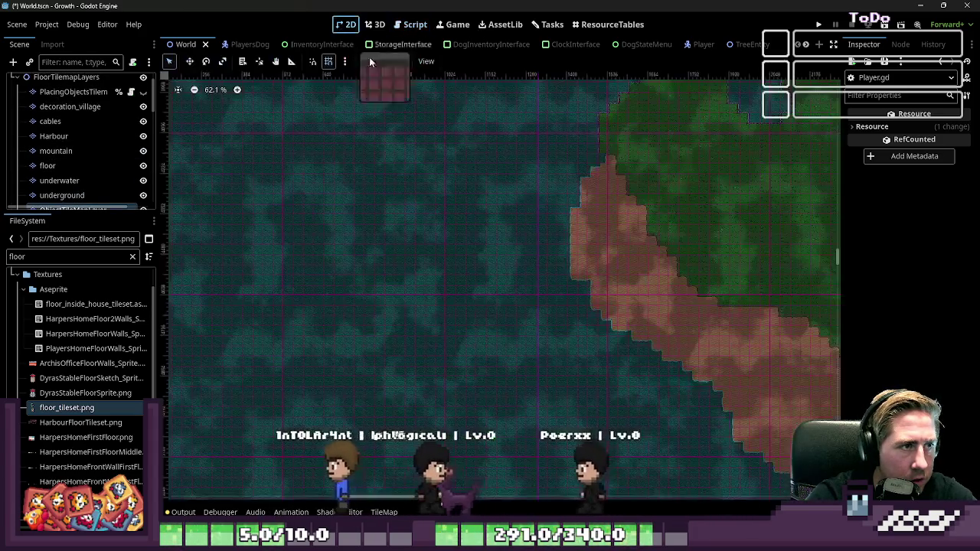
- Select the world root node and zoom in closely on the sand-bank shoreline tiles
drag(499, 245, 423, 245)
scroll(64, 87, up, 2)
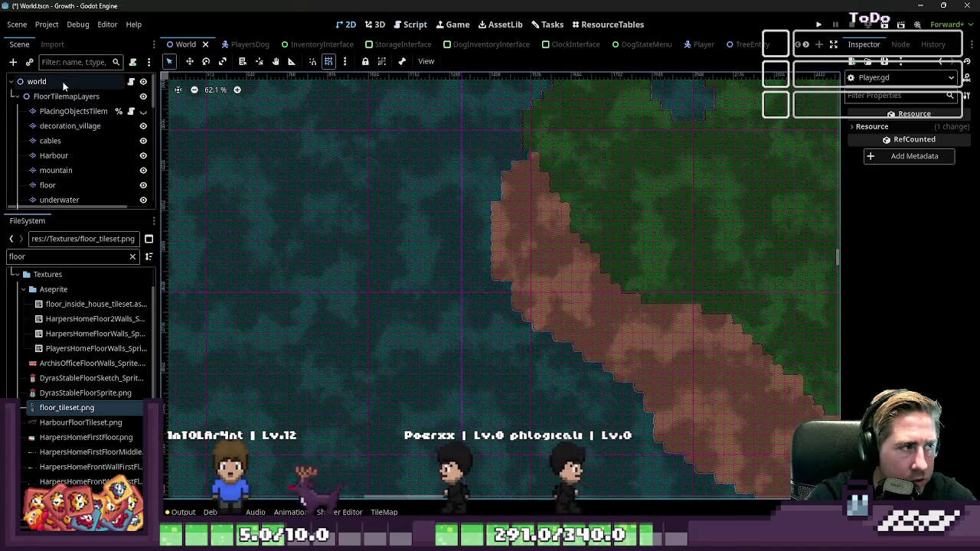
click(36, 81)
scroll(226, 181, up, 4)
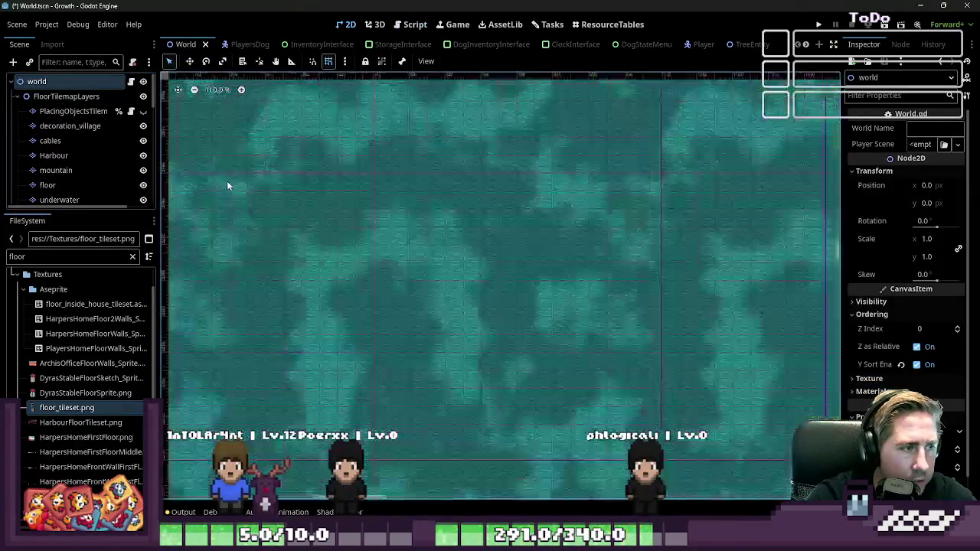
scroll(308, 237, down, 3)
scroll(352, 214, down, 3)
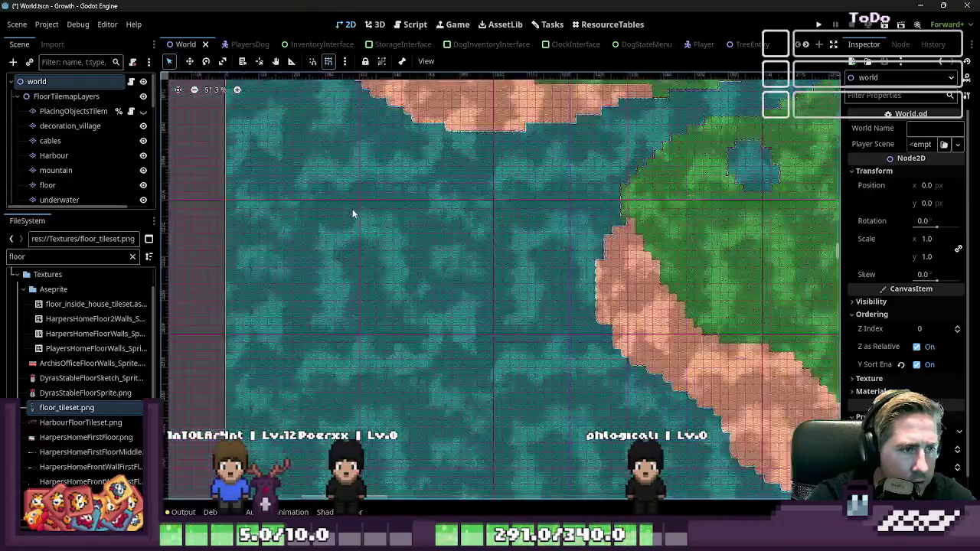
scroll(353, 214, down, 1)
scroll(355, 217, down, 1)
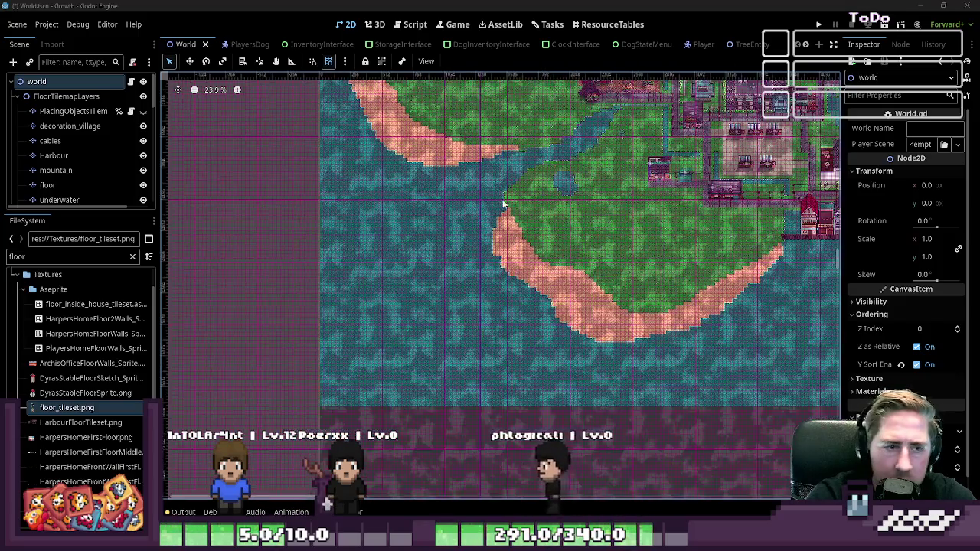
drag(505, 255, 498, 245)
scroll(501, 233, up, 1)
scroll(506, 222, up, 2)
scroll(513, 206, up, 1)
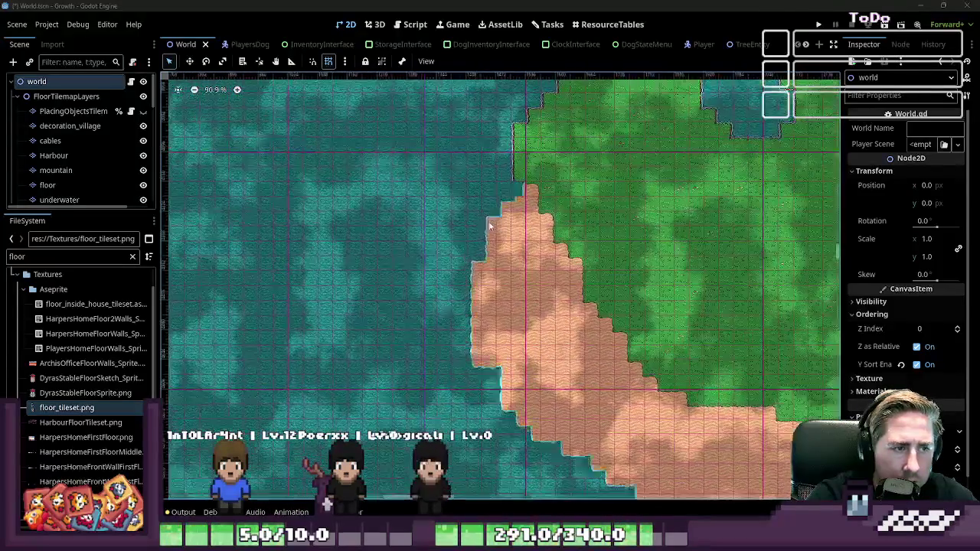
scroll(517, 198, up, 1)
scroll(518, 195, up, 1)
scroll(520, 192, up, 1)
scroll(523, 187, up, 1)
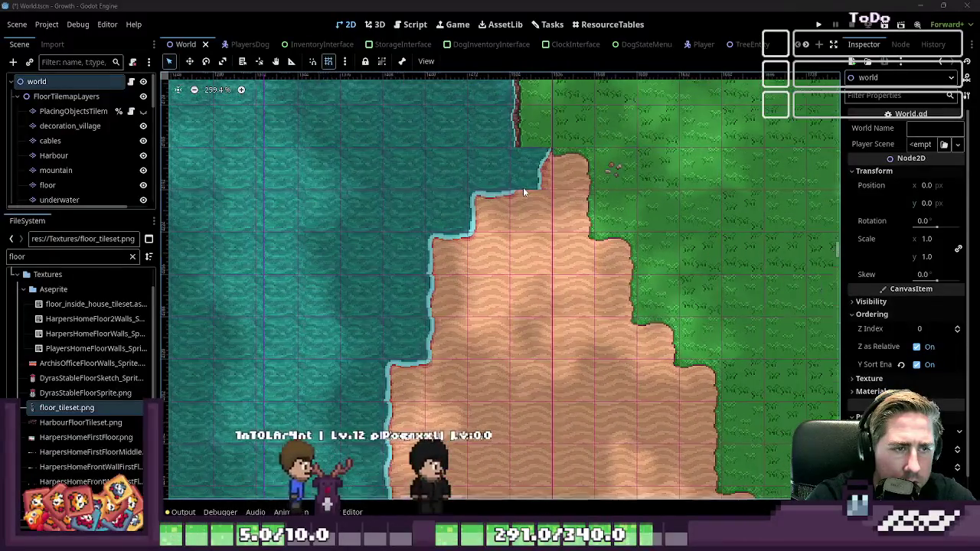
scroll(528, 172, up, 1)
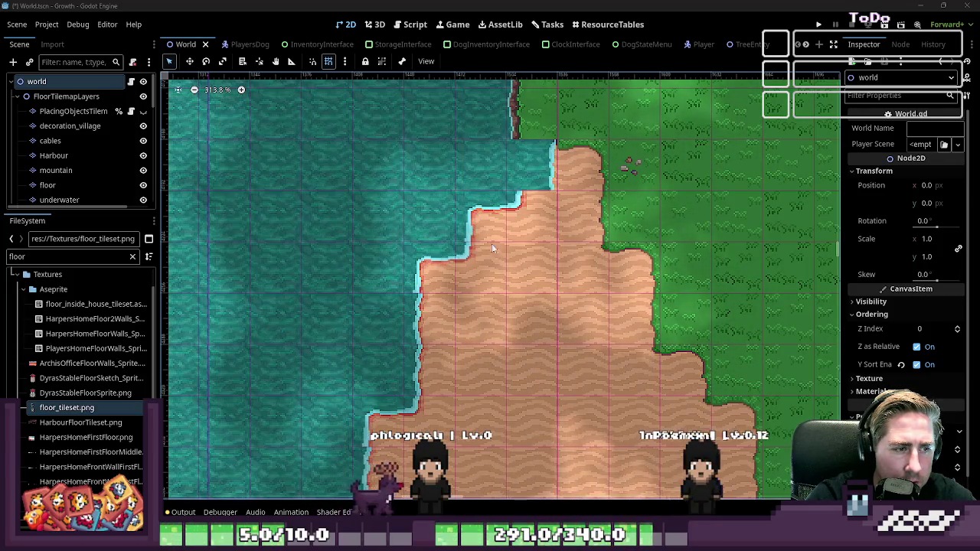
scroll(382, 280, up, 1)
scroll(383, 279, up, 2)
scroll(387, 287, up, 1)
scroll(390, 294, up, 1)
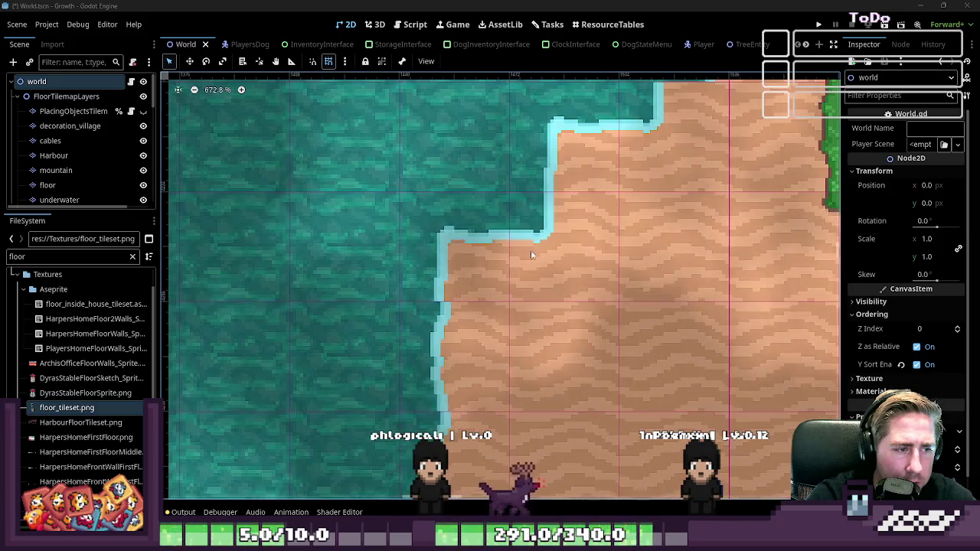
scroll(396, 304, up, 1)
scroll(444, 276, up, 2)
scroll(489, 247, up, 2)
scroll(486, 254, up, 2)
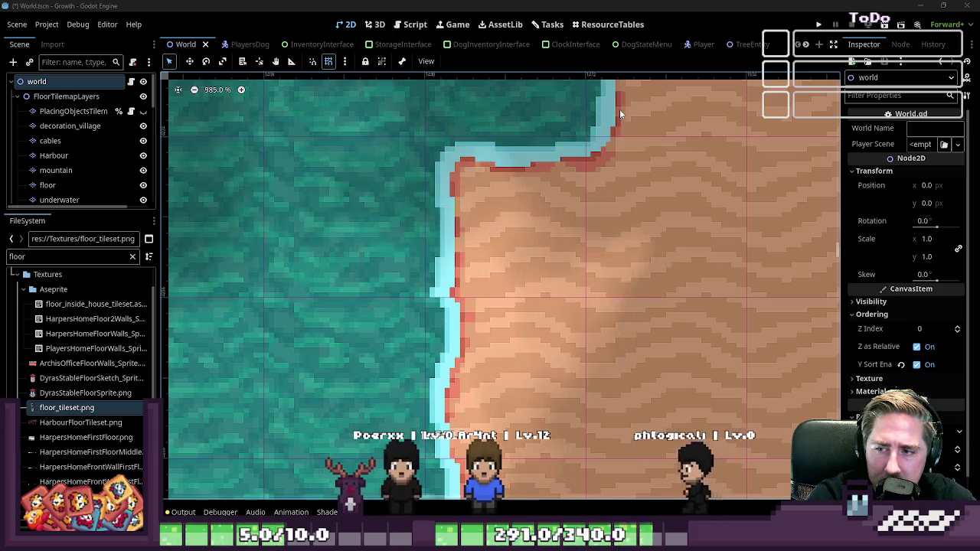
scroll(543, 228, down, 3)
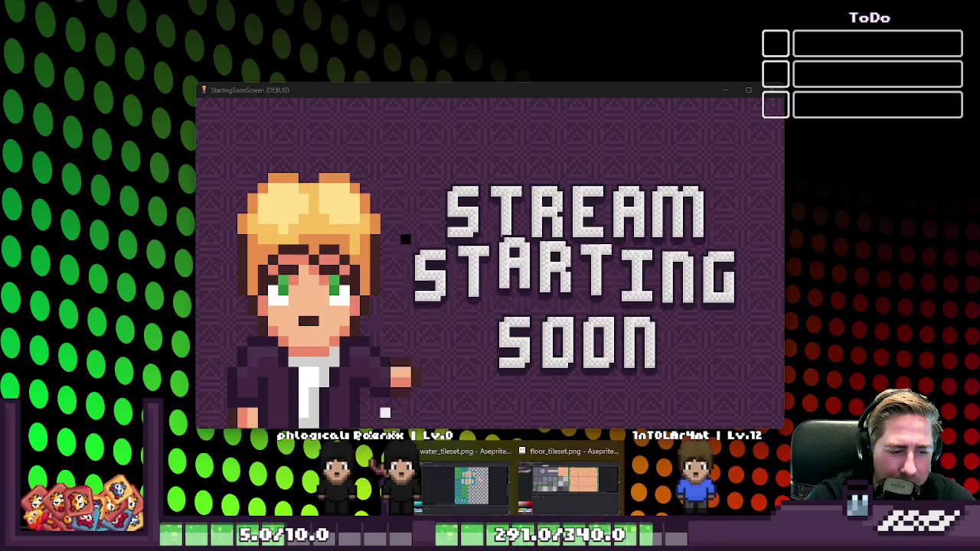
- Back in the Aseprite water tileset, move a tile's light shoreline pixels to the right
click(436, 464)
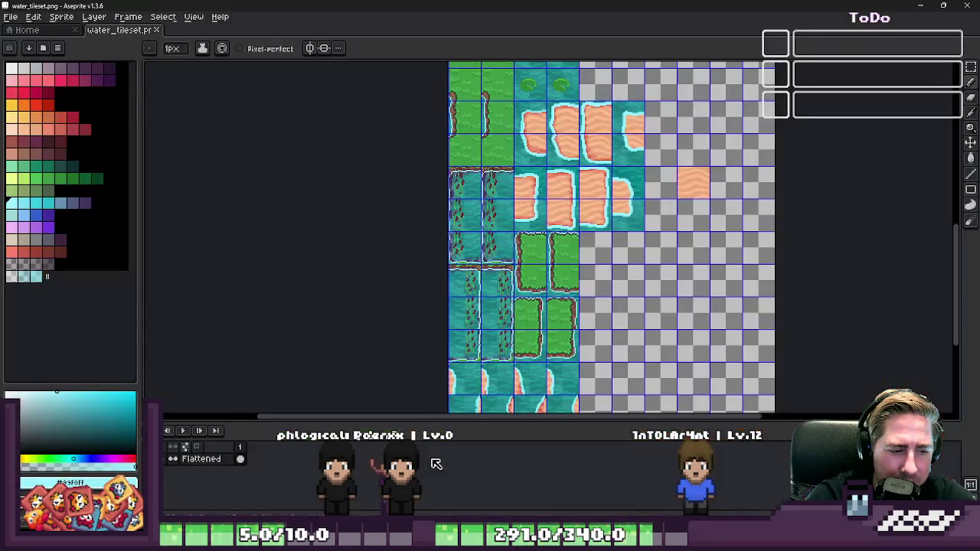
scroll(540, 170, up, 1)
scroll(541, 170, down, 1)
scroll(528, 161, up, 2)
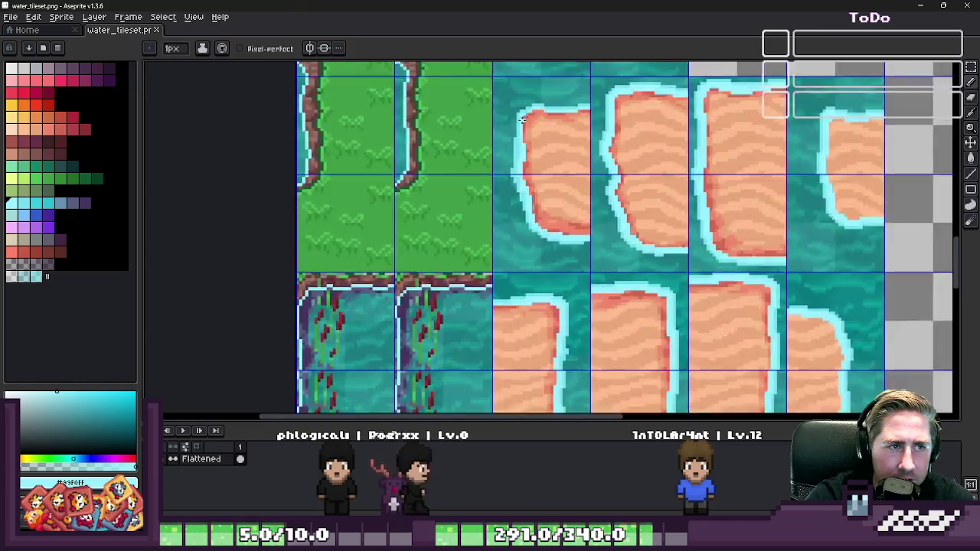
scroll(514, 149, up, 2)
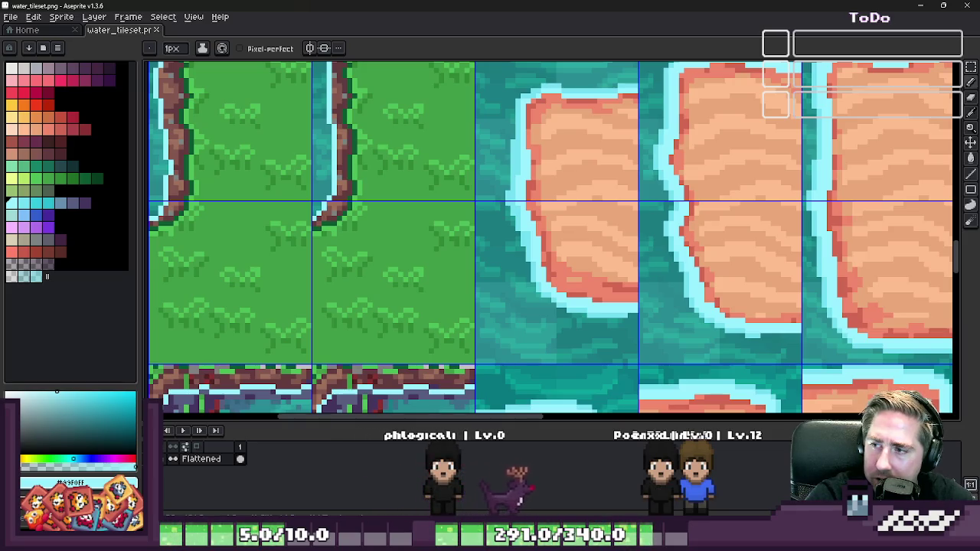
key(minus)
key(minus)
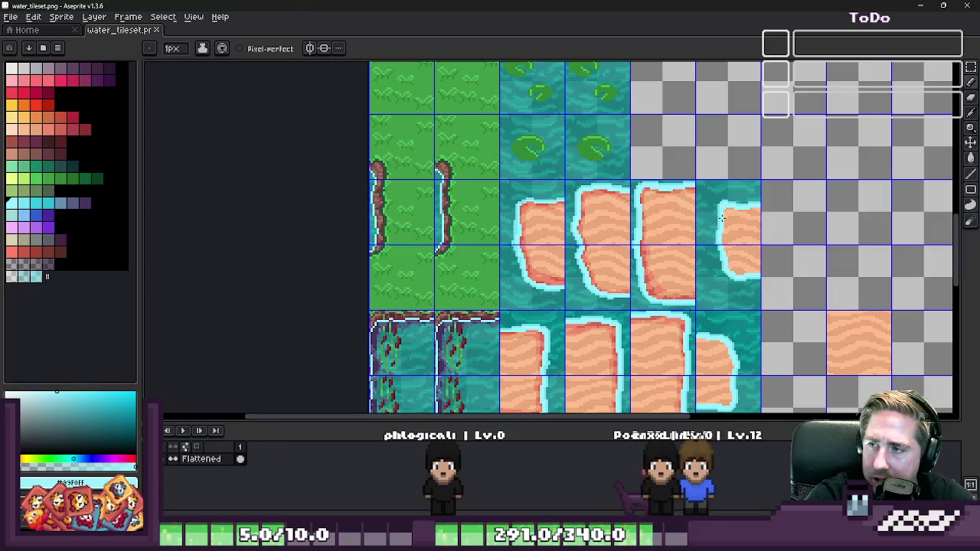
scroll(720, 217, up, 1)
scroll(723, 235, up, 2)
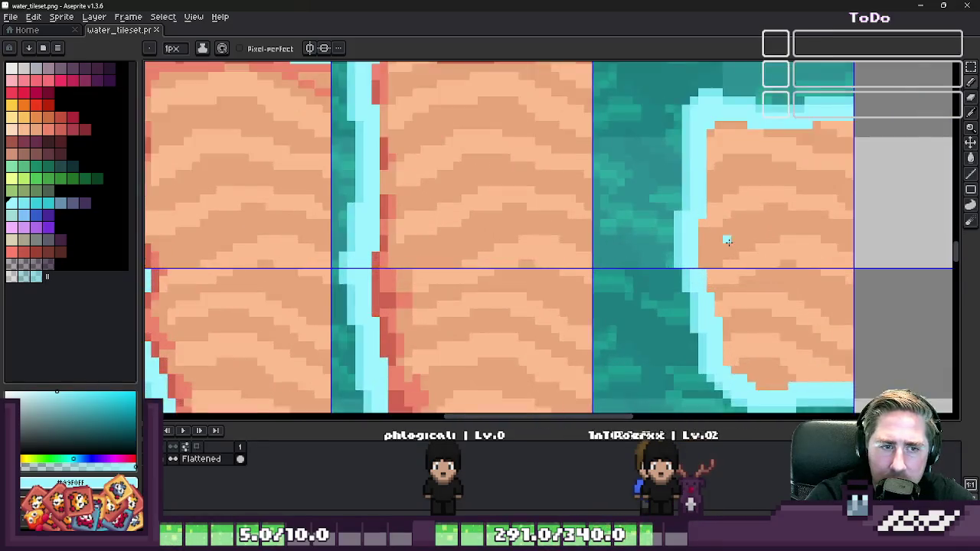
scroll(722, 254, up, 2)
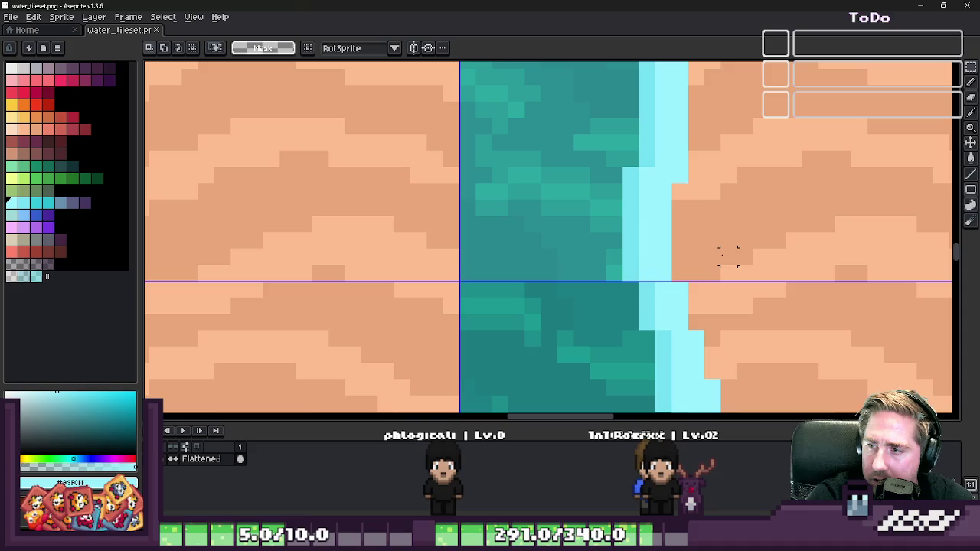
scroll(623, 260, up, 1)
mouse_move(652, 276)
mouse_down()
mouse_move(689, 210)
mouse_move(645, 140)
mouse_move(696, 212)
mouse_up()
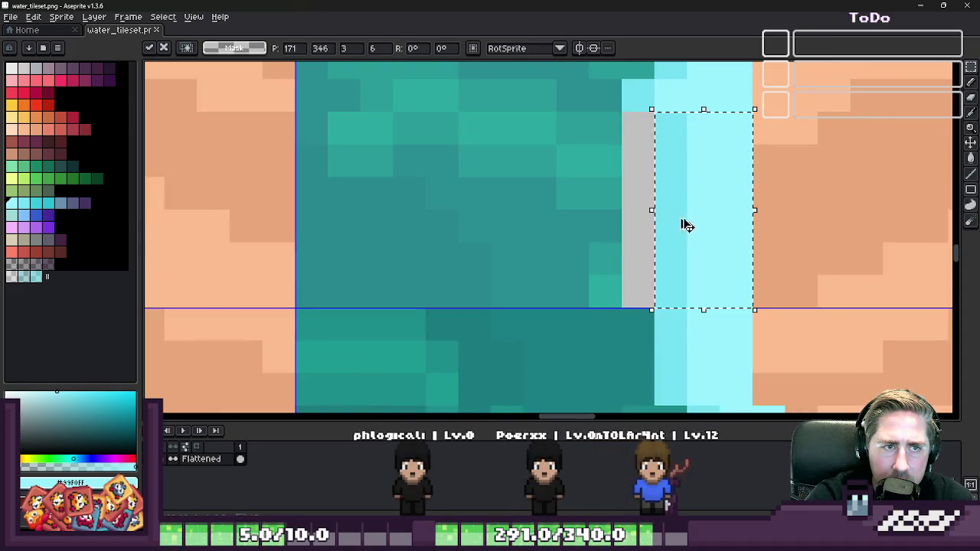
scroll(684, 222, down, 1)
key(b)
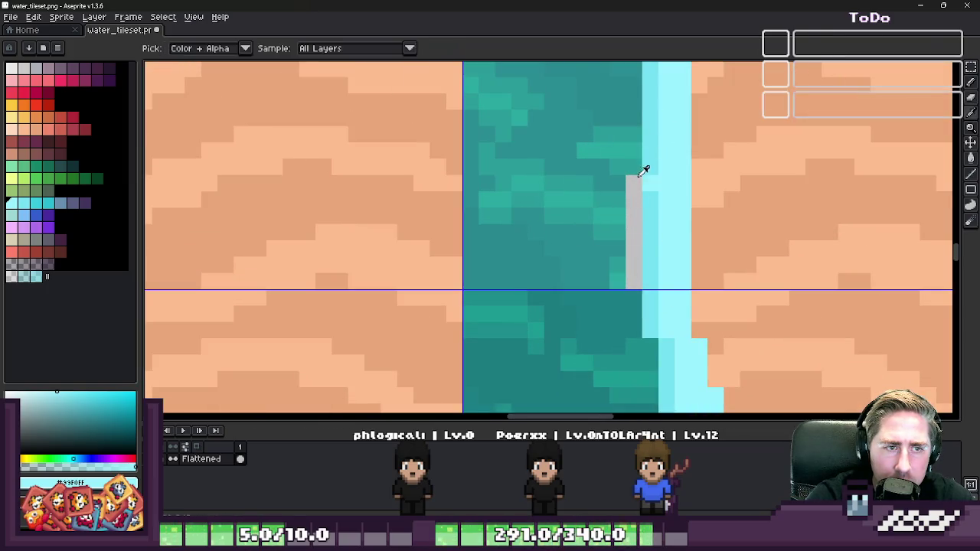
- Select the leftover pixels beside the shifted shoreline and delete them to transparent
scroll(649, 184, down, 1)
scroll(635, 178, up, 1)
key(m)
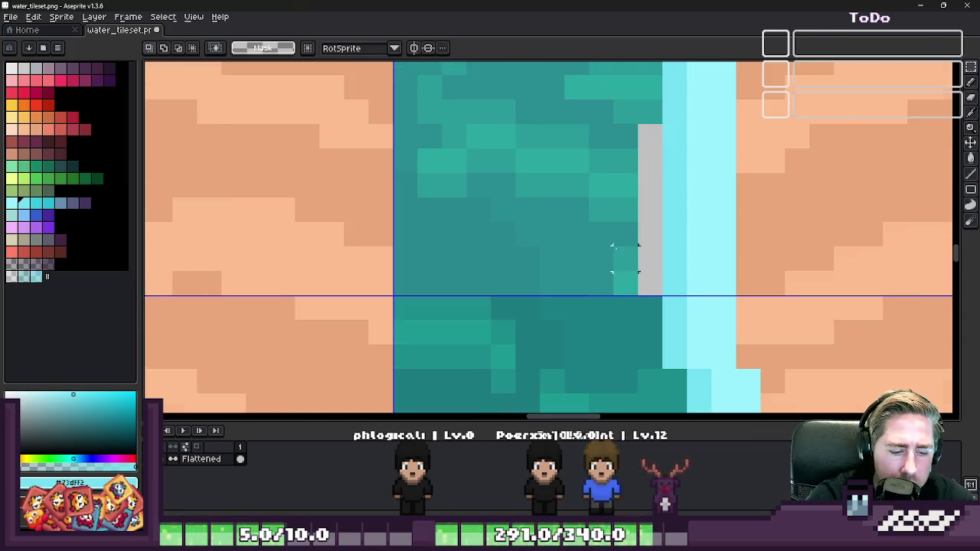
scroll(621, 173, down, 1)
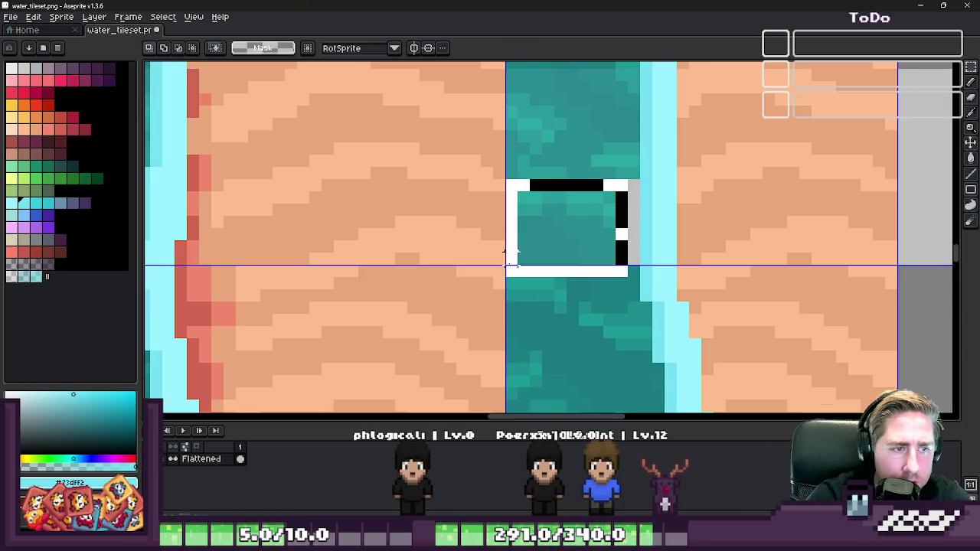
key(Delete)
scroll(505, 252, down, 4)
scroll(545, 267, down, 1)
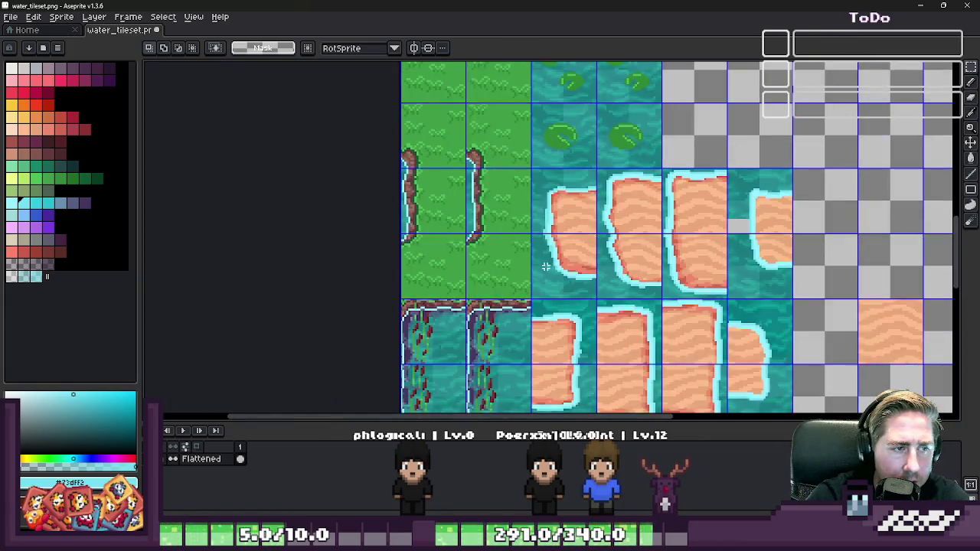
- Find the transparent gap in the sand-bank tile and copy a patch of plain water, dismissing the stray export dialog
scroll(612, 212, down, 1)
scroll(605, 230, down, 2)
scroll(553, 240, up, 3)
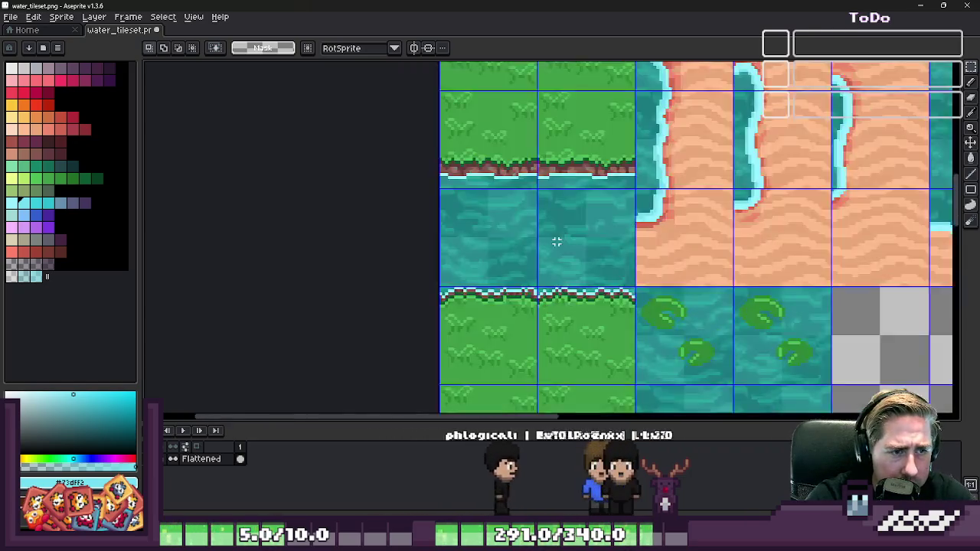
scroll(589, 288, up, 2)
scroll(612, 275, down, 2)
scroll(634, 267, down, 5)
scroll(581, 252, up, 2)
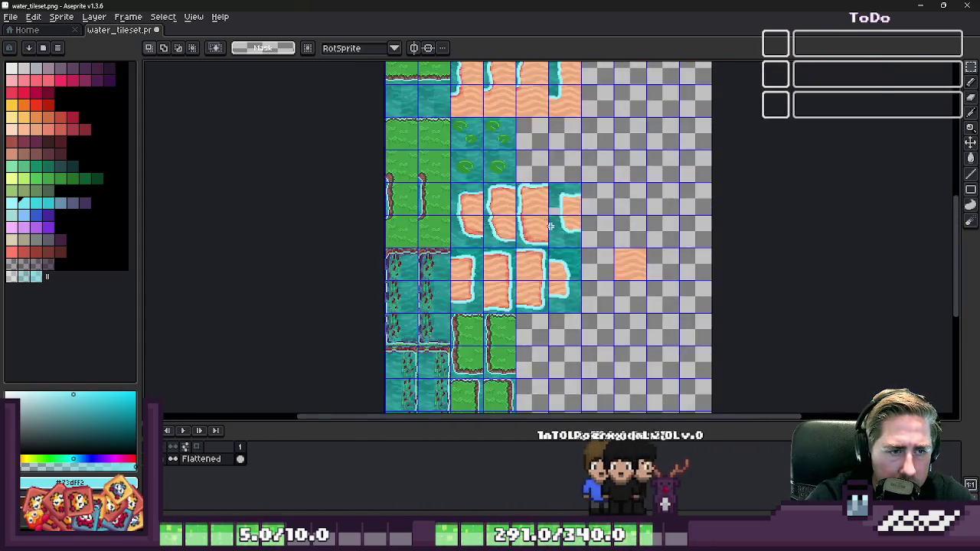
scroll(573, 246, up, 1)
scroll(572, 247, up, 2)
scroll(732, 278, up, 1)
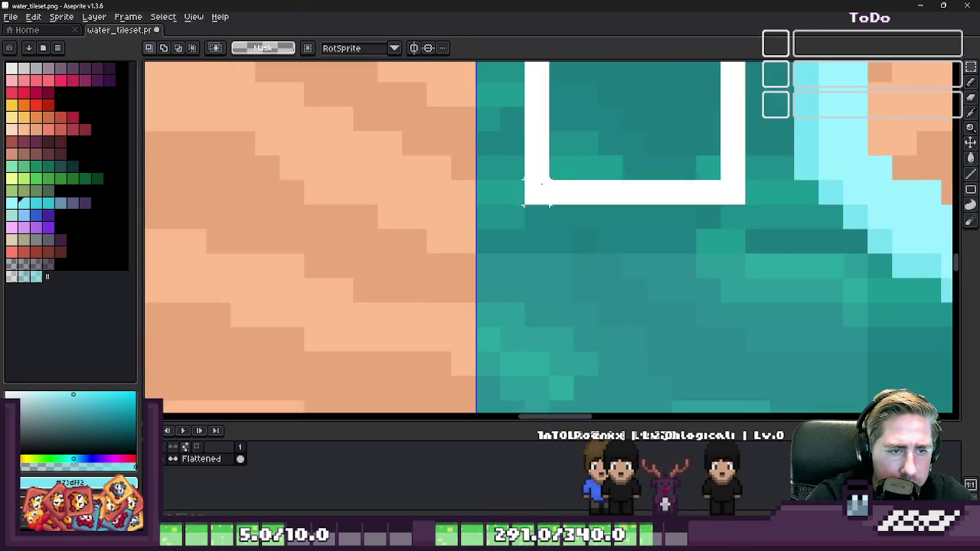
scroll(635, 153, down, 1)
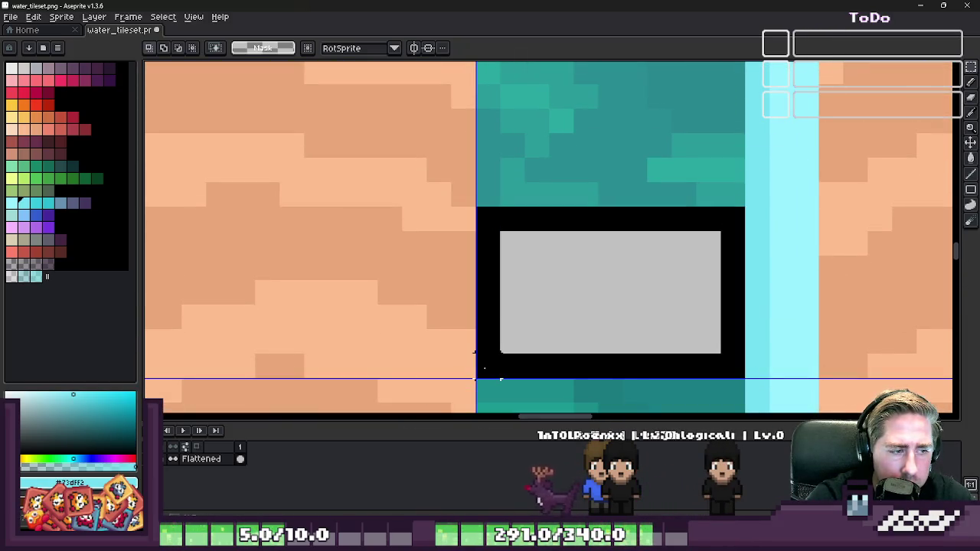
key(ctrl+z)
scroll(593, 346, down, 2)
scroll(593, 346, down, 1)
scroll(507, 202, left, 2)
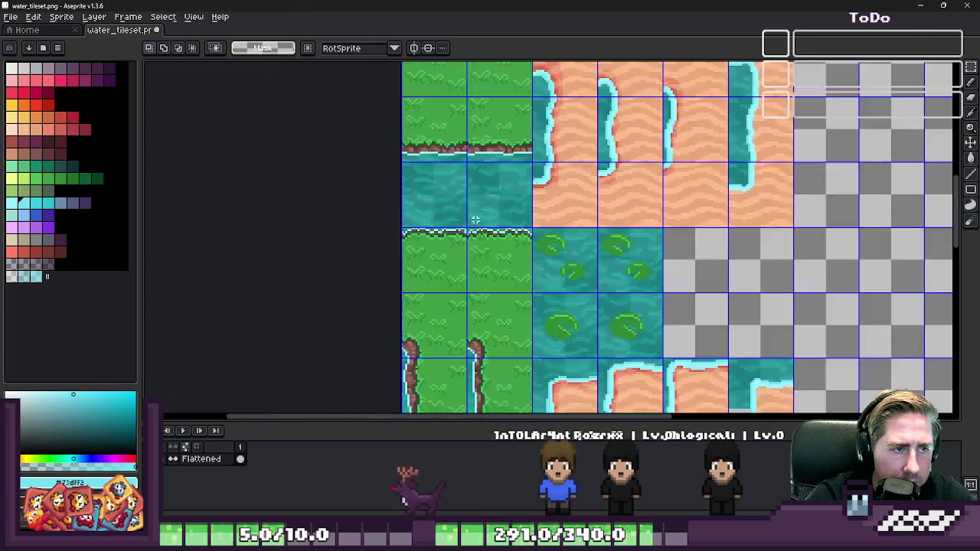
scroll(507, 202, up, 2)
scroll(466, 214, up, 1)
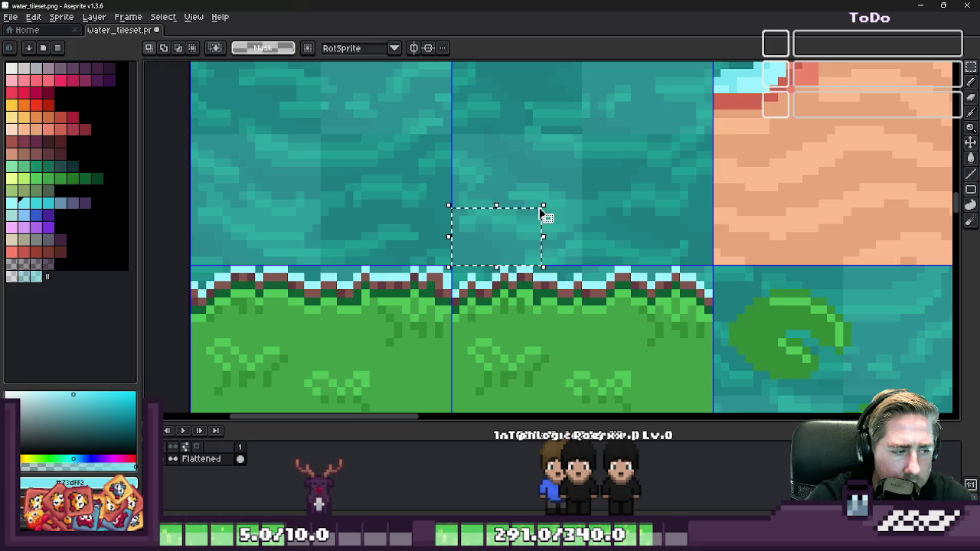
key(ctrl+e)
key(Escape)
- Paste the water patch over the transparent gap and commit it in place
scroll(545, 210, down, 1)
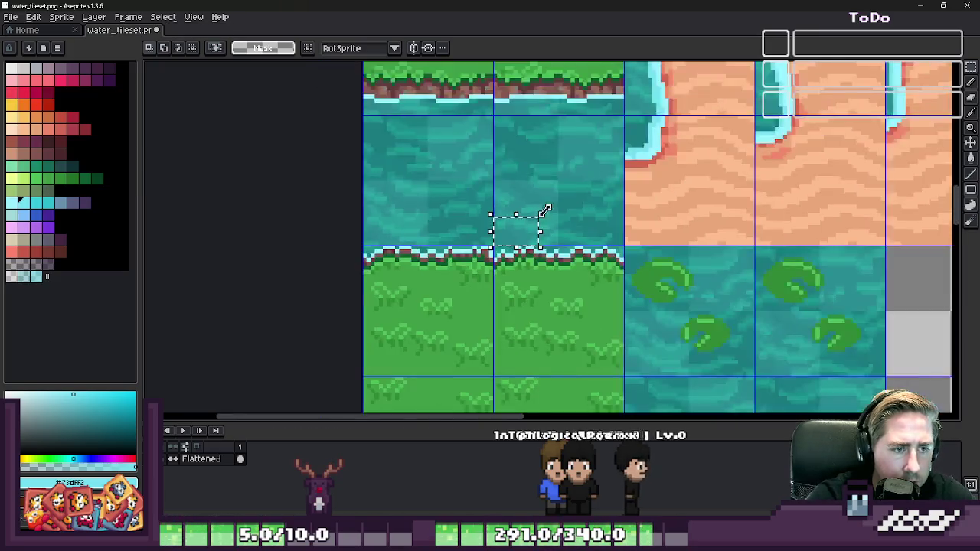
scroll(545, 211, down, 3)
scroll(546, 204, up, 2)
scroll(593, 357, down, 1)
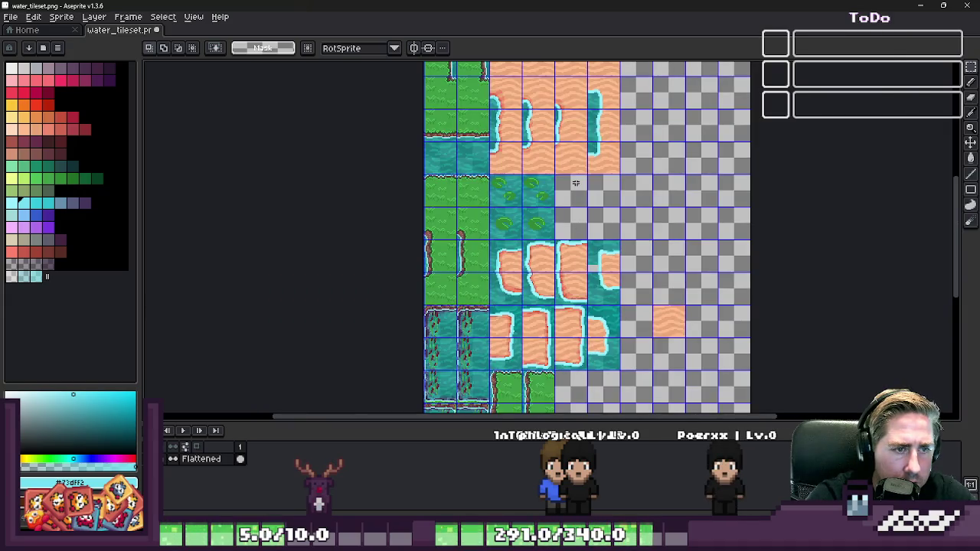
scroll(548, 288, up, 3)
scroll(542, 293, down, 1)
scroll(547, 245, up, 2)
scroll(551, 239, down, 2)
scroll(551, 243, up, 2)
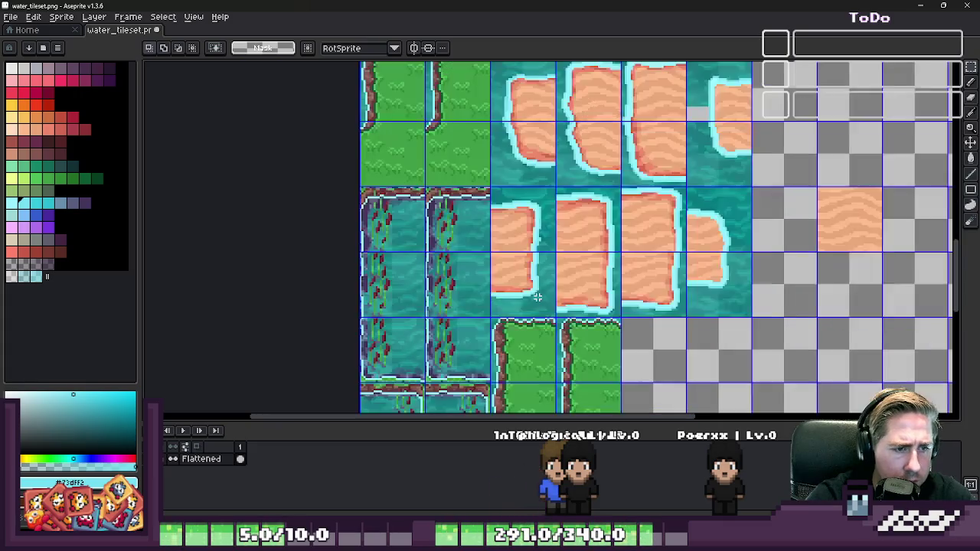
scroll(537, 297, down, 2)
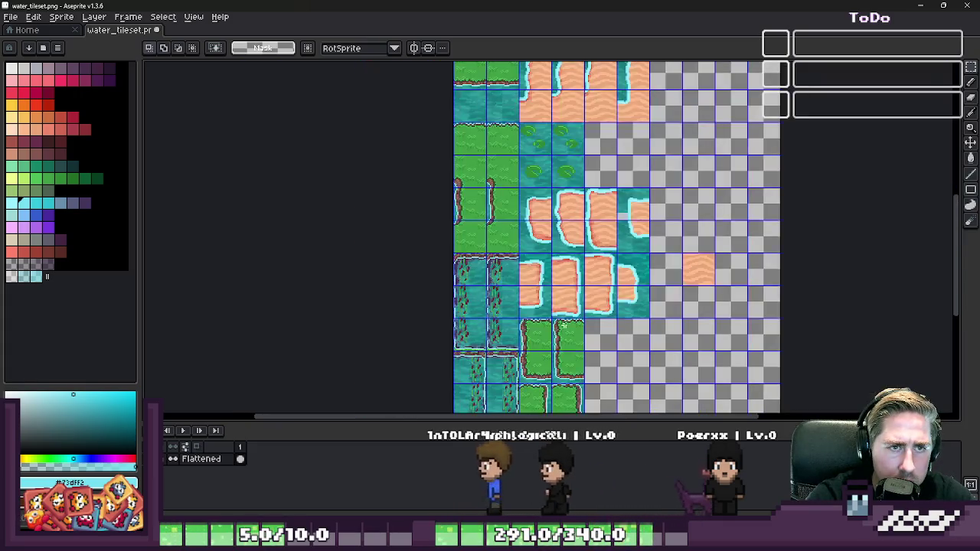
scroll(630, 236, up, 5)
key(ctrl+v)
scroll(632, 236, down, 2)
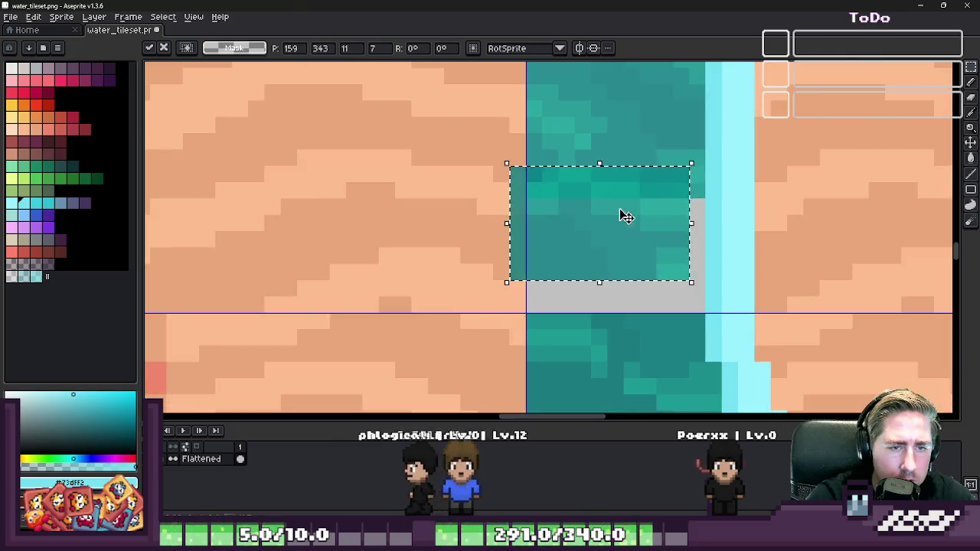
key(Return)
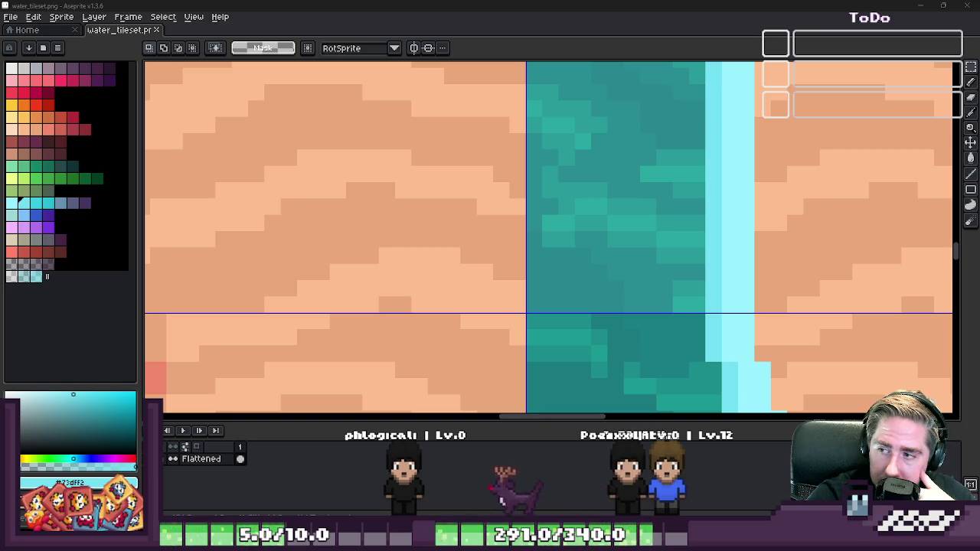
- Try a pencil stroke near the seam, undo it, and widen the brush to 2 px
scroll(876, 222, down, 3)
scroll(652, 247, down, 2)
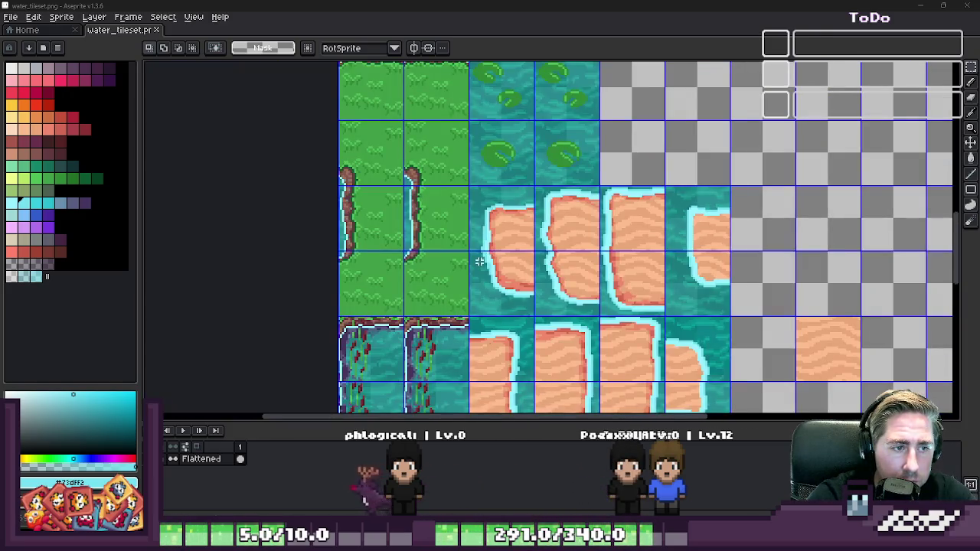
scroll(475, 241, up, 3)
scroll(475, 241, up, 1)
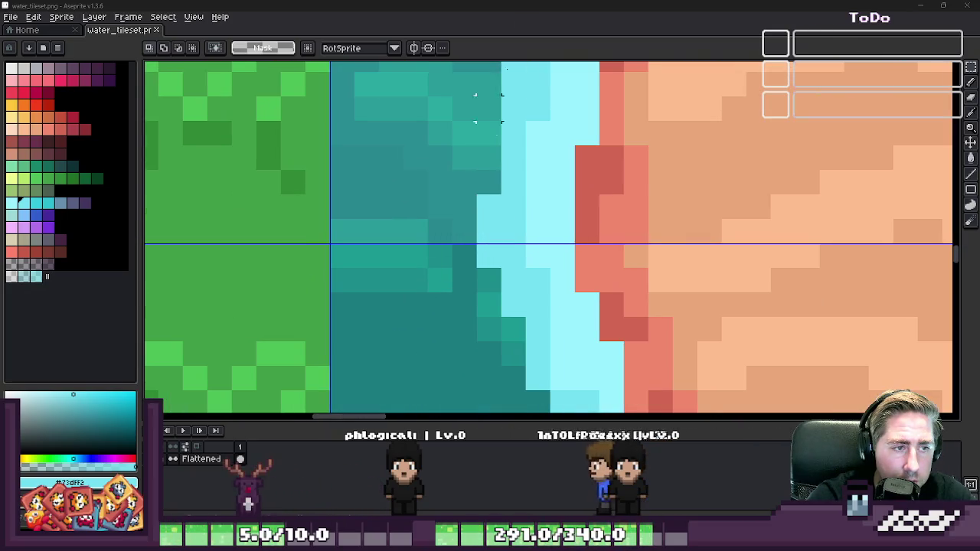
key(b)
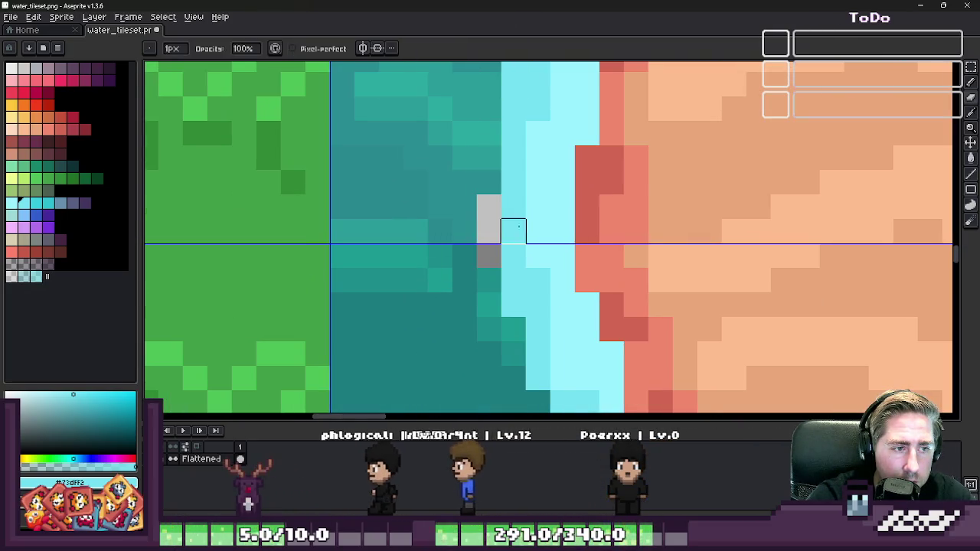
scroll(505, 222, down, 2)
scroll(509, 214, up, 2)
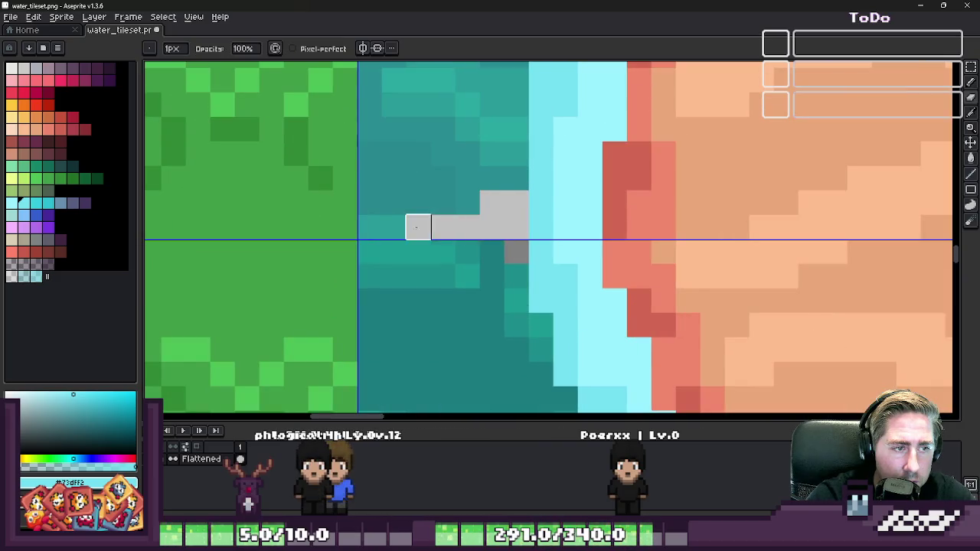
mouse_move(369, 202)
mouse_down()
mouse_move(454, 201)
mouse_move(391, 219)
mouse_up()
key(ctrl+z)
key(plus)
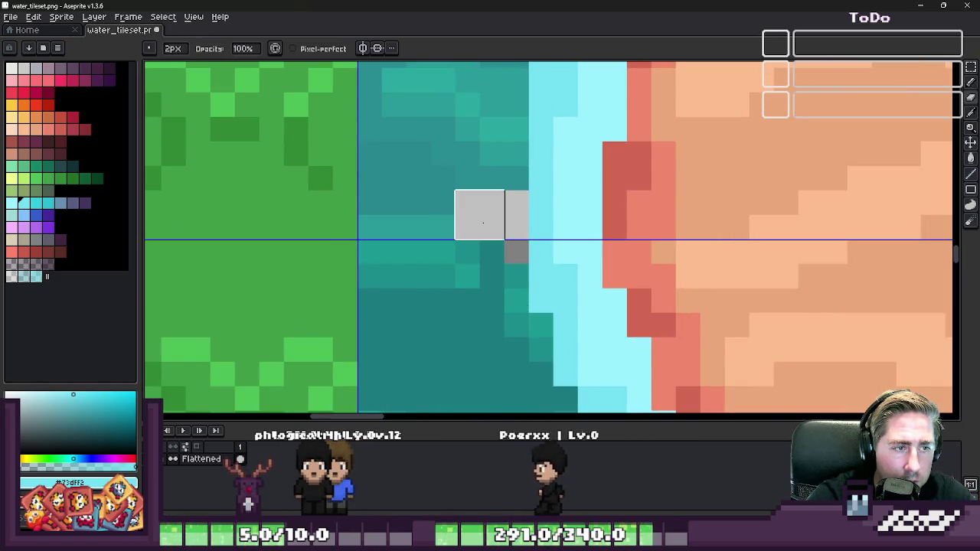
scroll(391, 220, down, 3)
- Marquee-select the strip of teal water pixels just above the tile edge
key(m)
scroll(635, 186, up, 3)
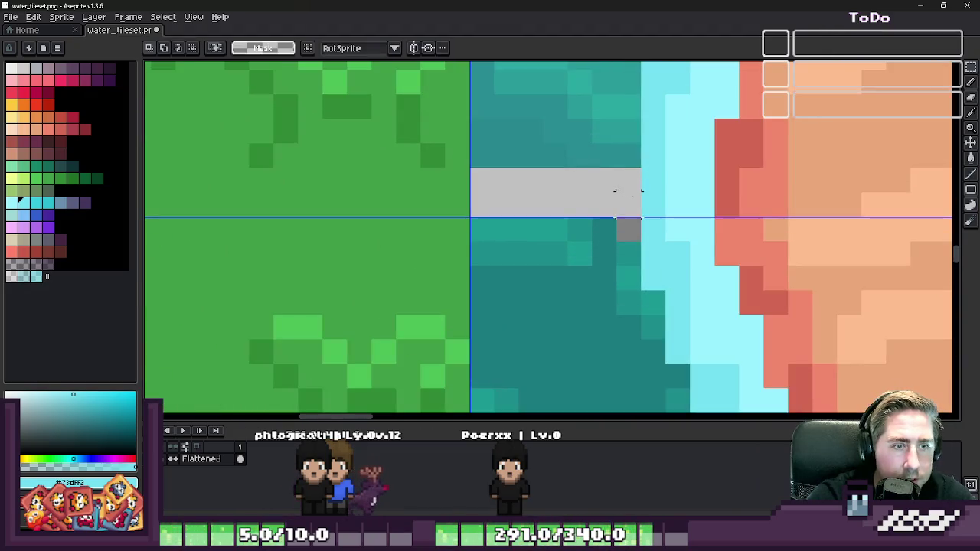
scroll(651, 206, down, 1)
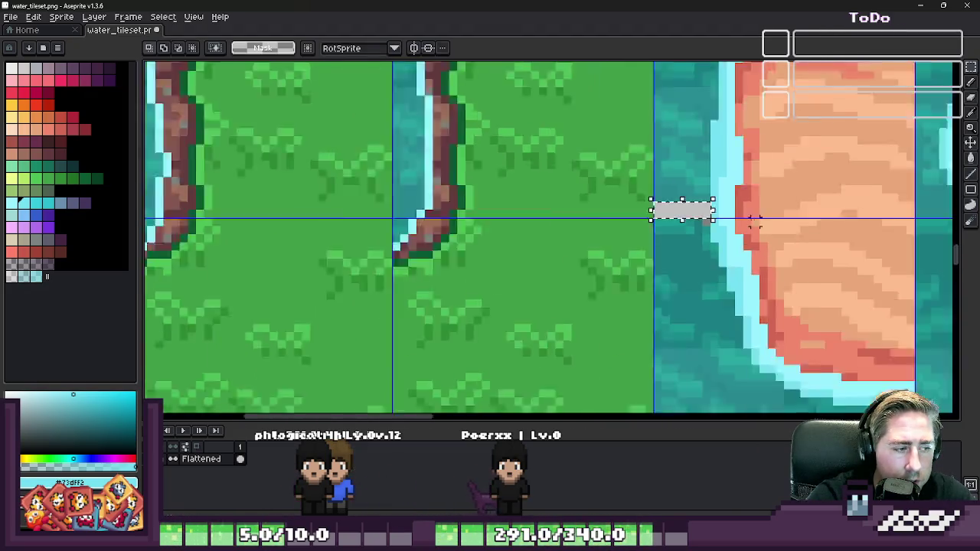
scroll(712, 195, down, 2)
scroll(733, 192, down, 1)
scroll(733, 192, down, 2)
scroll(498, 98, up, 3)
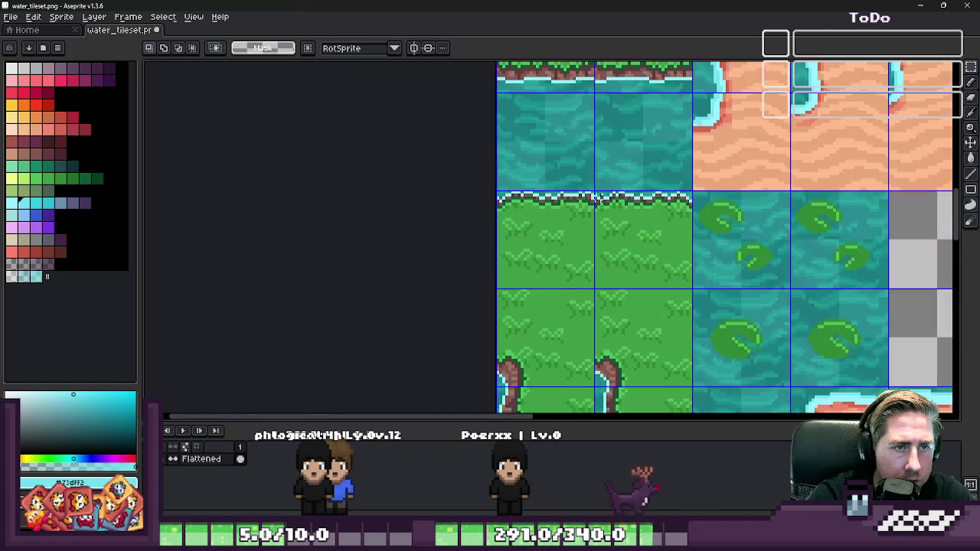
scroll(497, 98, up, 1)
scroll(498, 98, up, 2)
drag(495, 95, 650, 120)
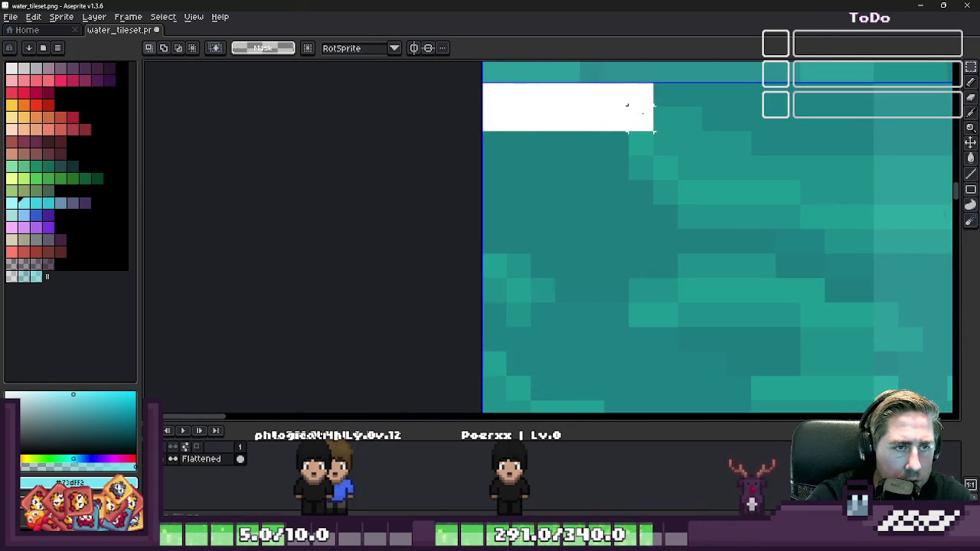
scroll(589, 270, down, 2)
scroll(548, 186, up, 2)
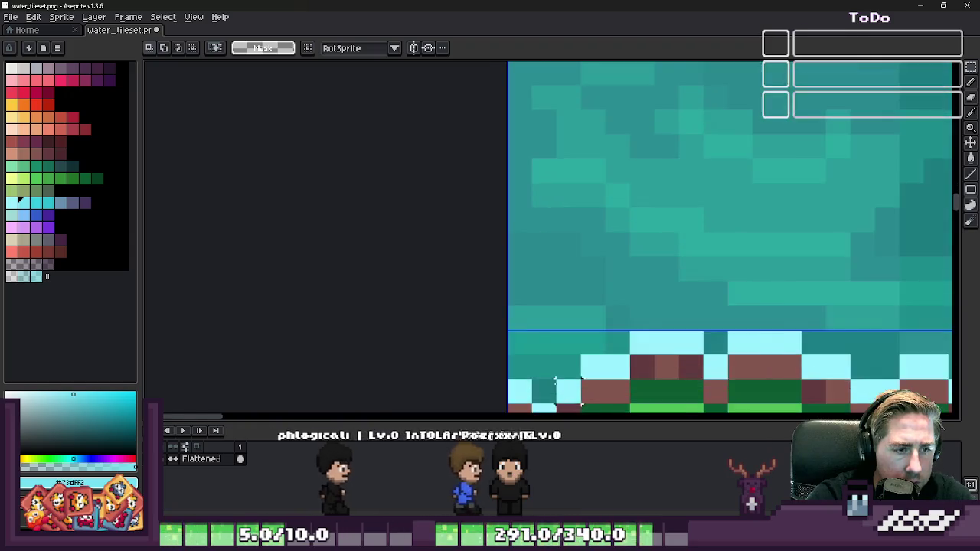
scroll(483, 307, up, 1)
mouse_move(483, 306)
mouse_down()
mouse_move(651, 247)
mouse_move(729, 291)
mouse_move(728, 265)
mouse_up()
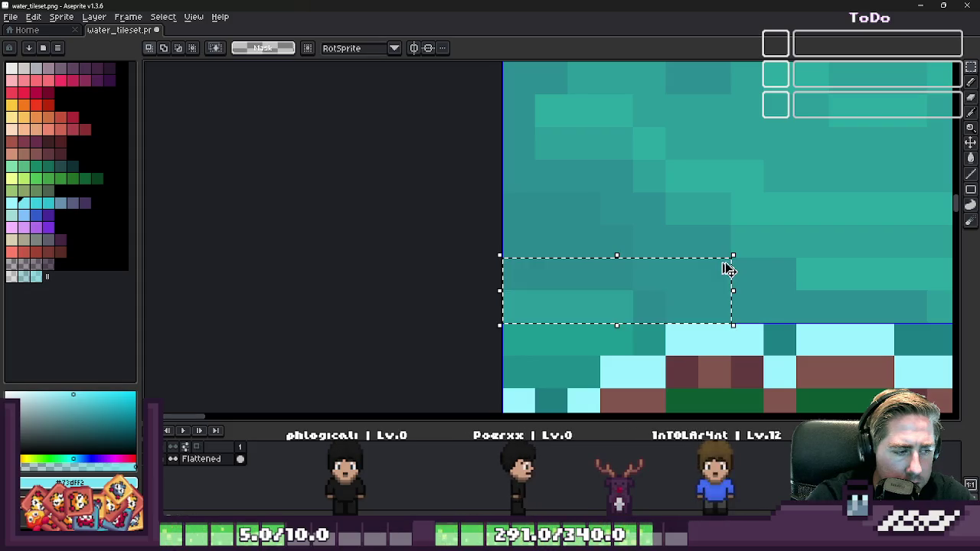
key(ctrl+e)
key(Escape)
- Move the selected teal pixels down over the grey gap, deselect, and switch to Godot
scroll(606, 179, down, 2)
scroll(581, 192, down, 1)
scroll(552, 199, up, 3)
scroll(552, 198, up, 2)
scroll(552, 199, up, 1)
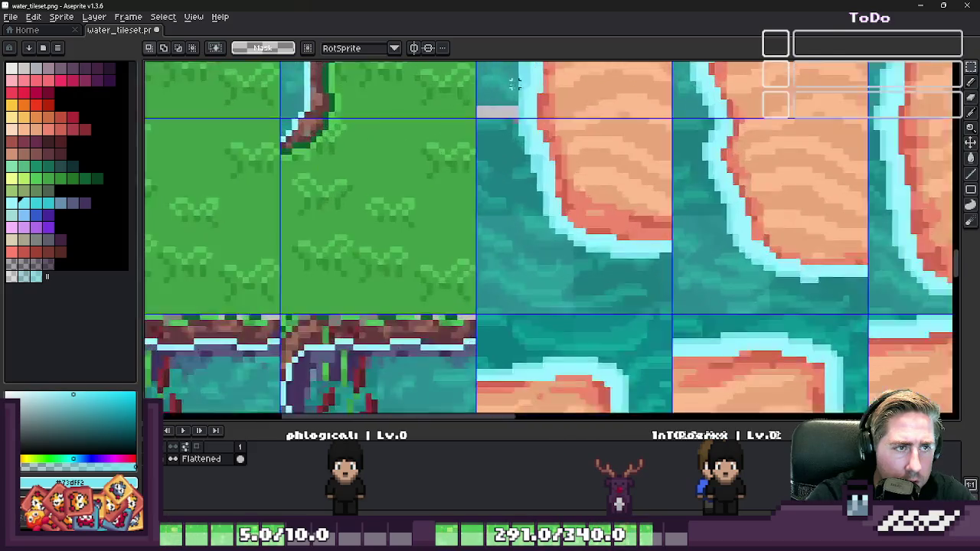
scroll(552, 198, up, 3)
scroll(570, 126, up, 1)
scroll(570, 126, down, 2)
drag(584, 168, 590, 221)
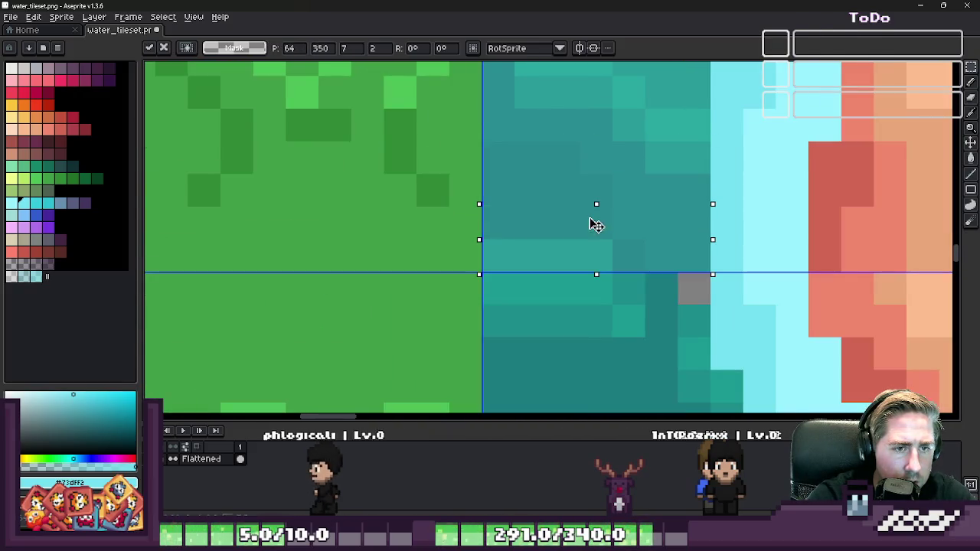
key(ctrl+d)
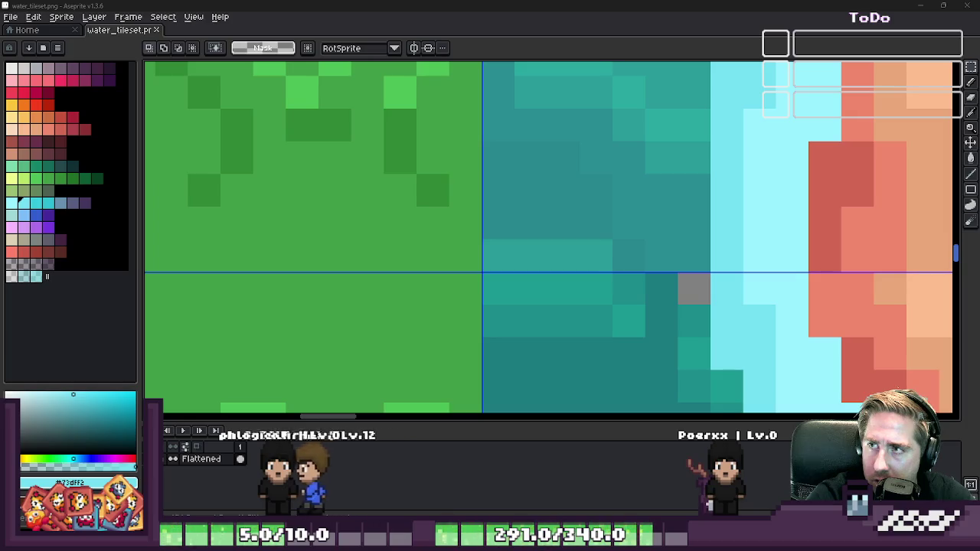
key(alt+Tab)
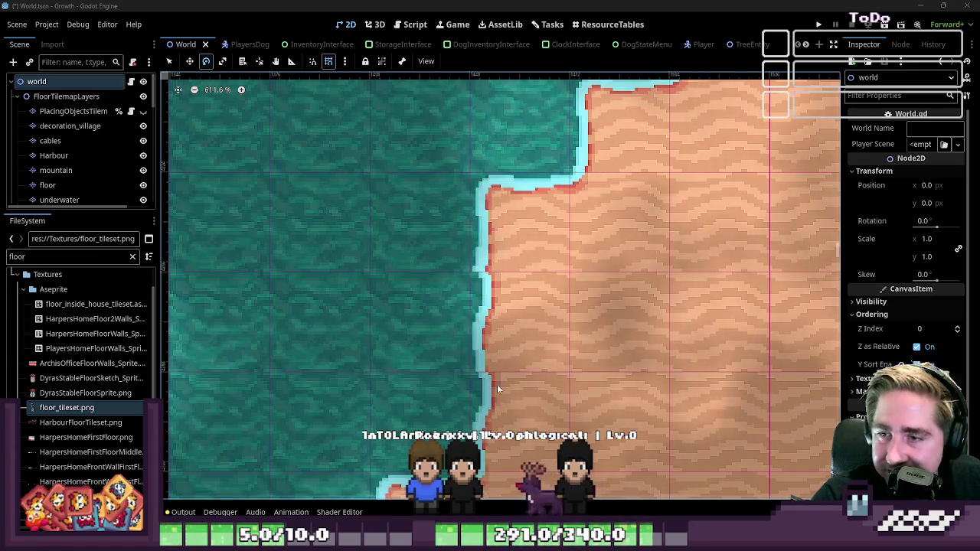
- Zoom in on the sand-bank shoreline seams in Godot's 2D viewport, then return to water_tileset.png in Aseprite
scroll(495, 247, up, 3)
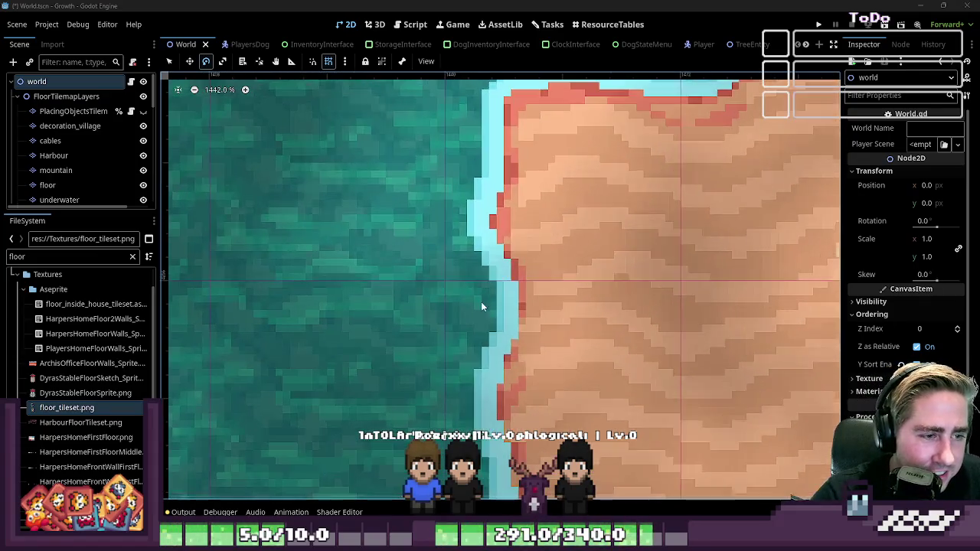
scroll(483, 262, up, 5)
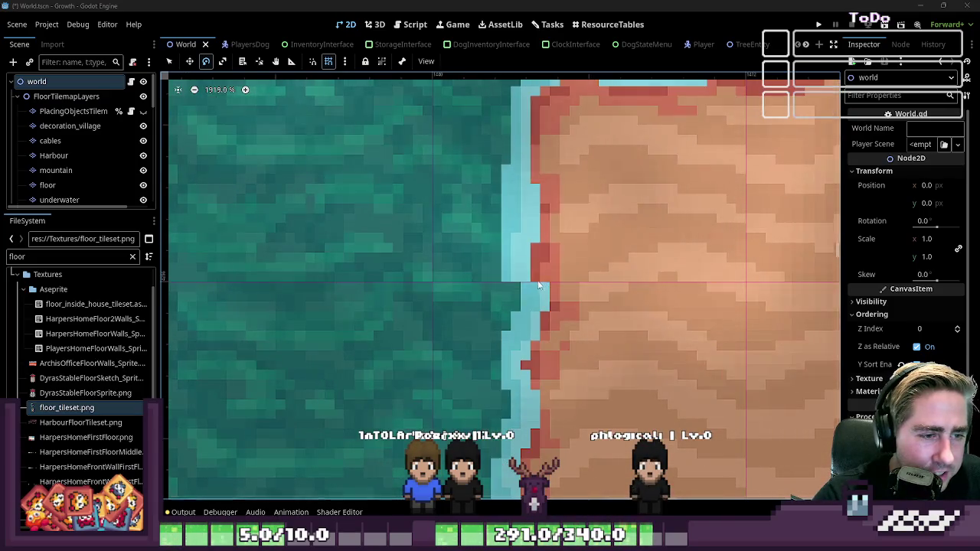
scroll(536, 310, down, 2)
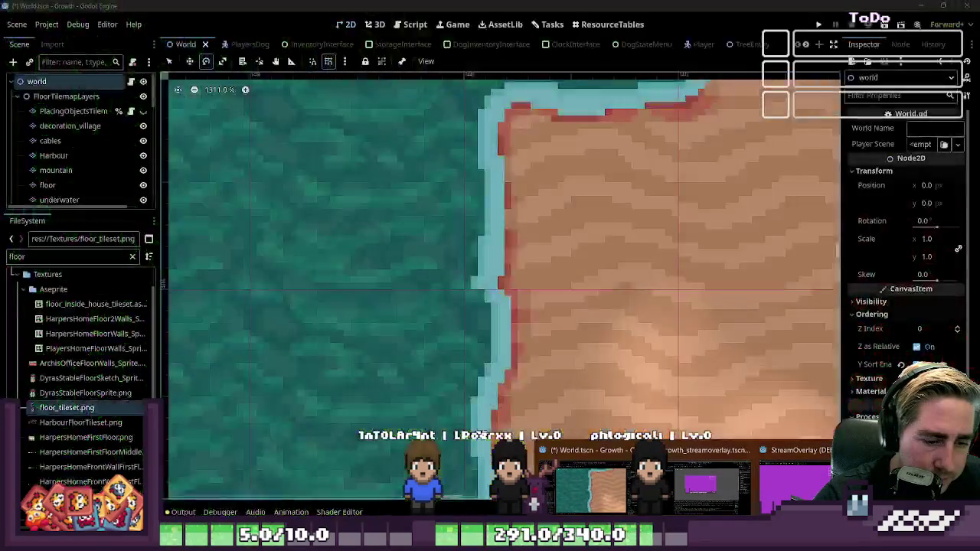
key(alt+Tab)
scroll(531, 228, down, 1)
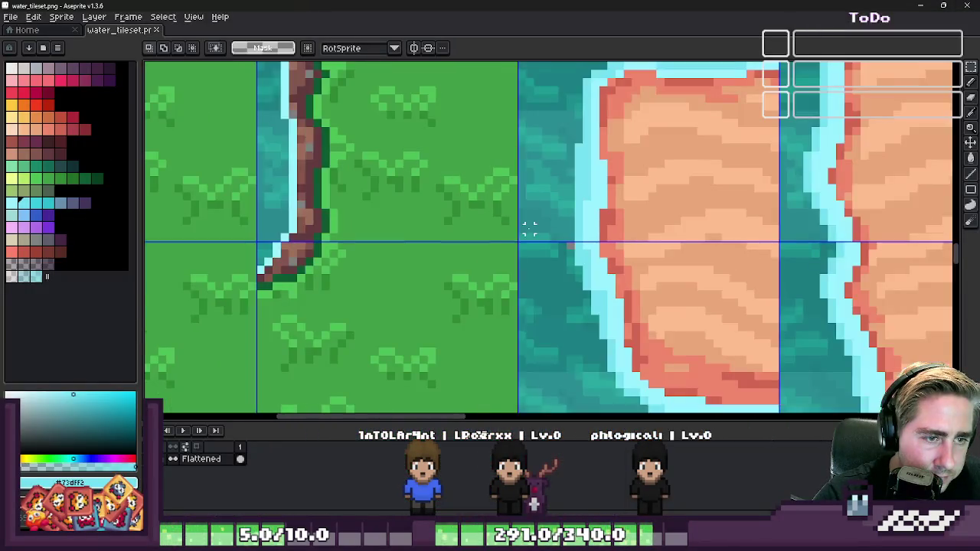
- Shift the selected water pixel block one pixel right and apply the move
scroll(530, 228, up, 2)
scroll(566, 230, up, 2)
scroll(551, 215, up, 1)
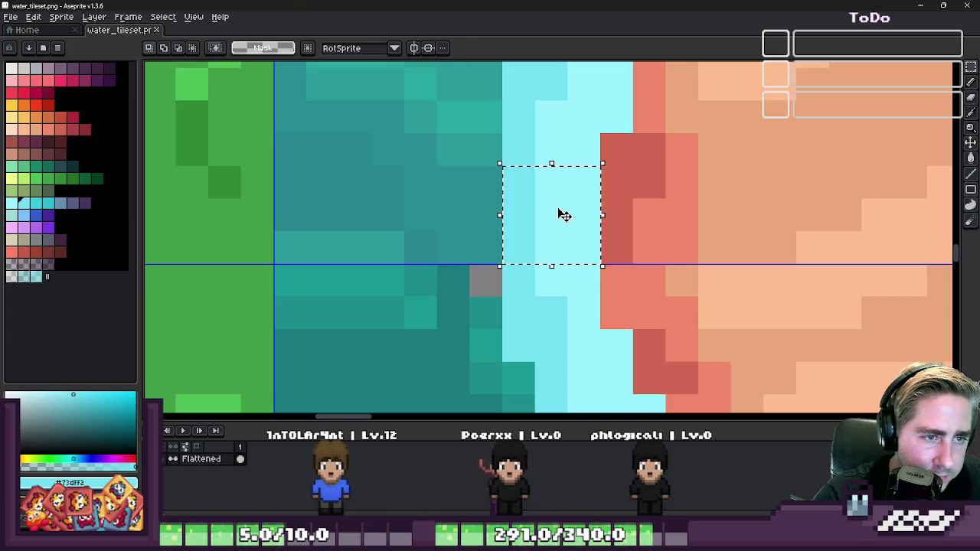
drag(564, 215, 584, 217)
drag(490, 184, 291, 252)
- Select a larger block of water pixels beside the sand, cycling through eyedropper, pencil and marquee
scroll(290, 253, down, 3)
scroll(673, 205, down, 2)
scroll(674, 205, up, 4)
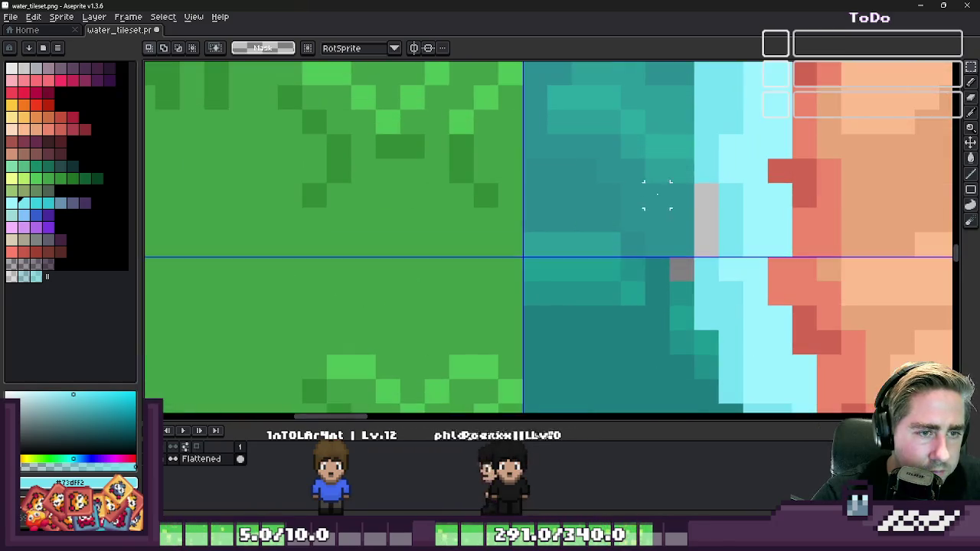
drag(717, 184, 535, 252)
scroll(678, 212, down, 4)
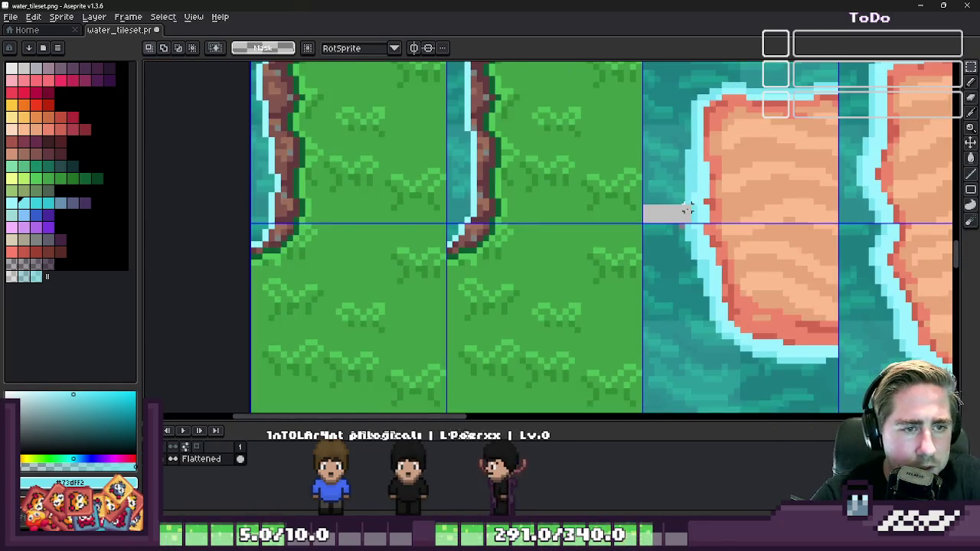
scroll(689, 186, up, 1)
scroll(735, 168, down, 2)
scroll(734, 168, down, 1)
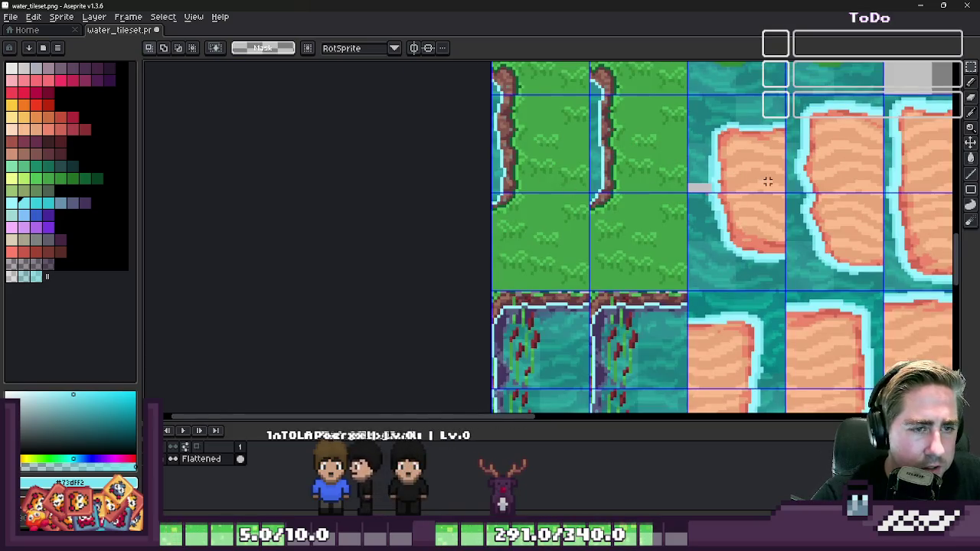
scroll(646, 146, up, 4)
key(i)
key(b)
scroll(647, 162, down, 5)
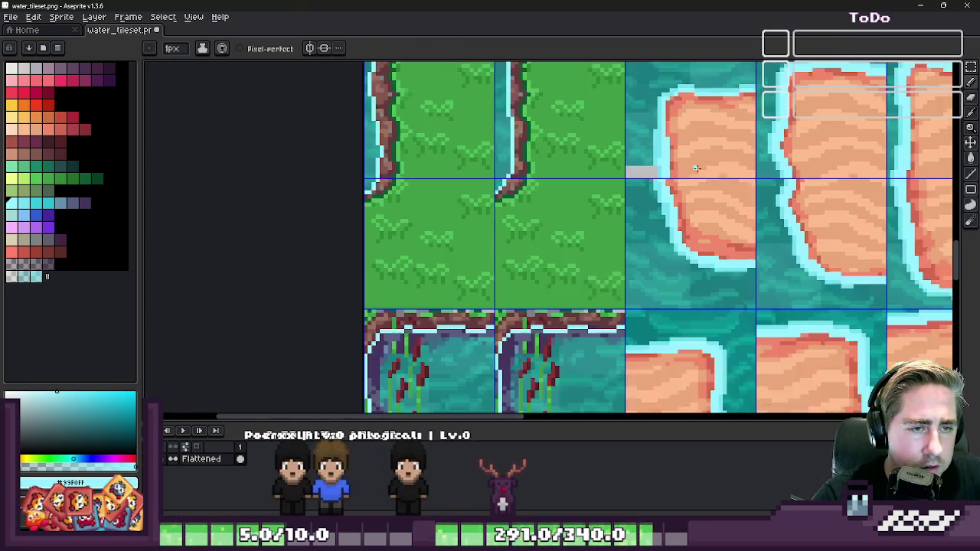
scroll(695, 164, down, 1)
key(m)
- Select the water pixels above the grass edge and nudge them one pixel left and down
scroll(692, 168, up, 2)
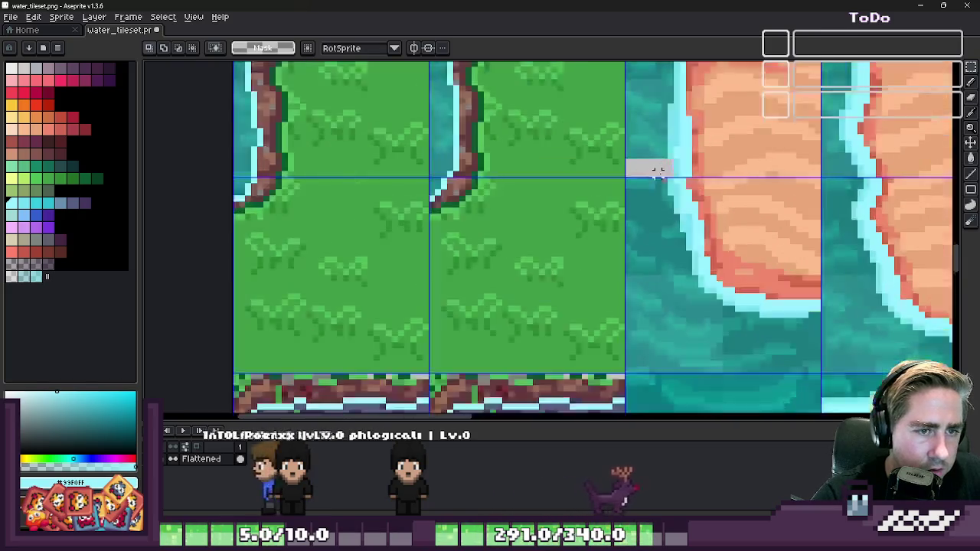
scroll(656, 166, down, 1)
scroll(649, 172, down, 2)
scroll(610, 111, up, 2)
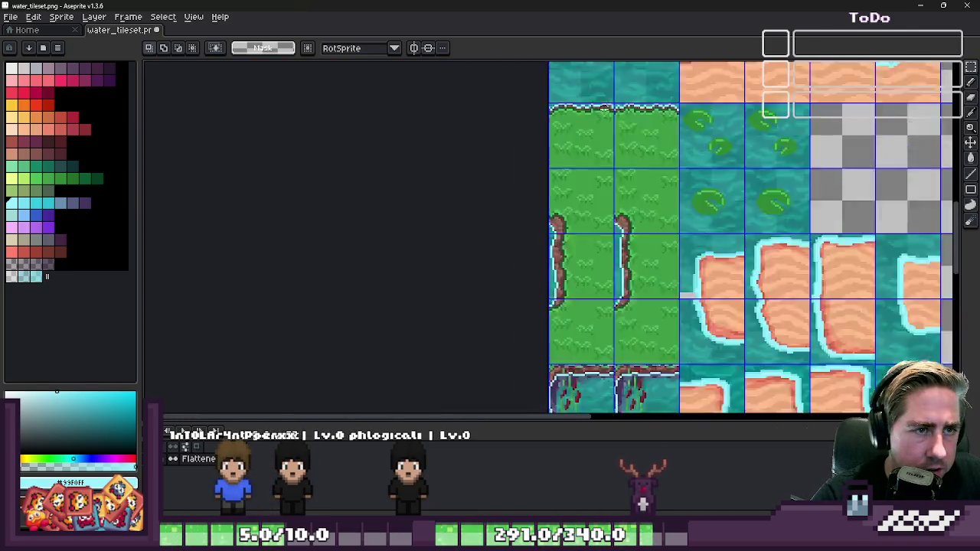
scroll(566, 187, down, 2)
scroll(574, 184, up, 4)
scroll(551, 346, up, 2)
scroll(551, 345, up, 2)
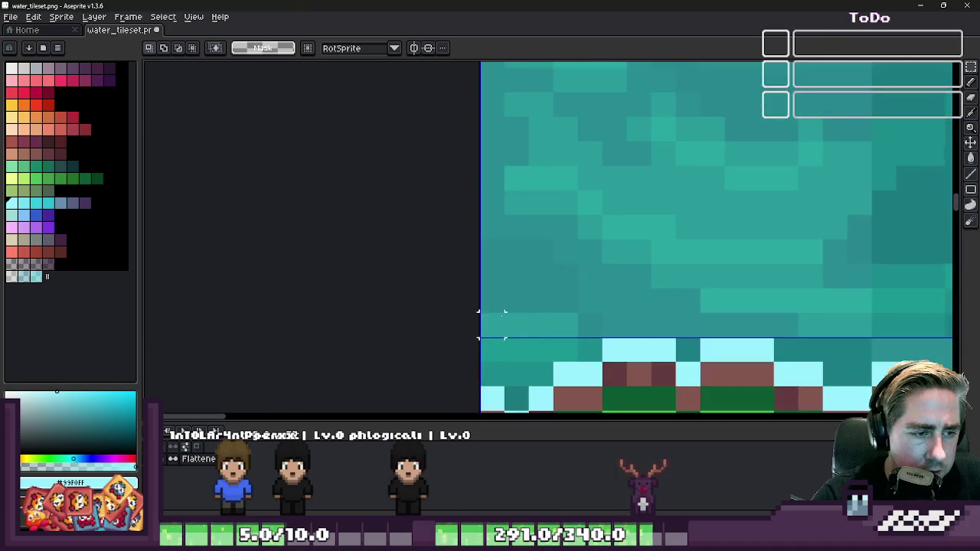
drag(498, 323, 699, 289)
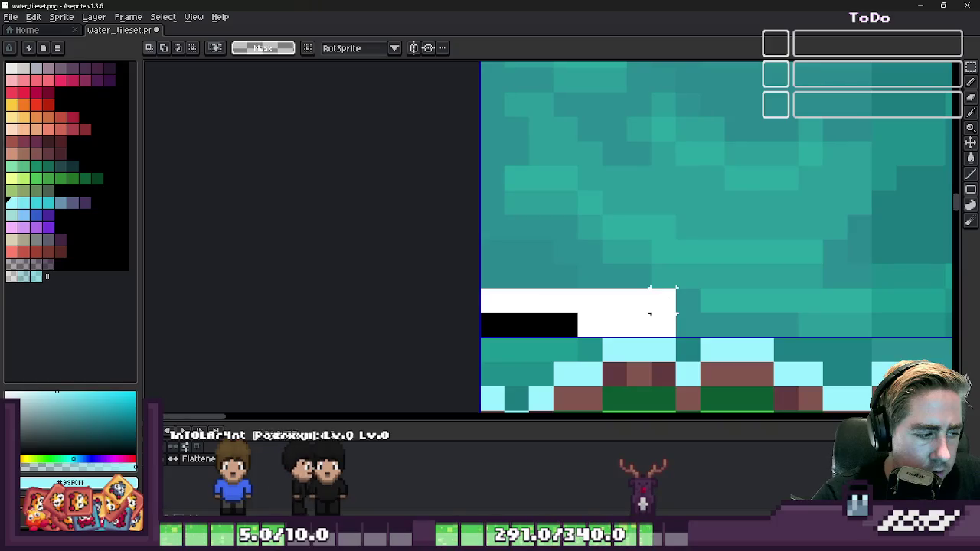
scroll(576, 211, down, 5)
scroll(576, 211, down, 4)
scroll(575, 211, up, 4)
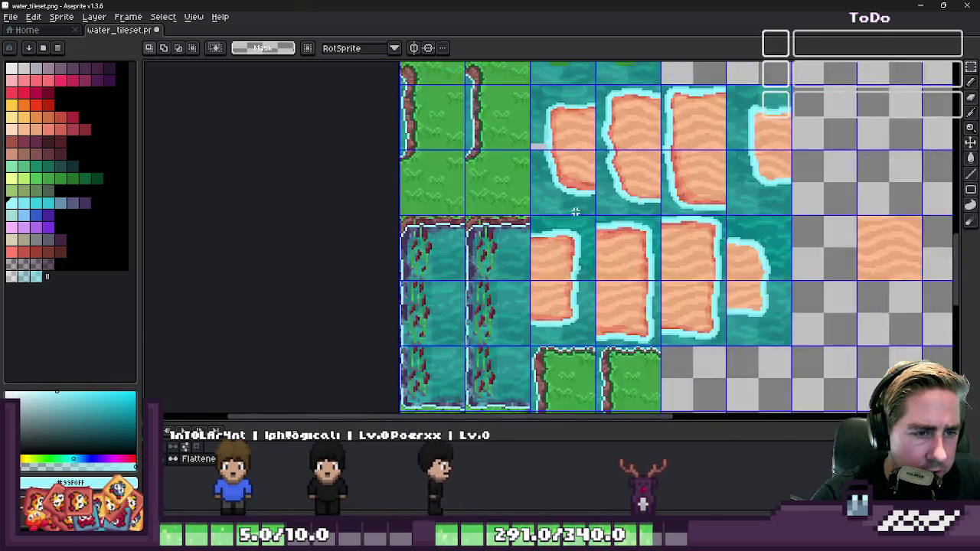
scroll(574, 211, down, 3)
scroll(574, 212, up, 3)
scroll(575, 184, up, 3)
key(Left)
key(Down)
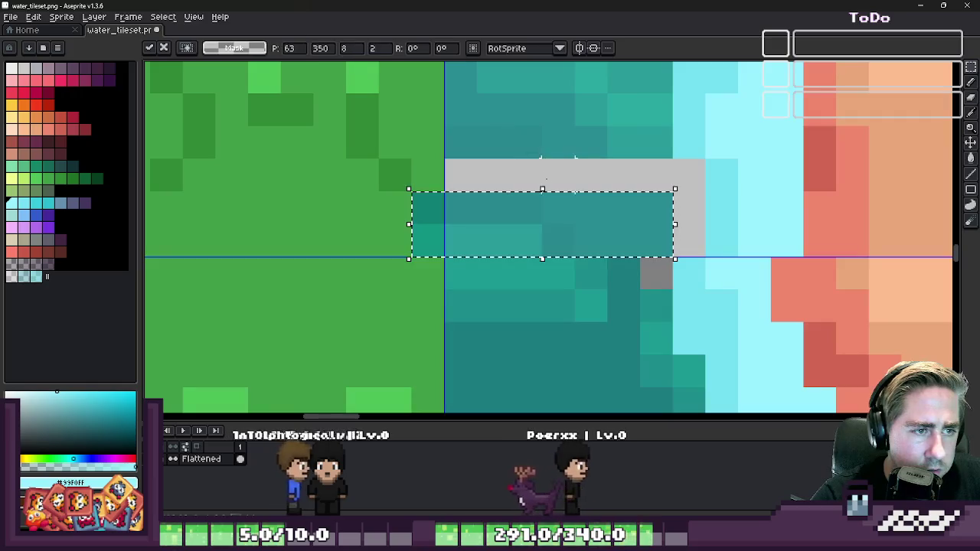
- Nudge the floating teal strip one pixel right and drop it into place
key(Right)
key(Return)
scroll(672, 285, down, 2)
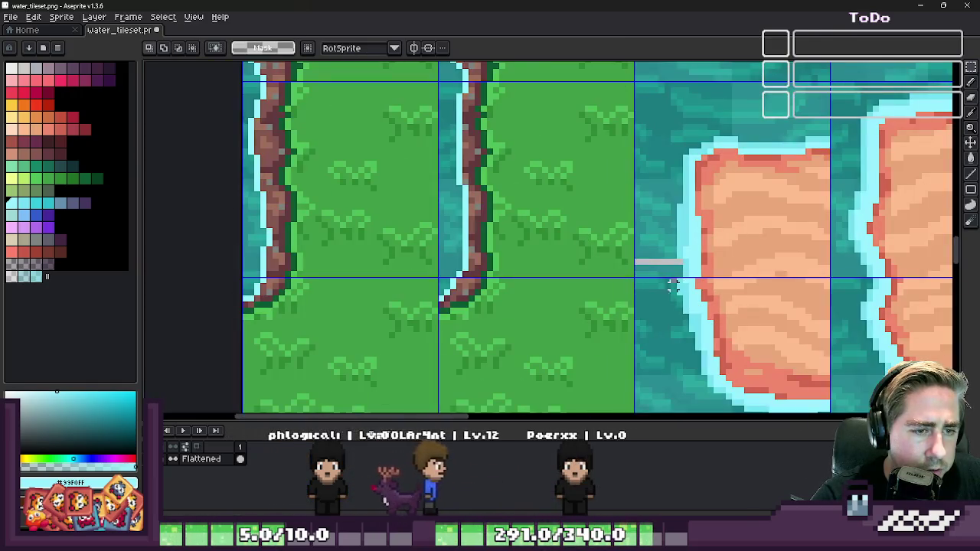
scroll(672, 285, down, 2)
scroll(656, 274, down, 4)
scroll(532, 118, up, 3)
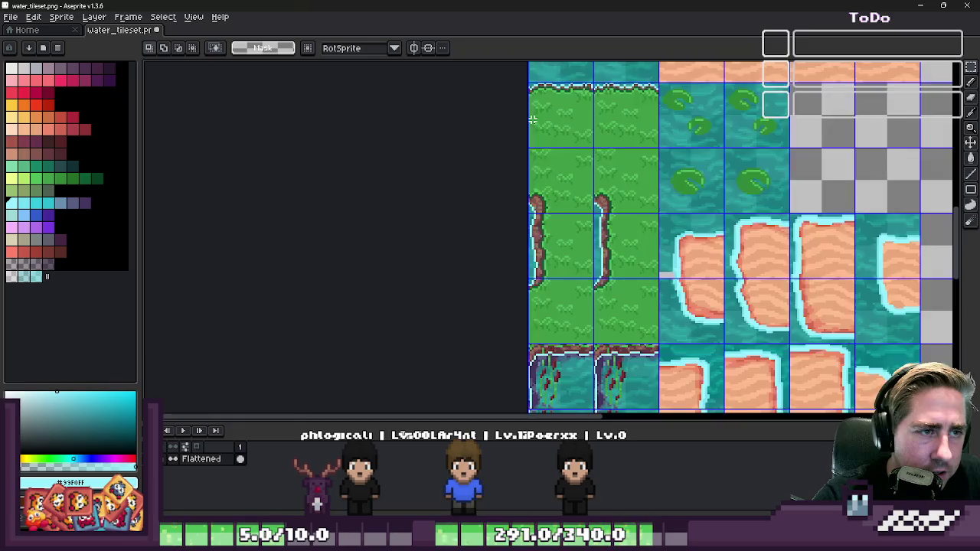
scroll(532, 119, down, 3)
scroll(528, 153, up, 2)
scroll(525, 258, up, 4)
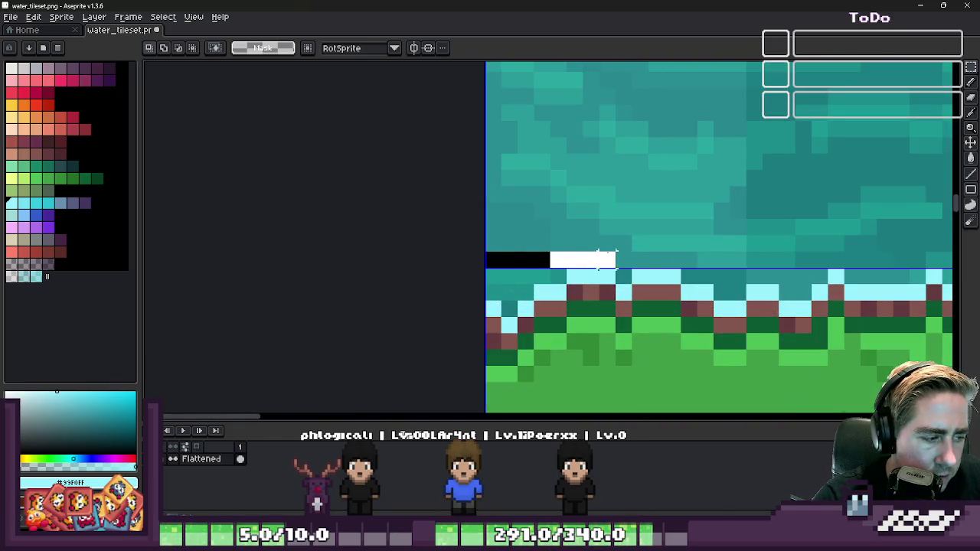
- Select another water strip above the grass edge and move it up one pixel over the gap, then switch to Godot
drag(604, 243, 615, 233)
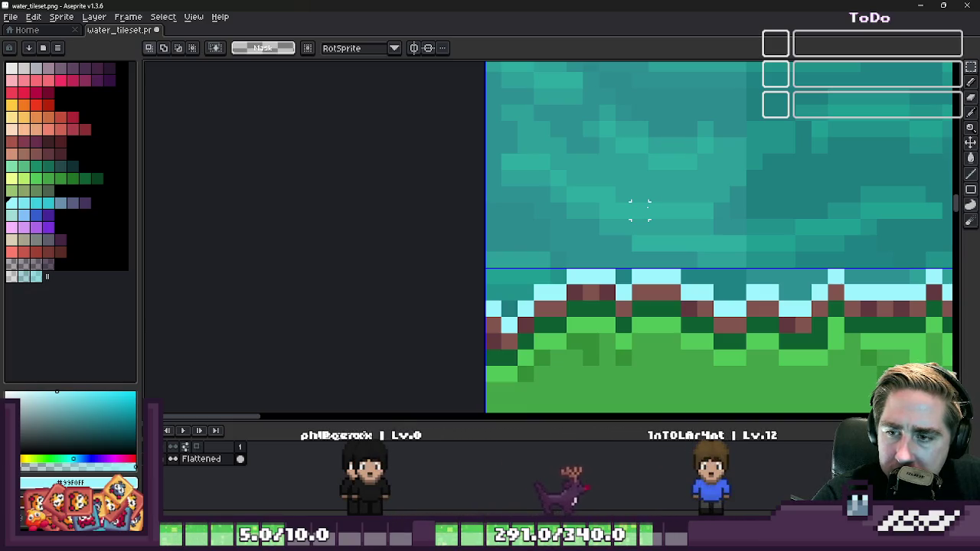
scroll(639, 210, down, 2)
scroll(639, 211, down, 2)
scroll(639, 210, down, 2)
scroll(579, 233, up, 1)
scroll(602, 302, up, 1)
scroll(589, 168, down, 1)
scroll(598, 155, up, 1)
scroll(591, 120, up, 1)
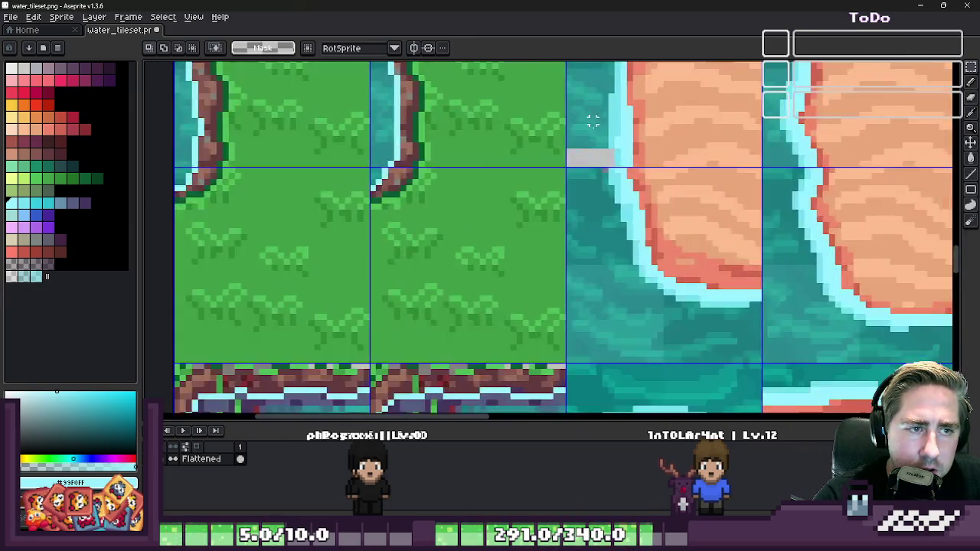
scroll(592, 120, up, 2)
drag(606, 199, 614, 171)
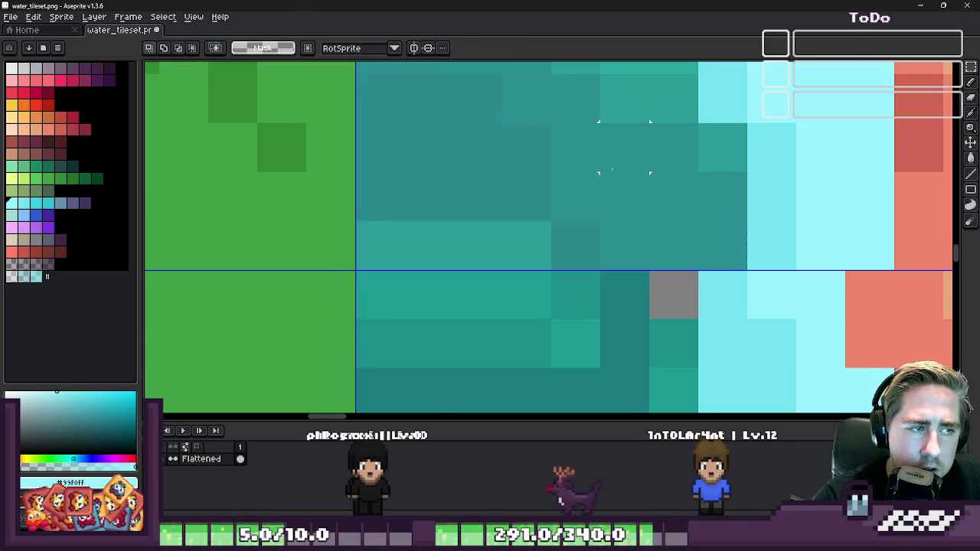
scroll(624, 147, down, 8)
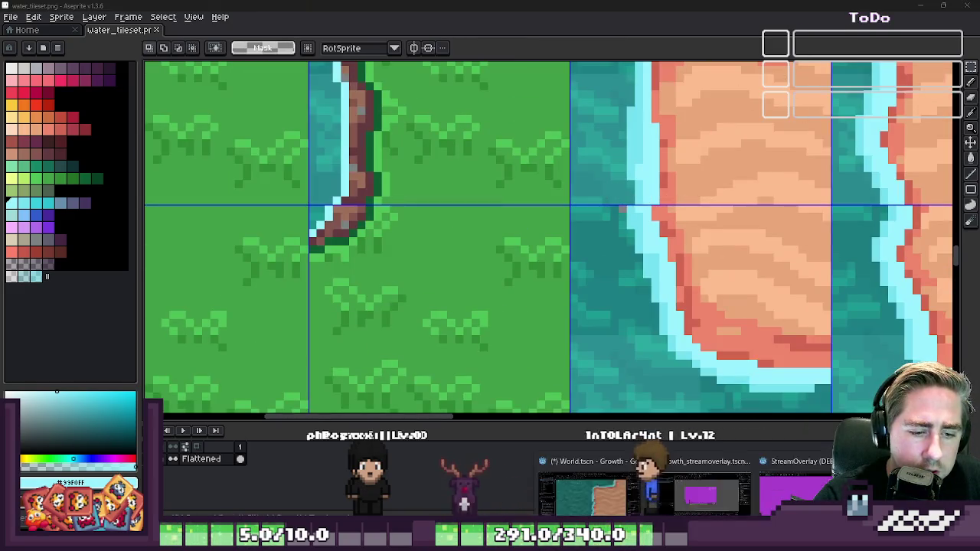
key(alt+Tab)
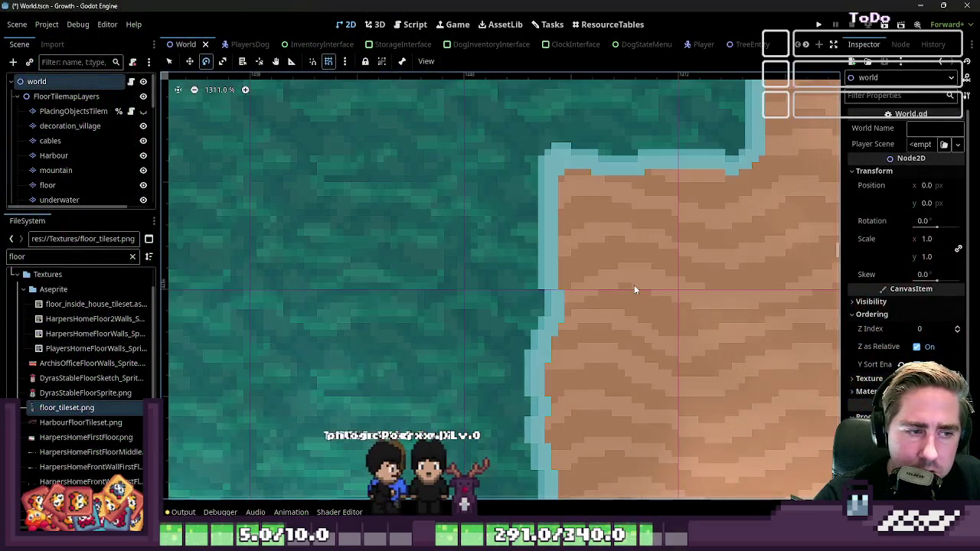
- Hide the grid over the water and sand tilemap, zoom out, and minimize Godot to return to Aseprite
scroll(635, 288, down, 1)
scroll(646, 286, down, 1)
scroll(641, 224, down, 1)
scroll(655, 228, down, 1)
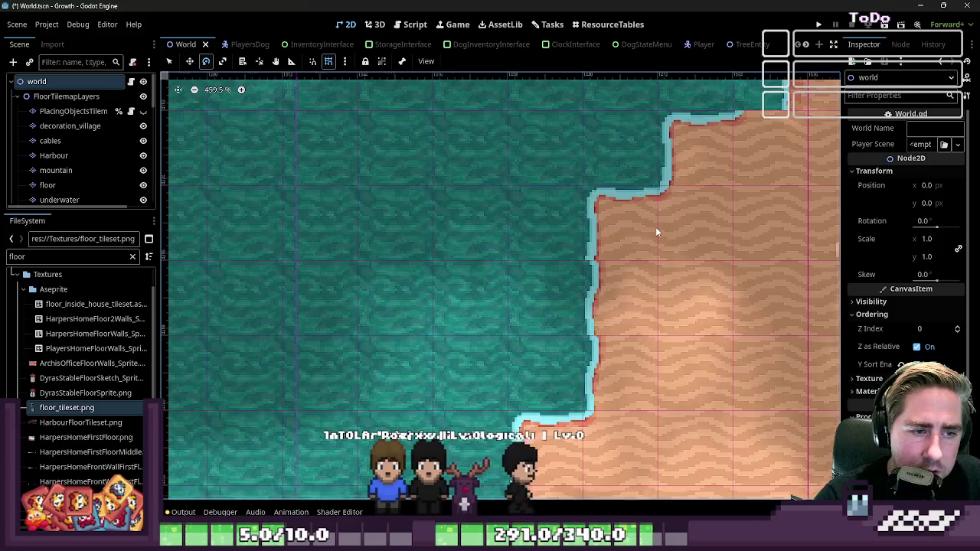
scroll(655, 227, down, 1)
scroll(655, 226, down, 1)
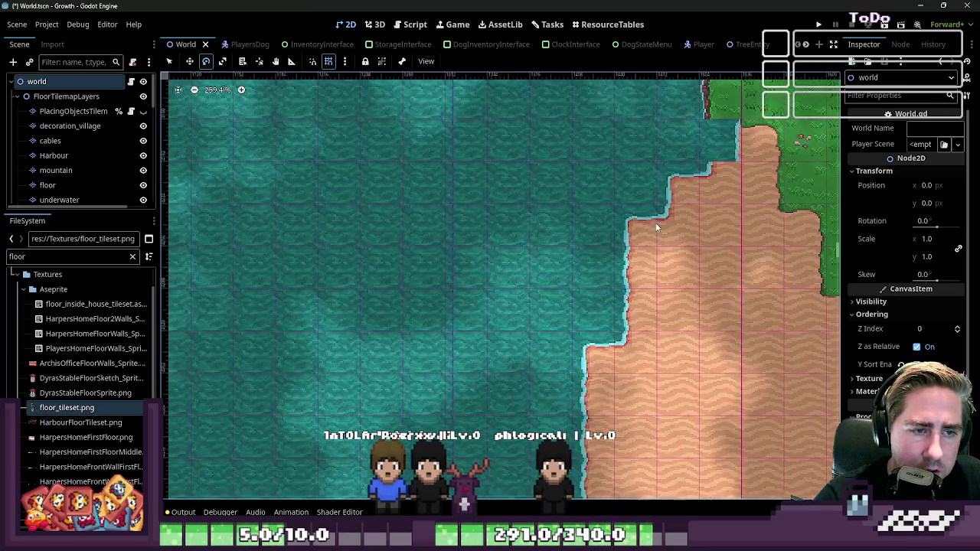
click(328, 62)
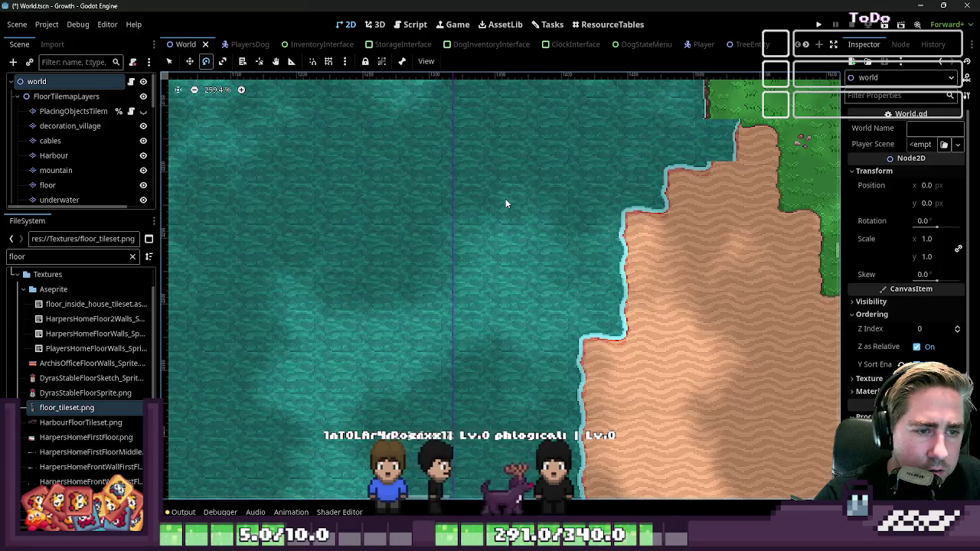
scroll(505, 202, down, 1)
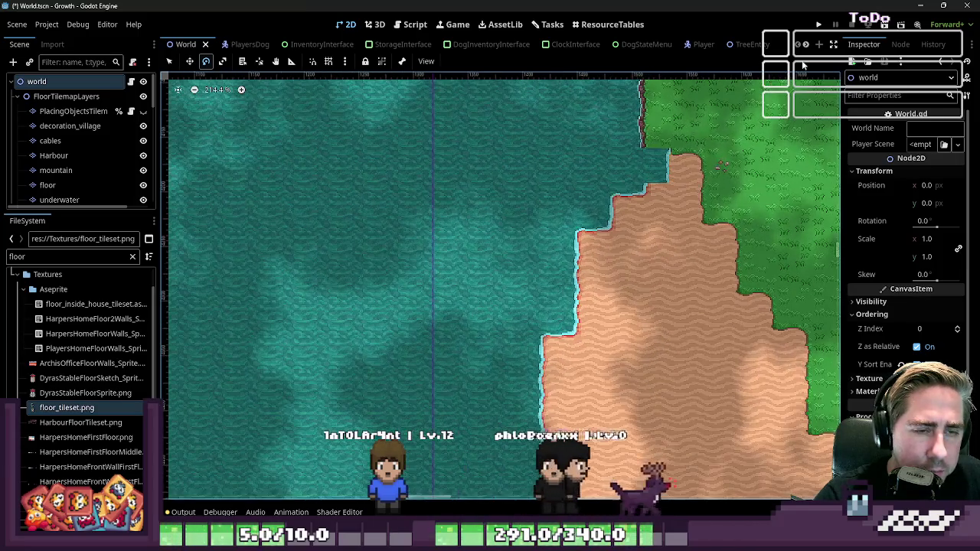
click(919, 6)
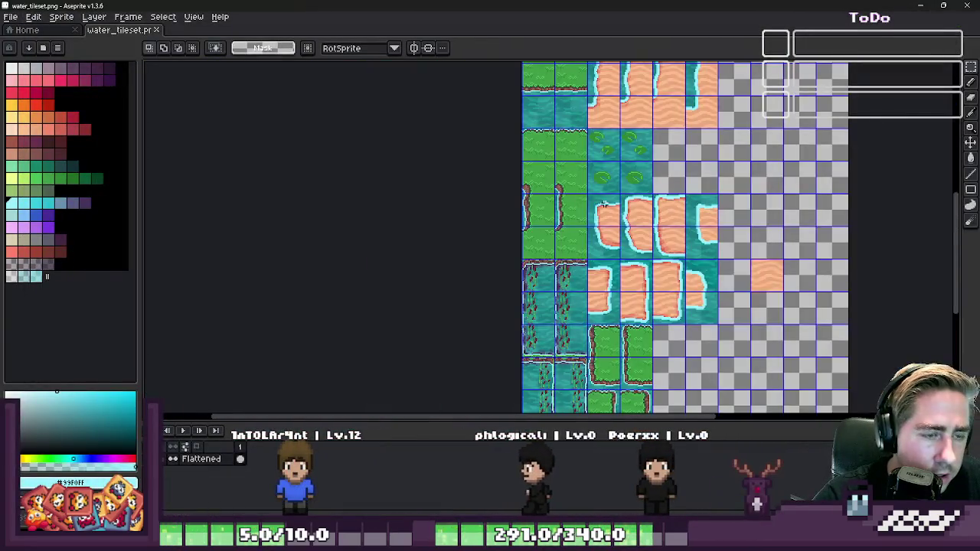
- Select the two grass edge tiles with their brown, cyan-lined bank edges using the Rectangular Marquee
scroll(581, 229, down, 3)
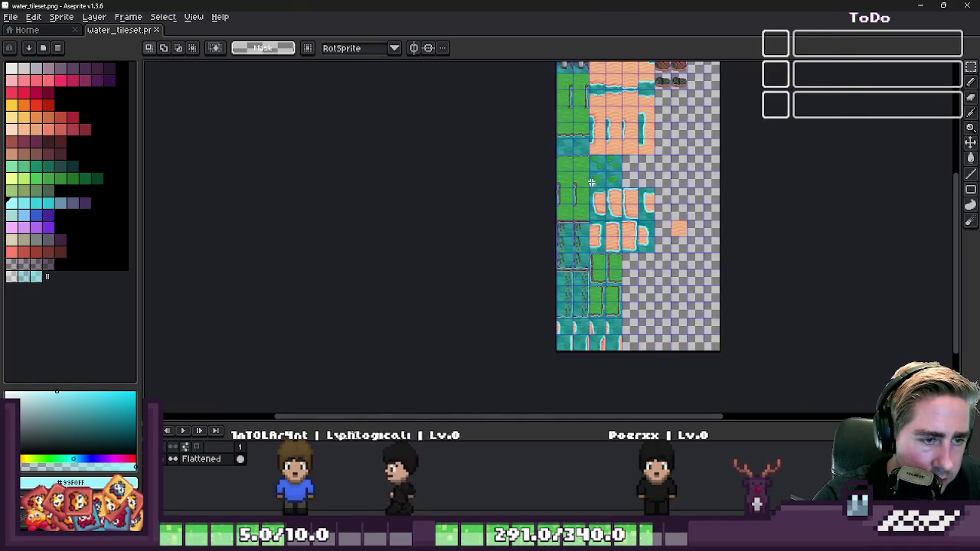
scroll(570, 305, up, 3)
scroll(570, 305, up, 4)
scroll(570, 305, down, 3)
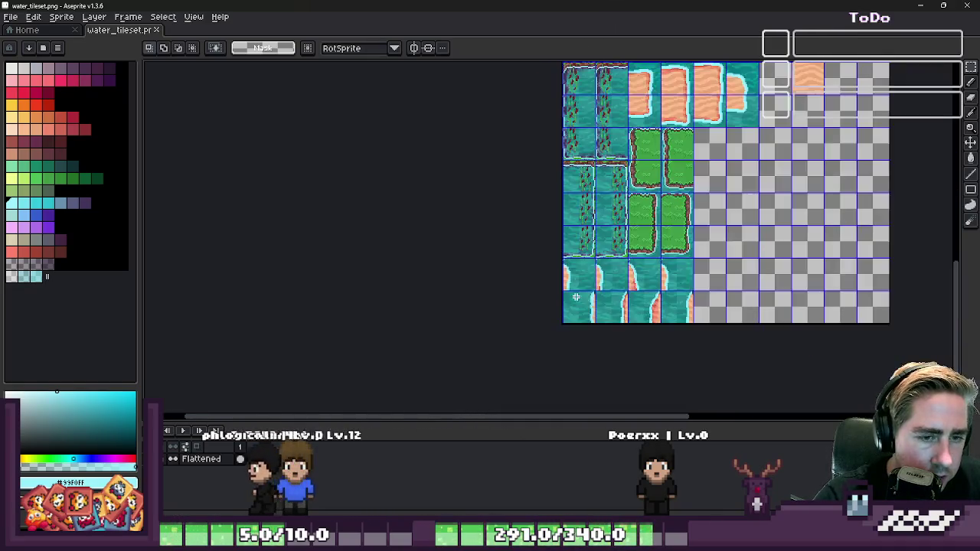
scroll(596, 306, up, 4)
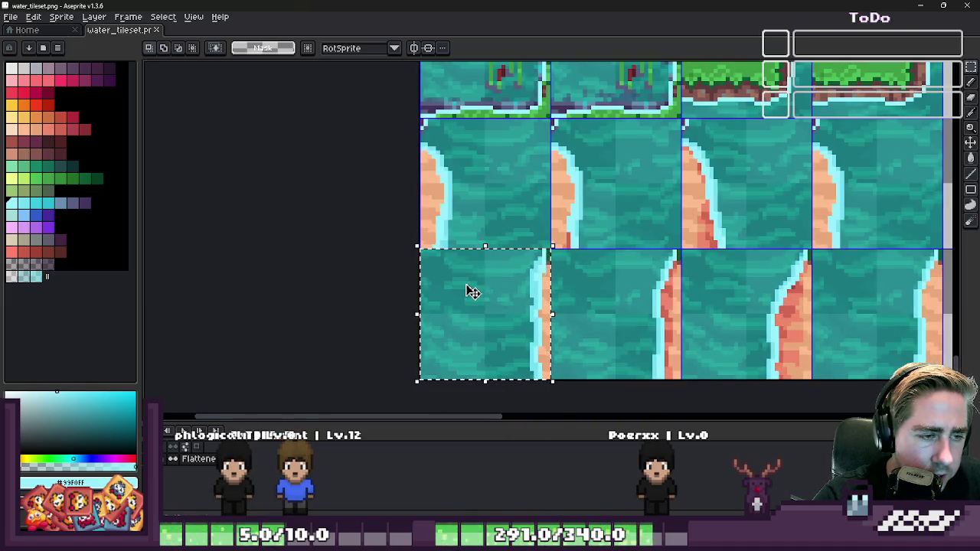
scroll(472, 291, down, 2)
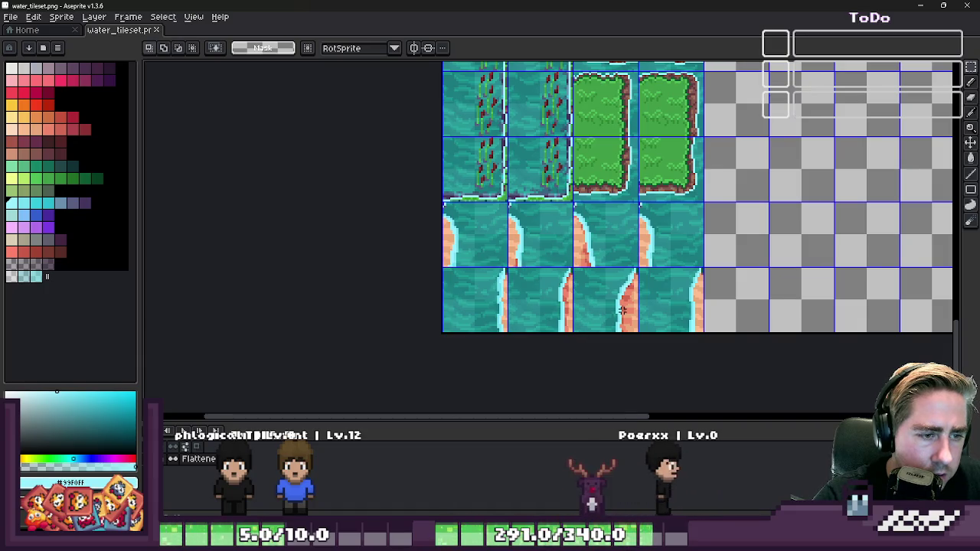
scroll(623, 308, down, 2)
scroll(503, 368, down, 2)
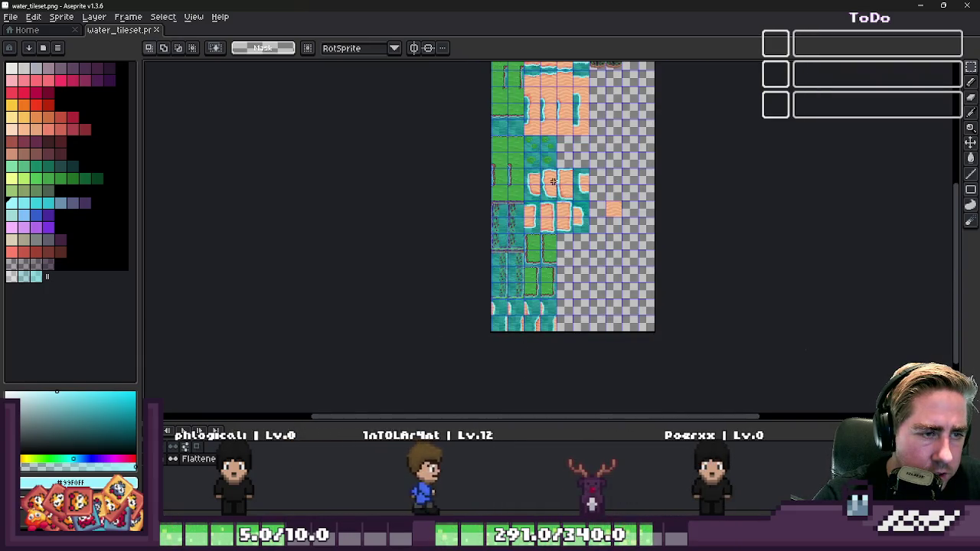
scroll(528, 178, up, 2)
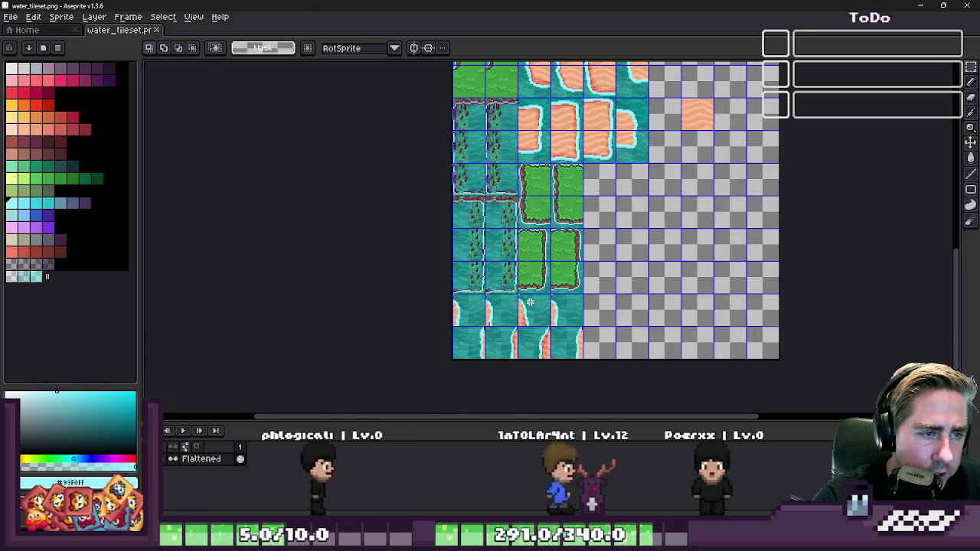
scroll(531, 177, up, 2)
scroll(480, 177, up, 2)
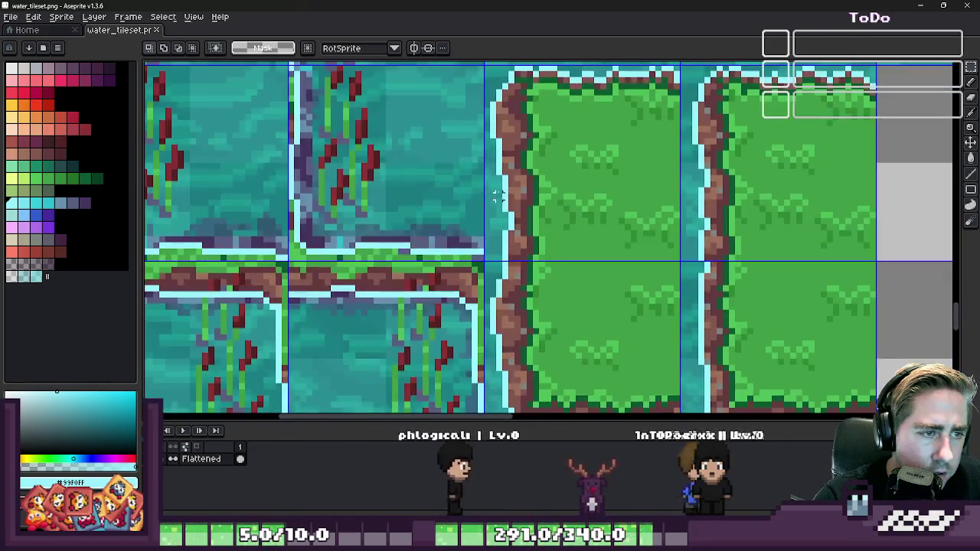
scroll(480, 178, down, 2)
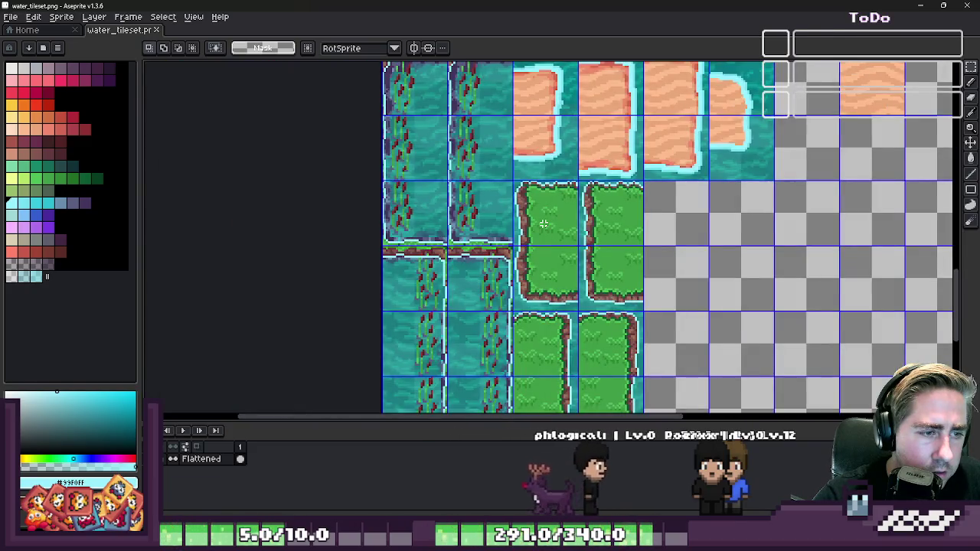
scroll(542, 222, down, 1)
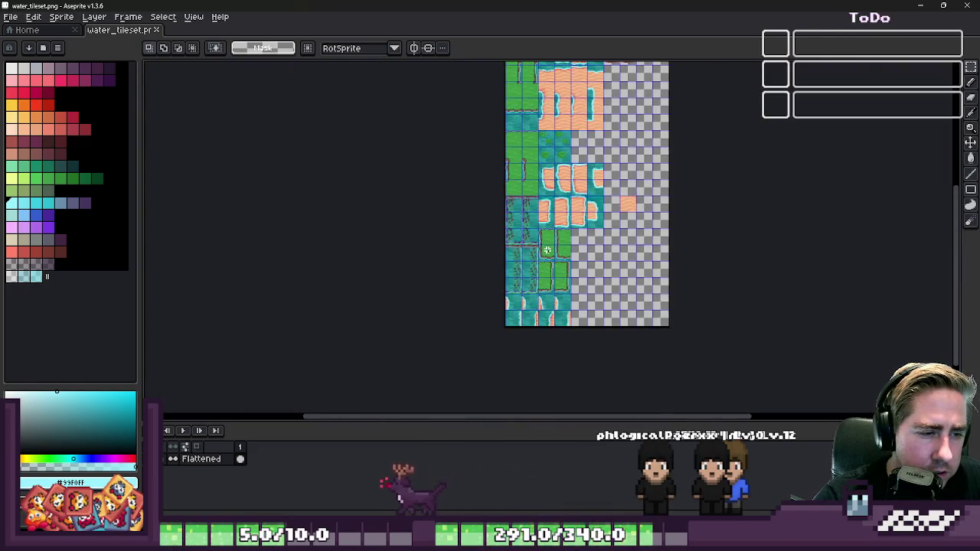
scroll(518, 289, up, 1)
scroll(518, 288, up, 1)
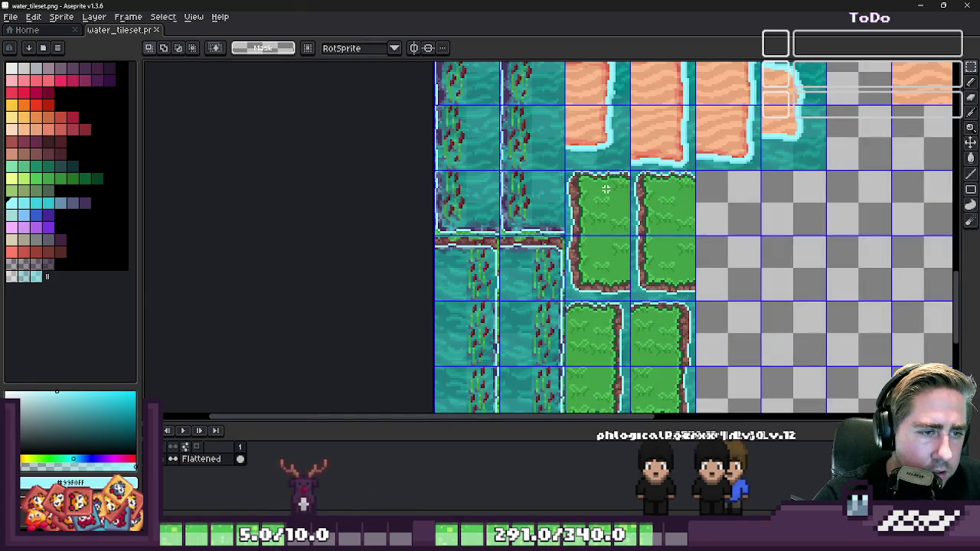
scroll(548, 113, down, 2)
scroll(548, 113, down, 1)
scroll(548, 113, up, 2)
scroll(536, 230, down, 1)
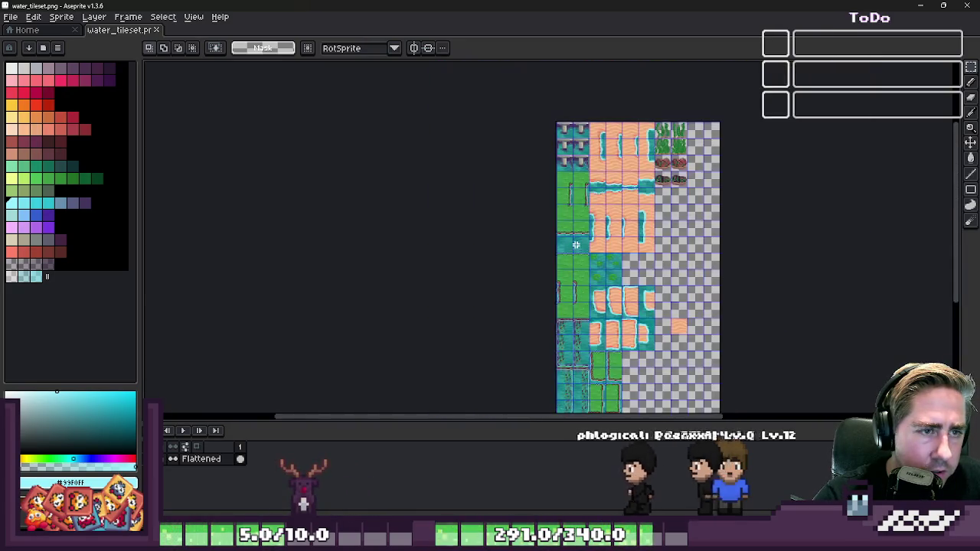
scroll(528, 234, up, 2)
scroll(528, 233, up, 3)
mouse_move(512, 192)
mouse_down()
mouse_move(680, 295)
mouse_move(903, 300)
mouse_up()
- Copy the selected grass edge tiles and paste them into two empty cells of the tileset
scroll(499, 166, down, 1)
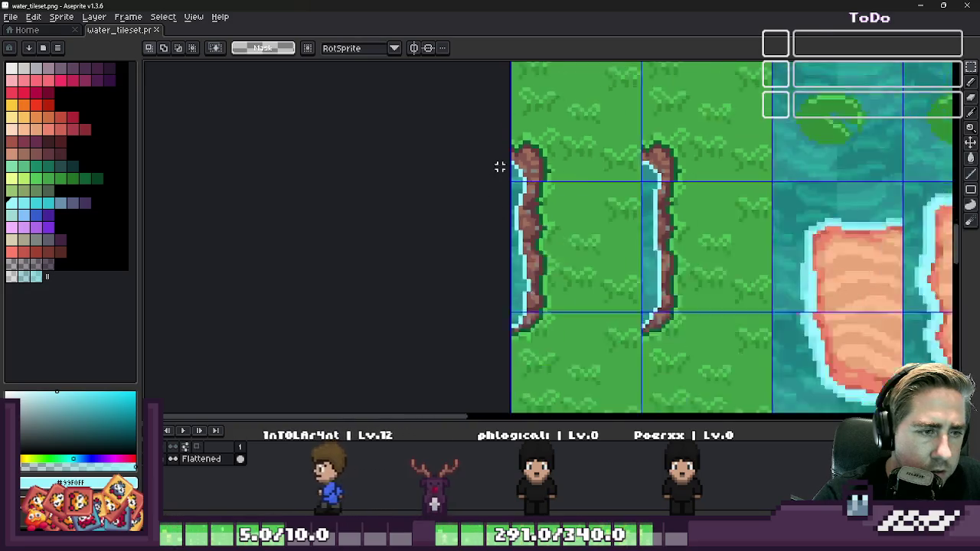
scroll(499, 167, down, 2)
scroll(650, 257, up, 2)
key(ctrl+c)
key(ctrl+v)
scroll(493, 251, down, 1)
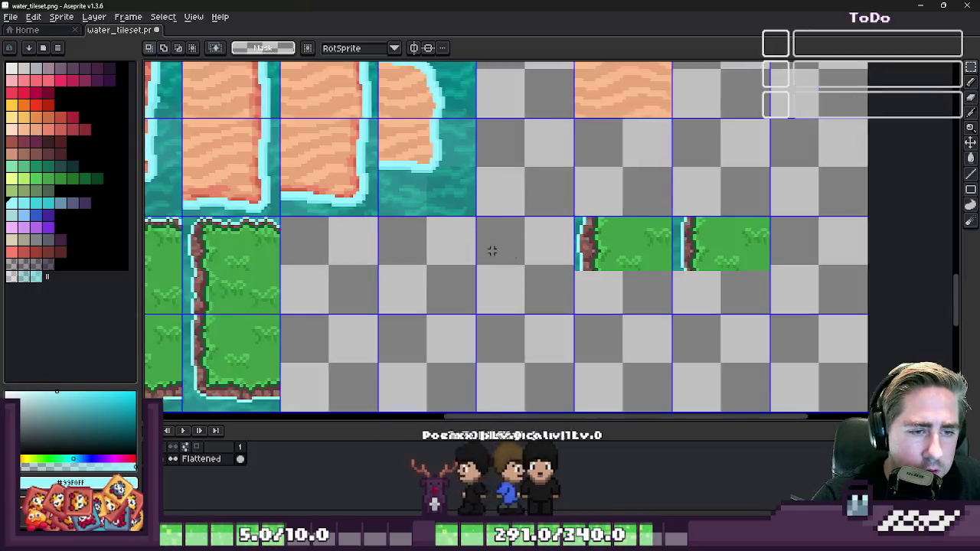
scroll(492, 251, up, 2)
drag(391, 243, 716, 317)
click(718, 307)
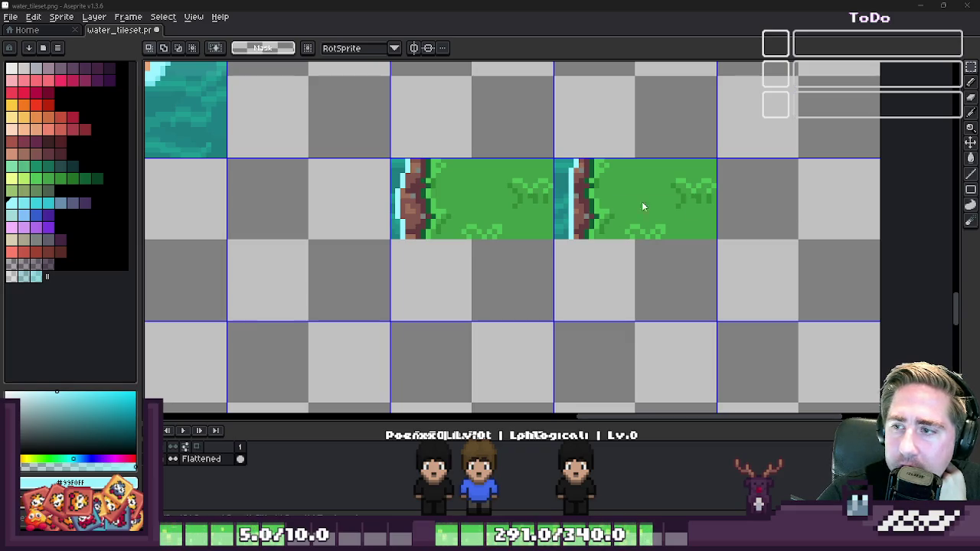
click(527, 179)
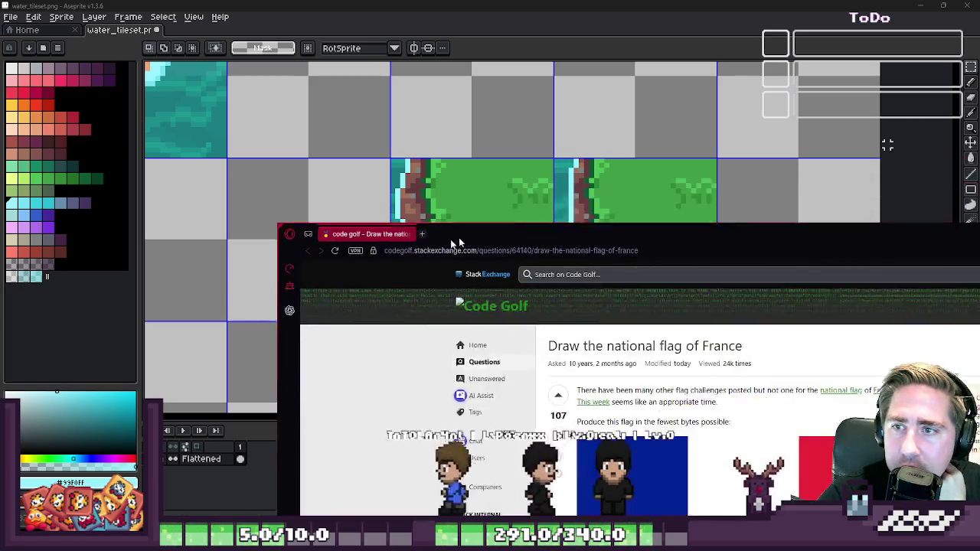
double_click(458, 244)
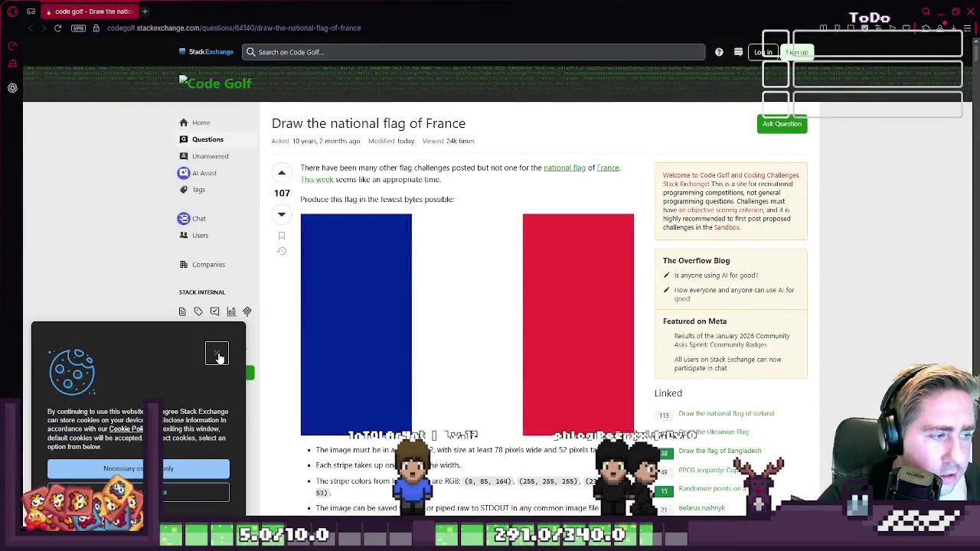
- Scroll the France flag question to the 84-byte Pure Bash (on OSX) answer and clear the code selection
scroll(412, 287, down, 2)
scroll(511, 257, down, 2)
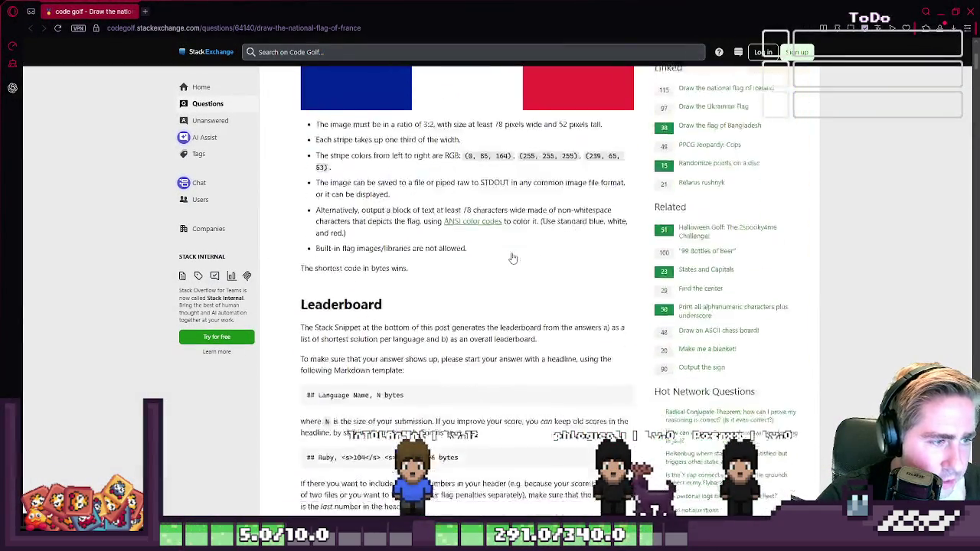
scroll(511, 258, down, 3)
scroll(512, 257, down, 3)
scroll(511, 257, up, 2)
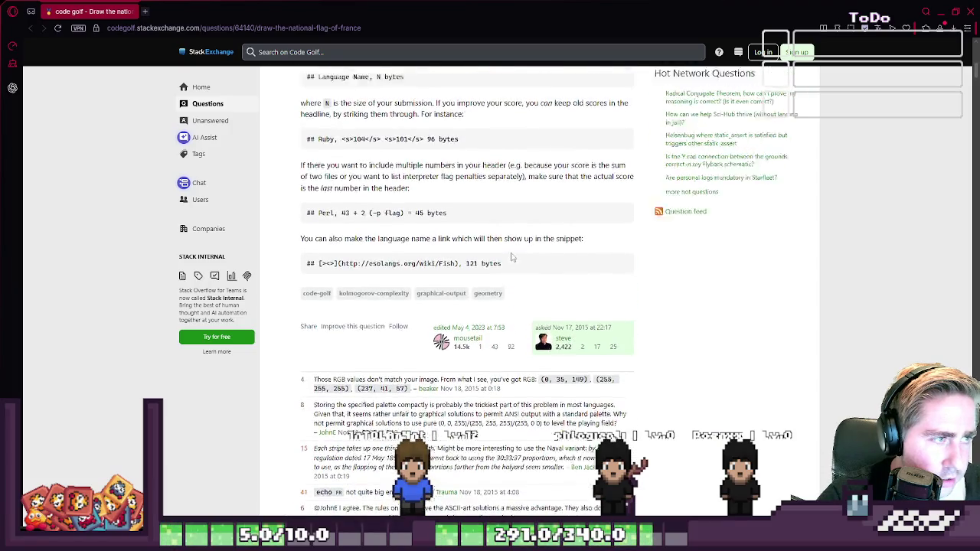
scroll(511, 258, up, 1)
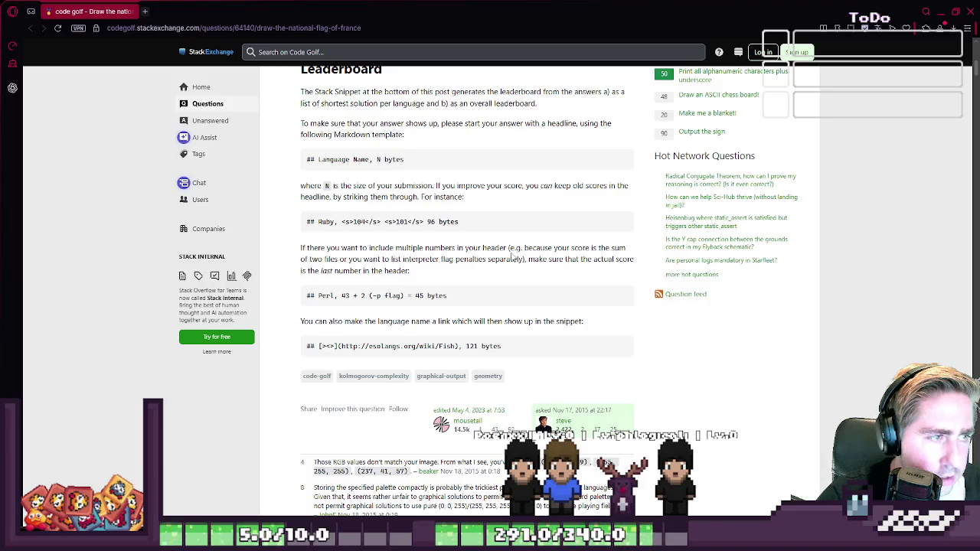
scroll(511, 257, down, 3)
scroll(511, 258, down, 2)
scroll(511, 257, down, 2)
scroll(511, 257, down, 1)
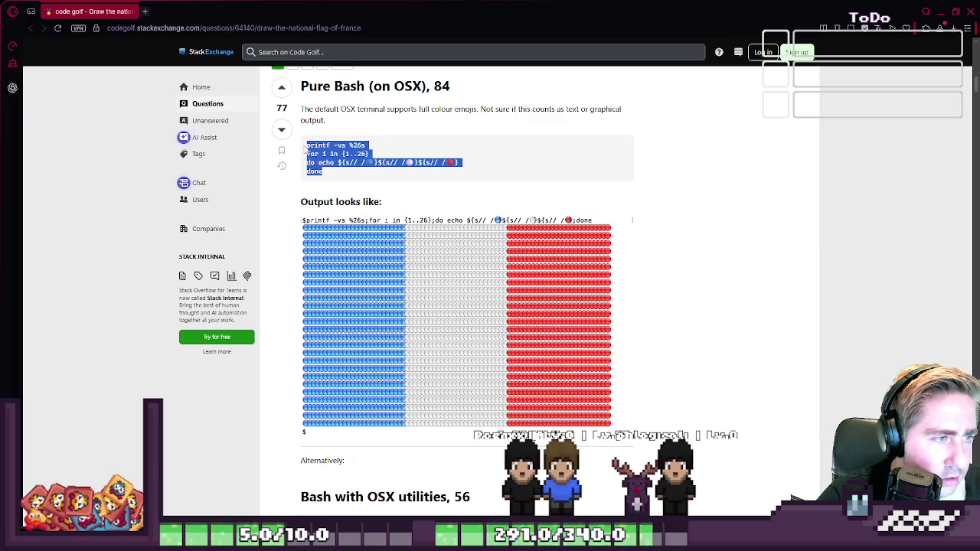
click(333, 176)
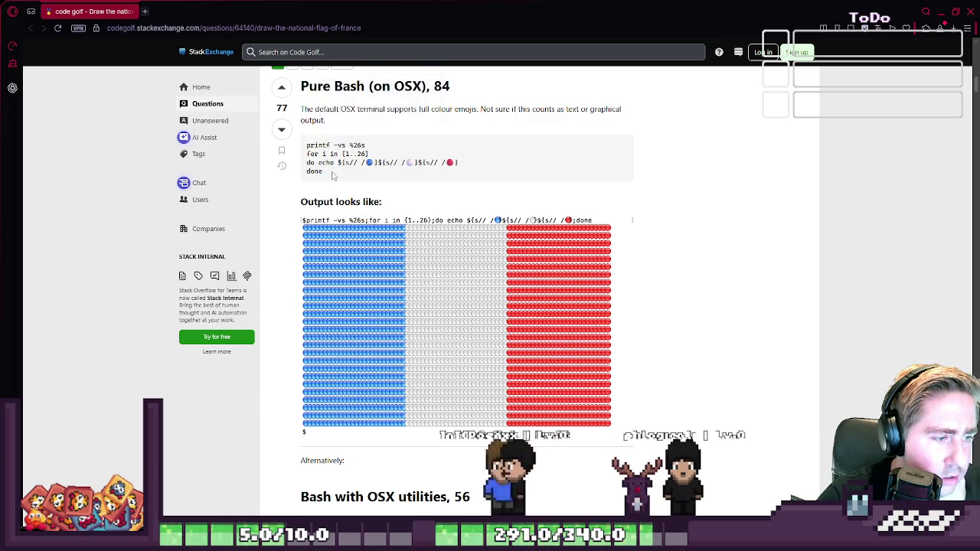
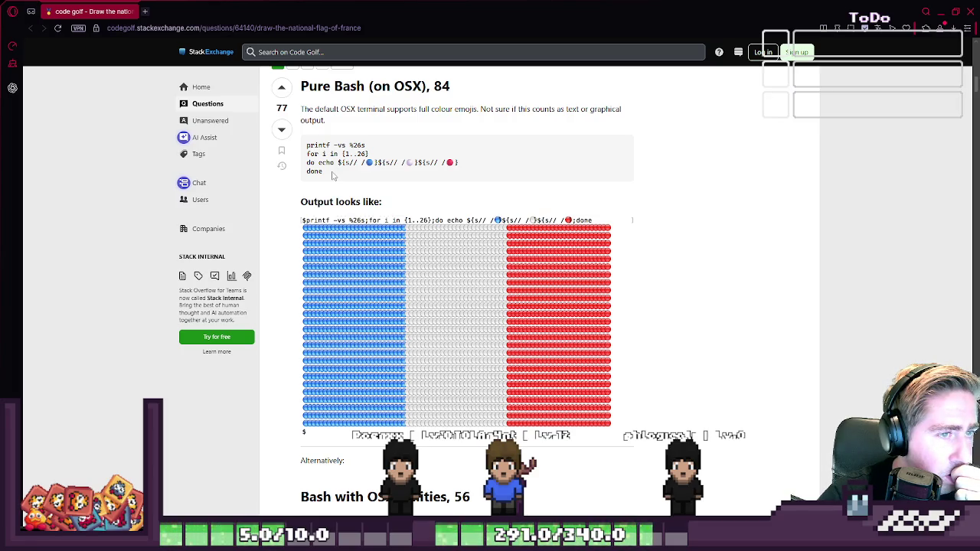
- Read past the Bash, Desmos, Python 2, HTML/SVG and CJam answers; select 'Brainfuck' in the 258-byte heading
scroll(332, 175, down, 2)
scroll(332, 176, up, 2)
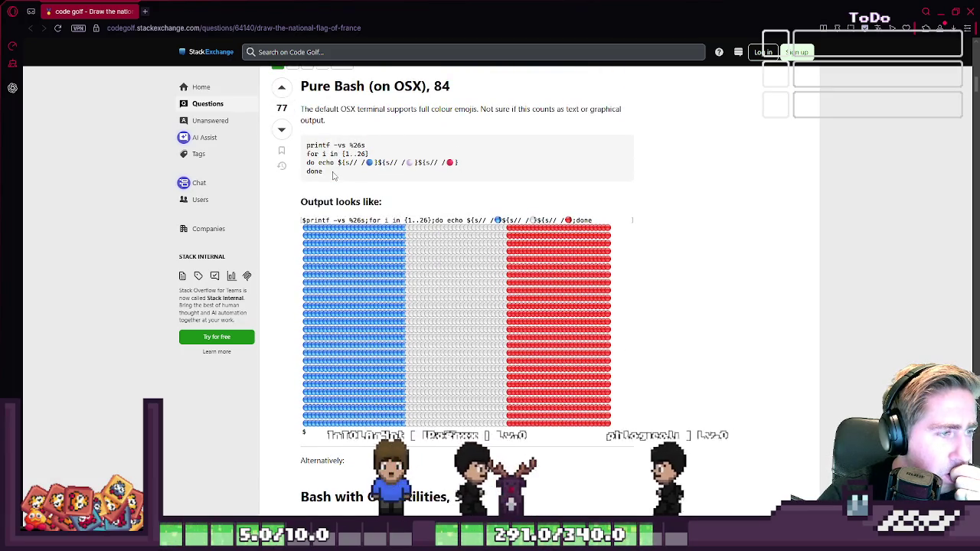
scroll(333, 176, down, 2)
scroll(333, 175, down, 1)
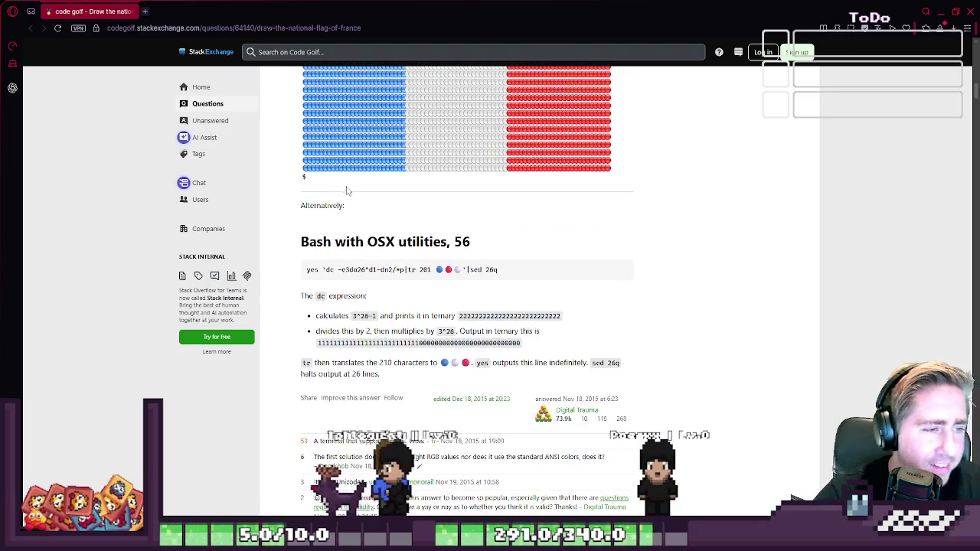
scroll(367, 242, down, 1)
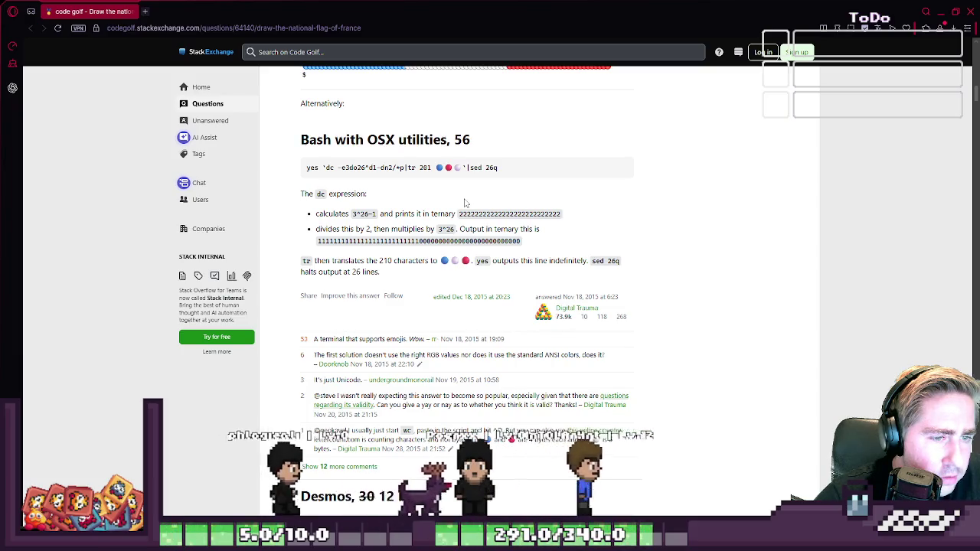
scroll(464, 202, down, 1)
scroll(464, 200, down, 1)
scroll(463, 200, down, 1)
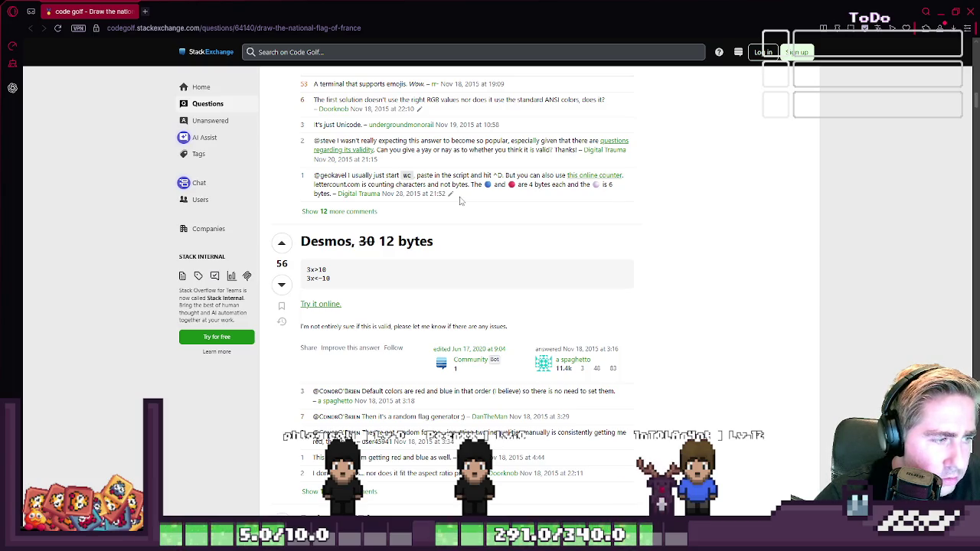
scroll(425, 219, down, 1)
scroll(422, 220, down, 1)
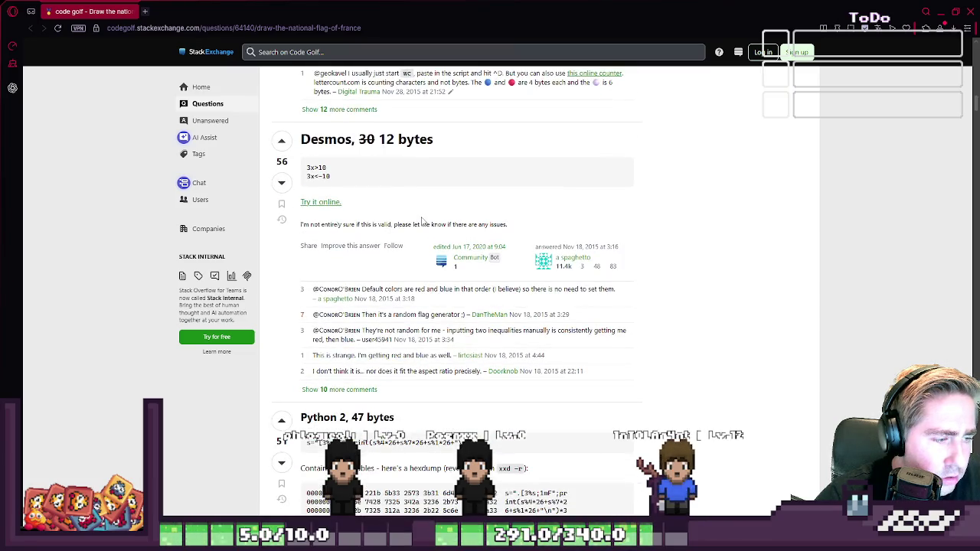
scroll(420, 221, down, 2)
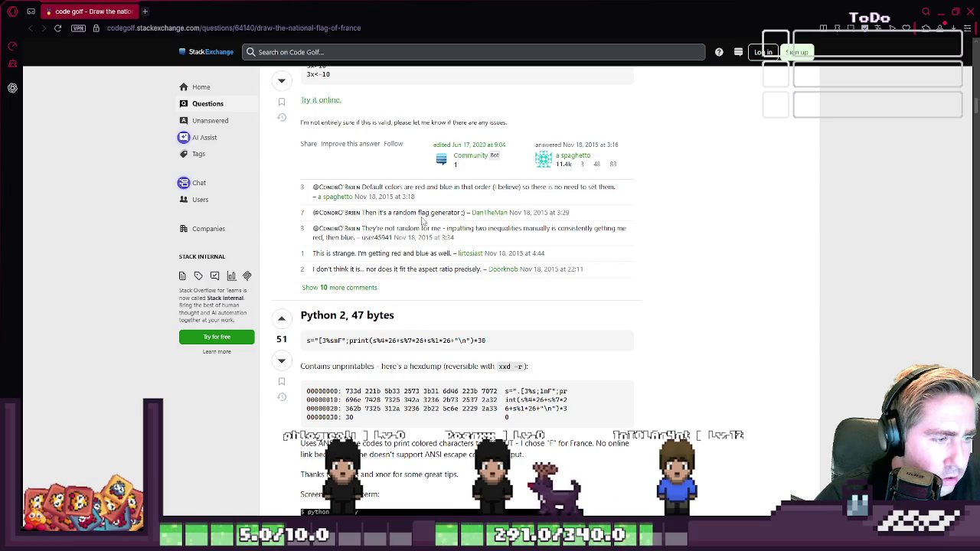
scroll(422, 220, down, 1)
scroll(422, 220, down, 1)
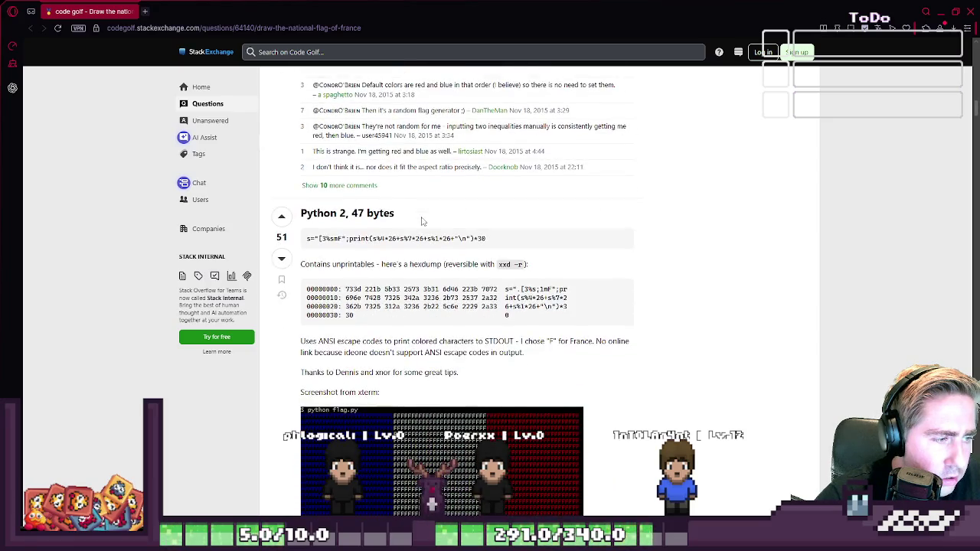
scroll(421, 218, down, 1)
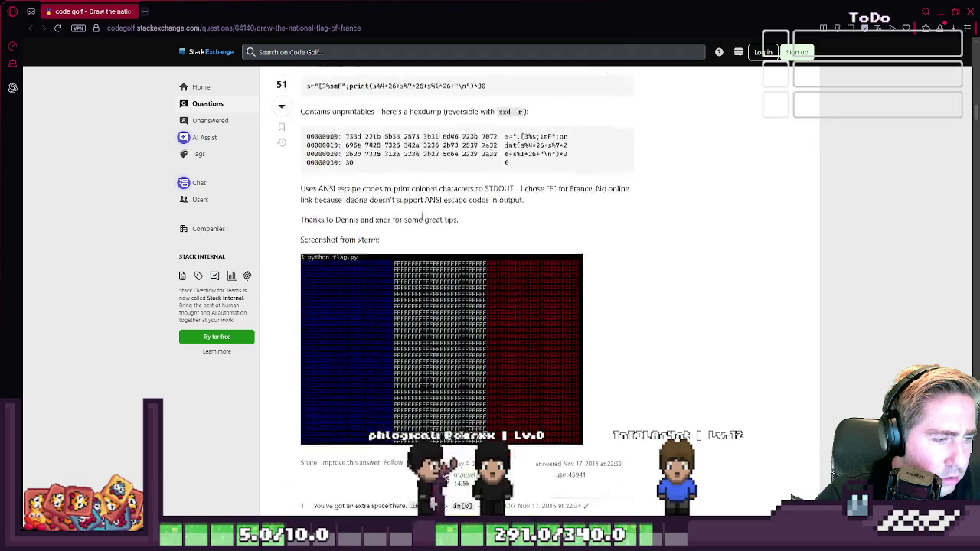
scroll(422, 218, down, 2)
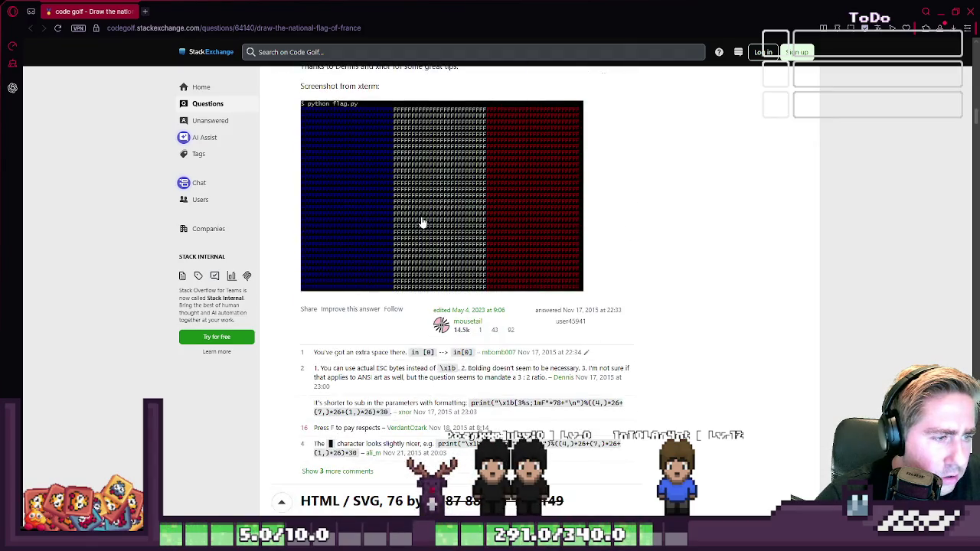
scroll(421, 221, down, 2)
scroll(422, 222, down, 1)
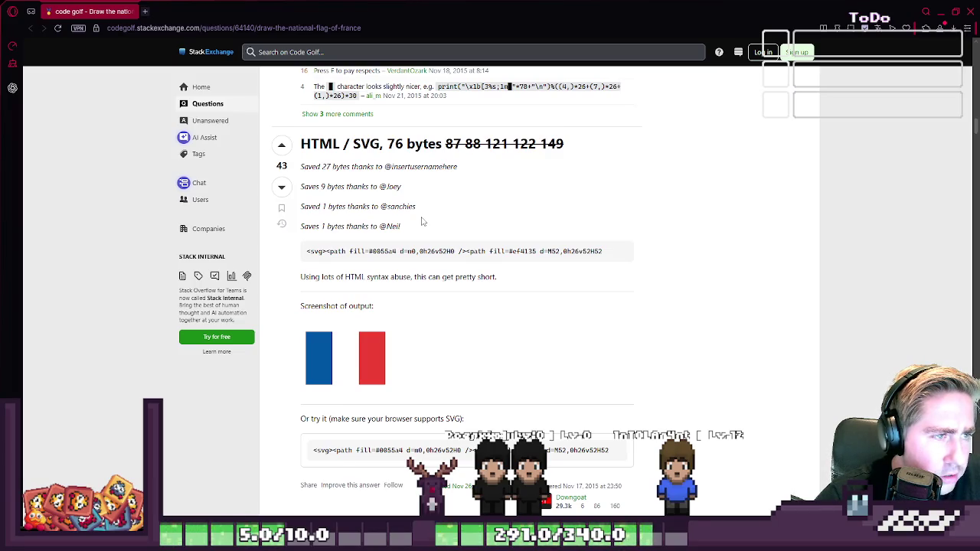
scroll(422, 221, down, 1)
scroll(422, 221, down, 2)
scroll(422, 221, down, 2)
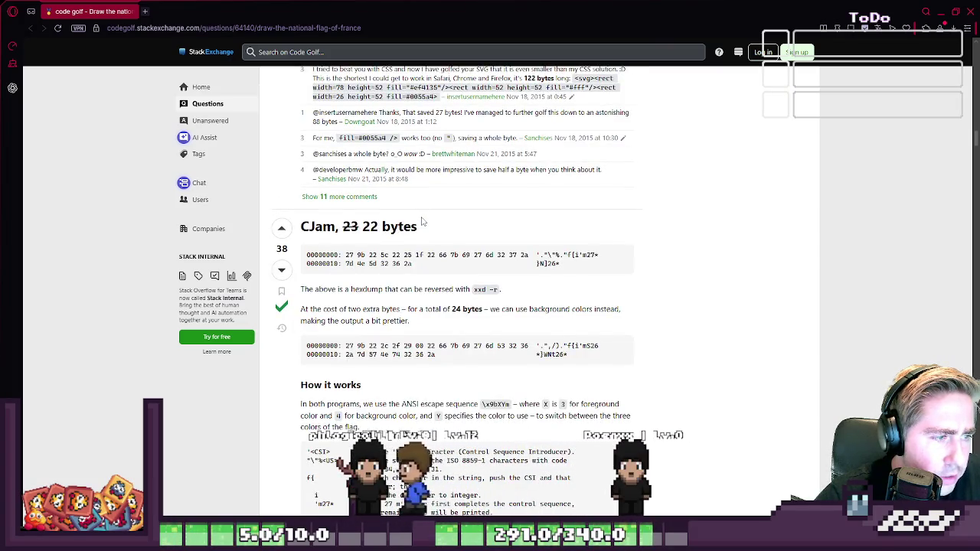
scroll(422, 221, down, 1)
scroll(421, 222, down, 4)
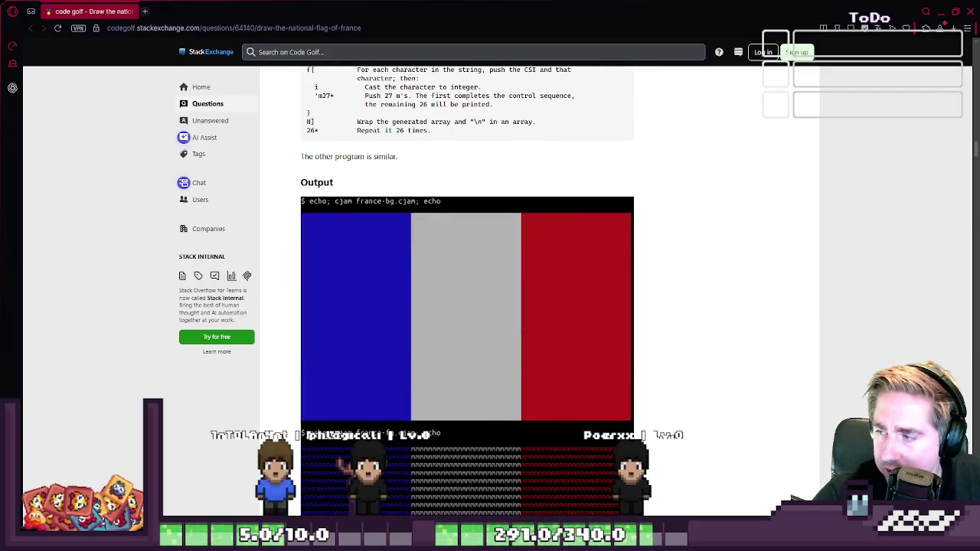
scroll(495, 240, down, 3)
scroll(494, 239, down, 2)
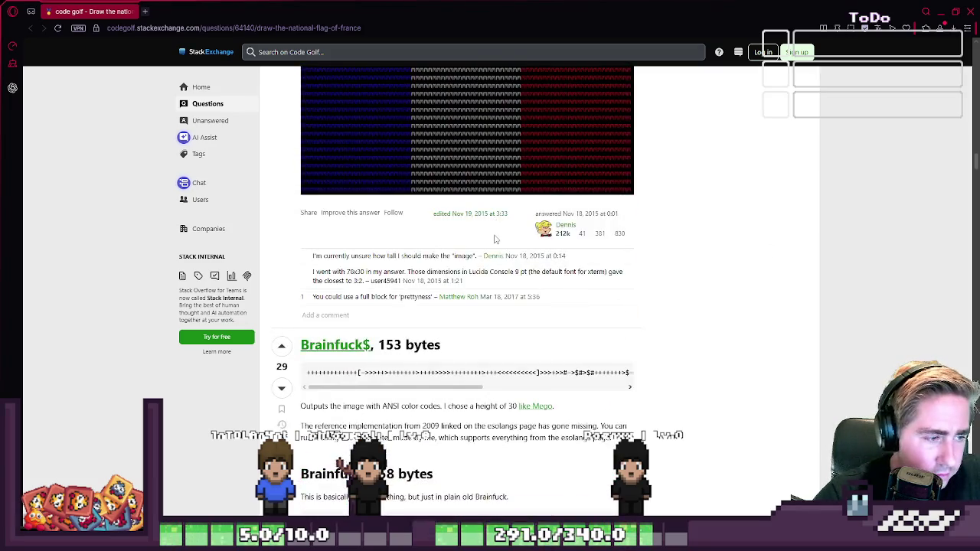
scroll(495, 240, down, 1)
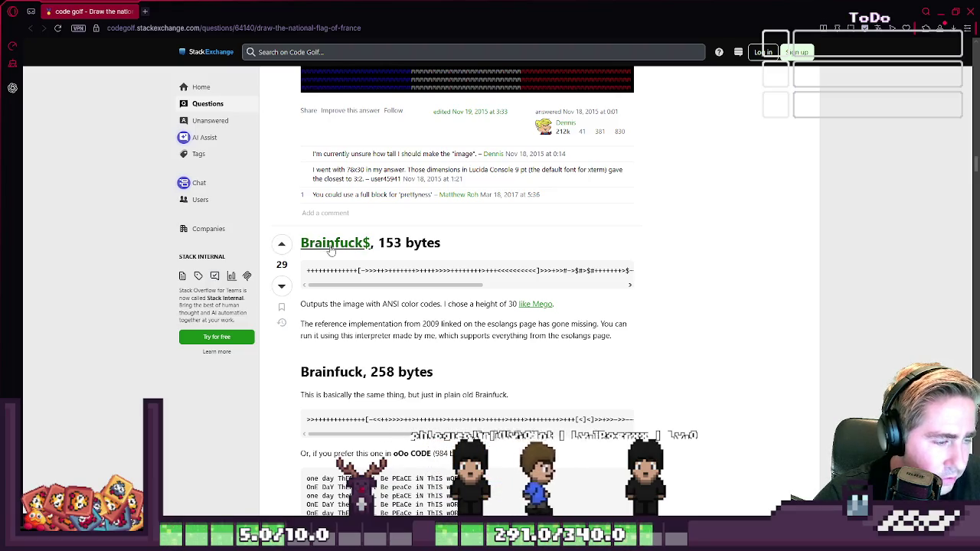
scroll(329, 257, down, 1)
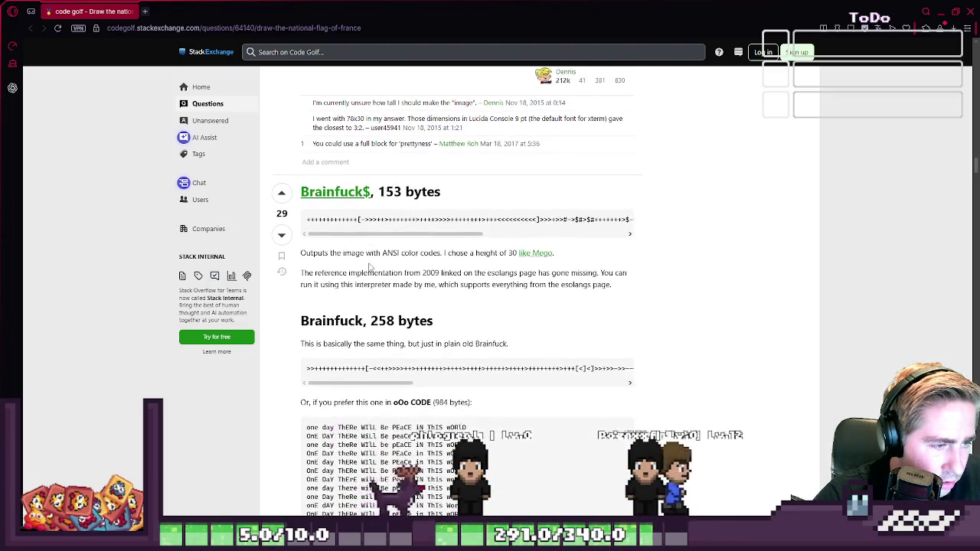
scroll(360, 264, down, 1)
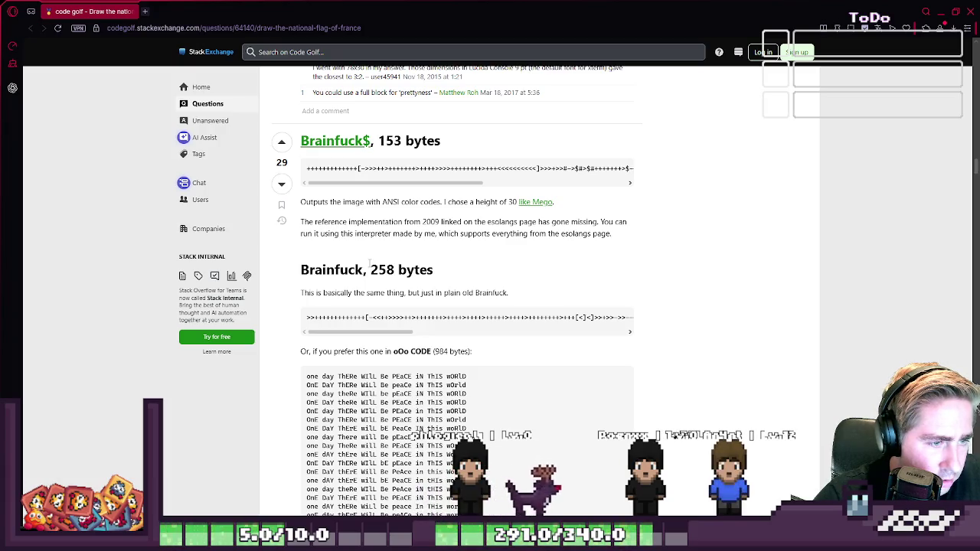
double_click(341, 270)
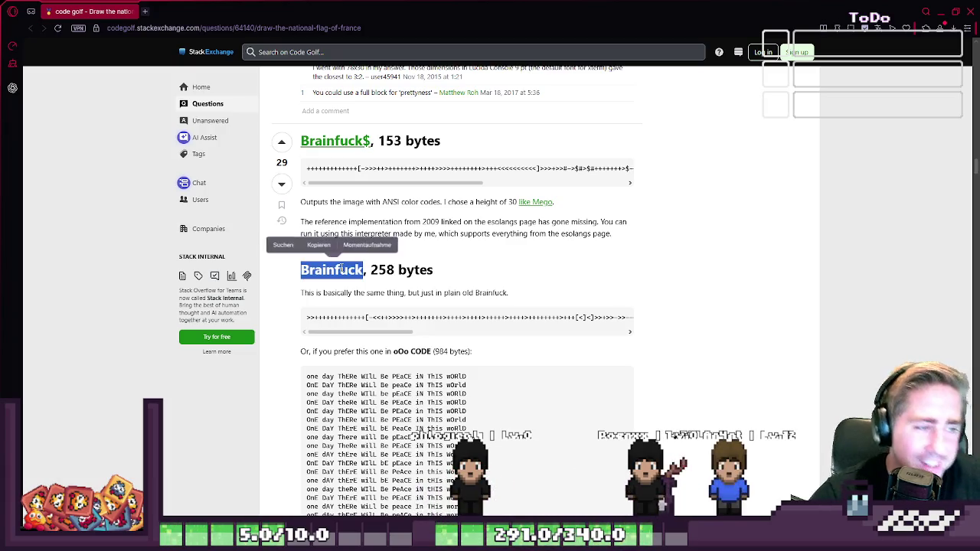
- Find the 153-byte Brainfuck$ answer and start selecting its heading text
scroll(505, 322, down, 1)
scroll(503, 326, down, 2)
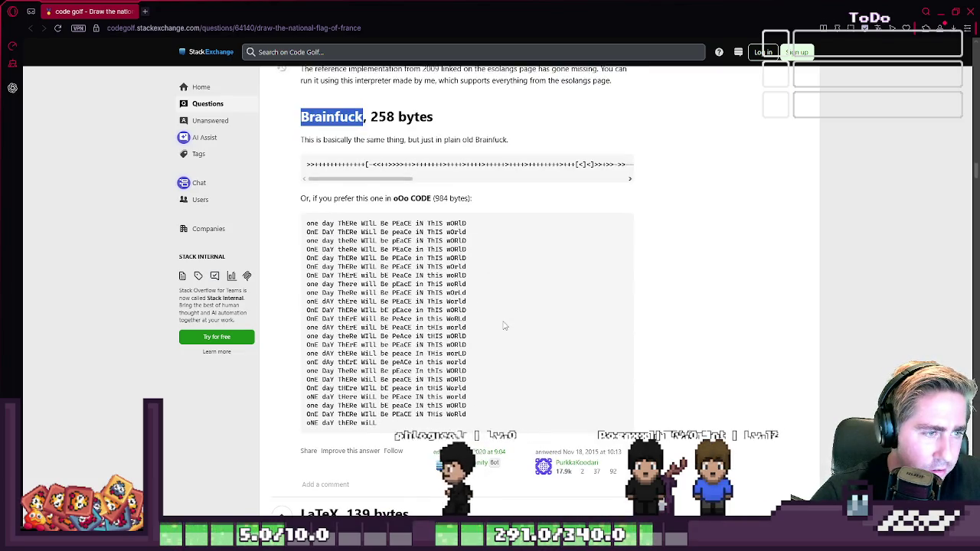
scroll(503, 324, down, 1)
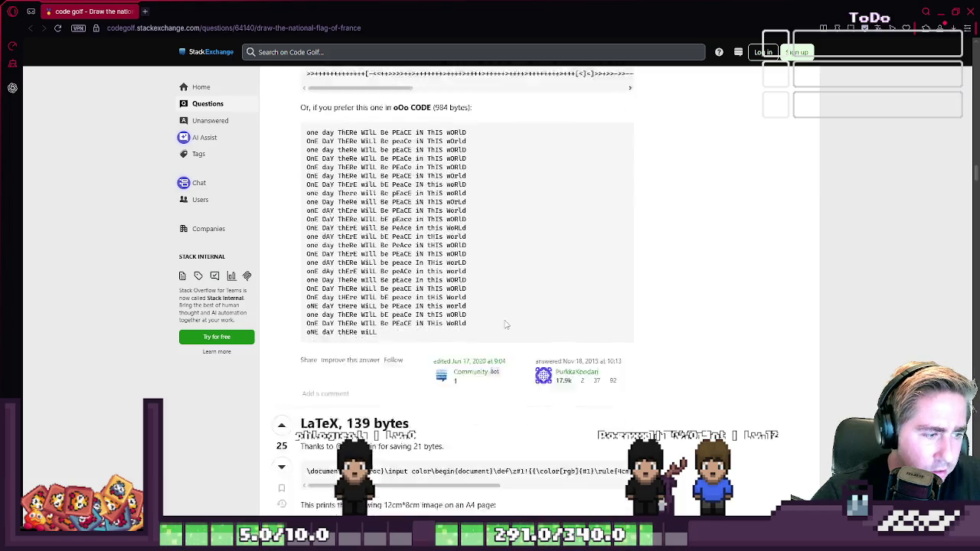
scroll(503, 324, down, 2)
scroll(505, 325, down, 2)
scroll(505, 324, down, 3)
scroll(507, 325, down, 4)
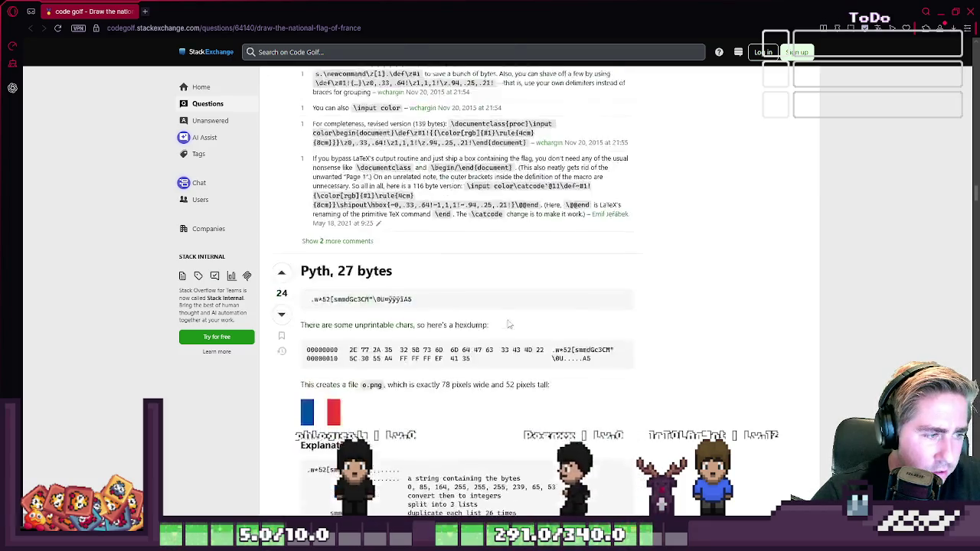
scroll(508, 324, down, 3)
scroll(508, 324, down, 2)
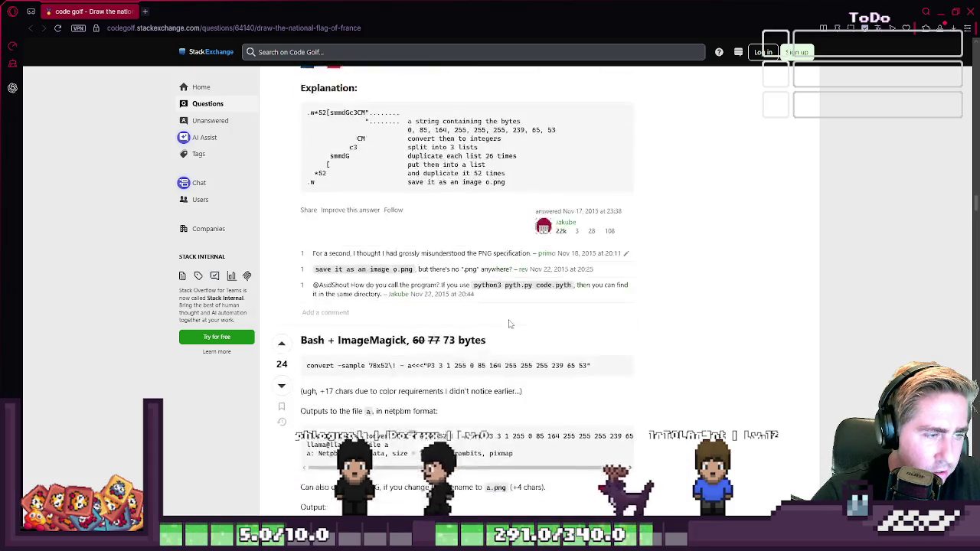
scroll(509, 325, down, 1)
scroll(509, 325, down, 1)
scroll(509, 324, down, 1)
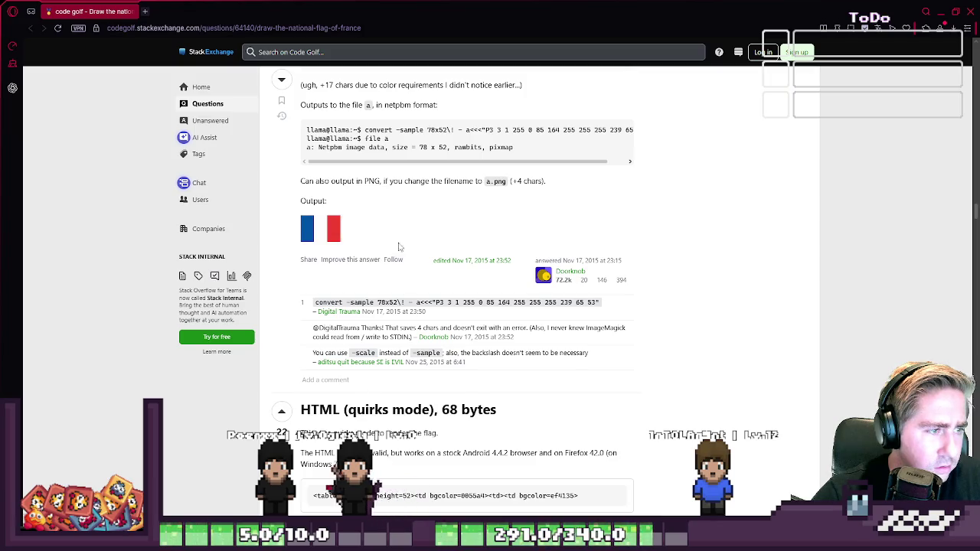
scroll(398, 246, up, 1)
scroll(413, 246, down, 2)
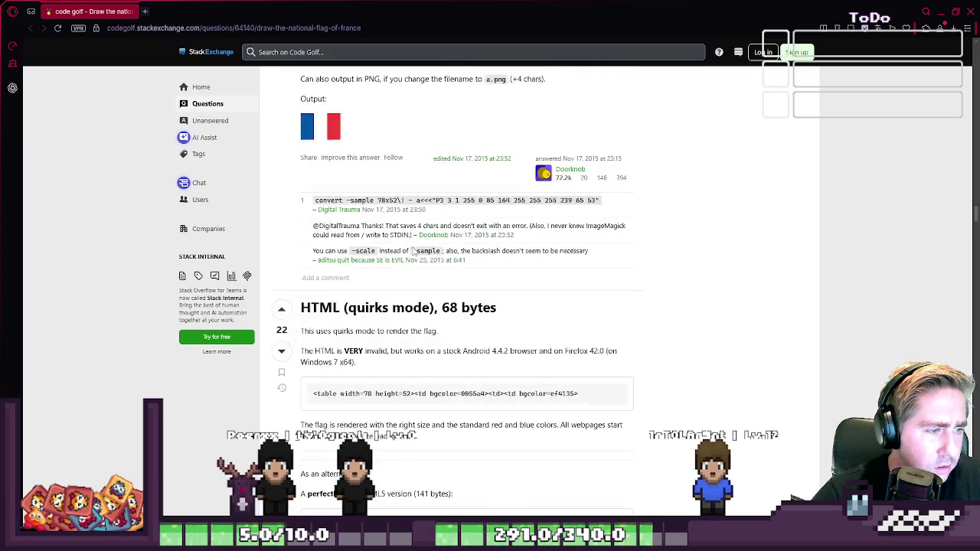
scroll(413, 246, down, 1)
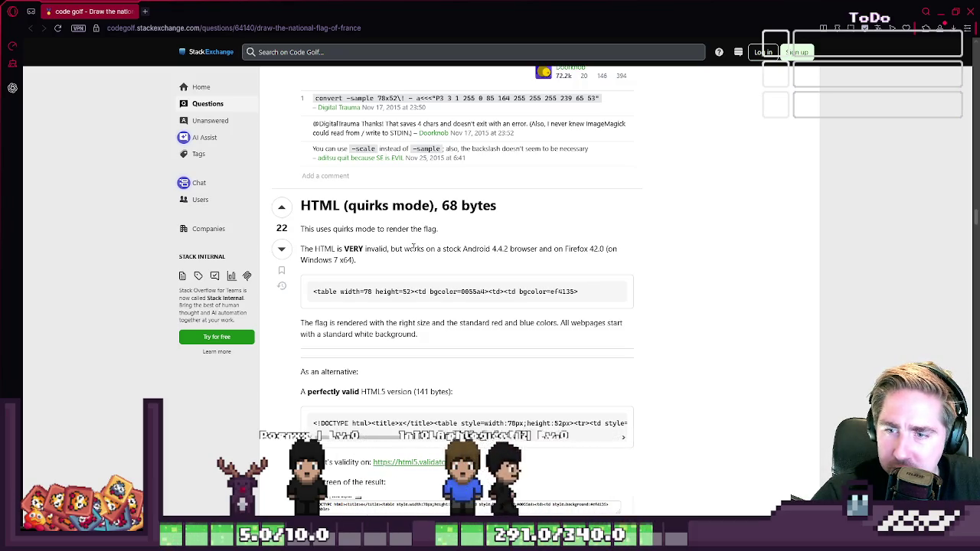
scroll(412, 247, up, 3)
scroll(413, 247, up, 2)
scroll(413, 252, up, 2)
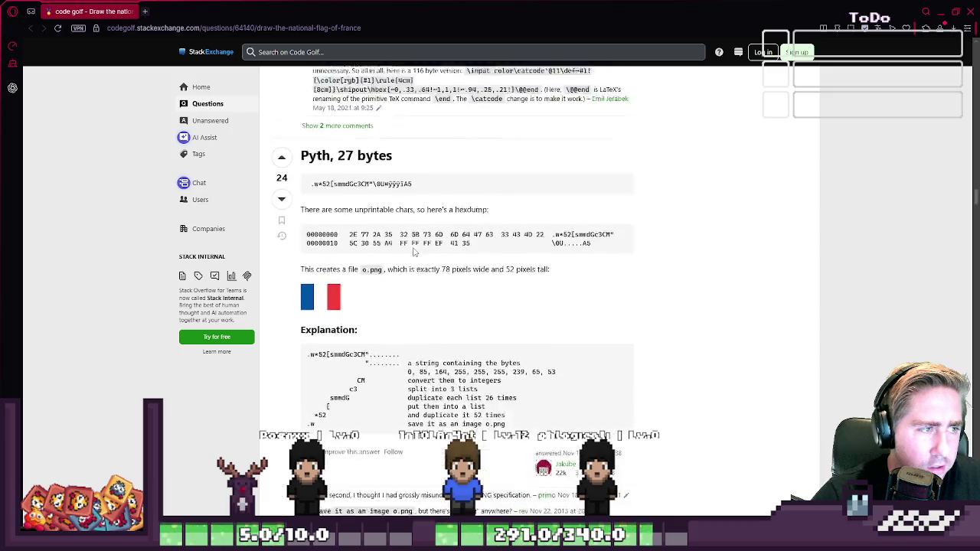
scroll(412, 252, up, 1)
scroll(412, 252, up, 2)
scroll(414, 251, up, 1)
scroll(413, 251, up, 2)
scroll(413, 251, up, 1)
scroll(413, 251, up, 1)
scroll(413, 251, up, 2)
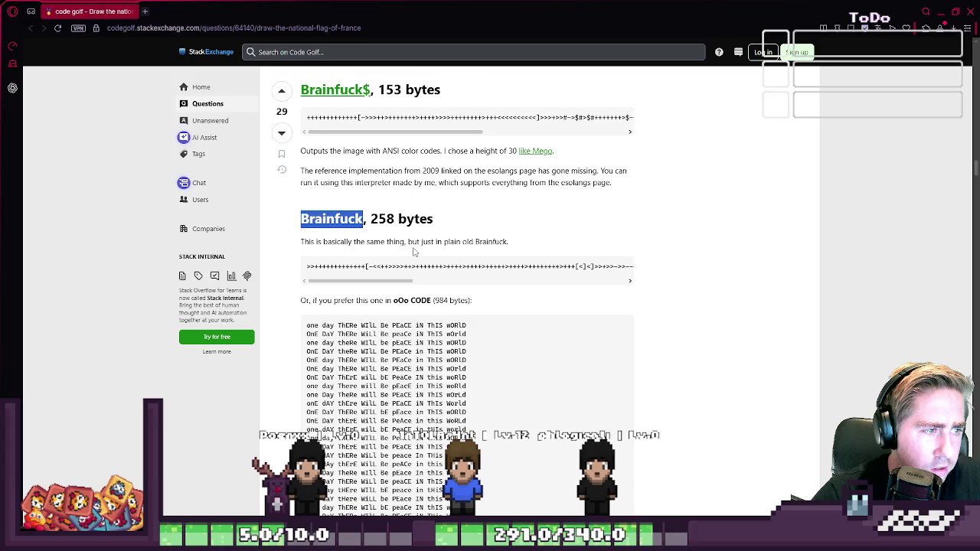
drag(412, 282, 636, 278)
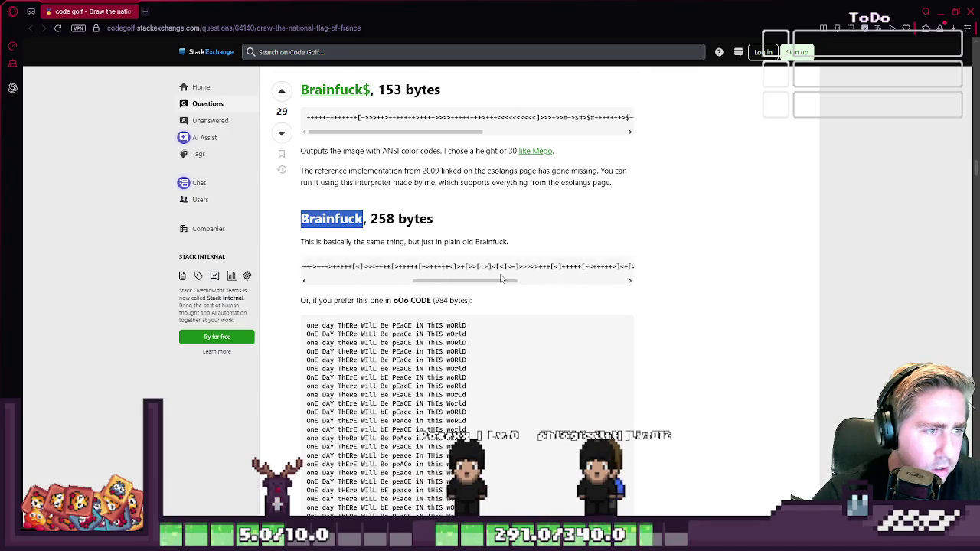
- Narrow the selection to the Brainfuck$ heading and code, copy it, and move to Aseprite
scroll(495, 235, up, 2)
mouse_move(391, 232)
mouse_down()
mouse_move(437, 232)
mouse_move(355, 245)
mouse_up()
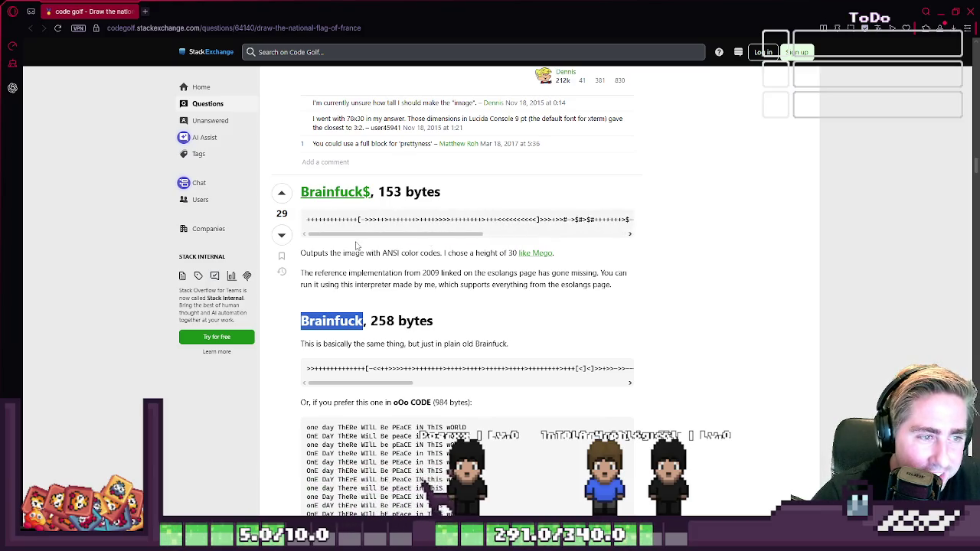
drag(527, 249, 382, 249)
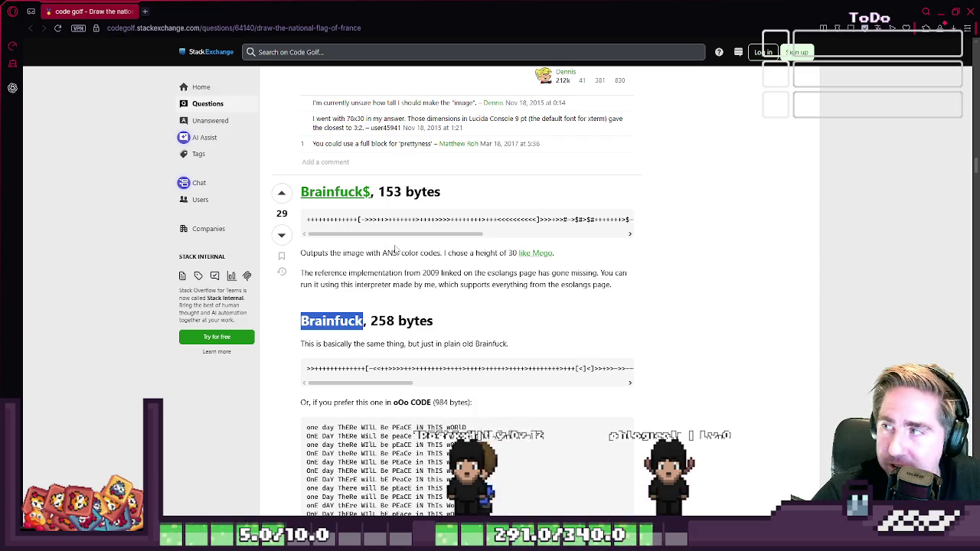
mouse_move(293, 228)
mouse_down()
mouse_move(647, 223)
mouse_move(318, 220)
mouse_up()
click(626, 221)
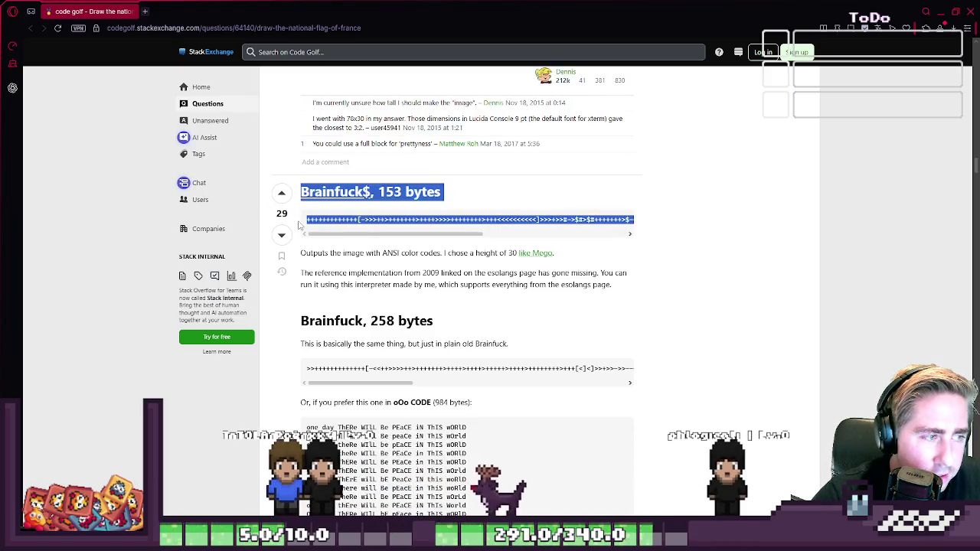
key(ctrl+c)
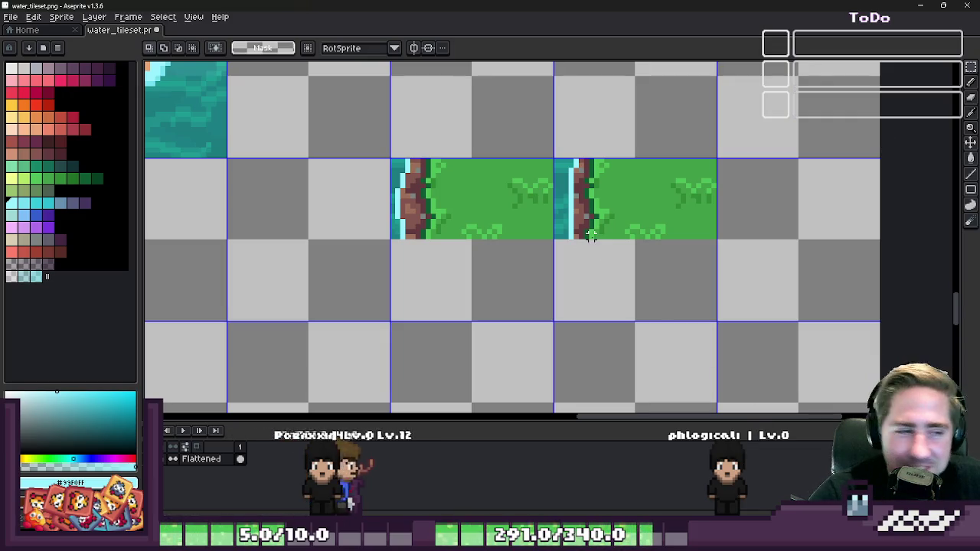
- Select the two grass-edge tiles and move them one tile to the left
scroll(547, 245, down, 1)
scroll(548, 244, down, 1)
scroll(547, 245, down, 1)
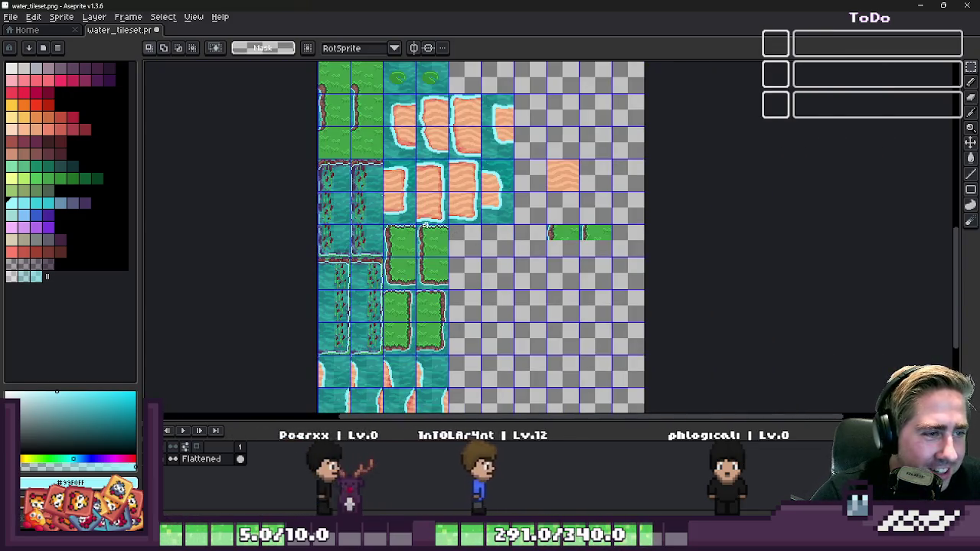
scroll(547, 244, down, 3)
scroll(491, 80, up, 3)
scroll(491, 80, down, 2)
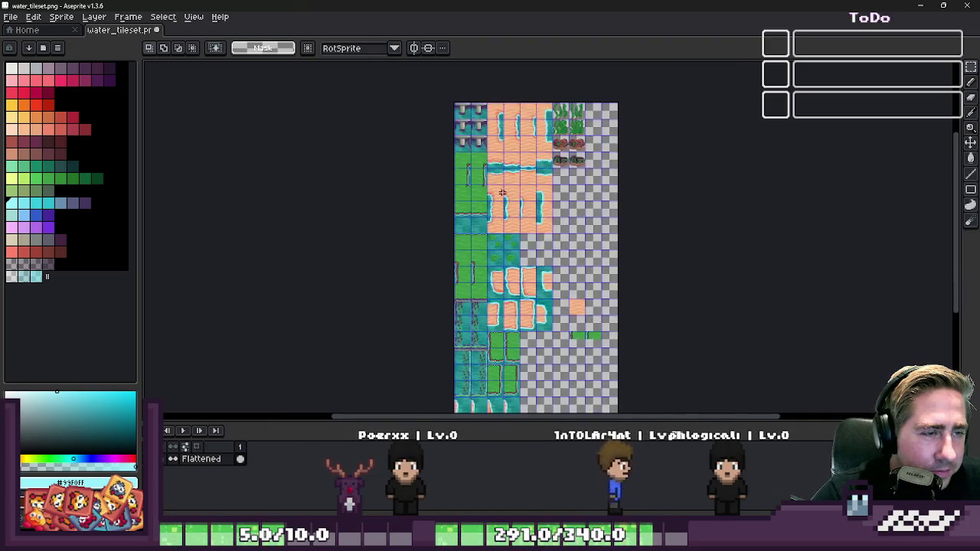
scroll(502, 110, up, 3)
scroll(444, 225, up, 2)
scroll(598, 251, up, 1)
scroll(598, 251, down, 2)
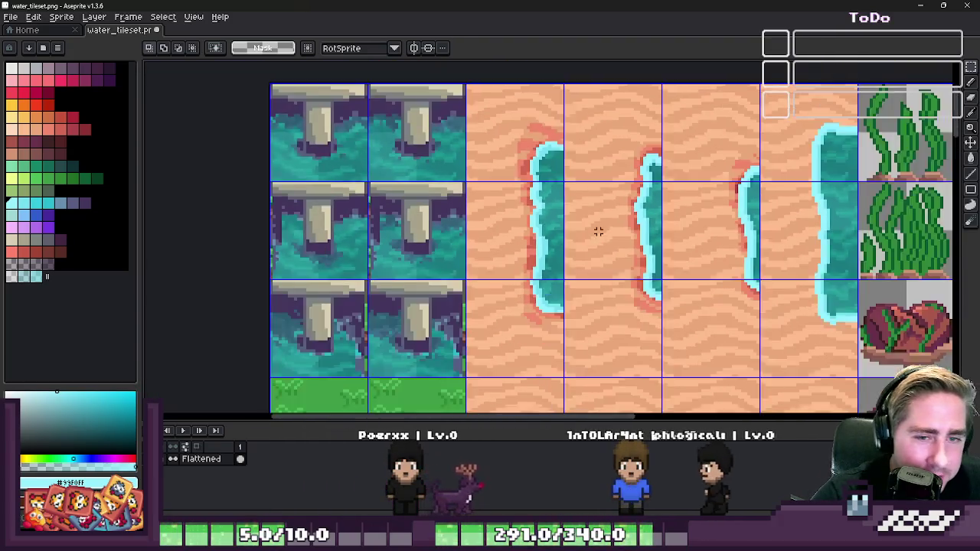
scroll(724, 245, down, 1)
scroll(724, 245, down, 2)
scroll(475, 165, down, 2)
scroll(476, 308, up, 1)
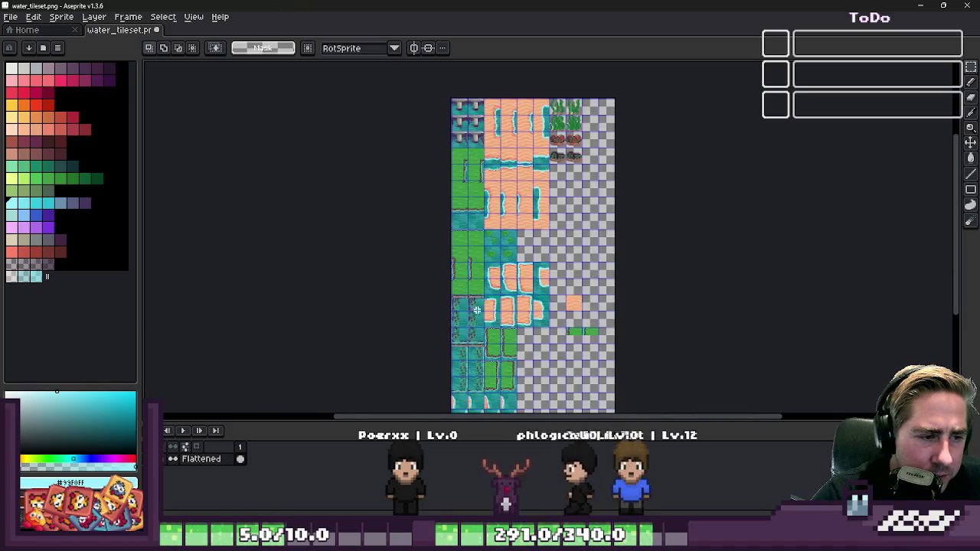
scroll(467, 312, up, 3)
scroll(492, 211, up, 2)
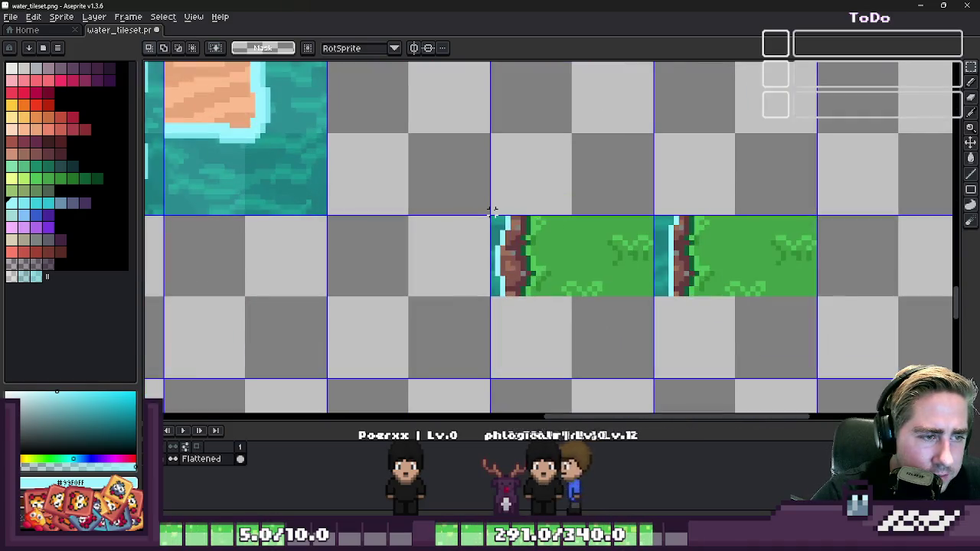
drag(494, 218, 813, 293)
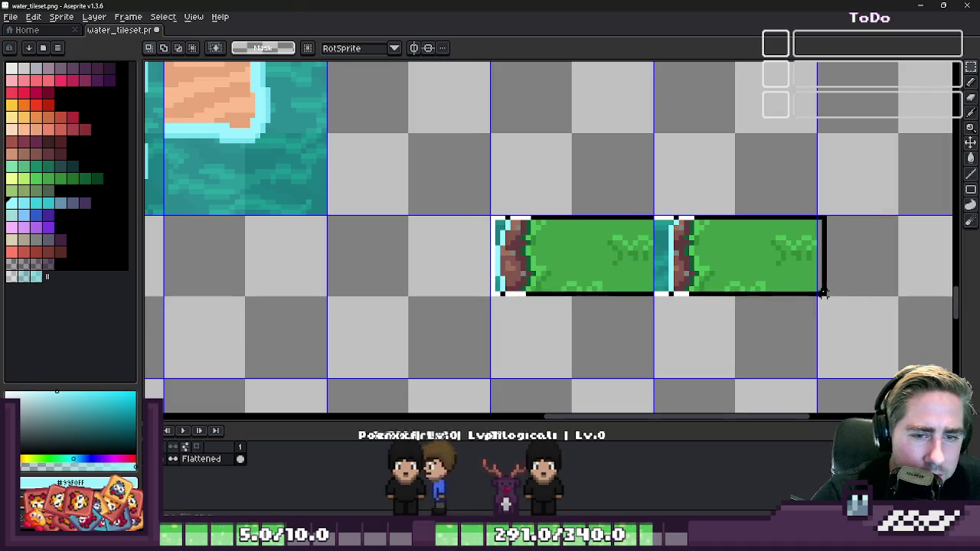
mouse_move(629, 281)
mouse_down()
mouse_move(470, 286)
mouse_move(721, 278)
mouse_up()
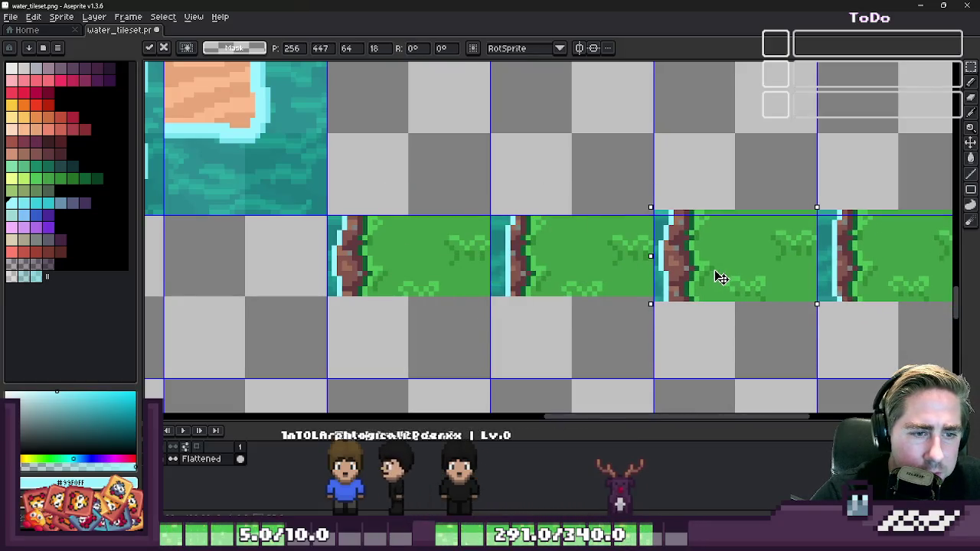
key(Escape)
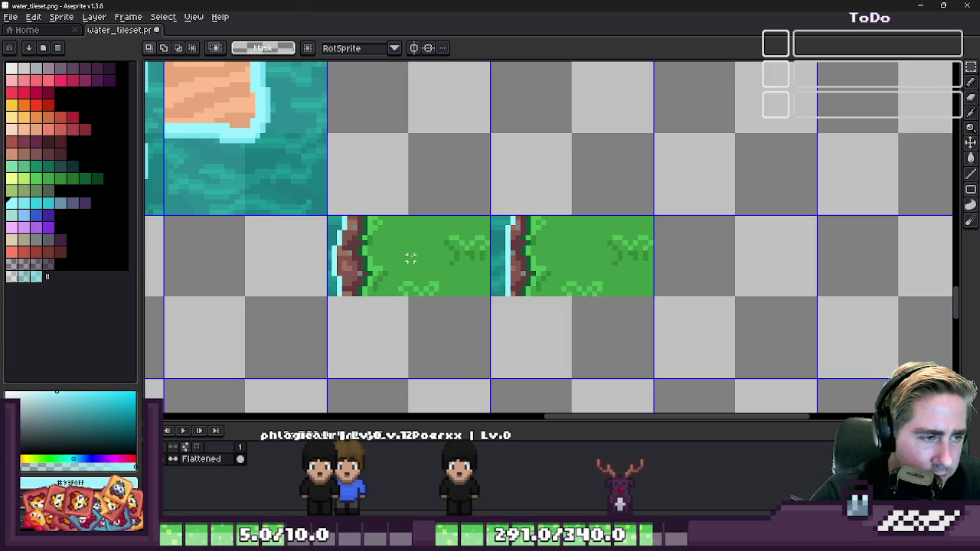
- Duplicate the two grass tiles to their right, making a row of four
drag(517, 291, 722, 314)
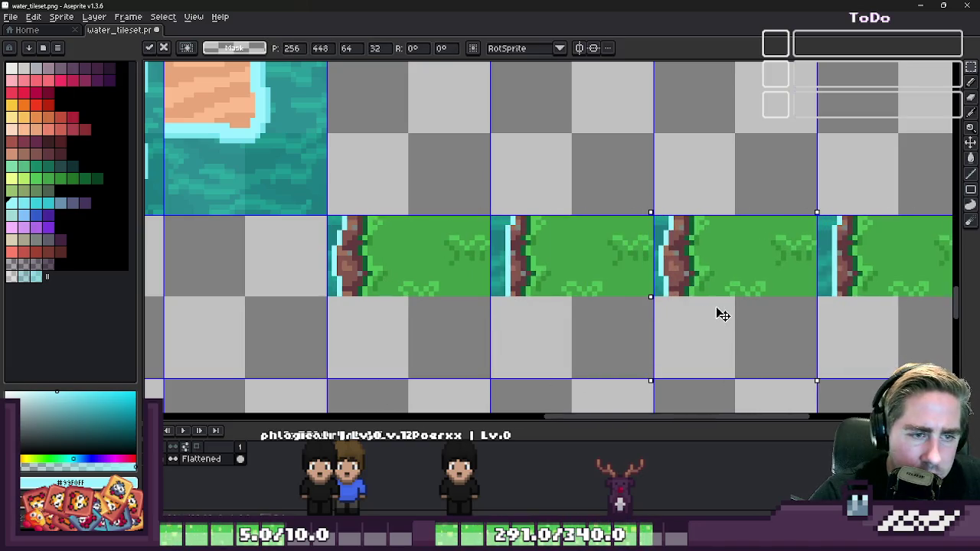
key(ctrl+d)
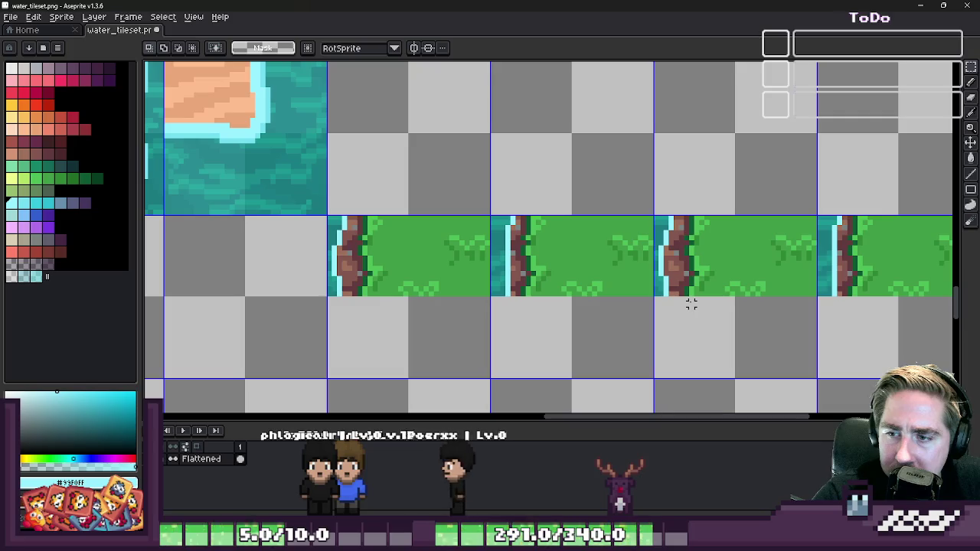
scroll(691, 304, down, 1)
scroll(674, 298, down, 1)
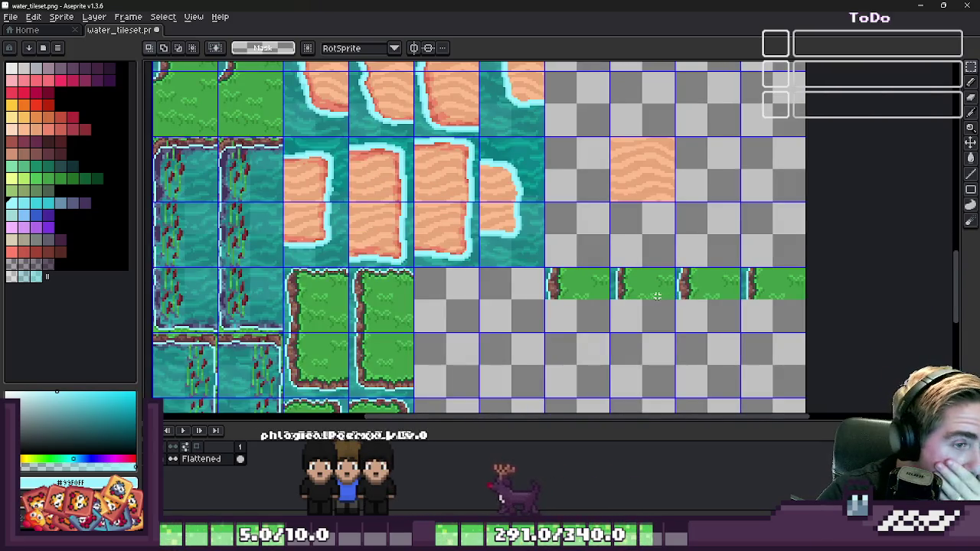
scroll(673, 314, down, 2)
scroll(687, 329, up, 4)
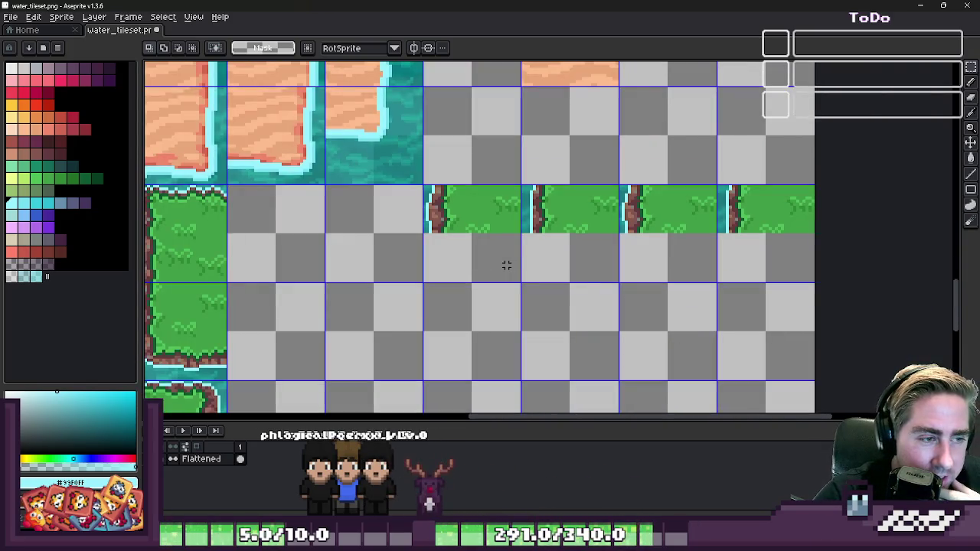
scroll(571, 264, down, 3)
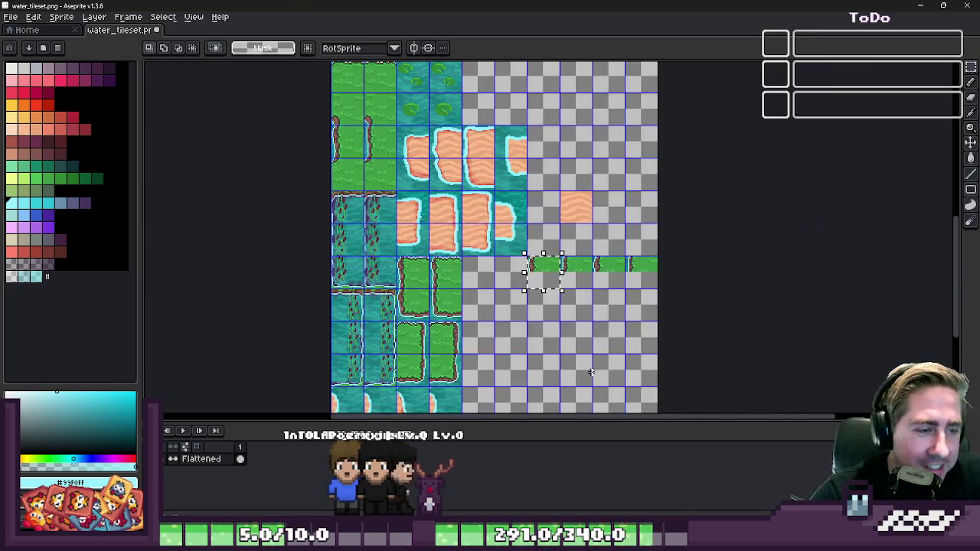
scroll(542, 267, down, 2)
scroll(568, 329, up, 3)
scroll(487, 197, up, 1)
scroll(486, 198, down, 3)
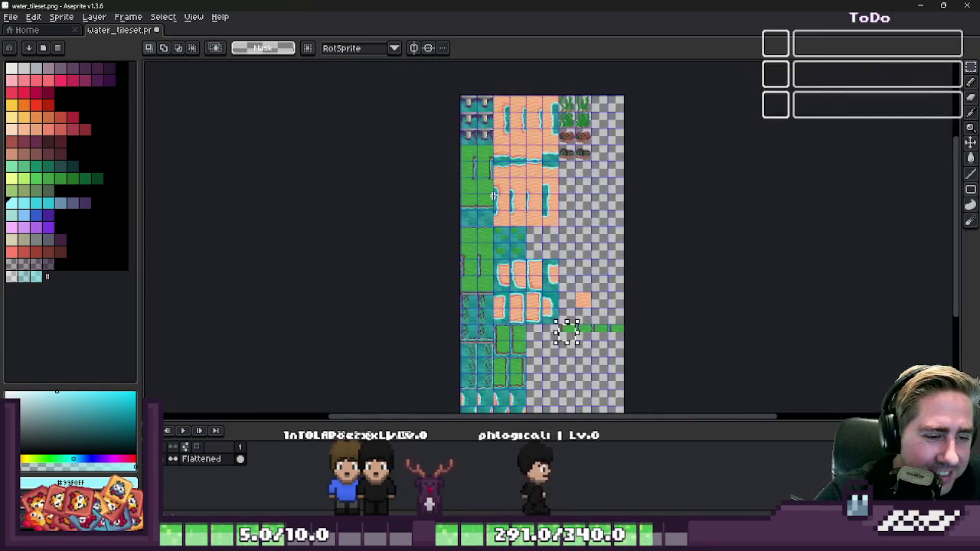
scroll(564, 328, up, 2)
scroll(490, 171, up, 2)
scroll(487, 172, up, 1)
scroll(487, 172, down, 1)
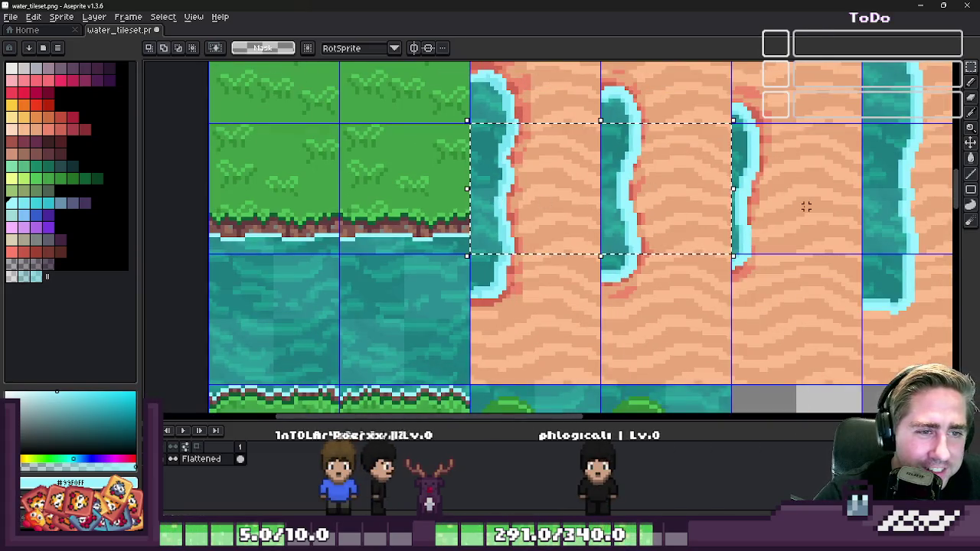
- Select a thin strip across the four water-edge sand tiles
drag(806, 207, 823, 180)
scroll(590, 181, down, 1)
scroll(728, 179, down, 1)
scroll(822, 180, up, 2)
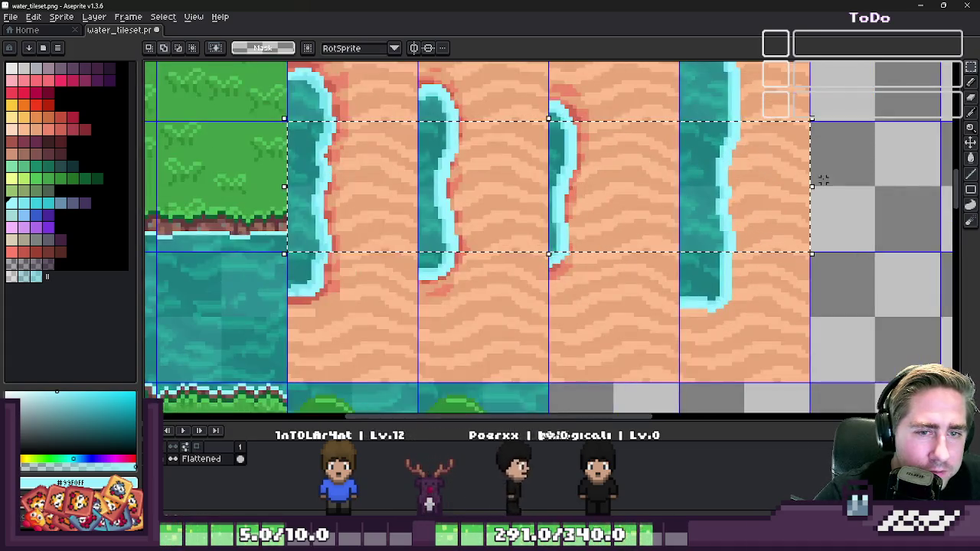
drag(823, 184, 341, 97)
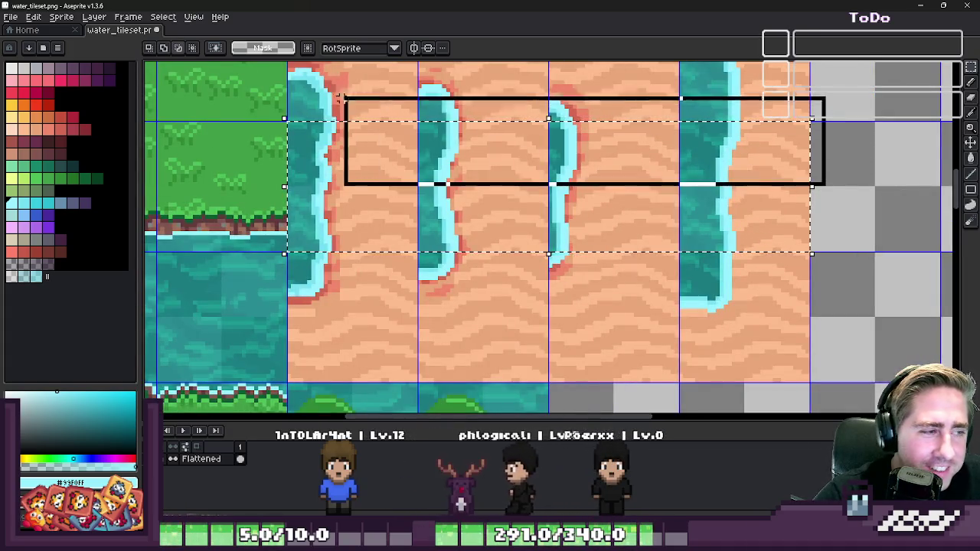
scroll(531, 127, down, 3)
scroll(526, 115, down, 2)
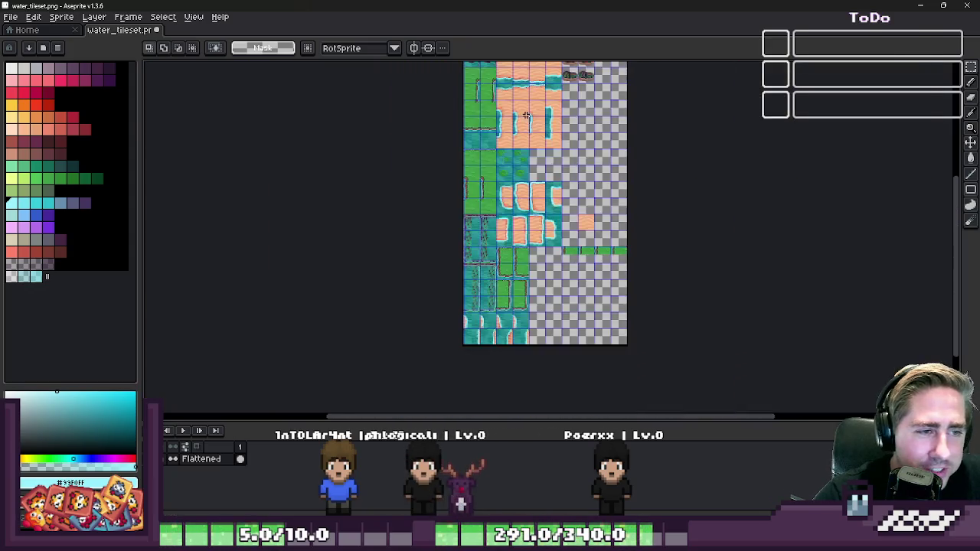
scroll(526, 114, up, 5)
- Paste the sand strip directly beneath the four grass tiles and commit it
key(ctrl+v)
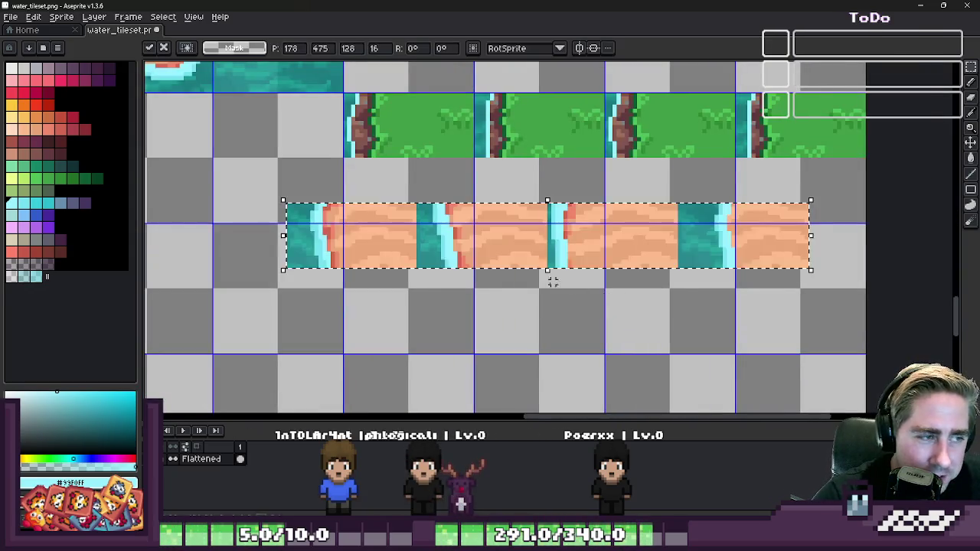
scroll(339, 234, up, 1)
scroll(339, 234, up, 3)
drag(416, 196, 431, 178)
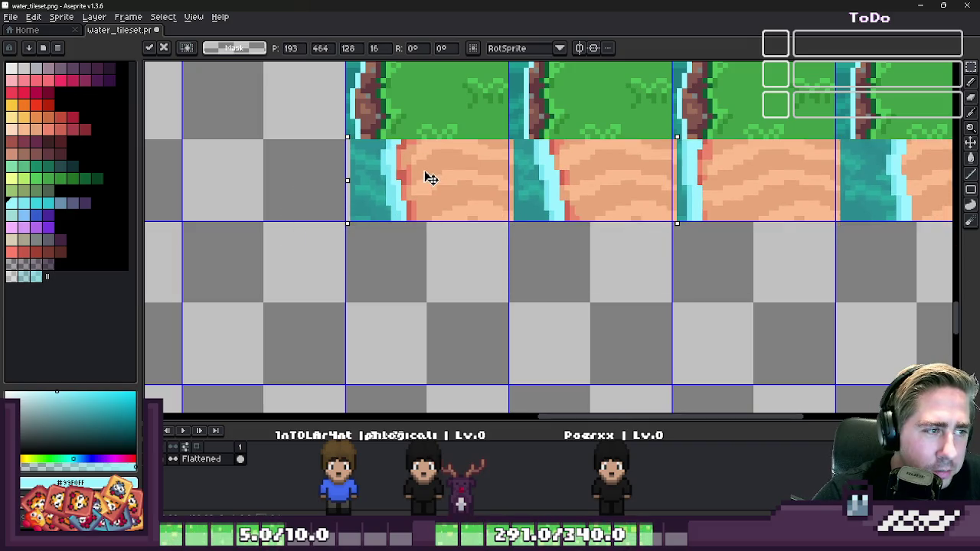
key(Return)
scroll(392, 192, down, 2)
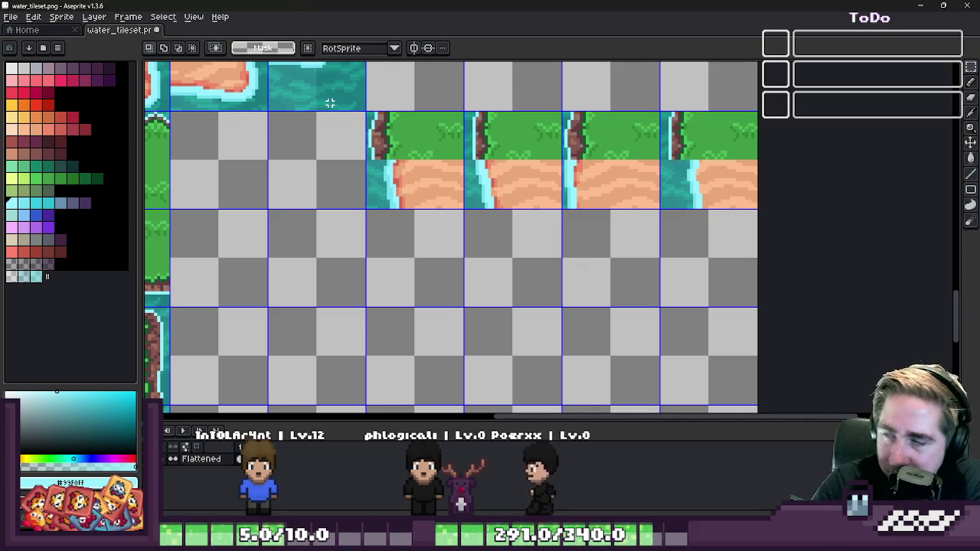
scroll(387, 144, up, 1)
scroll(387, 144, up, 1)
scroll(351, 227, up, 2)
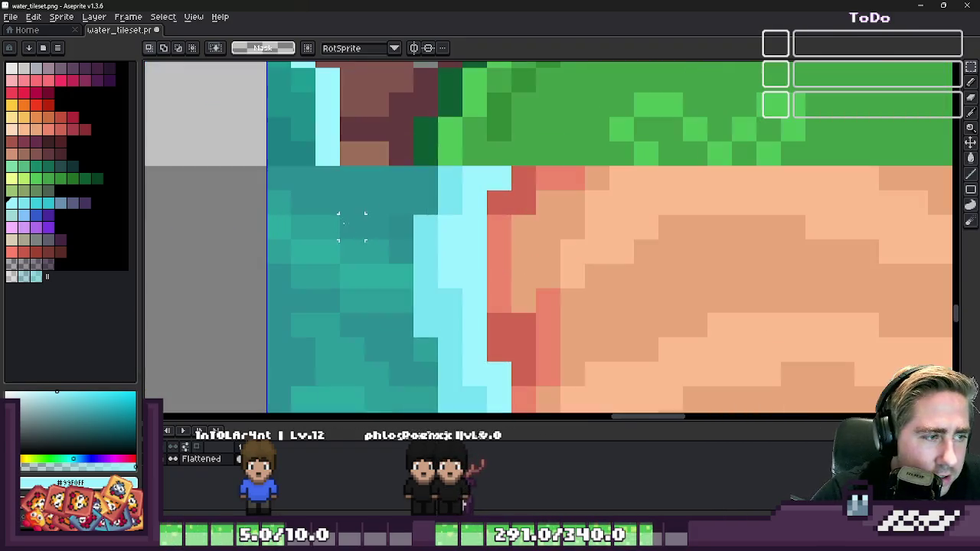
alt+click(330, 142)
scroll(330, 142, down, 2)
- Draw a dark brown cliff-colour edge along the bottom of the grass above the sand
scroll(459, 229, down, 3)
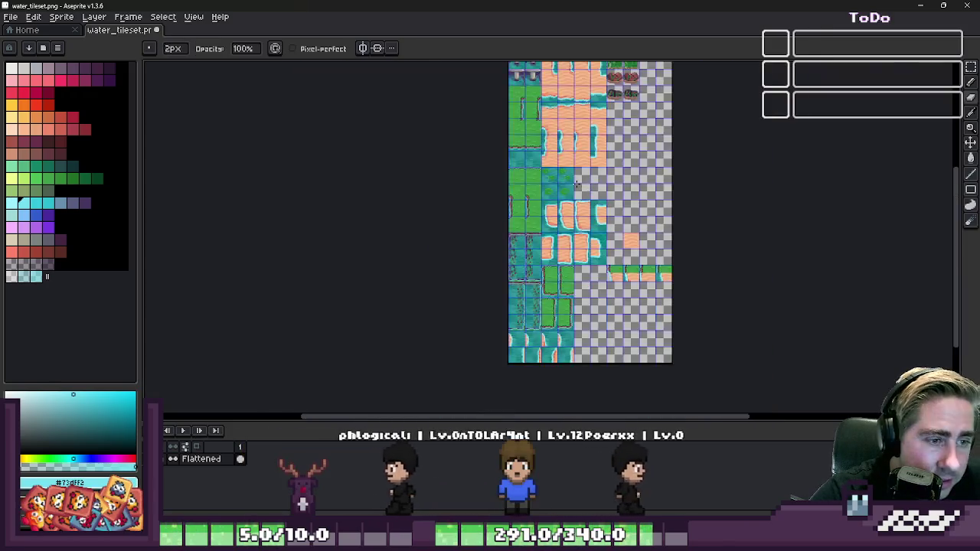
scroll(626, 293, up, 2)
scroll(505, 260, up, 2)
alt+click(438, 226)
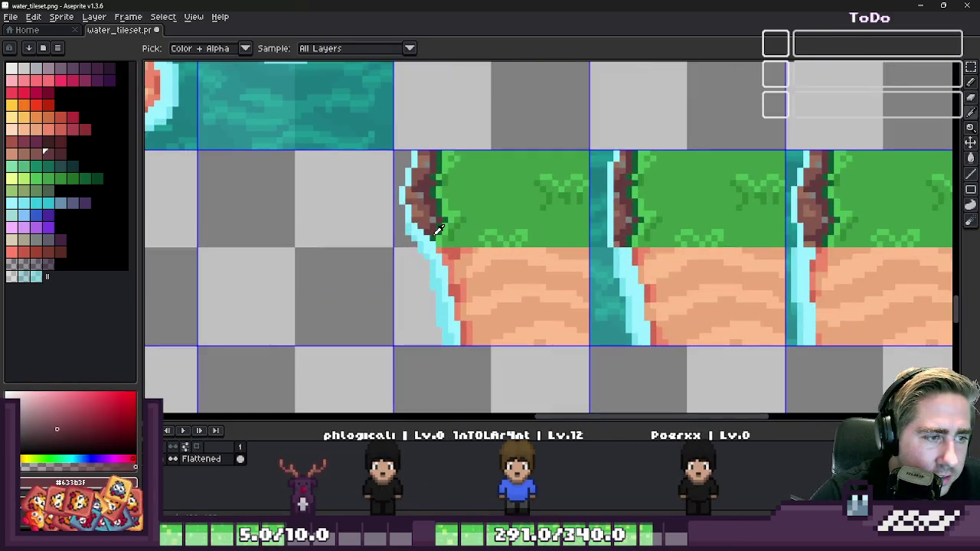
scroll(437, 226, up, 1)
scroll(403, 230, up, 1)
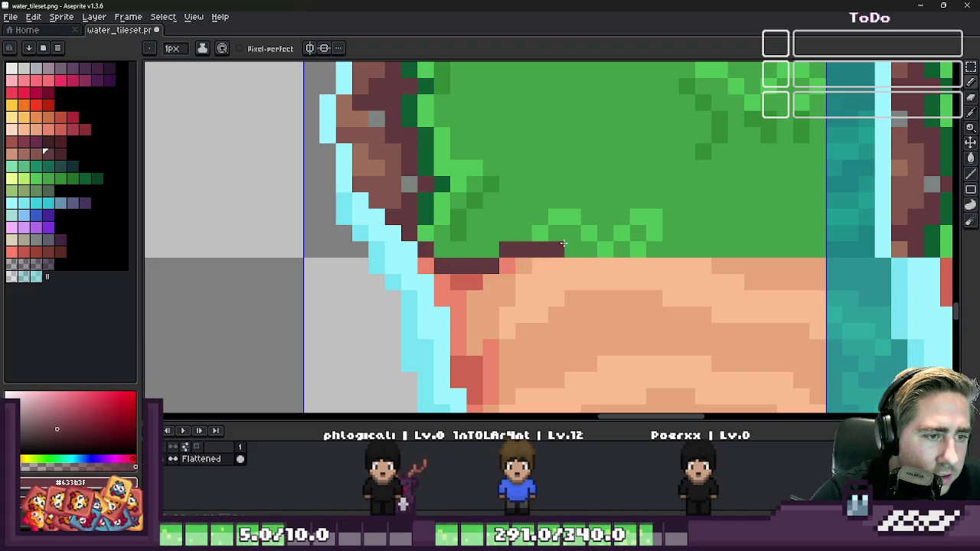
drag(697, 261, 805, 243)
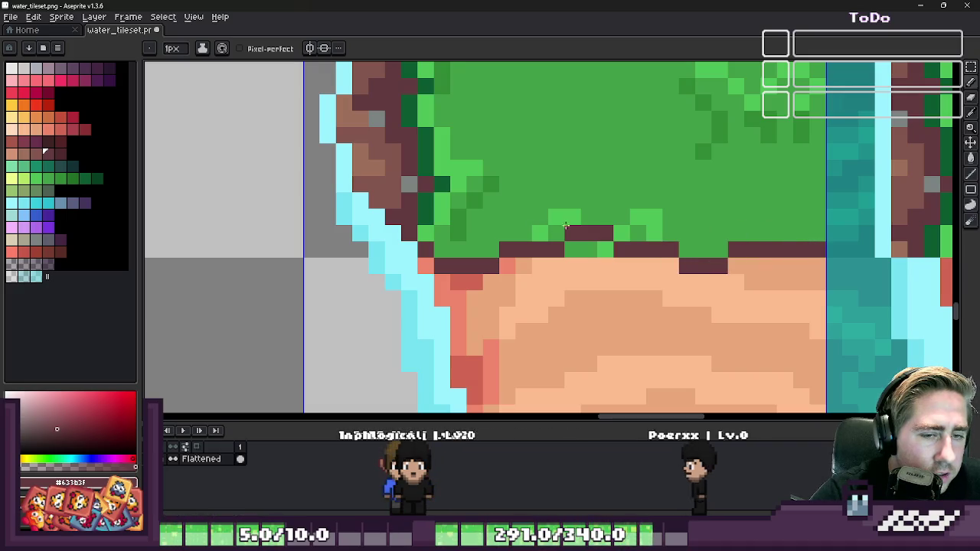
- Bring Godot's World scene to the front to check the tiles
scroll(566, 225, down, 4)
scroll(579, 280, down, 1)
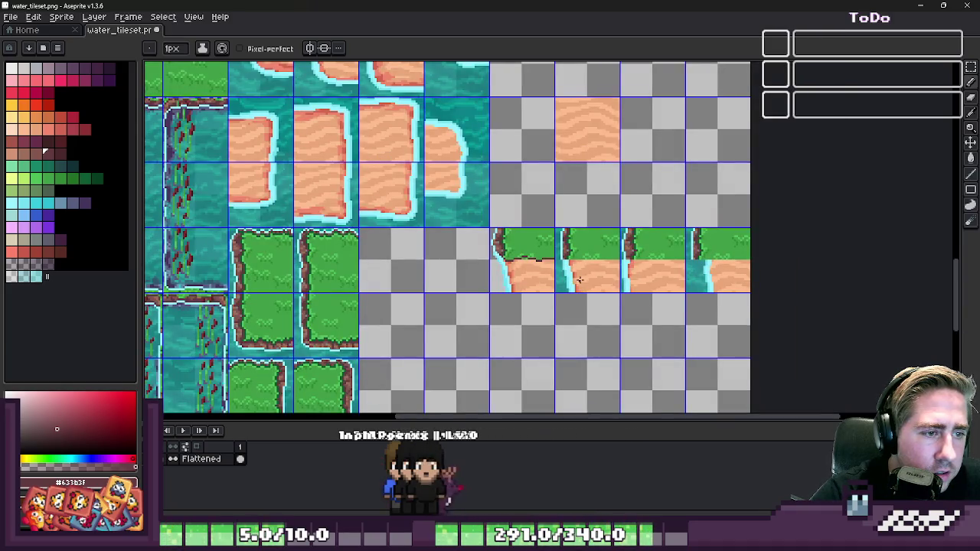
click(601, 489)
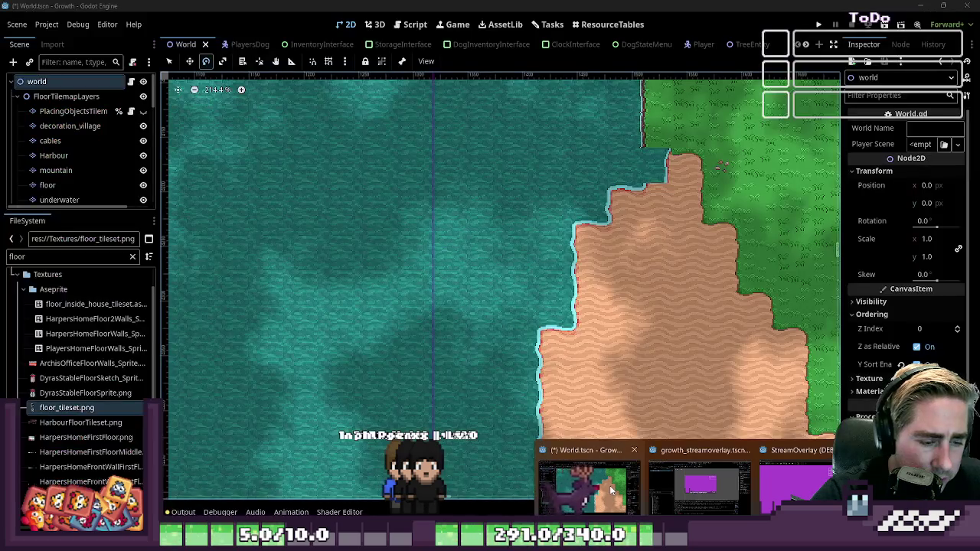
- Zoom into the sand-and-grass coastline in Godot's world map, then return to Aseprite's floor_tileset
scroll(444, 321, up, 3)
scroll(535, 253, up, 5)
scroll(613, 199, up, 5)
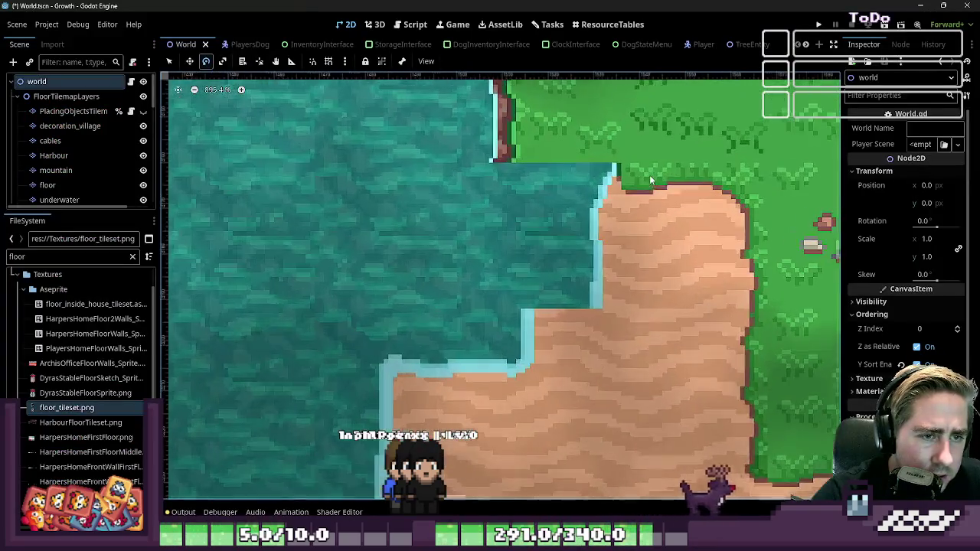
scroll(643, 179, up, 4)
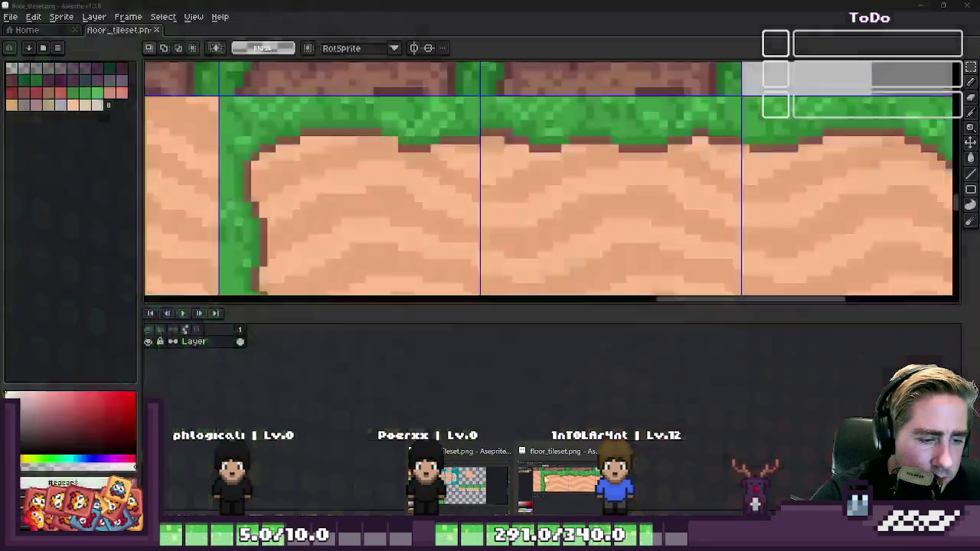
click(565, 481)
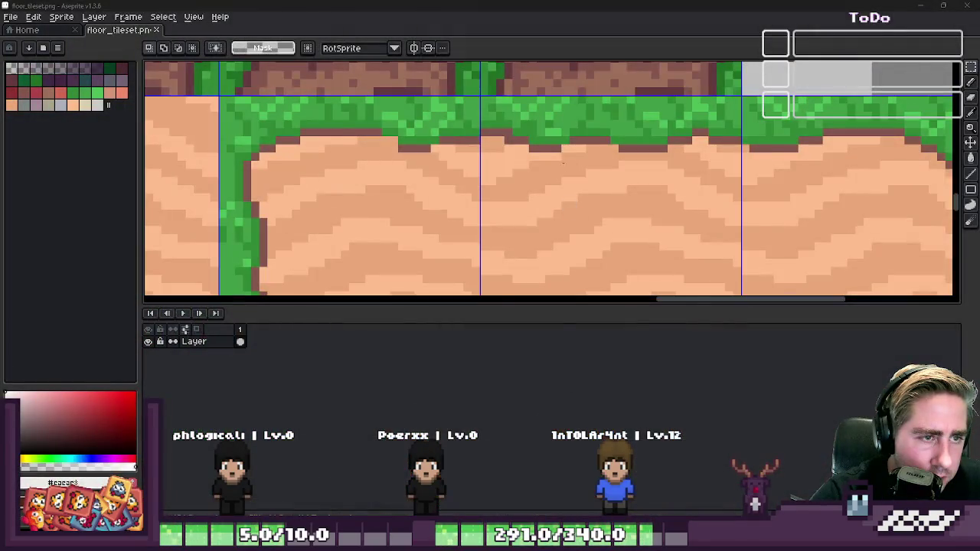
- Compare floor_tileset against the Godot world map, then reopen the water_tileset sprite
scroll(563, 157, down, 2)
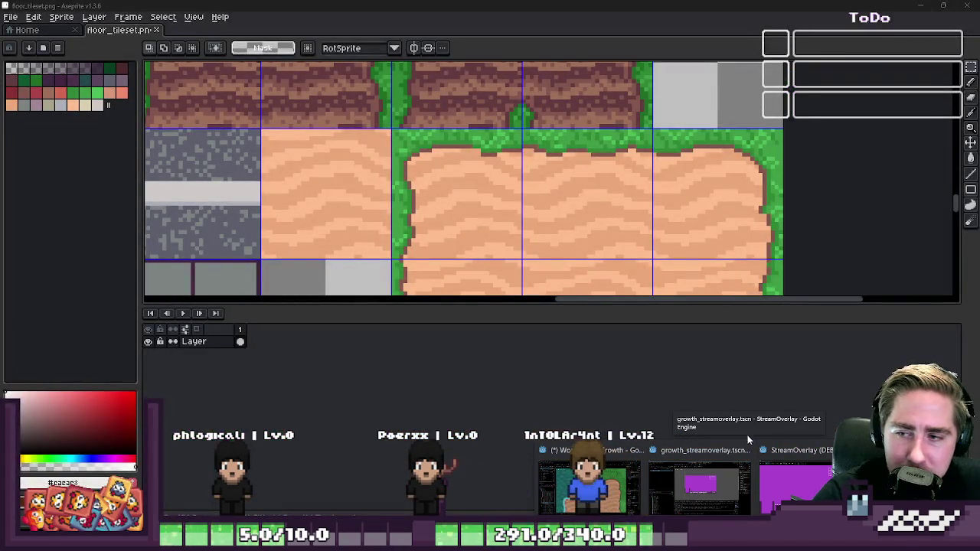
click(610, 487)
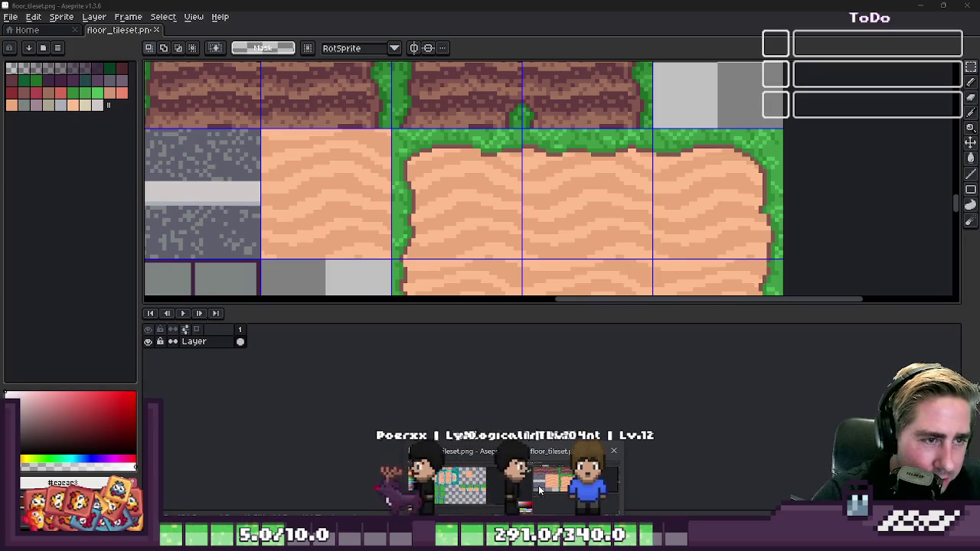
click(459, 482)
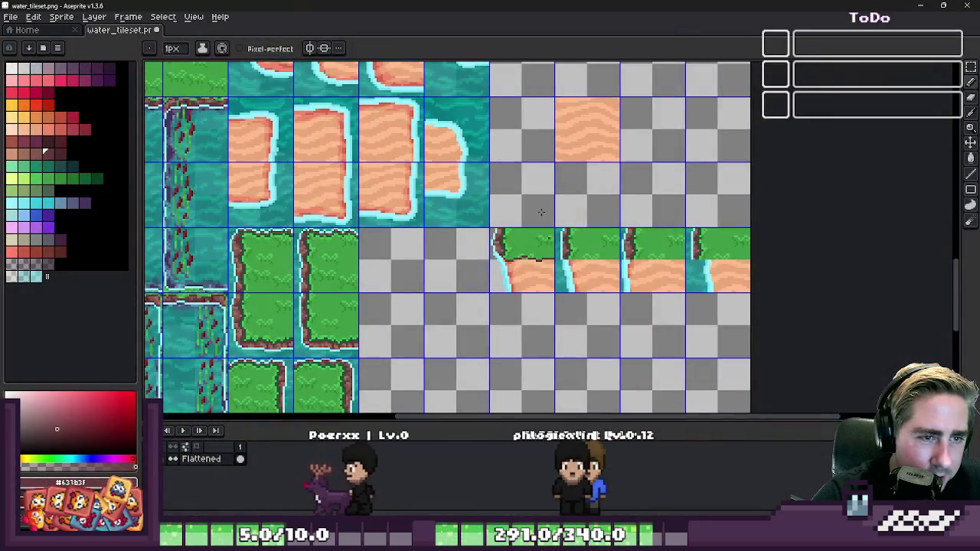
- Paste the copied sand-and-grass tile into an empty cell of the tileset
scroll(550, 174, down, 2)
scroll(550, 174, up, 2)
scroll(549, 175, down, 2)
scroll(529, 278, up, 4)
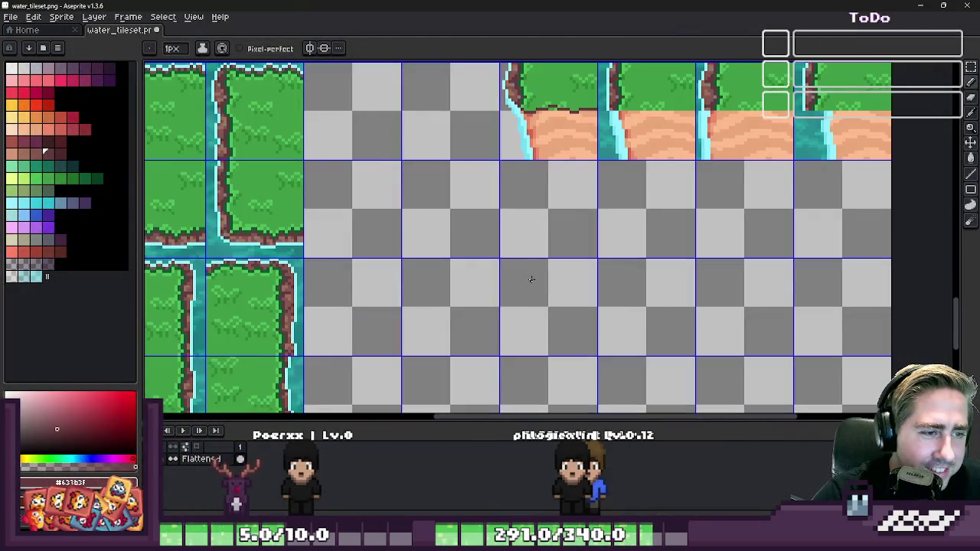
key(ctrl+v)
drag(806, 251, 509, 320)
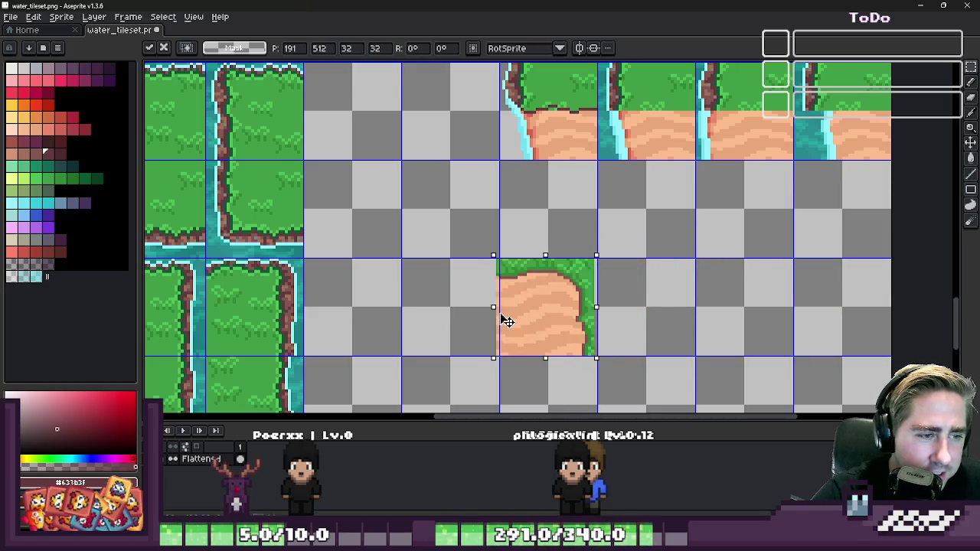
key(Return)
- Copy a shoreline tile and place the duplicate left of the new sand tile
scroll(524, 268, up, 2)
scroll(521, 260, down, 1)
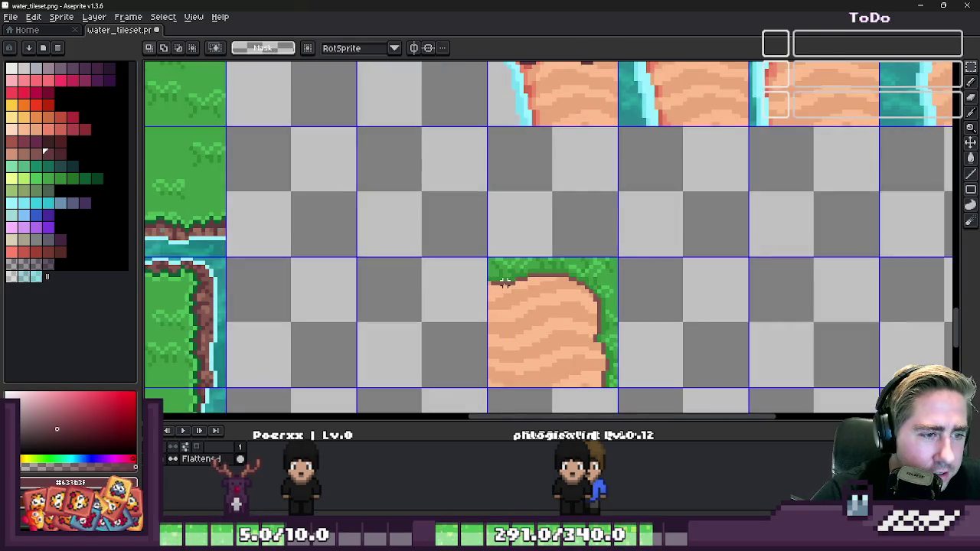
scroll(513, 244, down, 1)
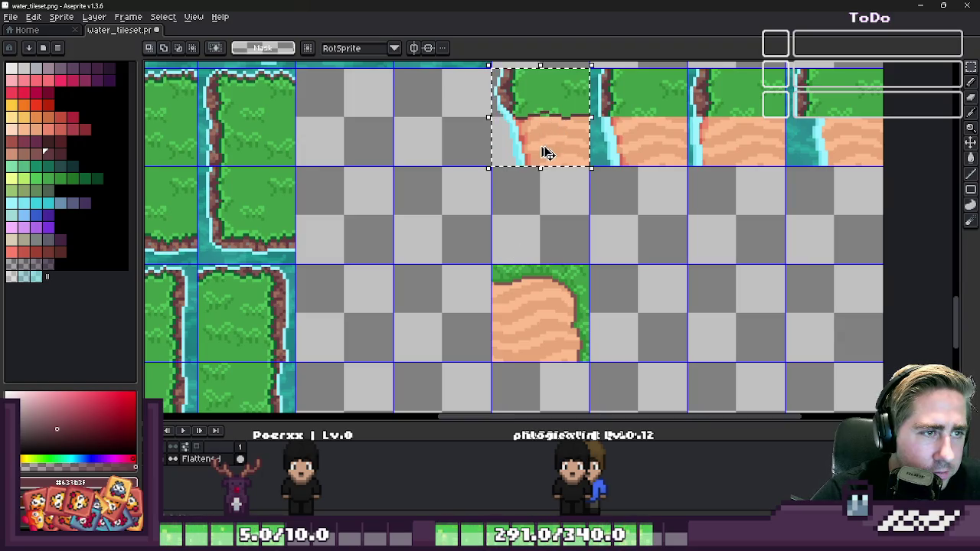
key(ctrl+c)
key(ctrl+v)
drag(538, 153, 440, 315)
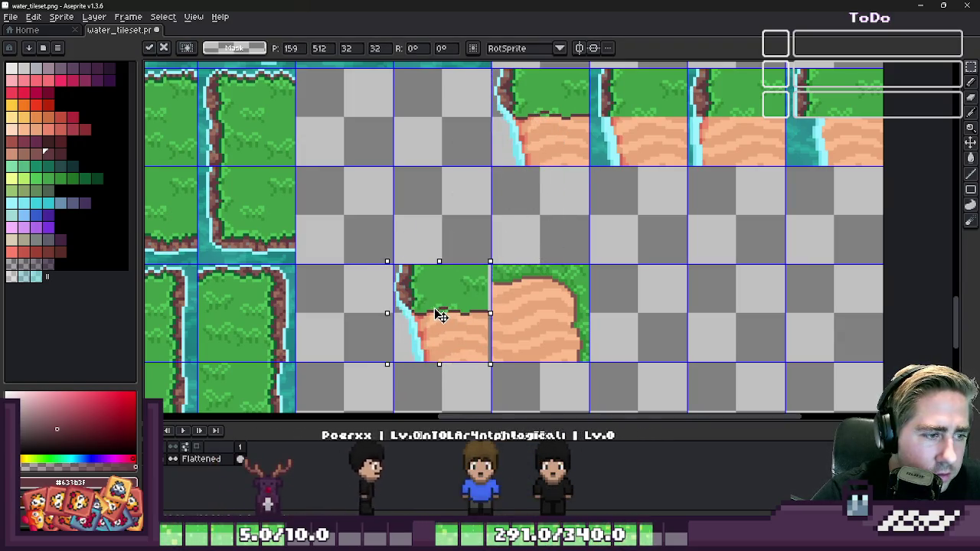
key(Return)
scroll(440, 314, up, 2)
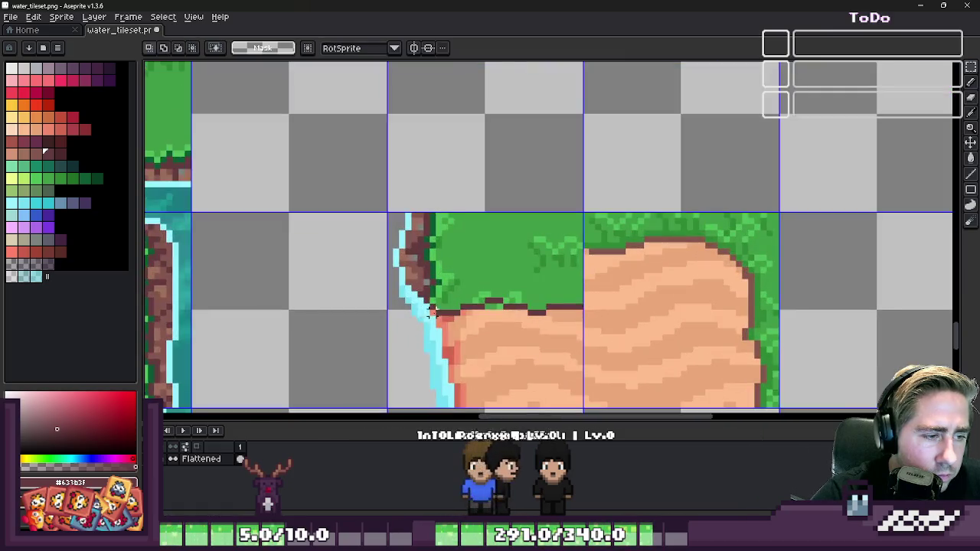
- Draw a stepped light-brown dirt edge across the copied tile's grass with the Pencil
scroll(482, 287, up, 1)
key(b)
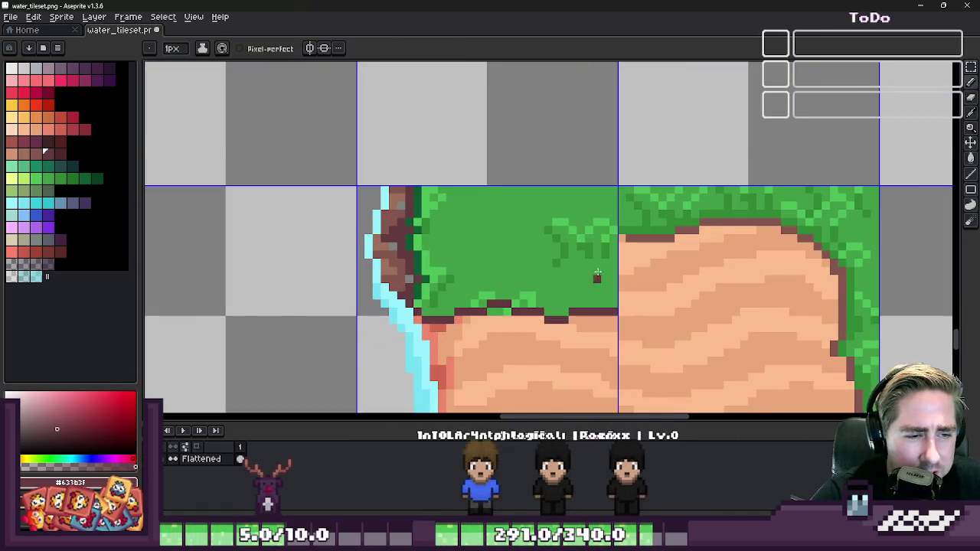
scroll(597, 276, up, 1)
key(bracketleft)
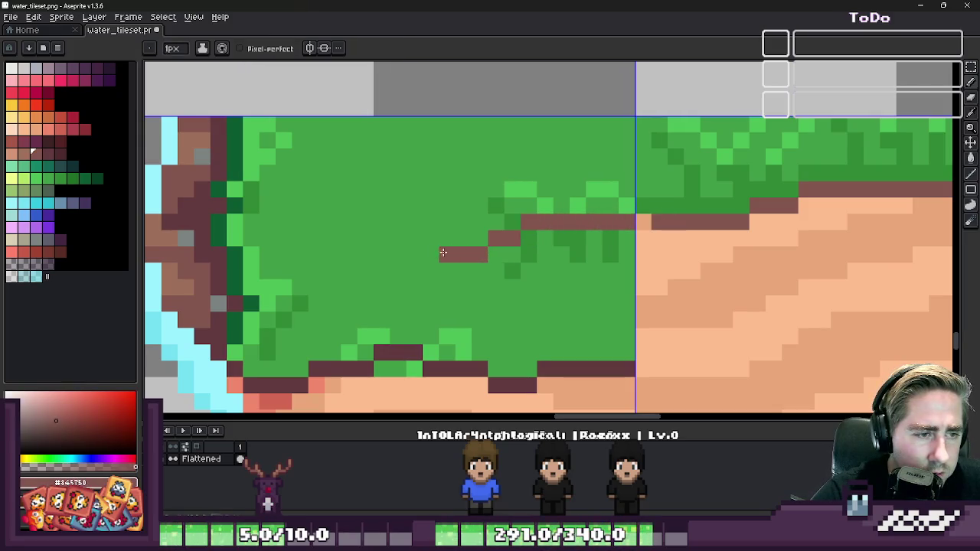
drag(365, 241, 236, 211)
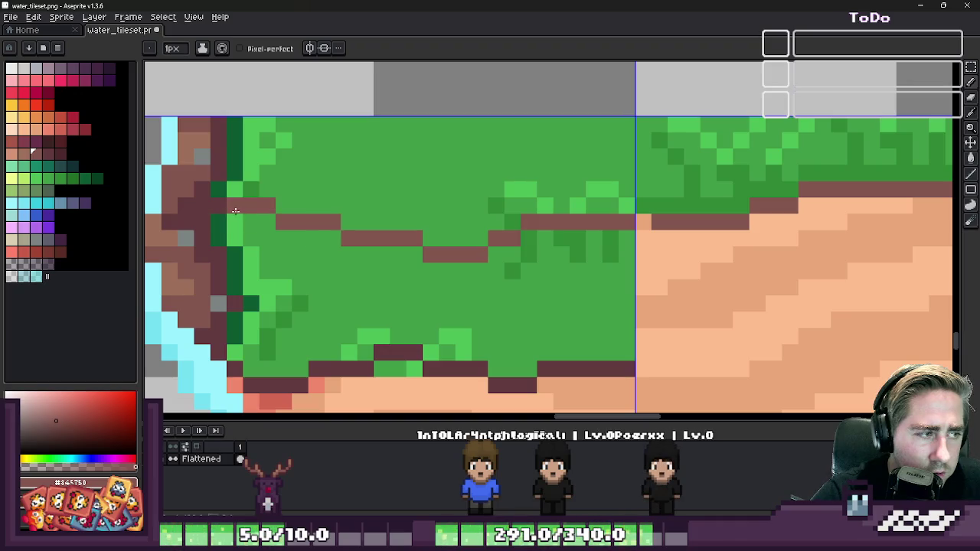
scroll(515, 180, down, 3)
scroll(509, 163, up, 2)
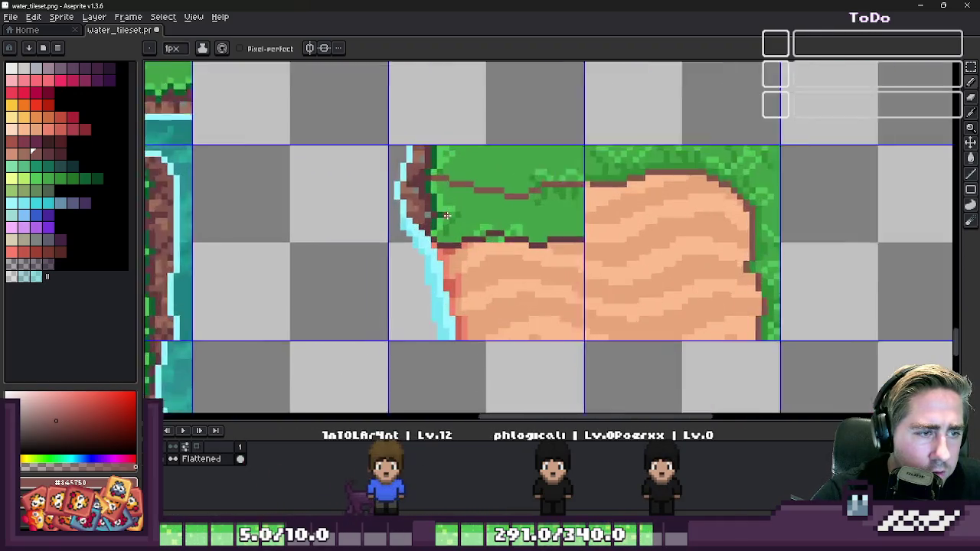
scroll(566, 230, up, 1)
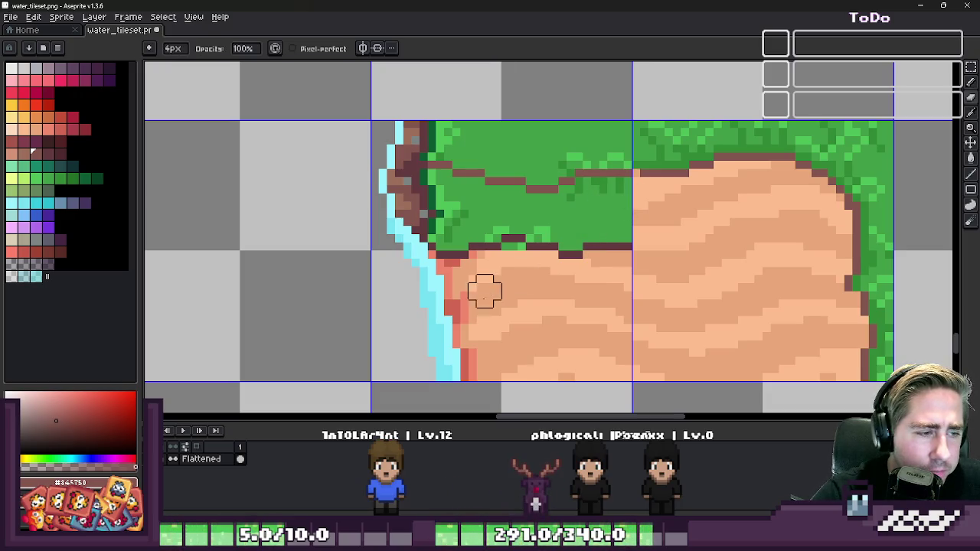
scroll(414, 187, up, 1)
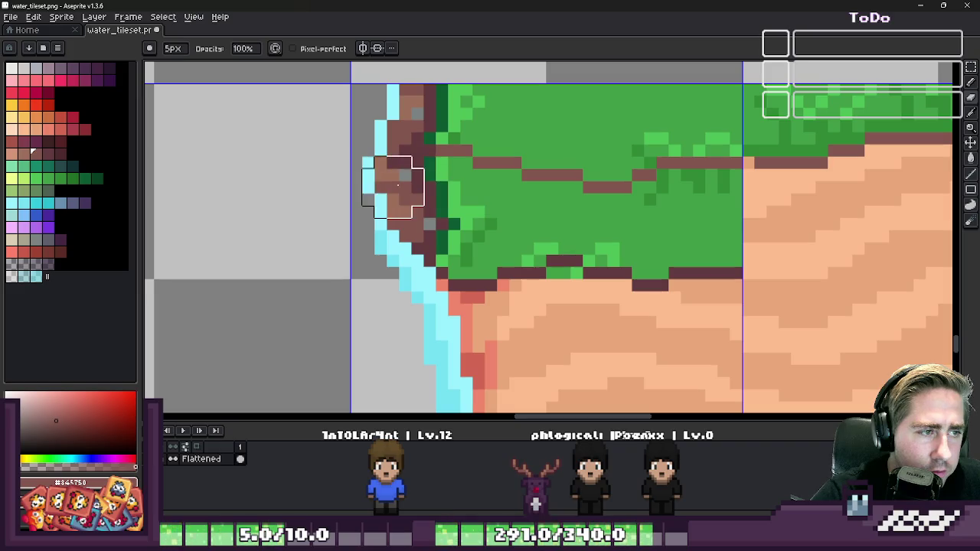
- Paint a 1px line of light cyan foam pixels along the new edge
drag(393, 174, 383, 185)
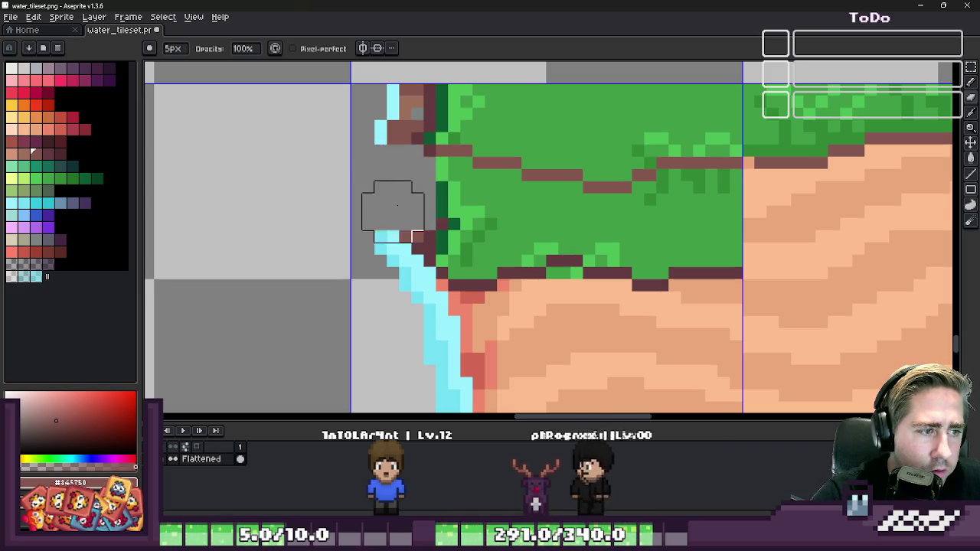
key(v)
key(ctrl+z)
key(b)
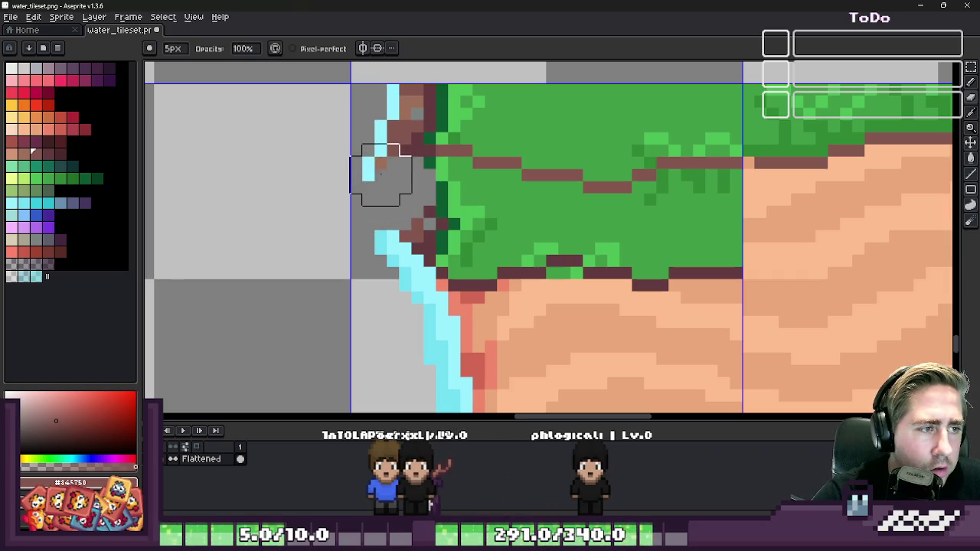
key(ctrl+y)
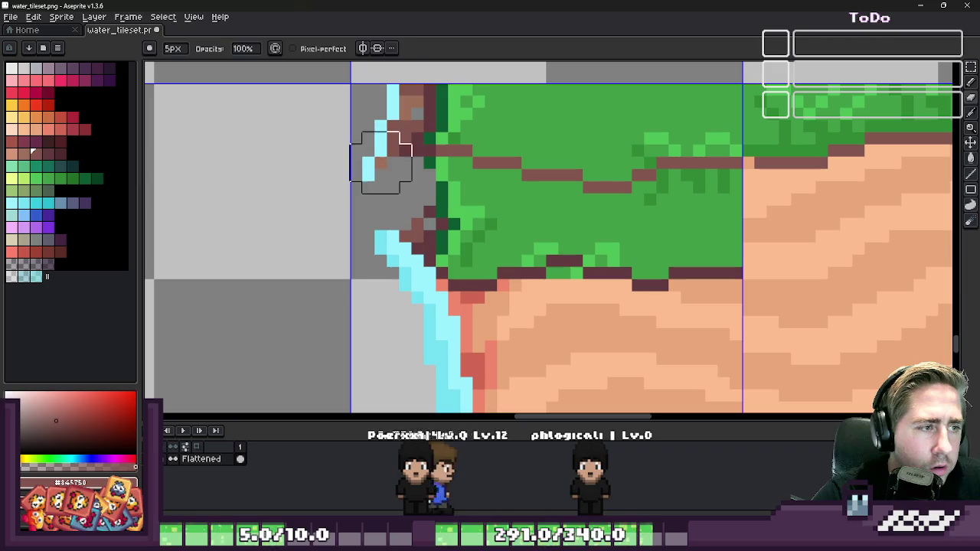
alt+click(392, 162)
key(minus)
key(minus)
key(minus)
drag(368, 176, 388, 161)
- Erase the stray cyan pixels and the edge pixels toward the upper right
key(e)
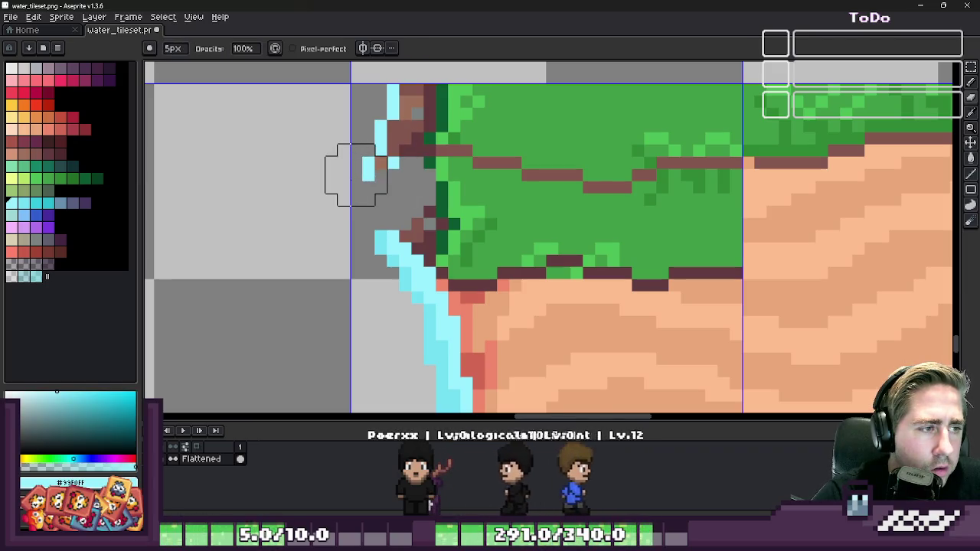
click(350, 170)
drag(385, 223, 458, 188)
scroll(470, 240, up, 1)
- With a larger square eraser brush, clear a band of grass and a vertical sand strip
key(plus)
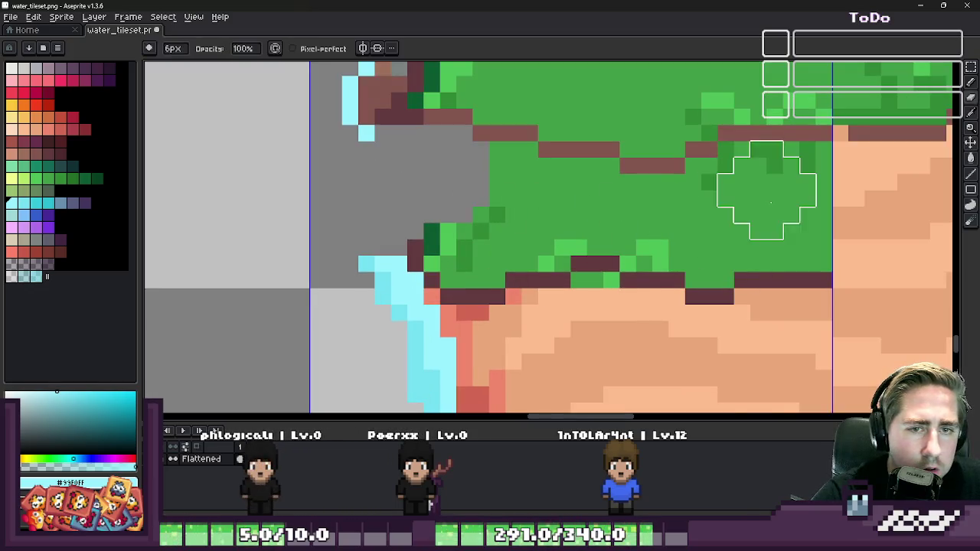
click(155, 48)
click(157, 81)
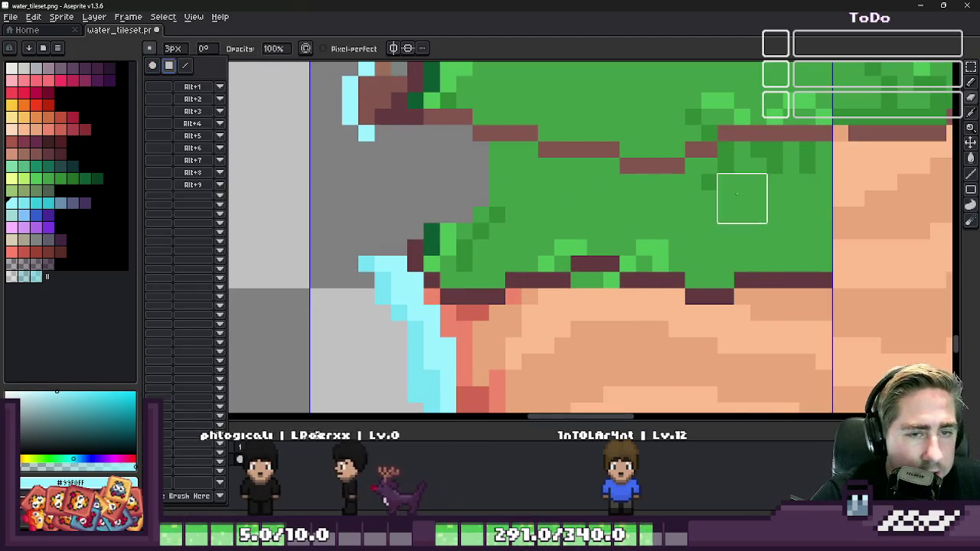
click(786, 201)
mouse_move(786, 201)
mouse_down()
mouse_move(546, 224)
mouse_move(488, 191)
mouse_move(452, 263)
mouse_move(587, 227)
mouse_move(588, 349)
mouse_up()
scroll(477, 215, down, 3)
drag(561, 238, 551, 379)
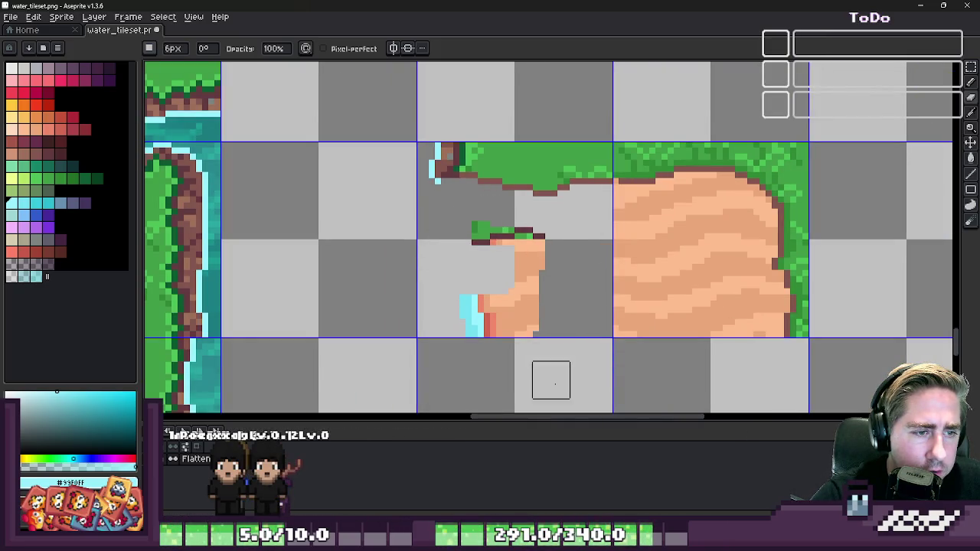
- Select the sand tile with the rectangular marquee and move it one cell left
key(b)
scroll(422, 294, up, 1)
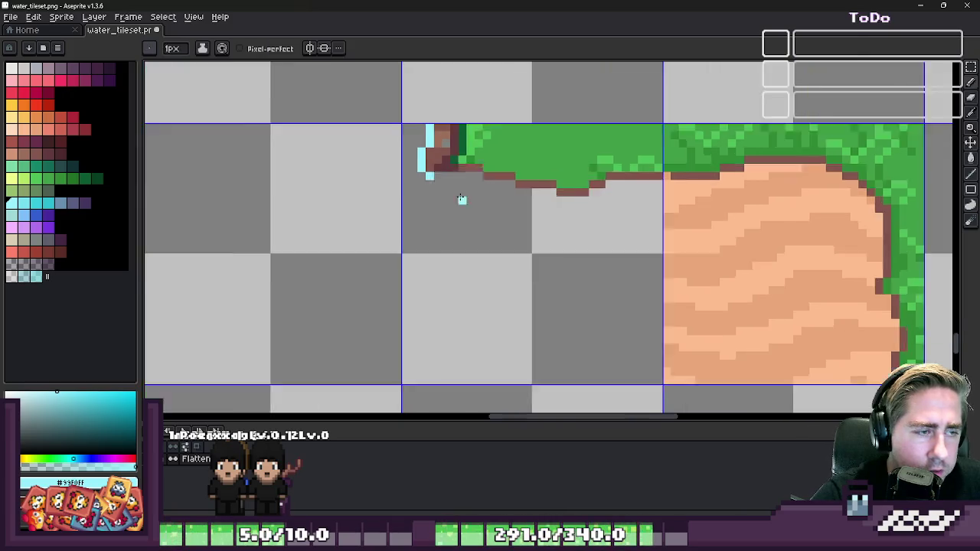
scroll(467, 188, down, 2)
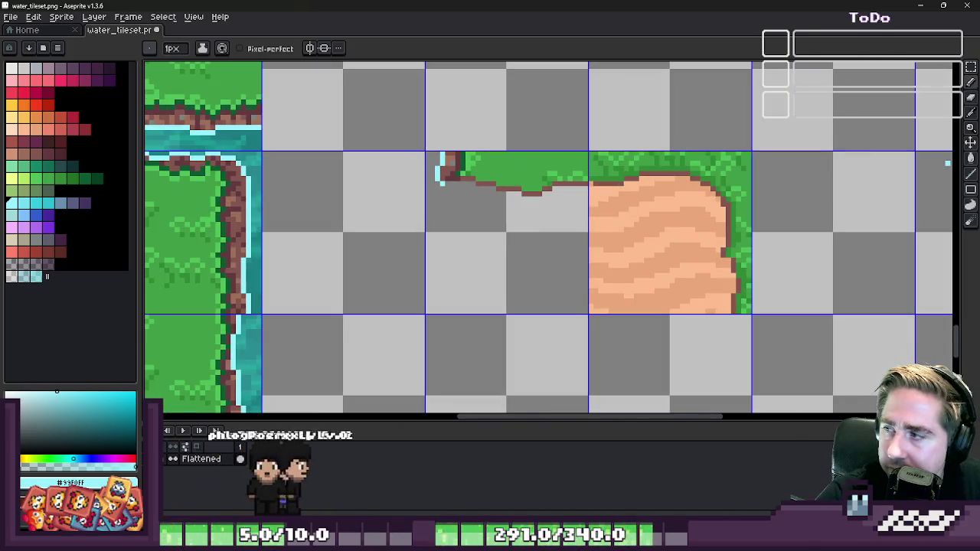
scroll(618, 230, down, 2)
scroll(589, 234, down, 1)
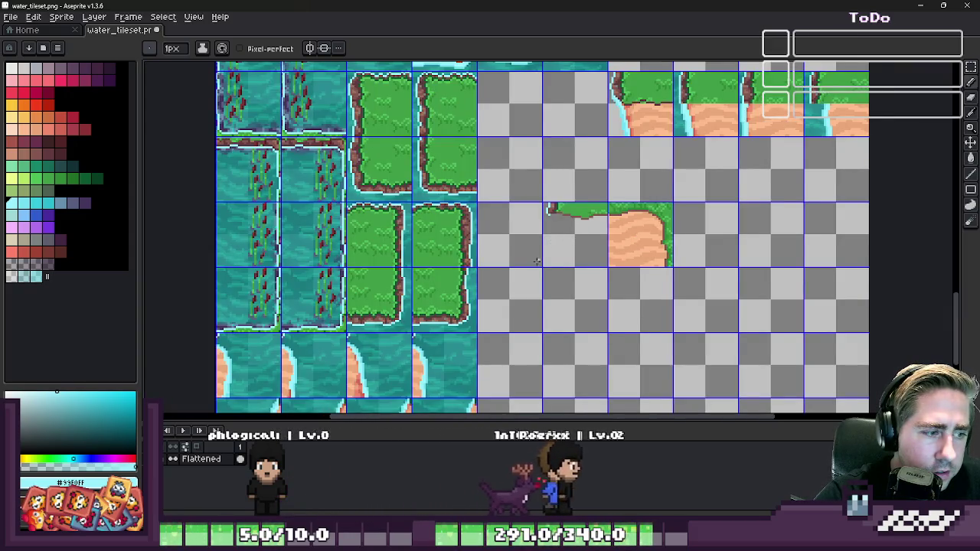
scroll(587, 234, down, 1)
scroll(610, 107, up, 1)
key(m)
drag(632, 149, 661, 160)
scroll(609, 175, down, 3)
scroll(609, 175, up, 2)
scroll(609, 174, up, 1)
drag(795, 229, 652, 196)
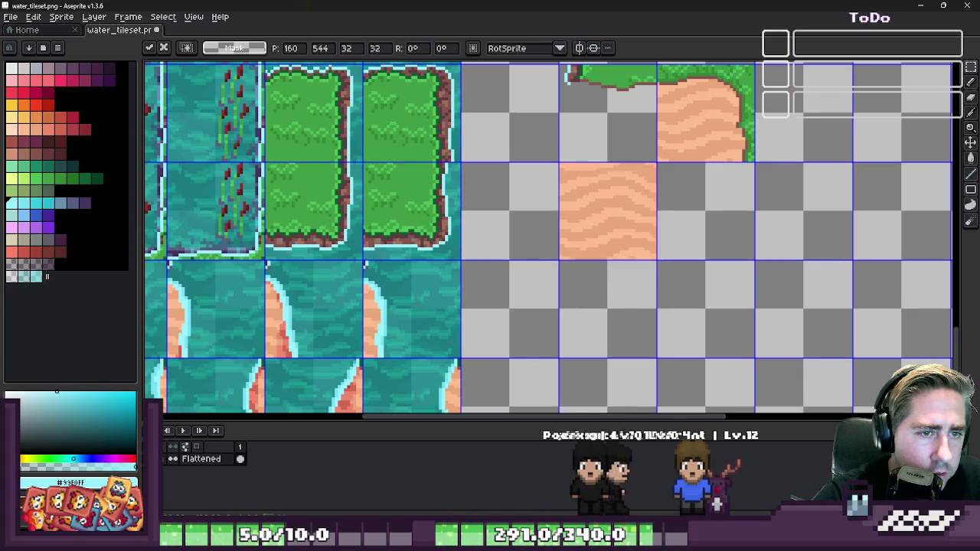
- Move the 64x32 grass-topped sand strip down one row and commit it
mouse_move(620, 97)
mouse_down()
mouse_move(691, 114)
mouse_move(708, 194)
mouse_up()
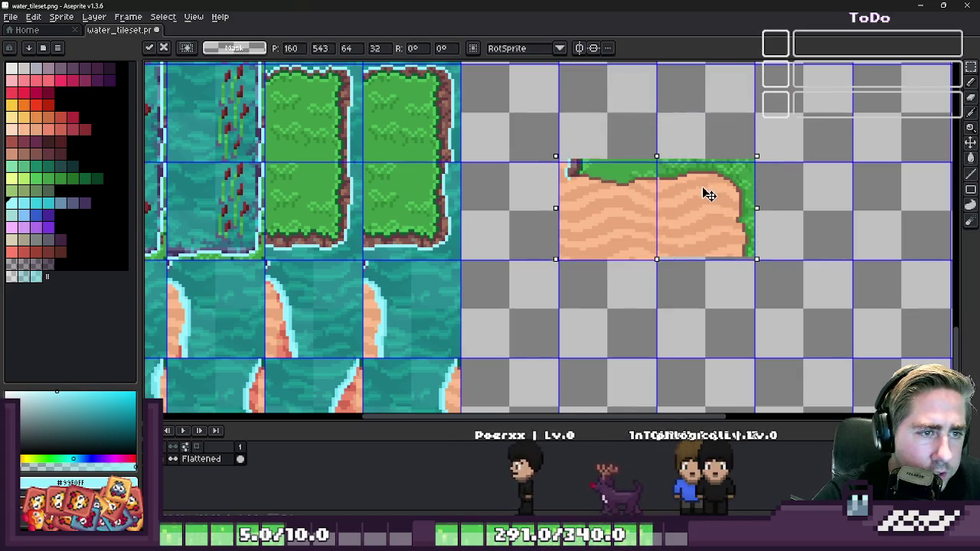
key(Return)
scroll(570, 181, up, 2)
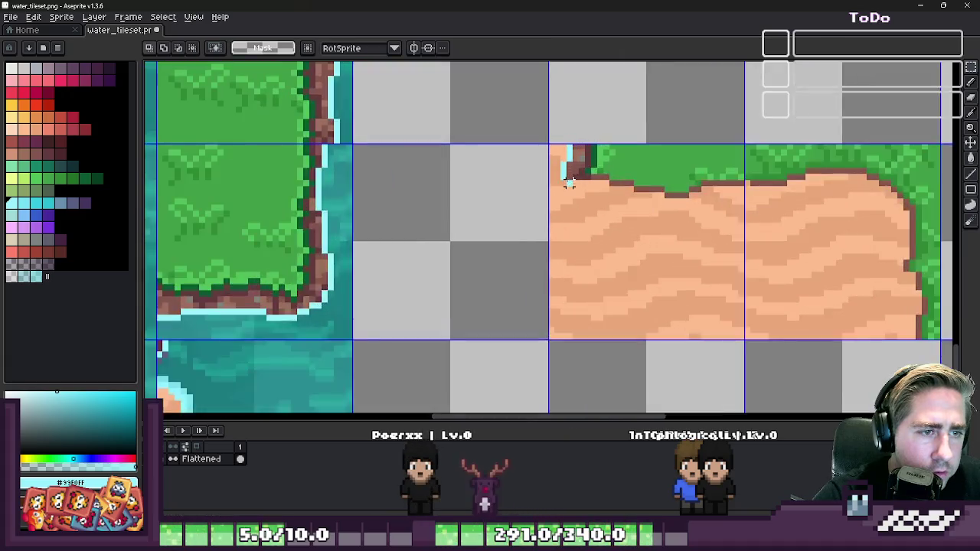
scroll(570, 181, down, 2)
- Shrink the pencil brush, return to the rectangular marquee and look over the tileset
key(b)
scroll(540, 164, up, 2)
scroll(540, 163, up, 2)
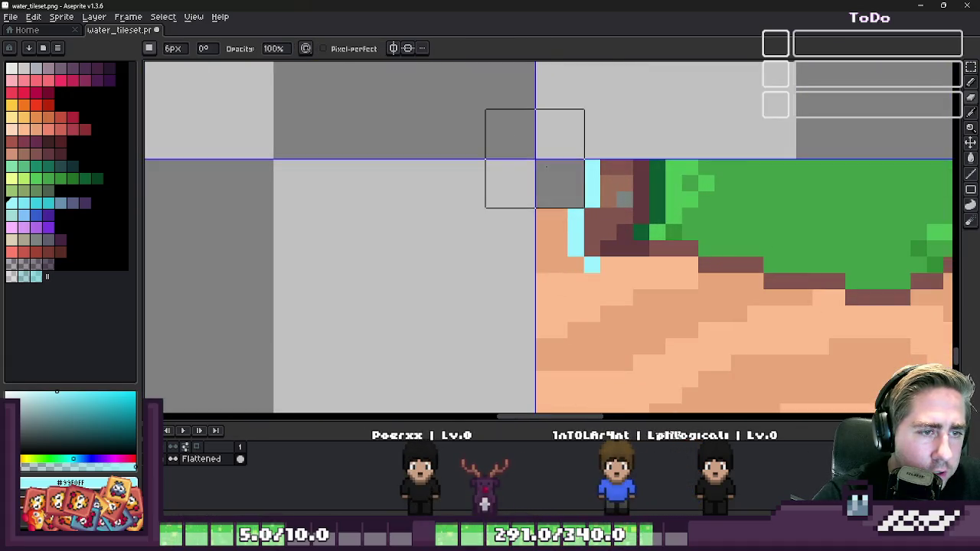
key(minus)
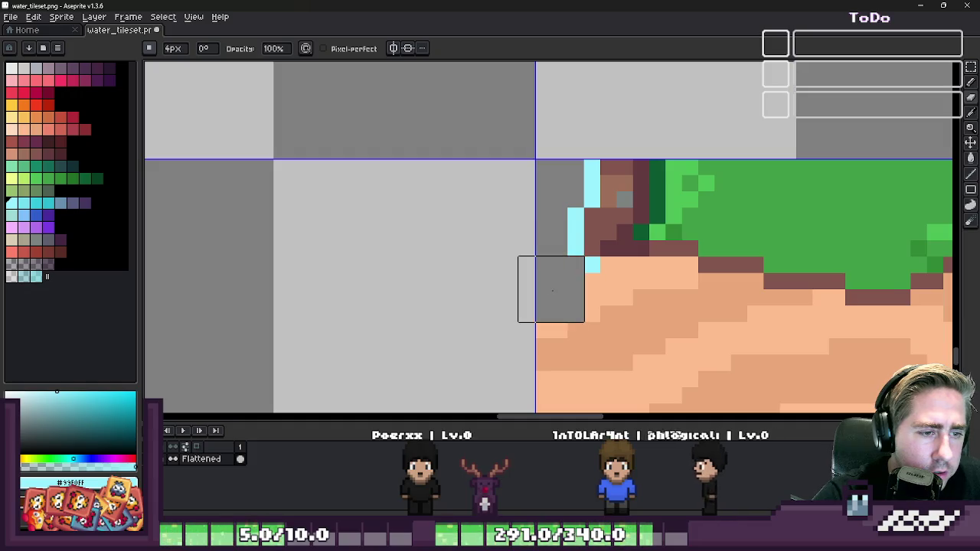
scroll(500, 160, down, 3)
scroll(506, 208, down, 2)
key(m)
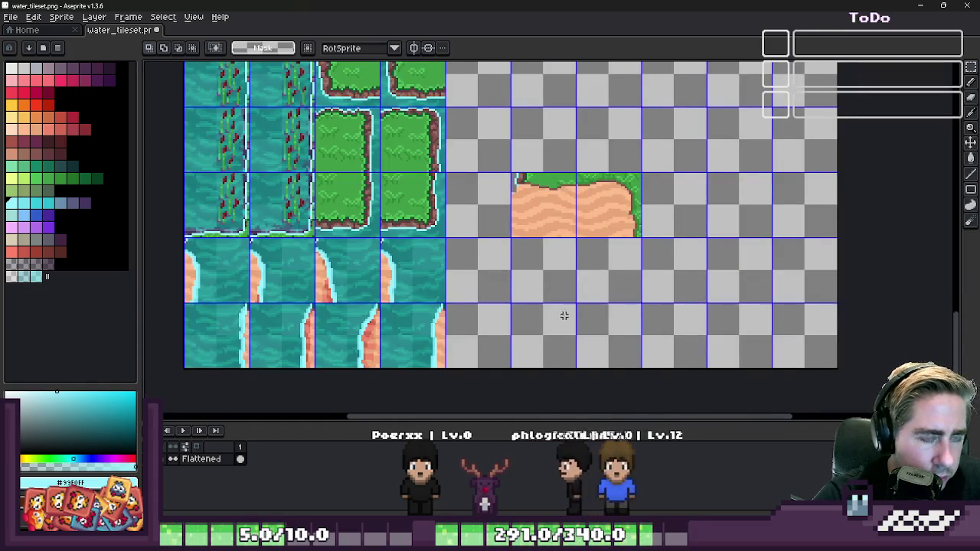
scroll(565, 315, down, 2)
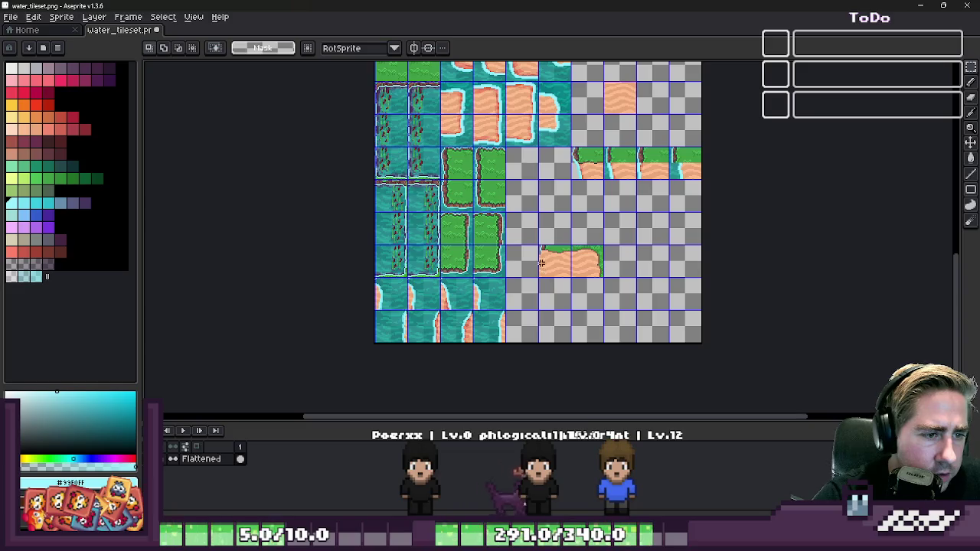
scroll(533, 173, down, 1)
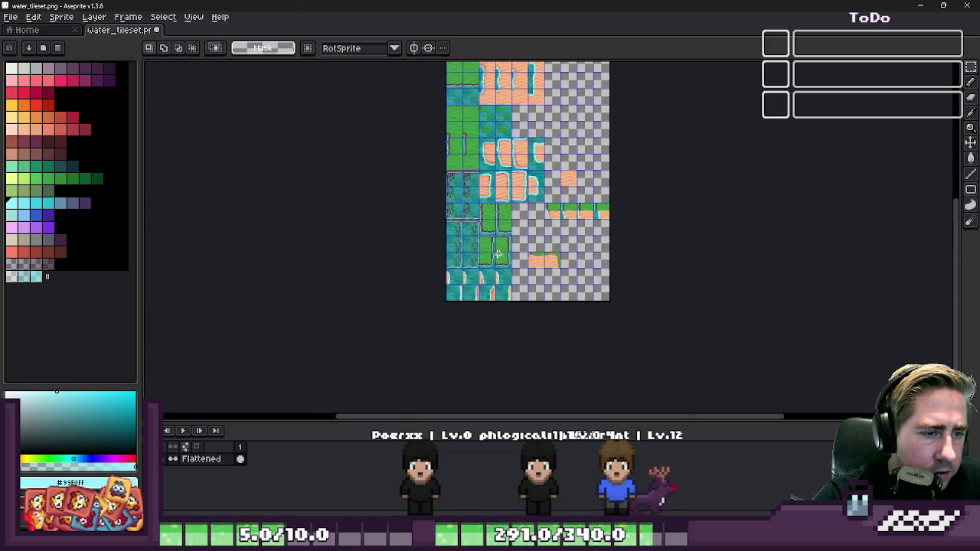
scroll(498, 253, up, 1)
scroll(496, 237, down, 1)
scroll(490, 207, up, 1)
scroll(489, 192, down, 1)
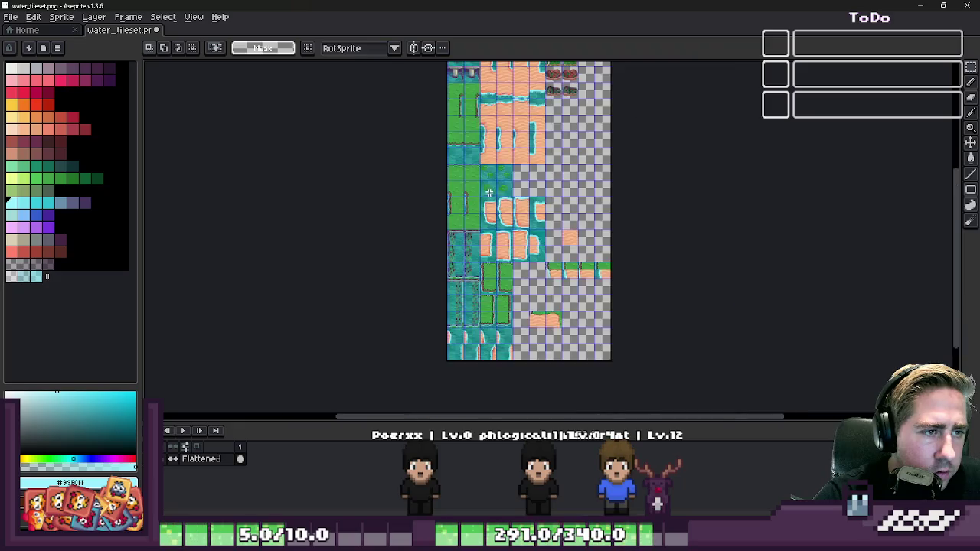
scroll(488, 192, up, 1)
scroll(488, 183, up, 1)
scroll(487, 146, up, 2)
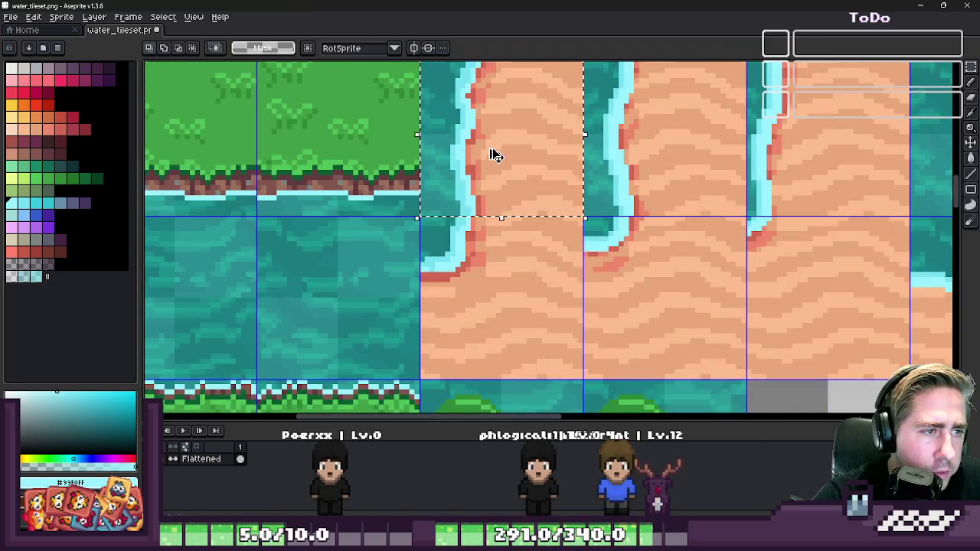
- Paste a copy of the water-and-sand shore tile below the grass-topped sand strip
scroll(493, 155, down, 3)
scroll(535, 199, up, 1)
scroll(558, 230, up, 2)
key(ctrl+v)
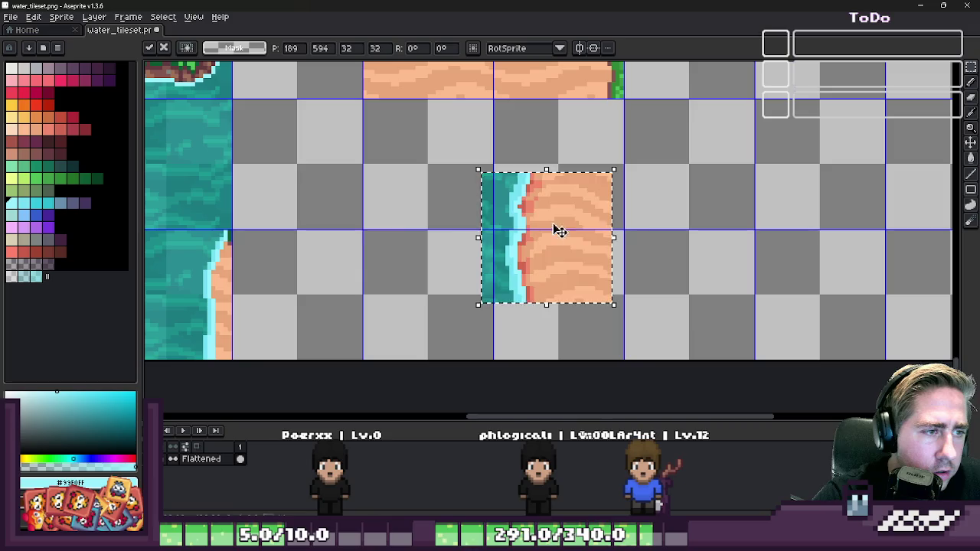
drag(559, 230, 437, 155)
drag(289, 132, 434, 277)
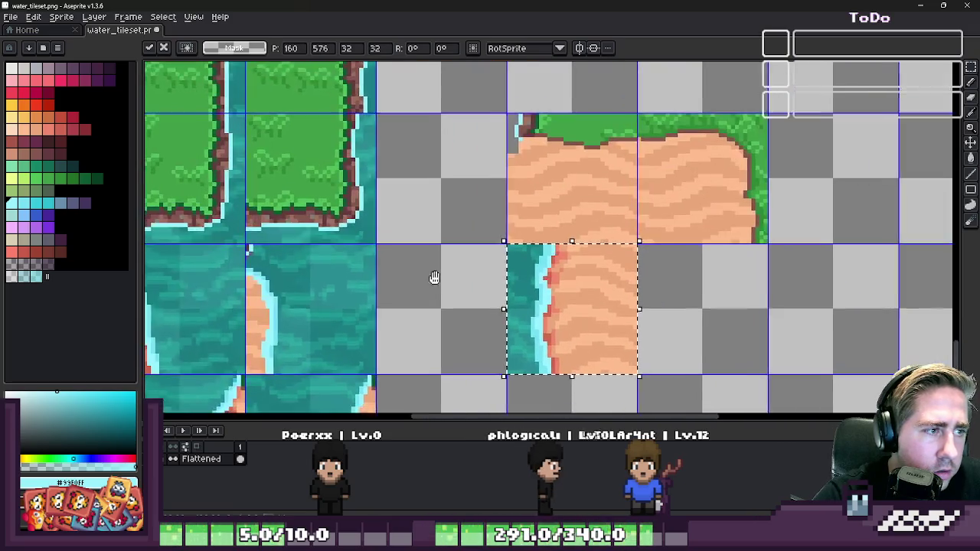
key(ctrl+d)
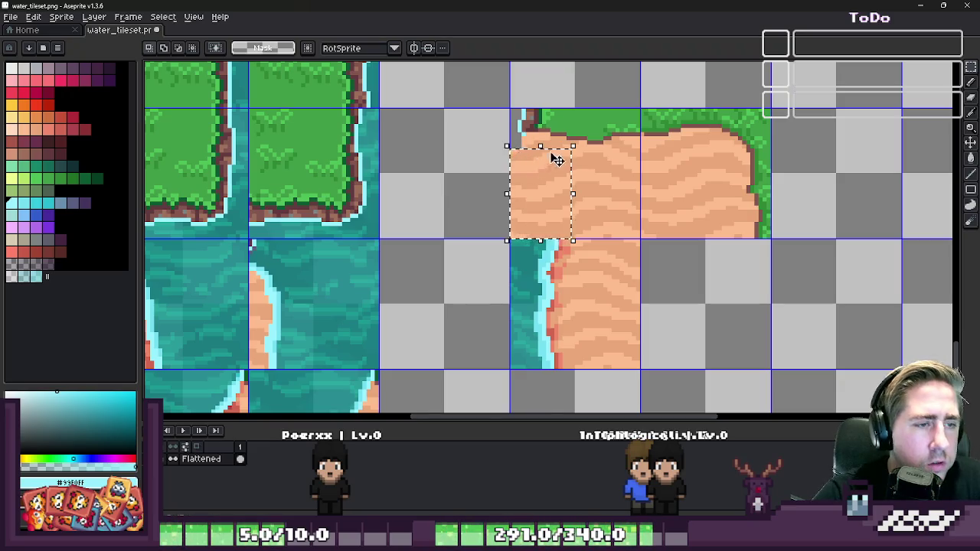
- Erase a diagonal wedge of sand from the pasted tile's lower-left corner
key(Delete)
scroll(556, 159, up, 2)
key(ctrl+z)
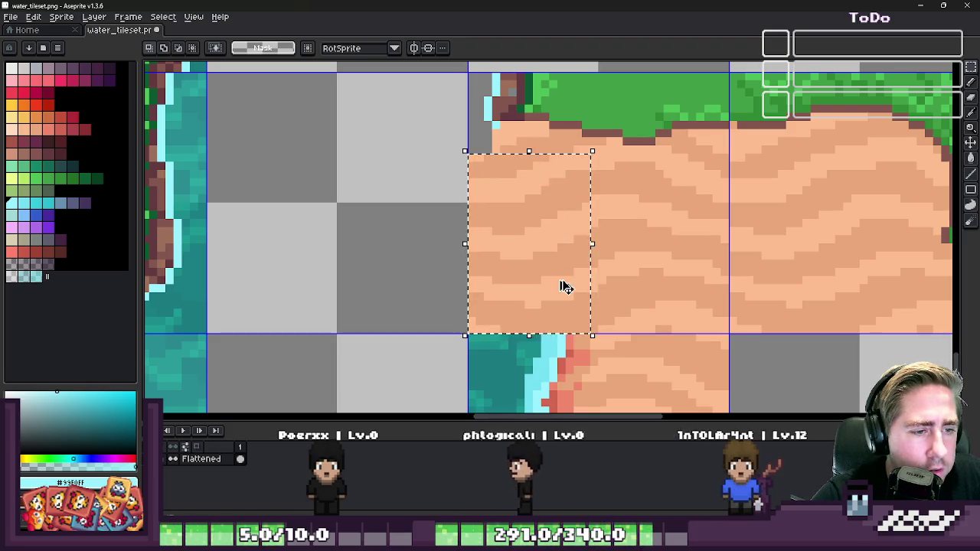
key(b)
drag(573, 323, 484, 170)
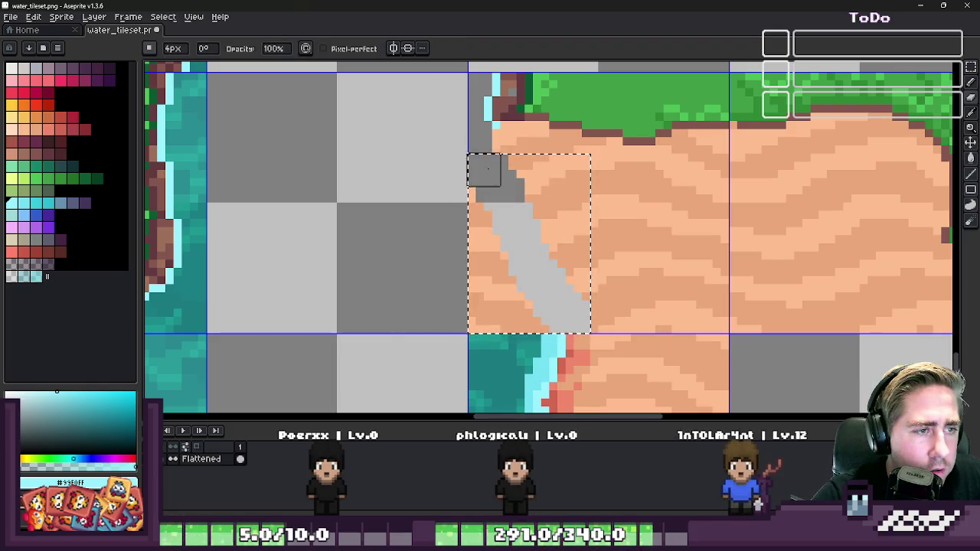
mouse_move(540, 243)
mouse_down()
mouse_move(564, 309)
mouse_move(466, 210)
mouse_move(549, 319)
mouse_move(475, 316)
mouse_up()
scroll(490, 179, down, 1)
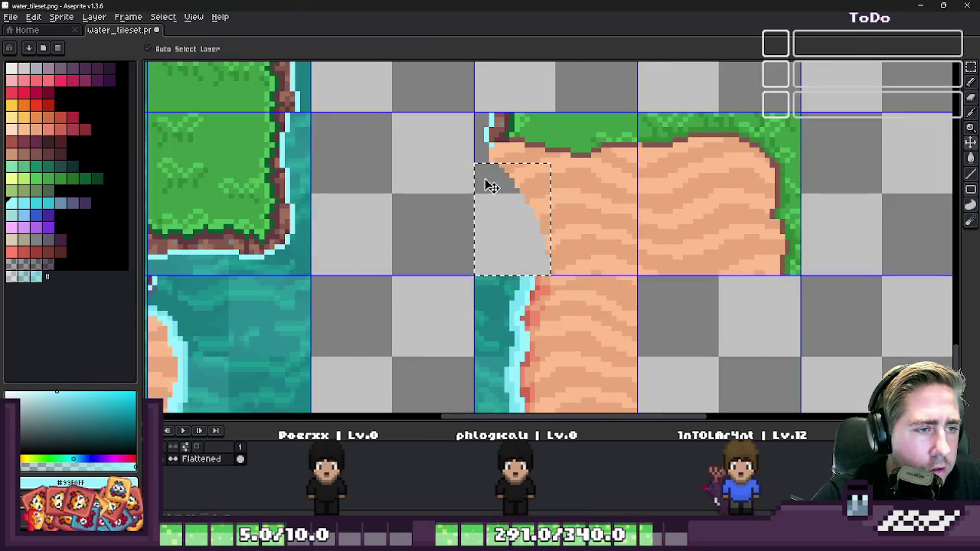
scroll(483, 178, down, 1)
- Discard the re-pasted sand so the diagonal wedge stays cleared, then deselect
key(m)
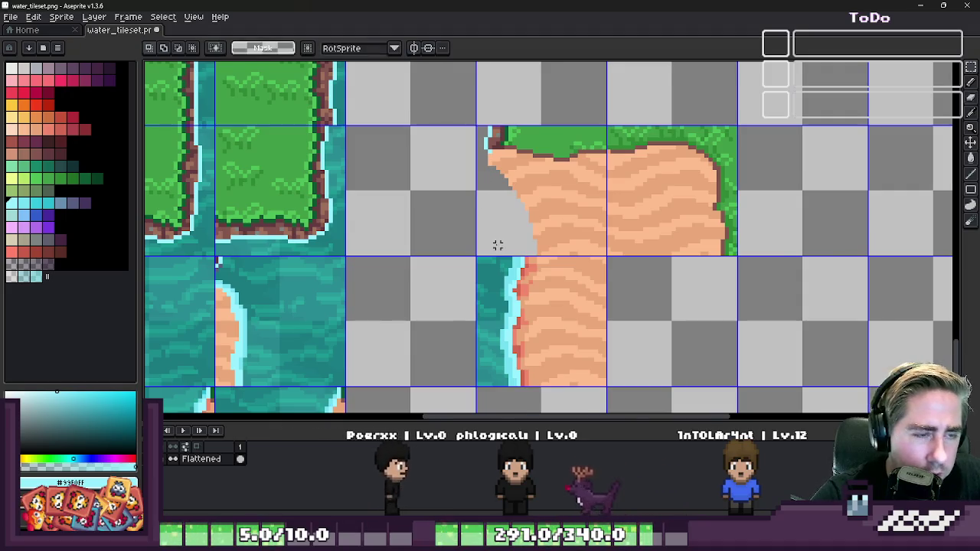
scroll(501, 237, up, 1)
scroll(524, 229, up, 1)
key(ctrl+v)
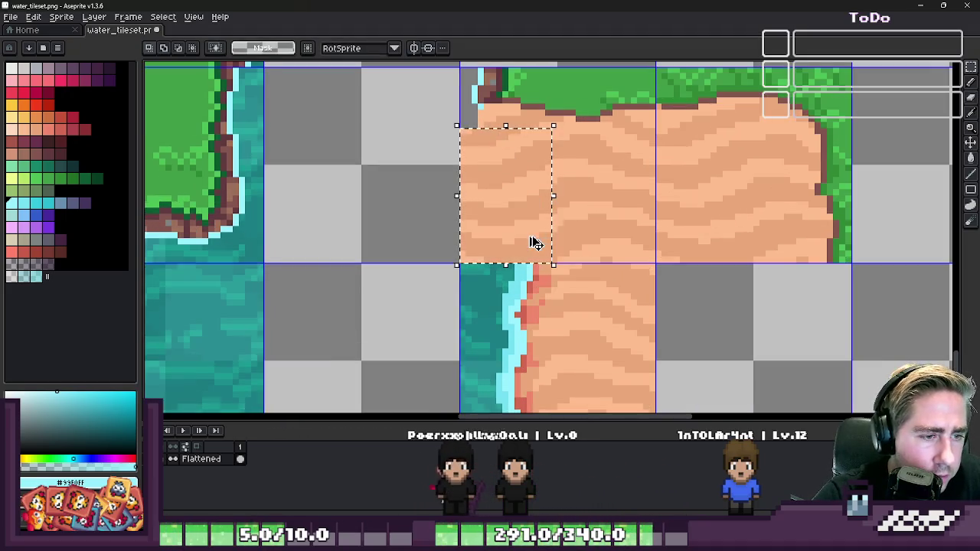
key(ctrl+z)
key(ctrl+d)
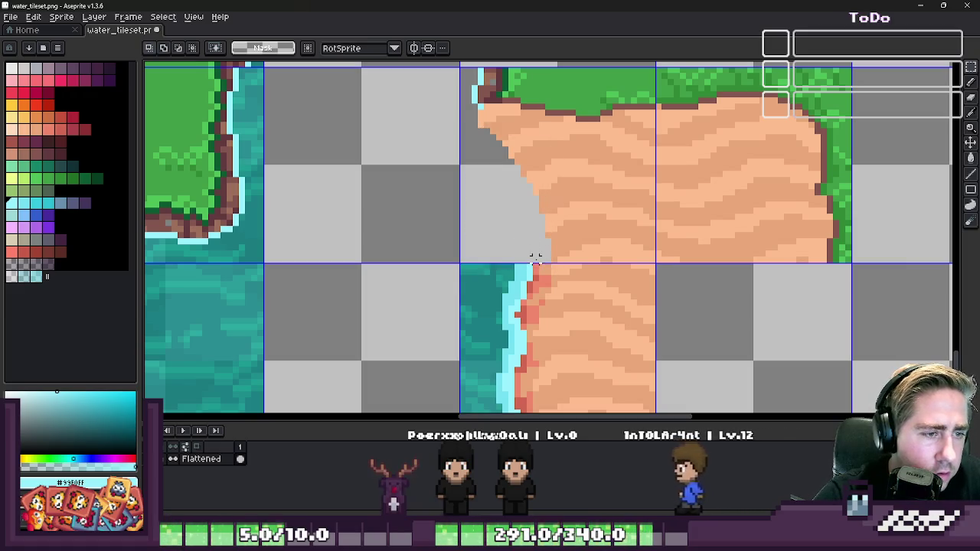
key(i)
scroll(535, 253, up, 1)
scroll(536, 255, up, 1)
- Draw a 1px light cyan foam line up the diagonal sand edge
key(b)
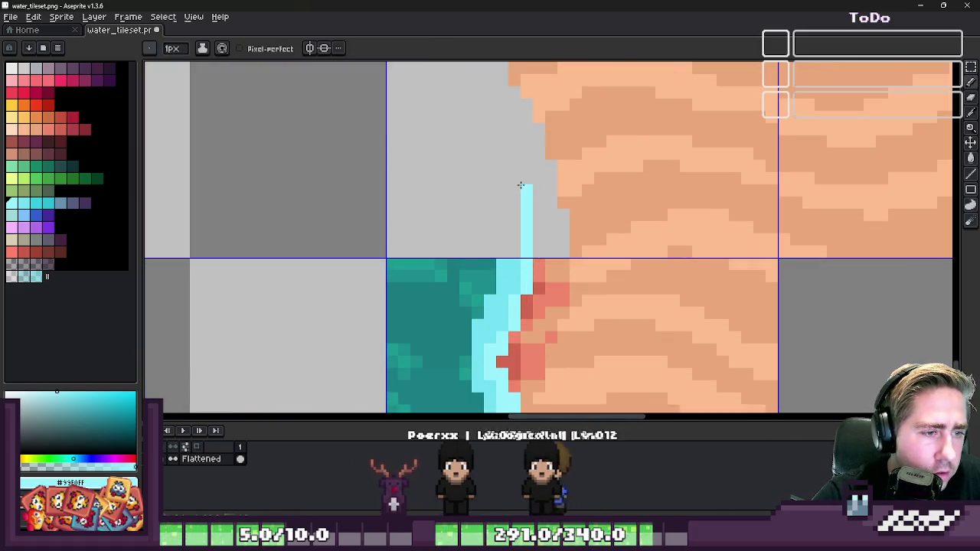
scroll(523, 229, up, 3)
drag(560, 299, 543, 225)
drag(510, 188, 461, 70)
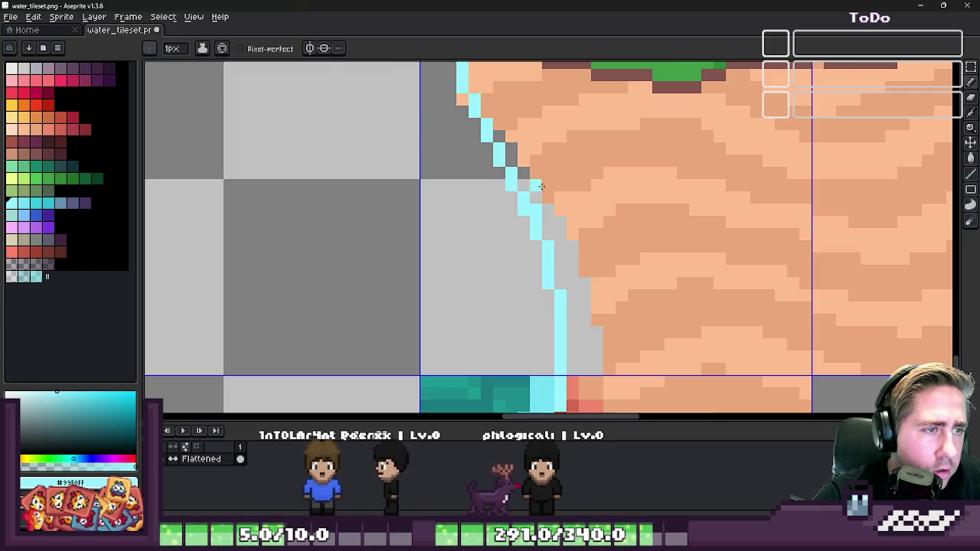
scroll(540, 186, down, 2)
scroll(547, 296, up, 1)
- Pick the darker cyan #73DFF2 from the shore foam and add darker pixels along the foam line
key(i)
alt+click(548, 293)
scroll(544, 292, up, 2)
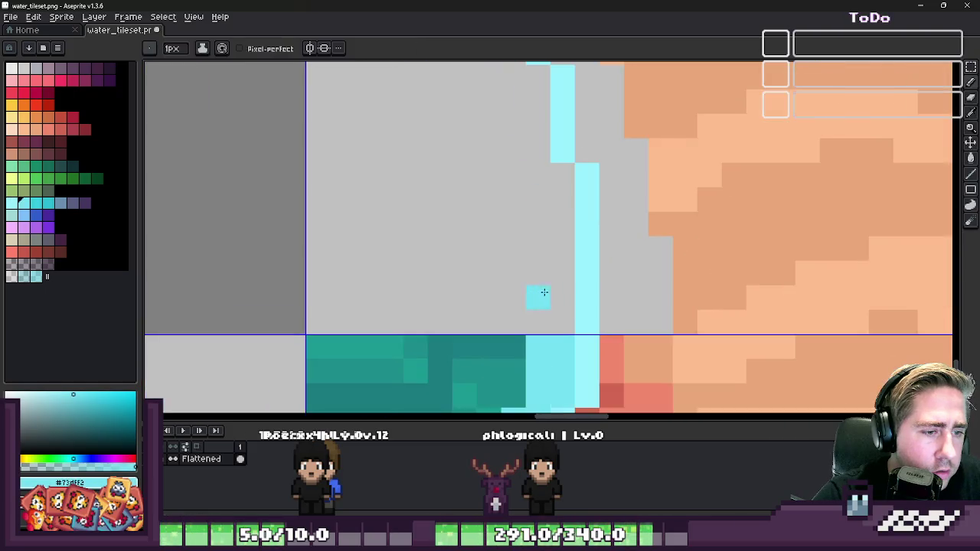
mouse_move(550, 306)
mouse_down()
mouse_move(536, 212)
mouse_move(550, 168)
mouse_up()
key(minus)
click(593, 312)
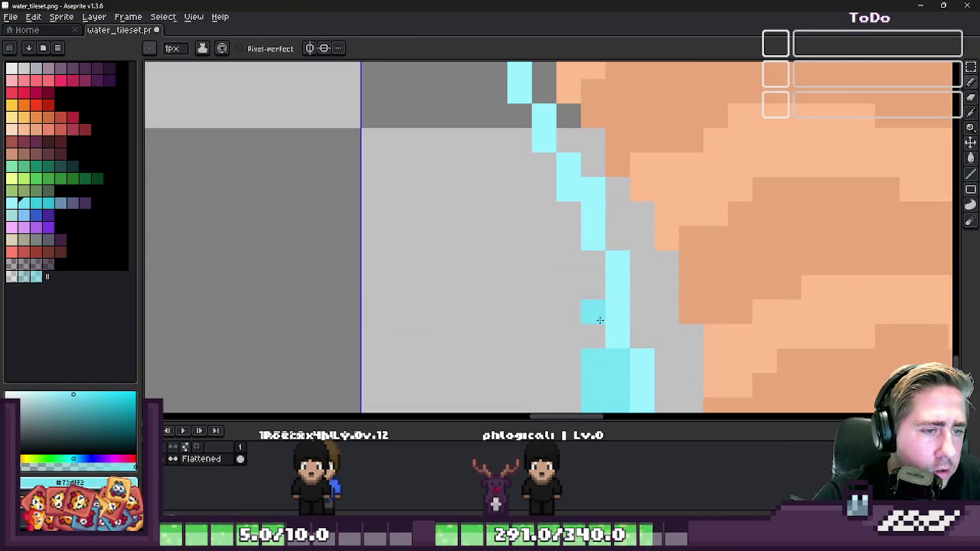
mouse_move(581, 334)
mouse_down()
mouse_move(590, 291)
mouse_move(573, 288)
mouse_move(566, 219)
mouse_up()
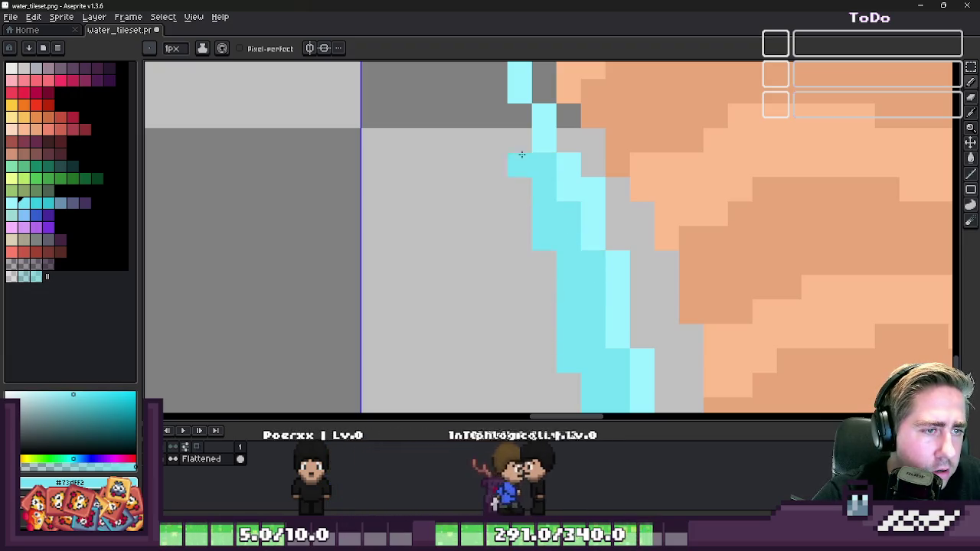
scroll(512, 158, down, 3)
scroll(513, 160, up, 2)
scroll(513, 160, up, 1)
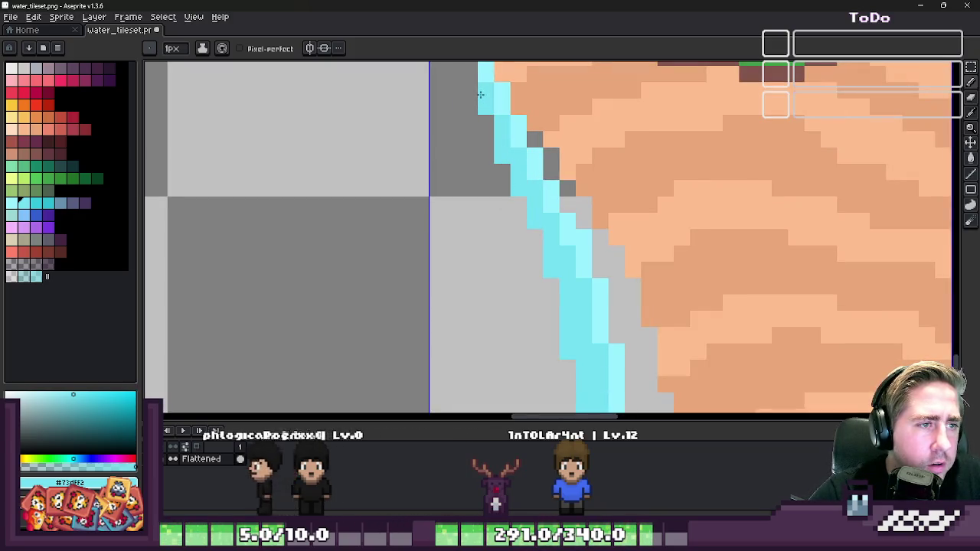
scroll(481, 95, down, 3)
scroll(481, 95, down, 1)
scroll(497, 145, down, 3)
scroll(515, 203, up, 5)
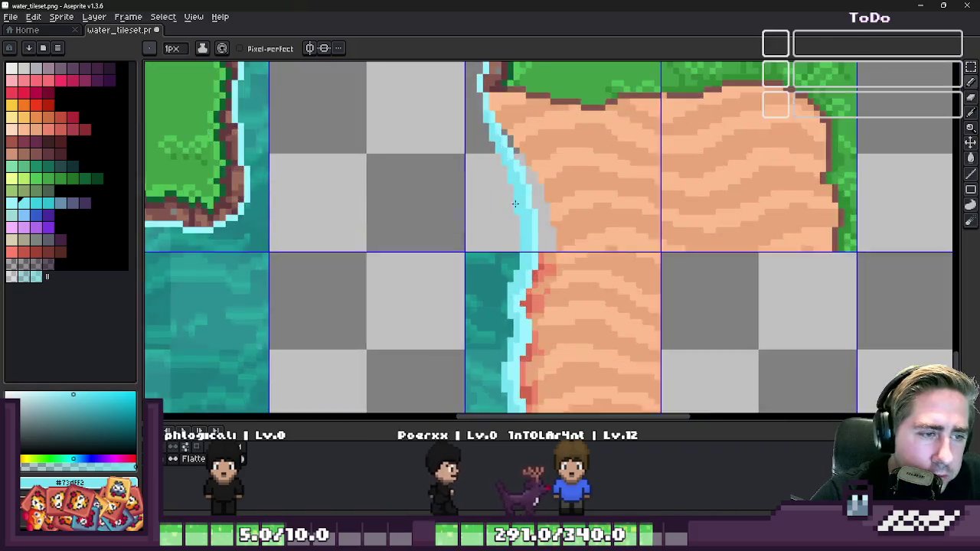
scroll(515, 203, up, 4)
scroll(558, 230, down, 3)
scroll(567, 274, up, 2)
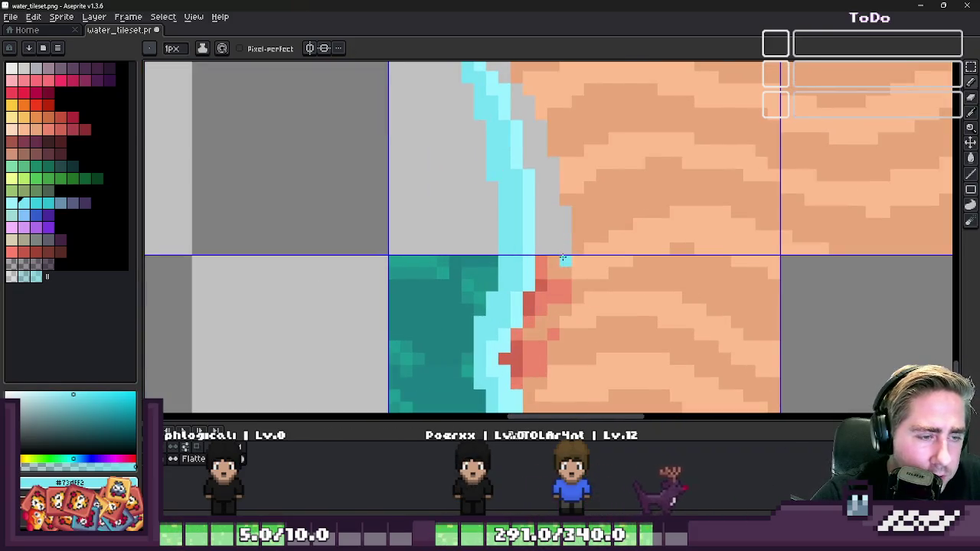
scroll(563, 259, down, 2)
scroll(557, 238, down, 1)
key(m)
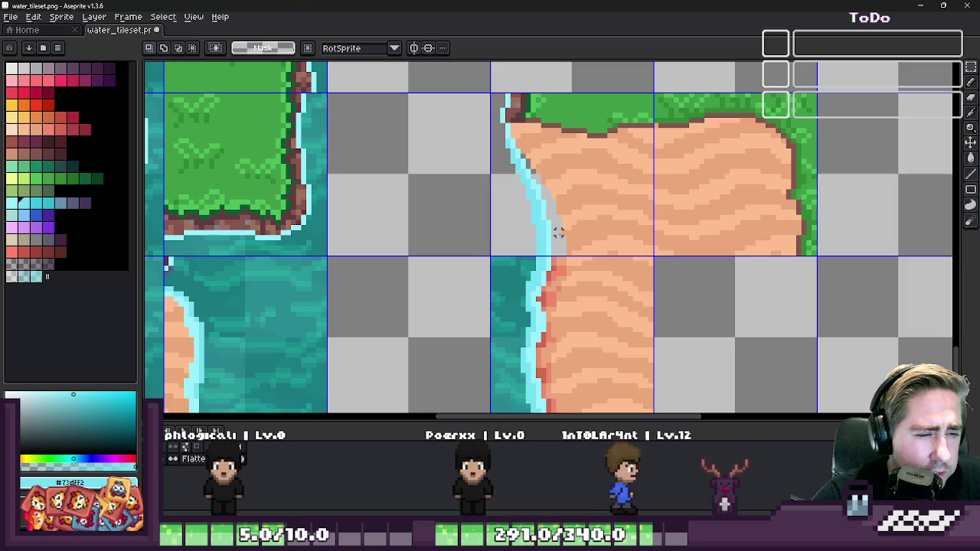
- Move Layer 1 beneath the Flattened layer in the timeline
scroll(598, 229, down, 3)
scroll(599, 230, down, 2)
scroll(604, 214, down, 1)
scroll(632, 110, up, 4)
scroll(632, 110, down, 3)
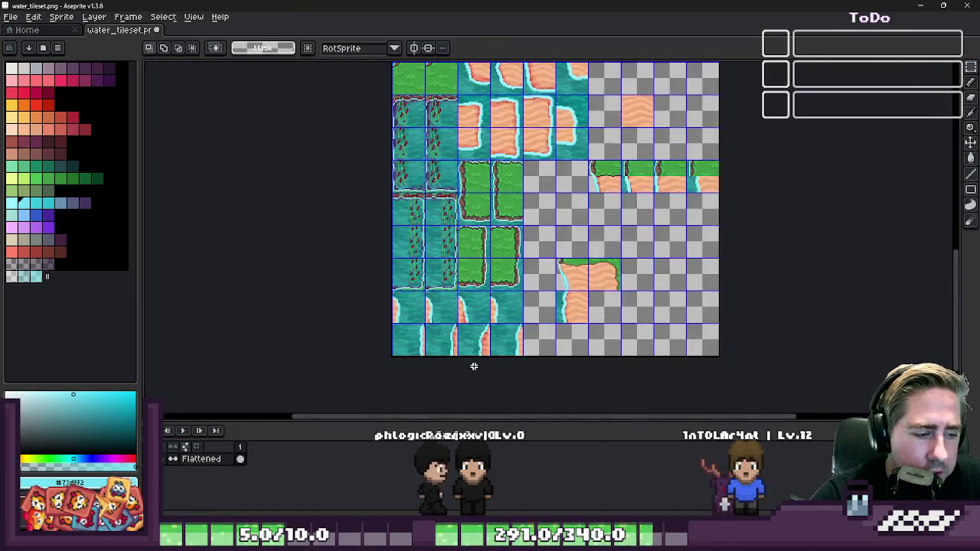
drag(197, 458, 222, 476)
- Select the corner shoreline tile and nudge its pixels slightly upward
scroll(569, 313, up, 3)
scroll(568, 313, up, 1)
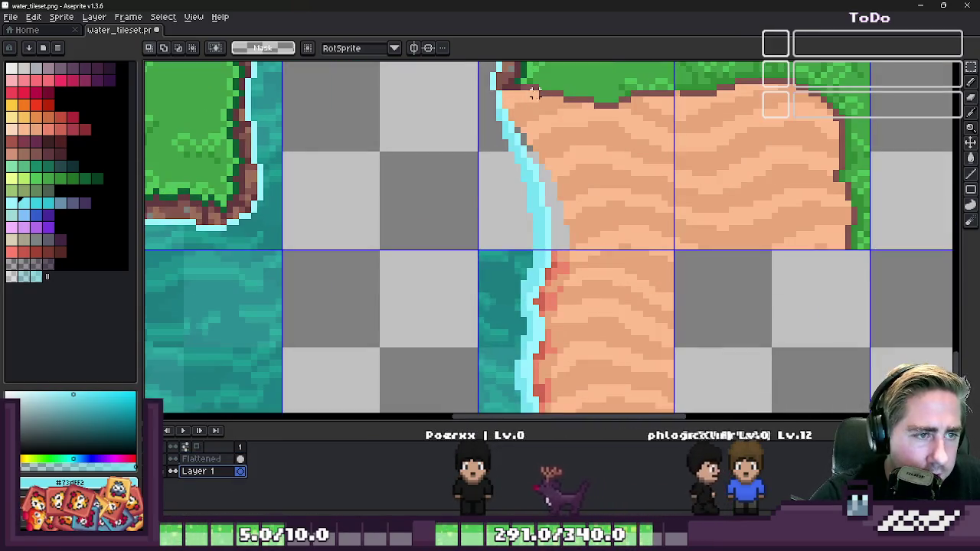
drag(449, 136, 645, 339)
drag(518, 252, 550, 153)
- Erase the leftover sand to the left of the corner tile's foam line
scroll(549, 156, down, 1)
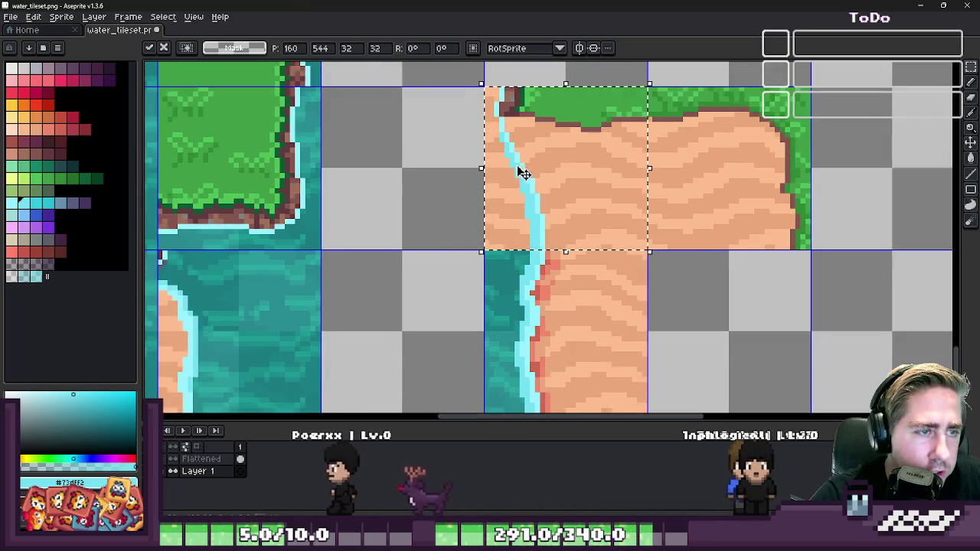
key(b)
scroll(483, 86, up, 1)
mouse_move(490, 83)
mouse_down()
mouse_move(479, 166)
mouse_move(490, 162)
mouse_move(545, 322)
mouse_move(496, 321)
mouse_move(488, 232)
mouse_move(512, 298)
mouse_up()
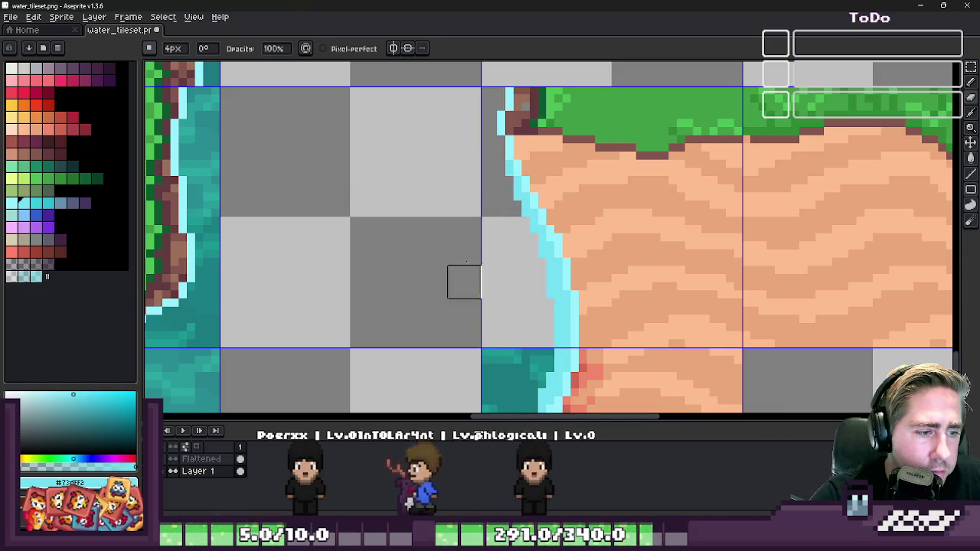
scroll(463, 280, down, 3)
scroll(476, 191, down, 1)
key(b)
scroll(537, 194, up, 2)
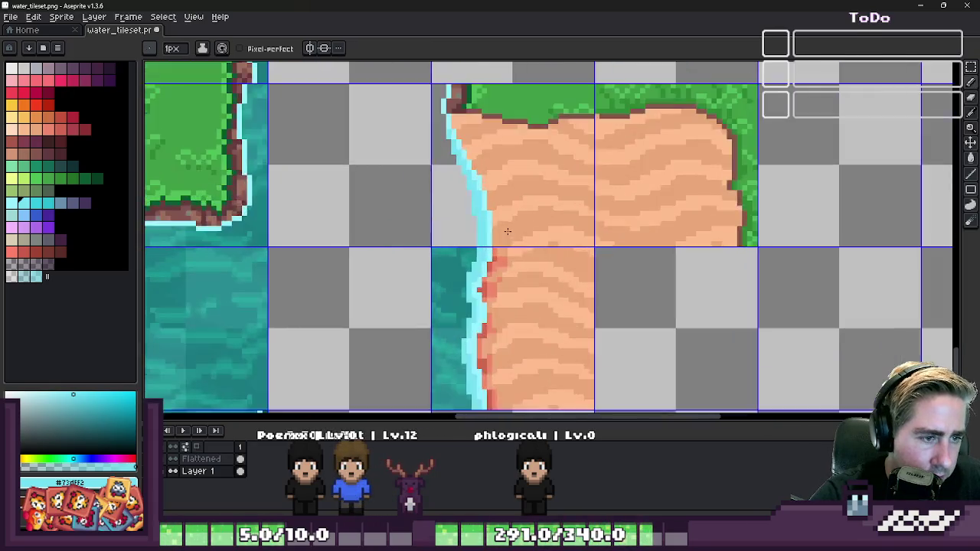
scroll(505, 260, up, 1)
scroll(505, 268, down, 1)
scroll(498, 253, down, 1)
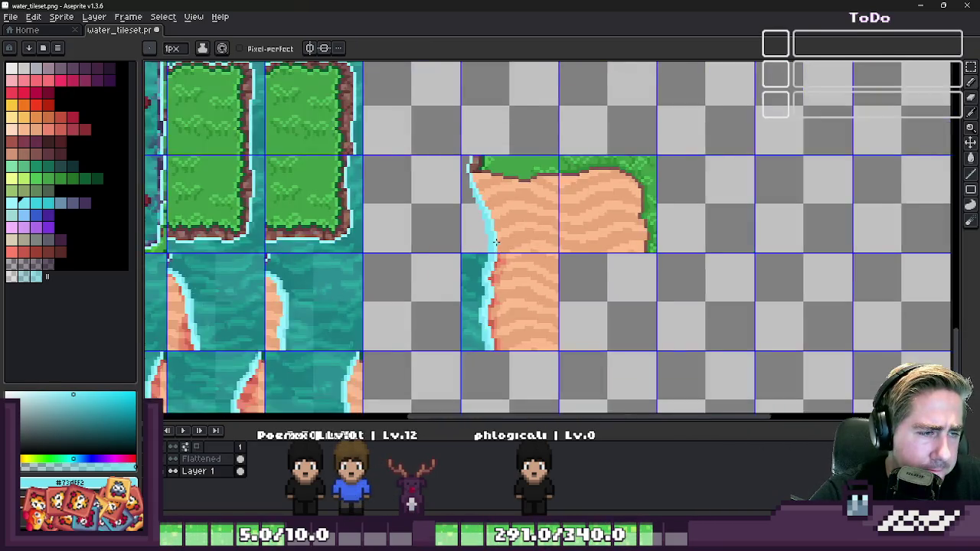
scroll(492, 184, down, 2)
scroll(477, 211, up, 2)
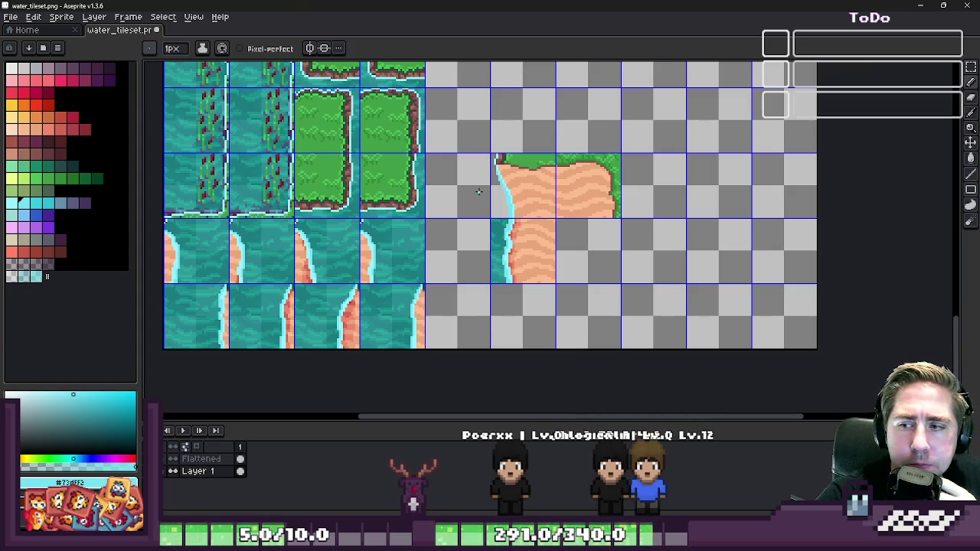
scroll(478, 191, up, 2)
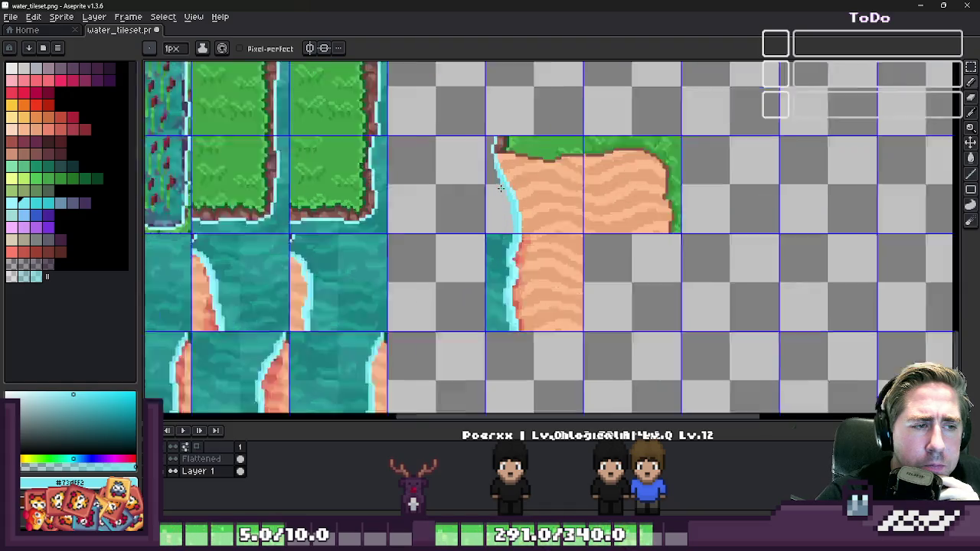
scroll(498, 189, up, 1)
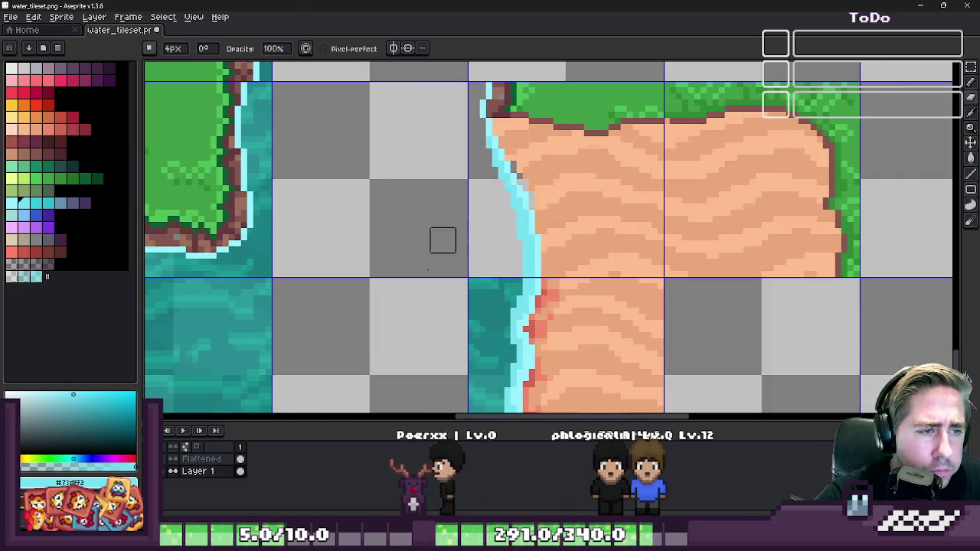
- On the Flattened layer, erase the old cyan foam and paint a new diagonal foam line
click(218, 459)
drag(528, 252, 485, 130)
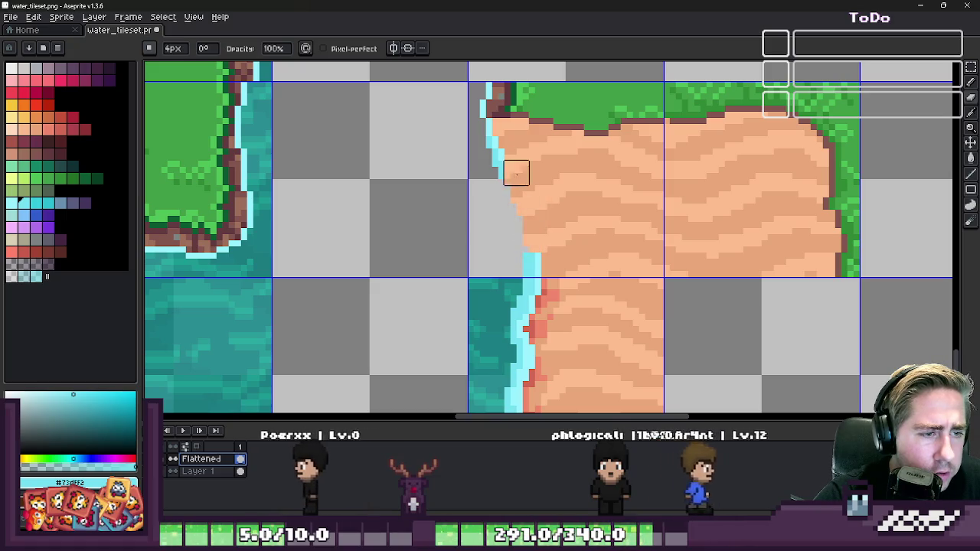
key(b)
alt+click(517, 291)
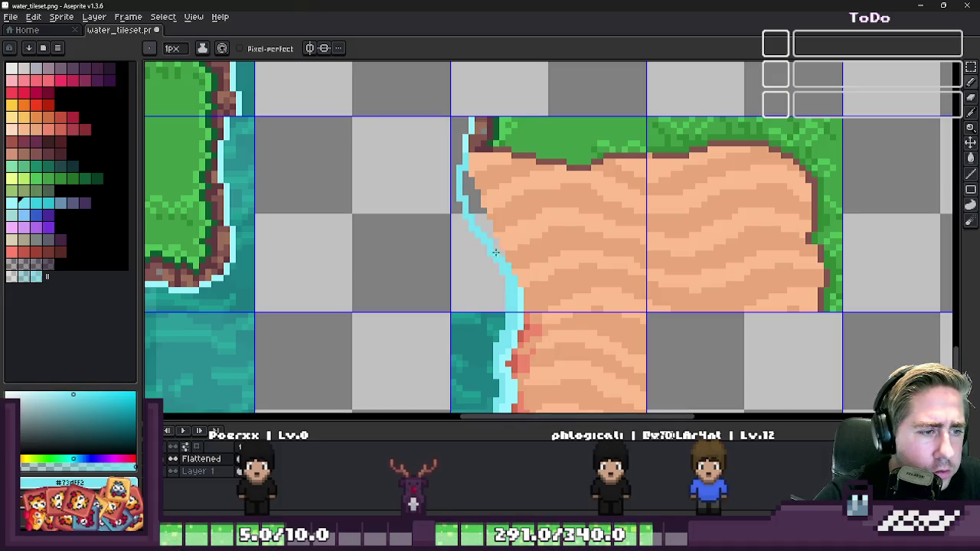
scroll(509, 282, up, 2)
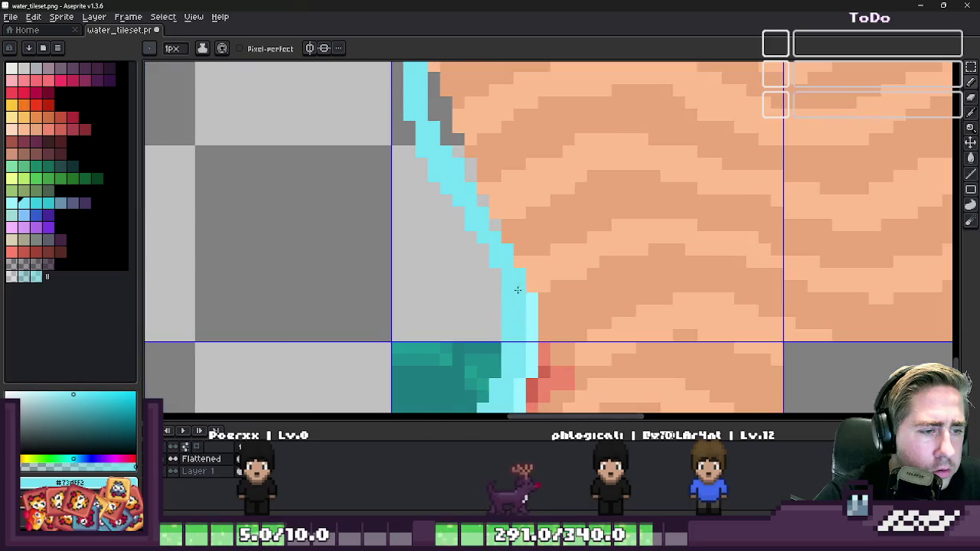
drag(527, 283, 490, 218)
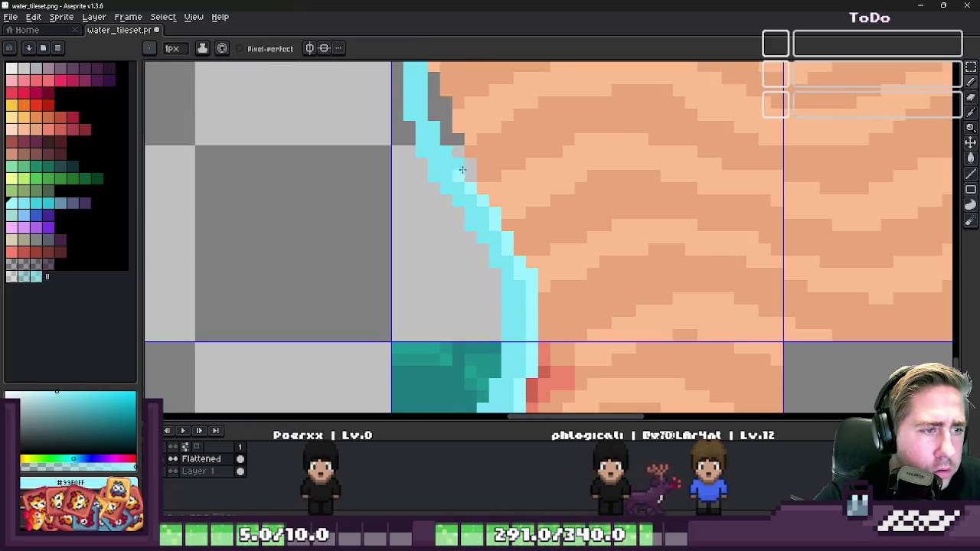
- Bring the upper shoreline into view, sample the light cyan foam colour, and make Layer 1 active
scroll(432, 96, up, 3)
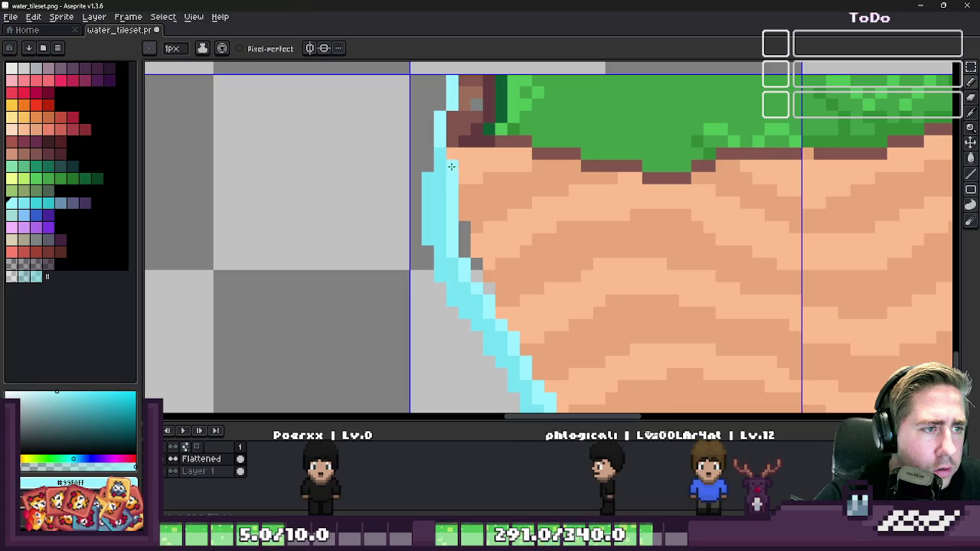
scroll(451, 154, down, 2)
scroll(459, 175, up, 1)
scroll(459, 180, down, 3)
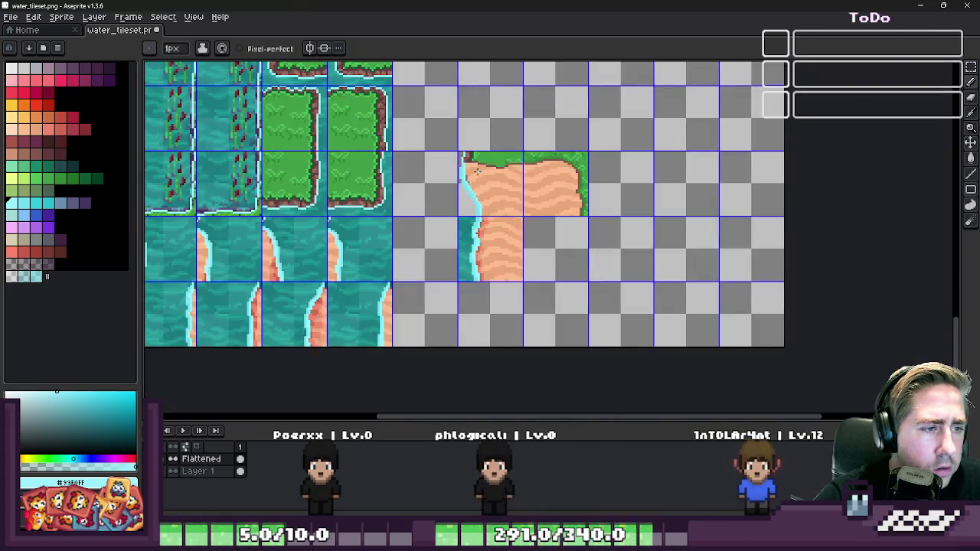
scroll(477, 172, up, 2)
scroll(480, 211, up, 3)
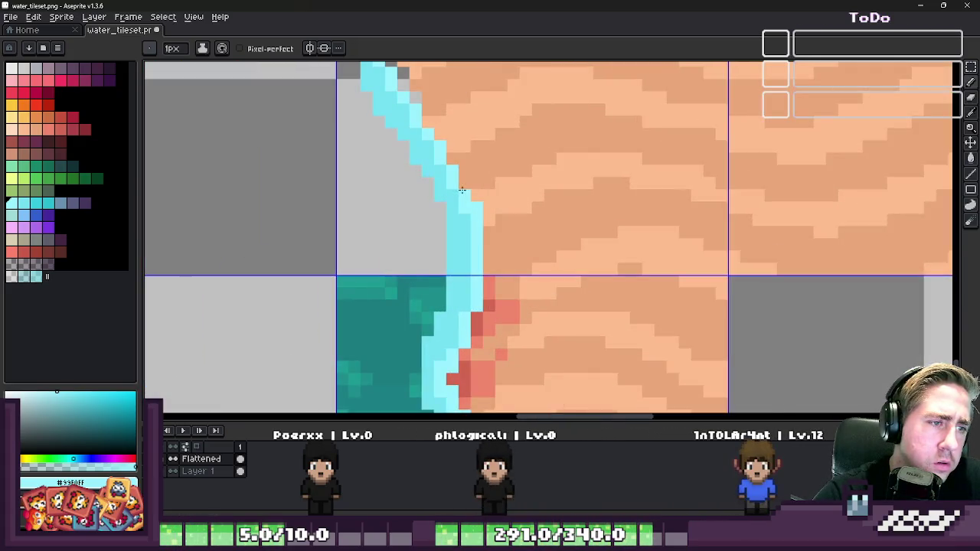
scroll(452, 163, down, 3)
scroll(436, 176, down, 1)
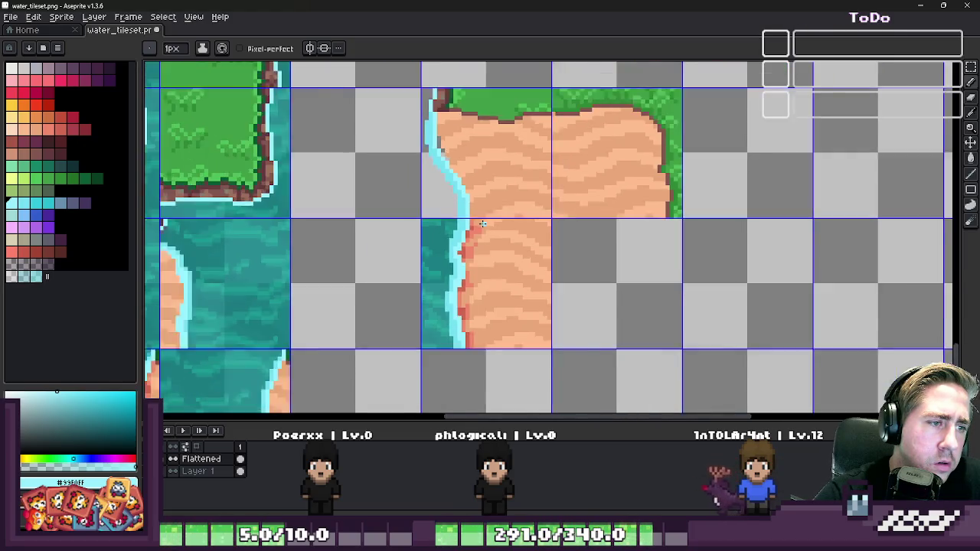
scroll(421, 188, down, 1)
scroll(403, 202, up, 5)
drag(410, 171, 446, 280)
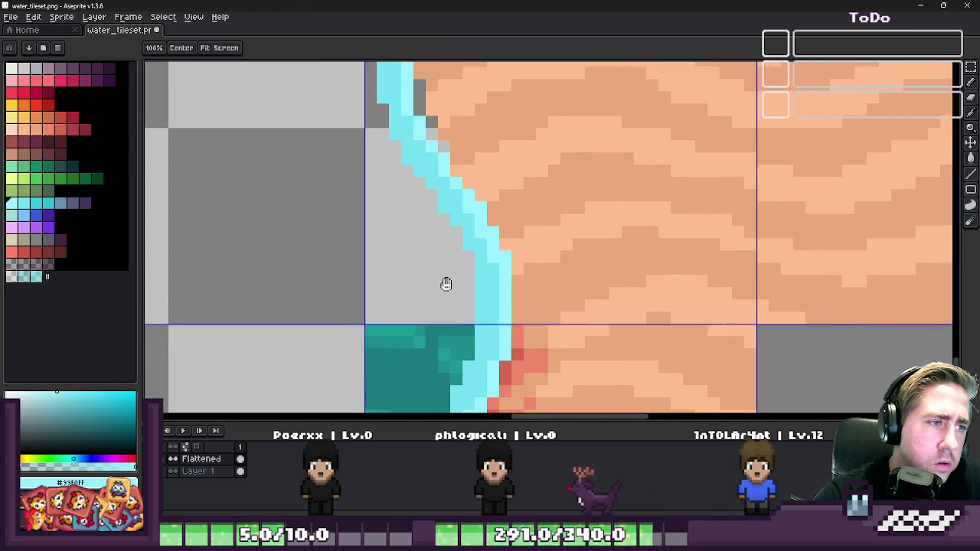
alt+click(474, 255)
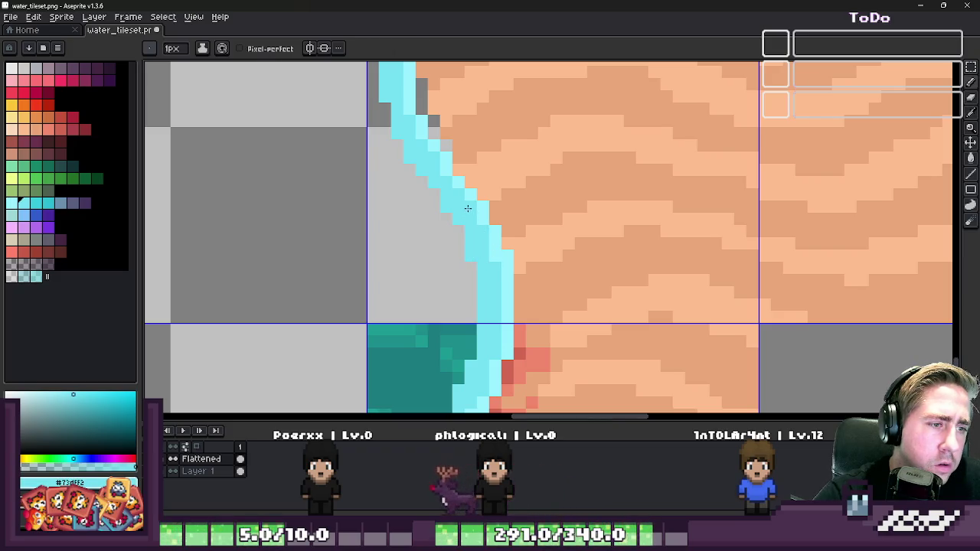
scroll(463, 197, down, 5)
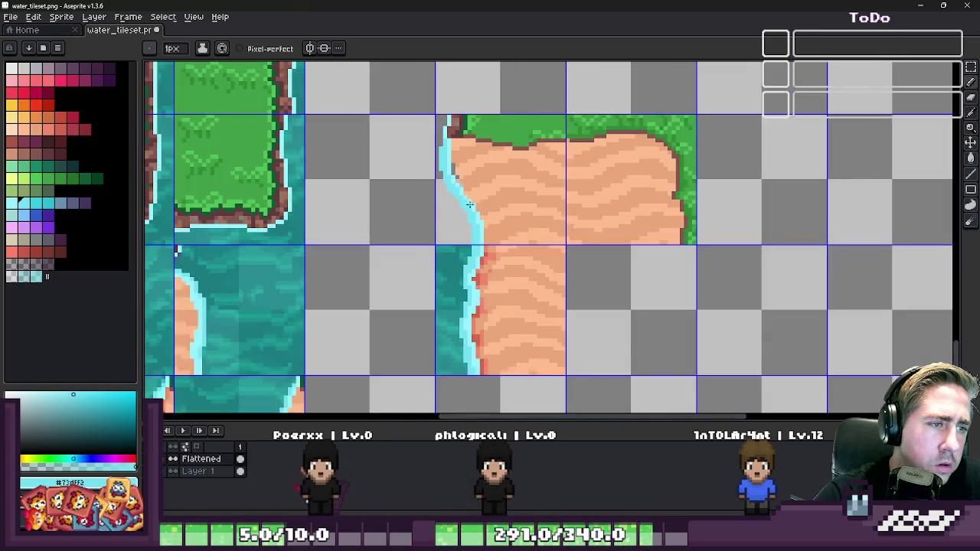
scroll(468, 175, up, 2)
click(197, 471)
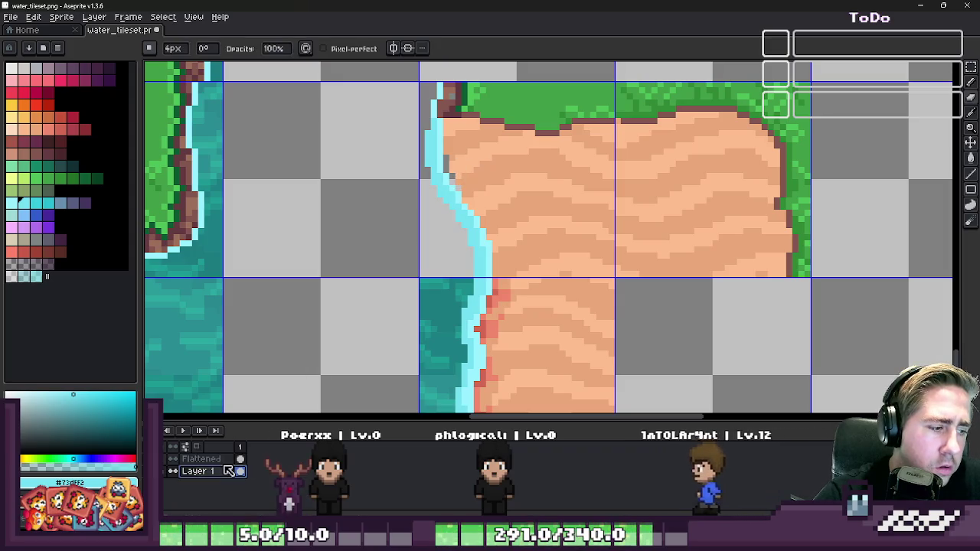
- Switch to rectangular selection and make Layer 1 the active layer
scroll(460, 229, down, 2)
key(m)
scroll(453, 318, down, 2)
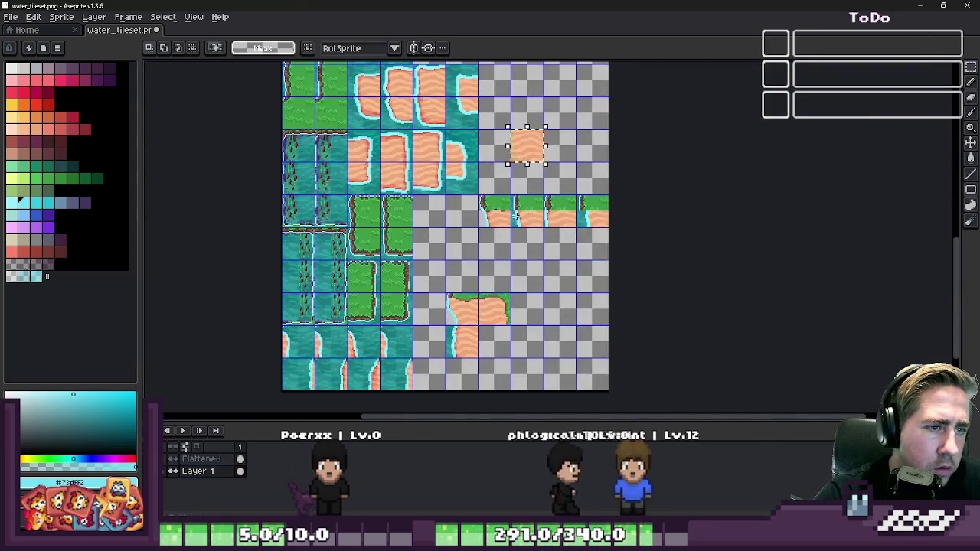
scroll(429, 337, up, 3)
scroll(559, 235, down, 2)
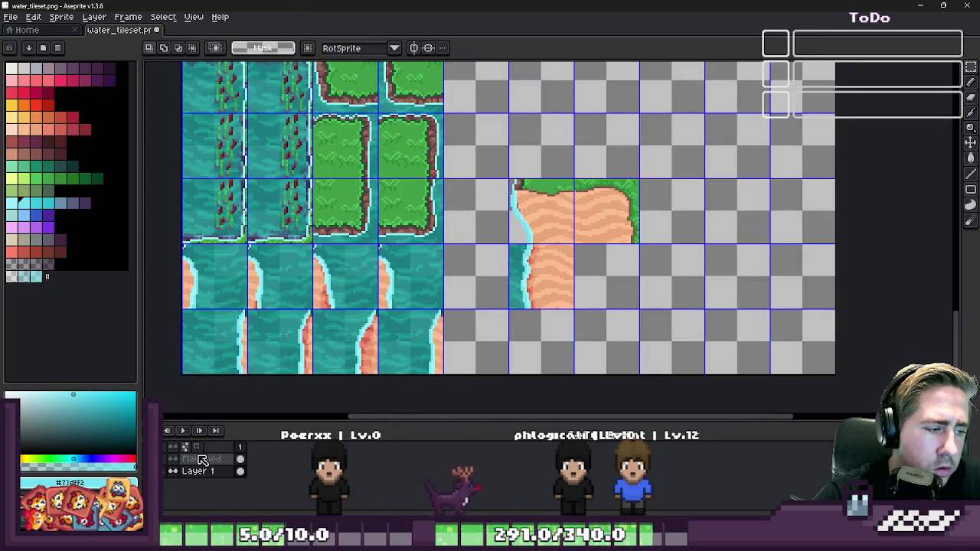
click(202, 459)
scroll(459, 268, down, 2)
scroll(472, 270, up, 1)
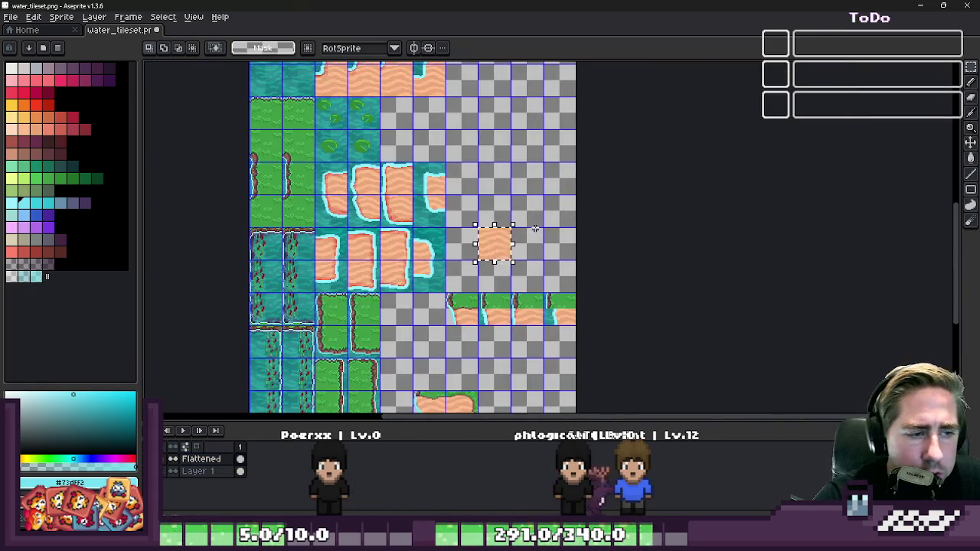
click(196, 473)
scroll(459, 268, down, 1)
scroll(661, 242, up, 3)
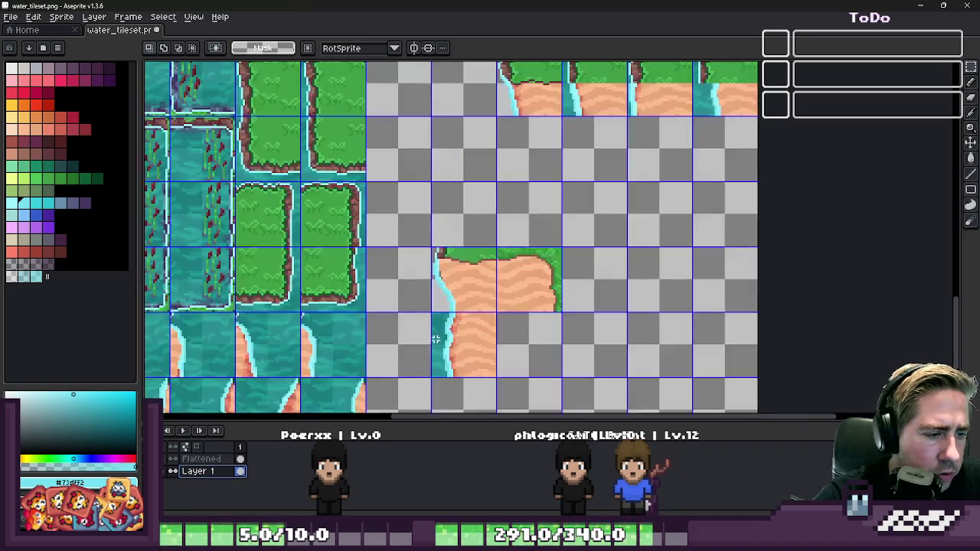
scroll(661, 242, up, 1)
- Paste the copied sand tile onto Layer 1 and commit it on the corner cell
key(ctrl+v)
mouse_move(787, 257)
mouse_down()
mouse_move(493, 234)
mouse_move(461, 217)
mouse_up()
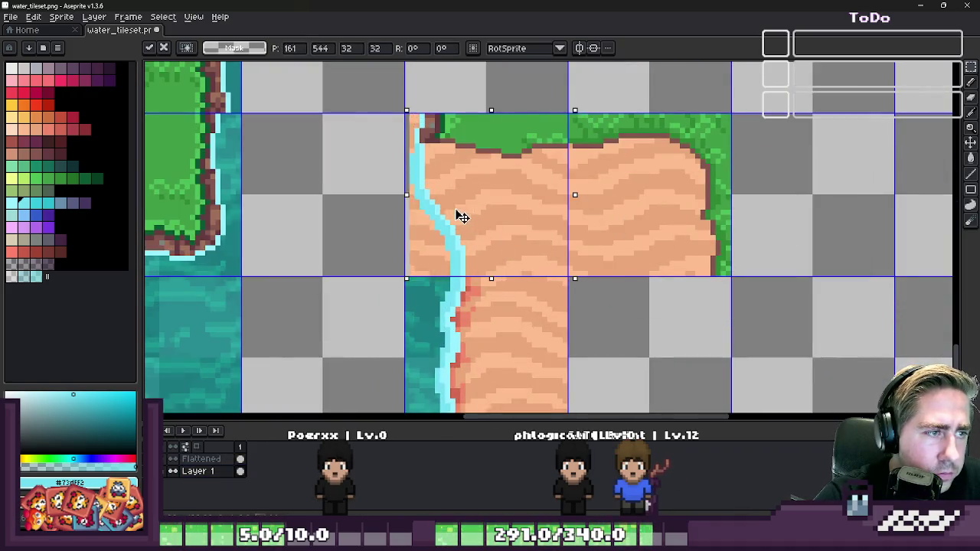
key(Return)
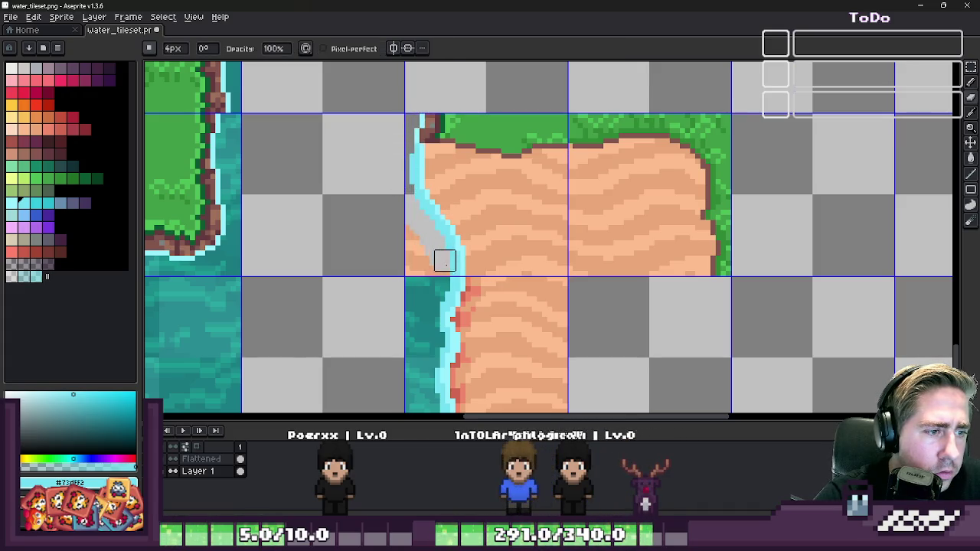
scroll(421, 229, down, 5)
scroll(431, 193, up, 2)
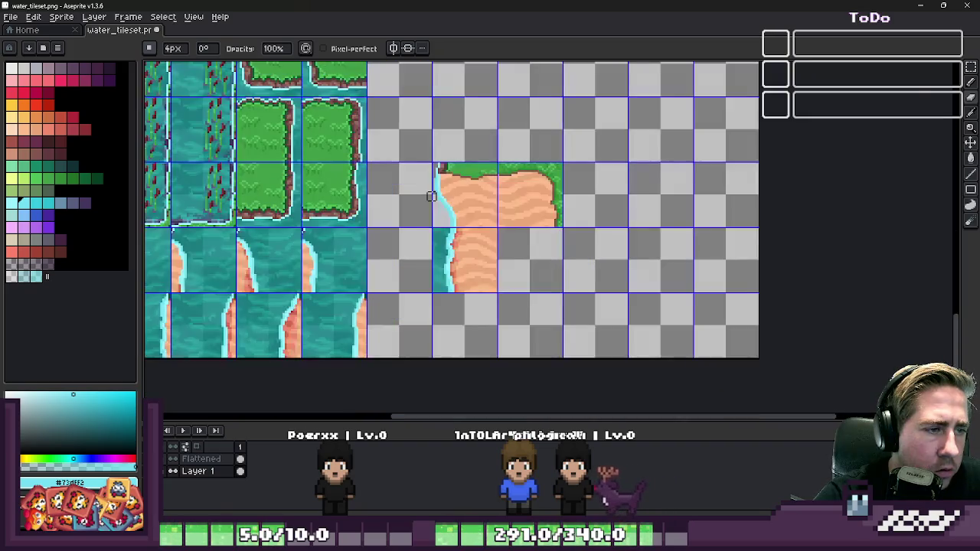
scroll(432, 195, up, 2)
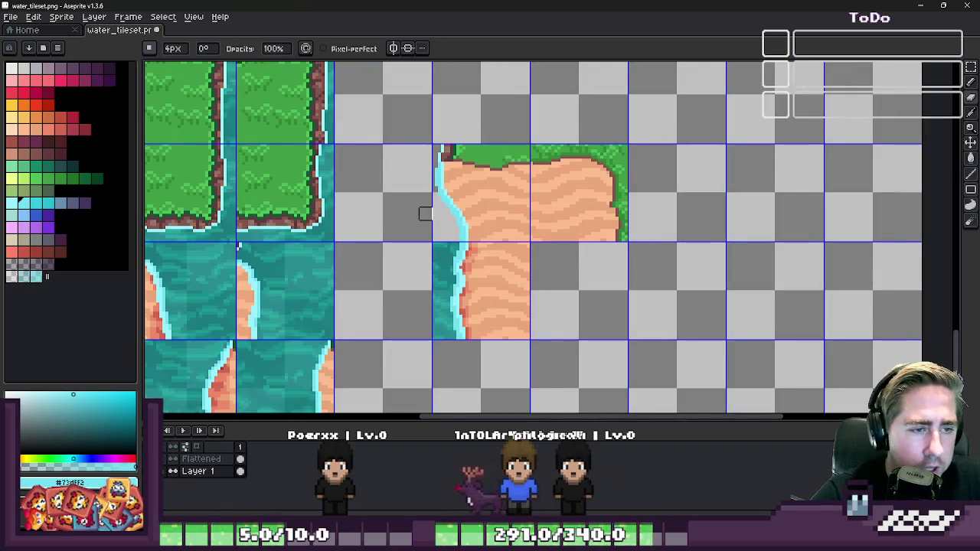
scroll(425, 214, down, 1)
scroll(425, 213, down, 1)
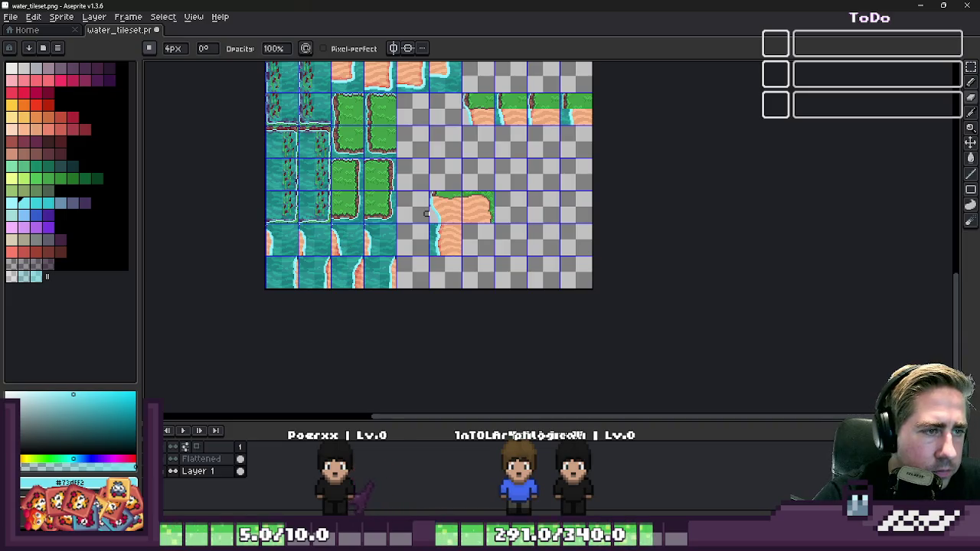
- Switch from Aseprite to the Godot editor showing the world scene
scroll(426, 214, up, 2)
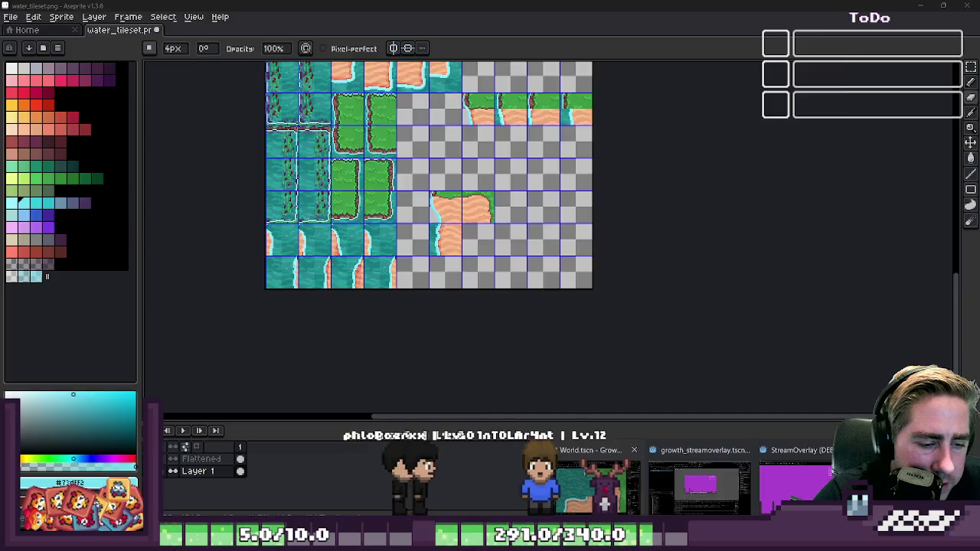
click(674, 452)
- Look through the Animation, Shader and Debugger bottom panels
scroll(529, 181, down, 1)
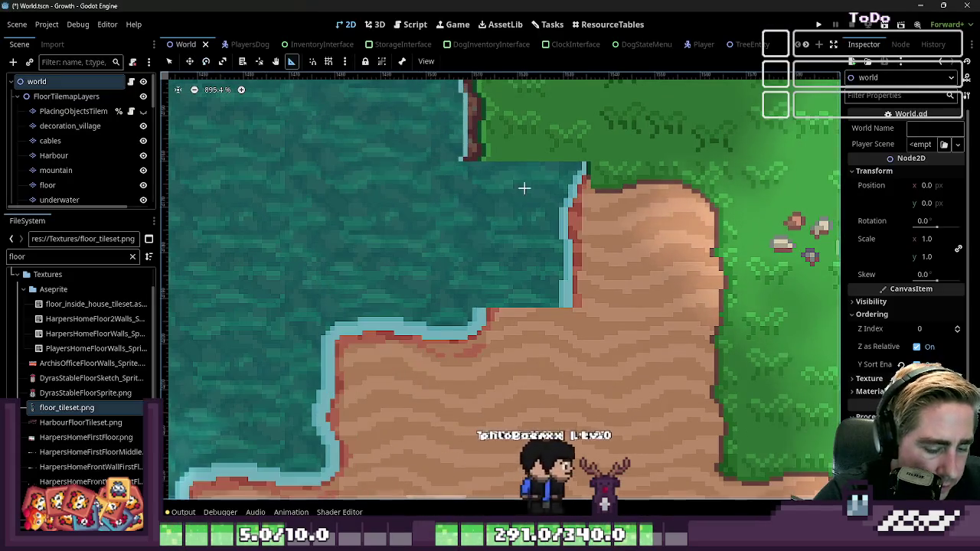
click(289, 511)
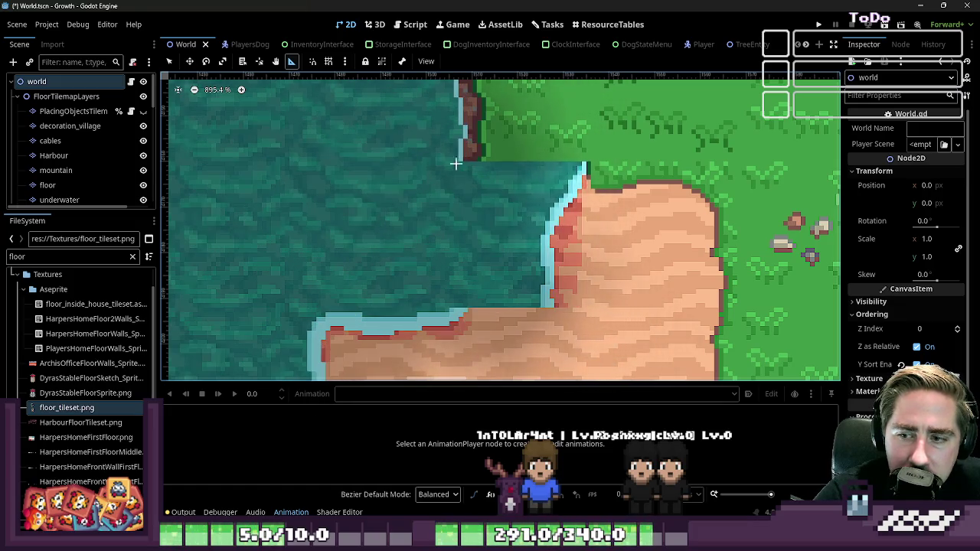
scroll(442, 221, down, 2)
scroll(443, 221, down, 1)
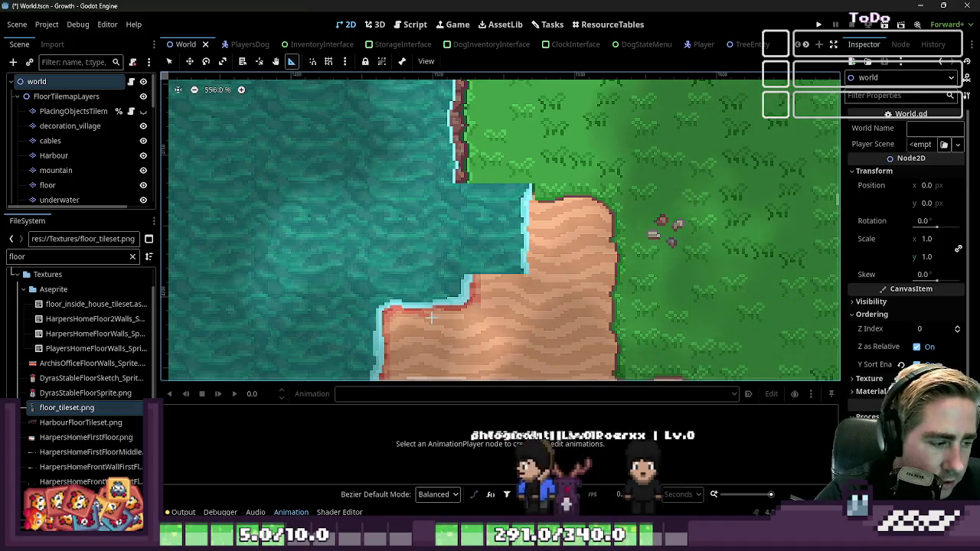
click(339, 512)
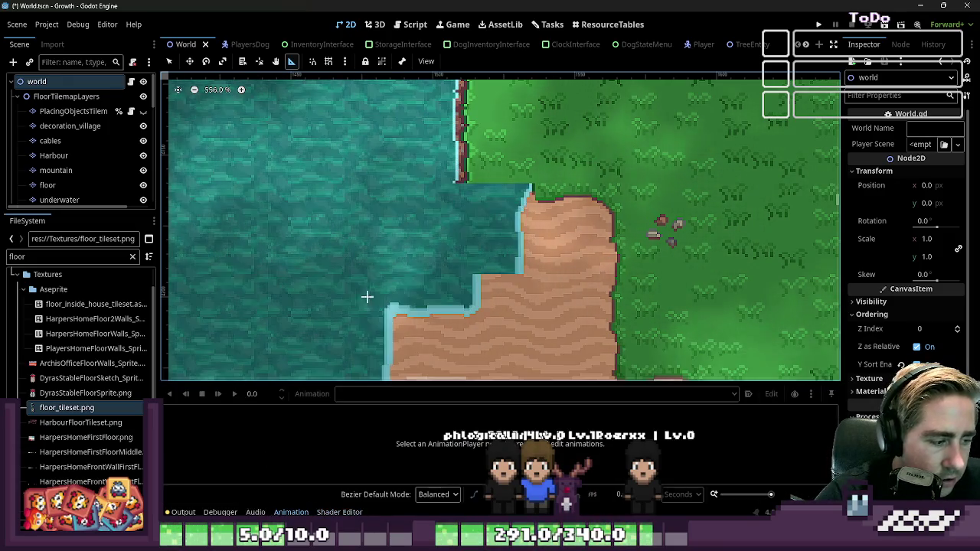
click(254, 512)
click(219, 512)
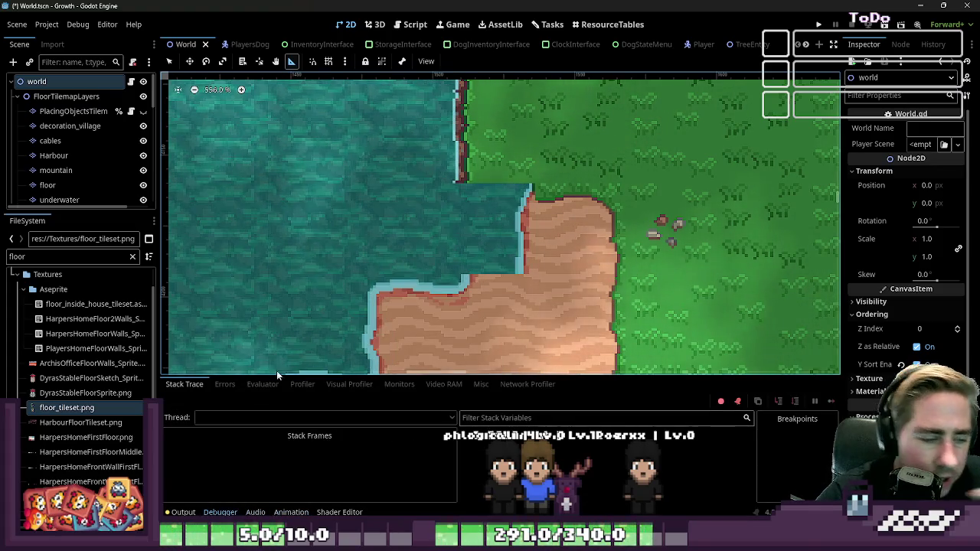
- Use the select tool and pick the floor tilemap layer in the Scene tree
scroll(436, 189, down, 1)
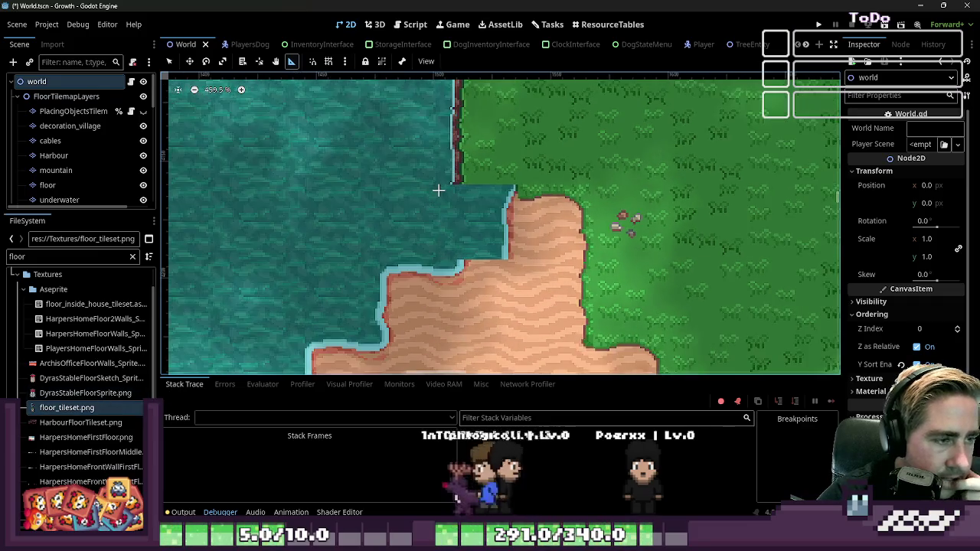
key(q)
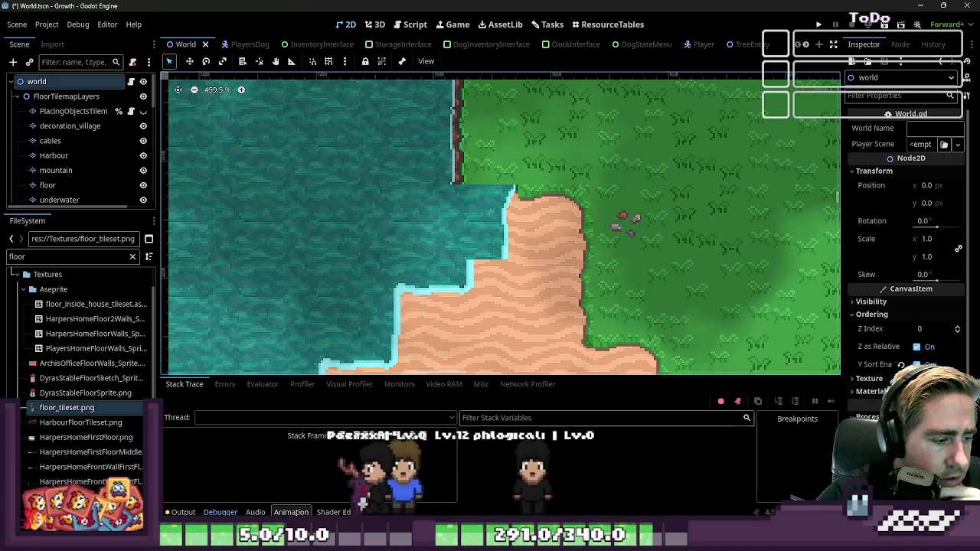
click(312, 356)
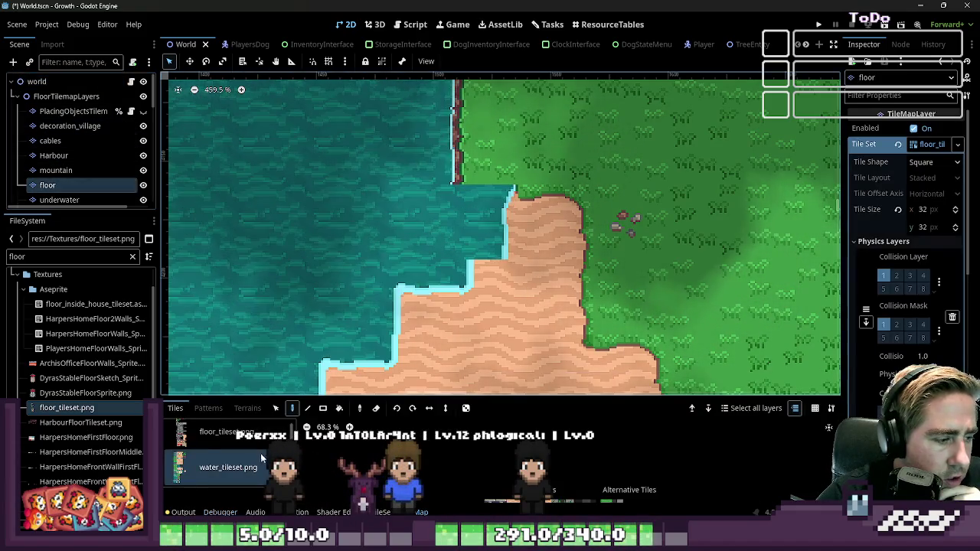
- Choose water_tileset.png as the tile source and pick a shoreline tile from its atlas
click(226, 467)
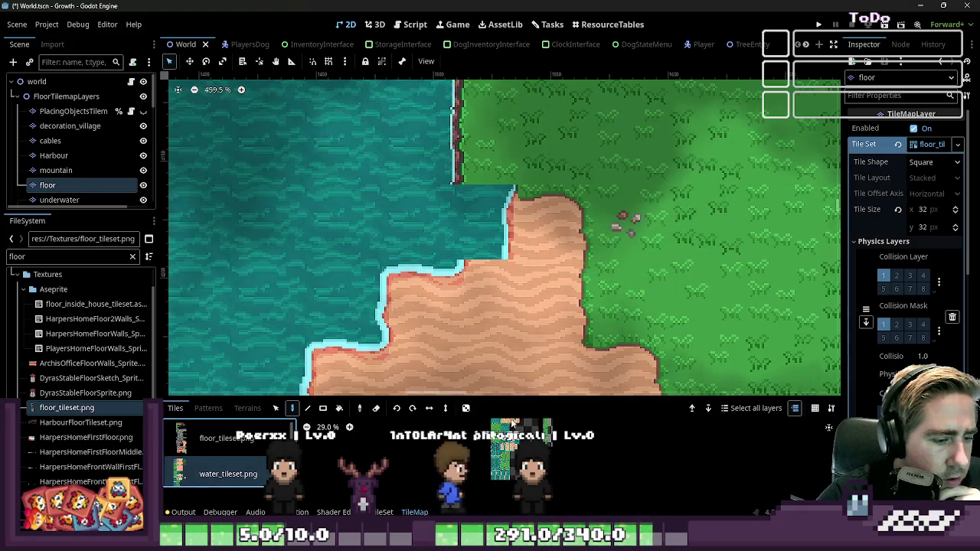
scroll(828, 427, up, 3)
scroll(571, 460, up, 1)
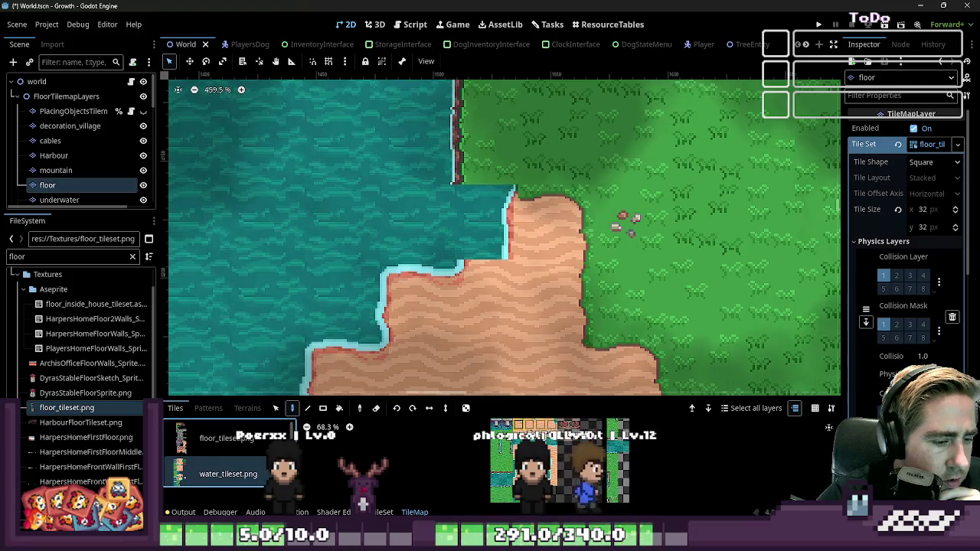
scroll(572, 459, up, 2)
scroll(572, 460, up, 2)
scroll(571, 460, up, 1)
click(572, 460)
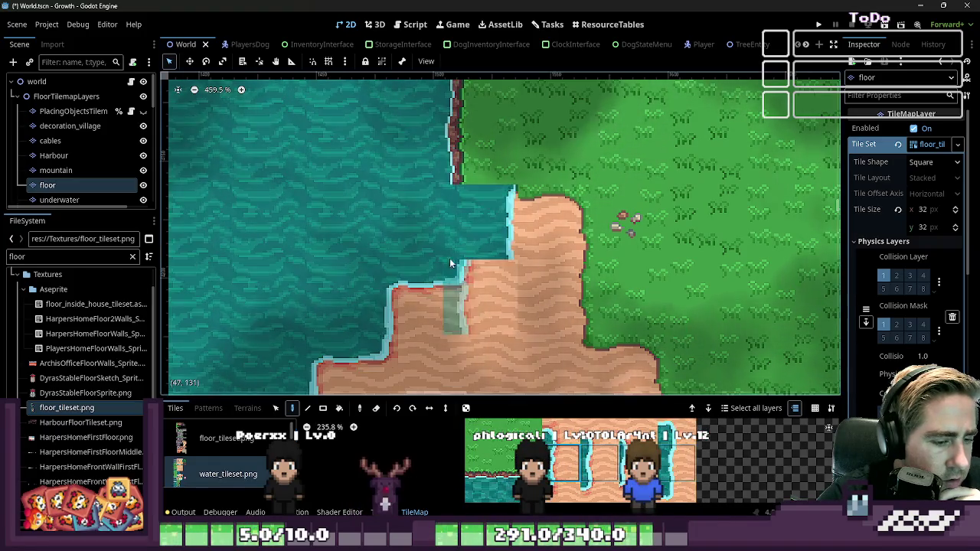
- Preview the shoreline tile along the sand corners in the world, then return to Aseprite
scroll(315, 250, down, 2)
scroll(485, 161, down, 1)
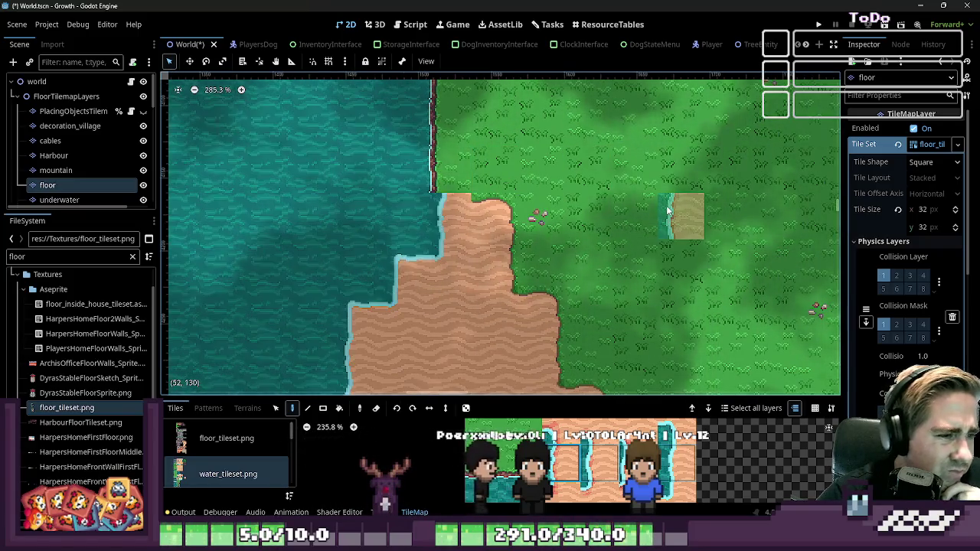
scroll(683, 208, down, 1)
scroll(485, 199, up, 3)
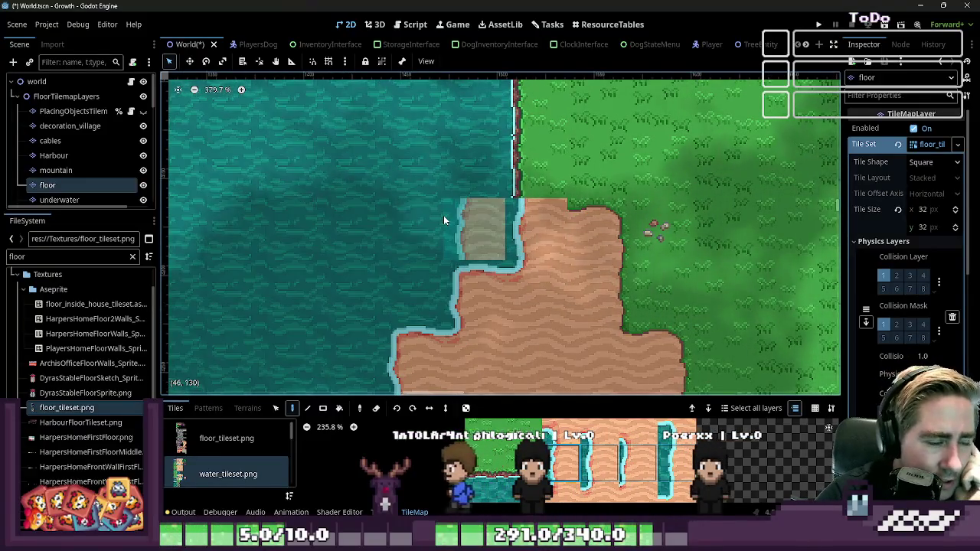
scroll(443, 219, down, 3)
scroll(443, 220, down, 1)
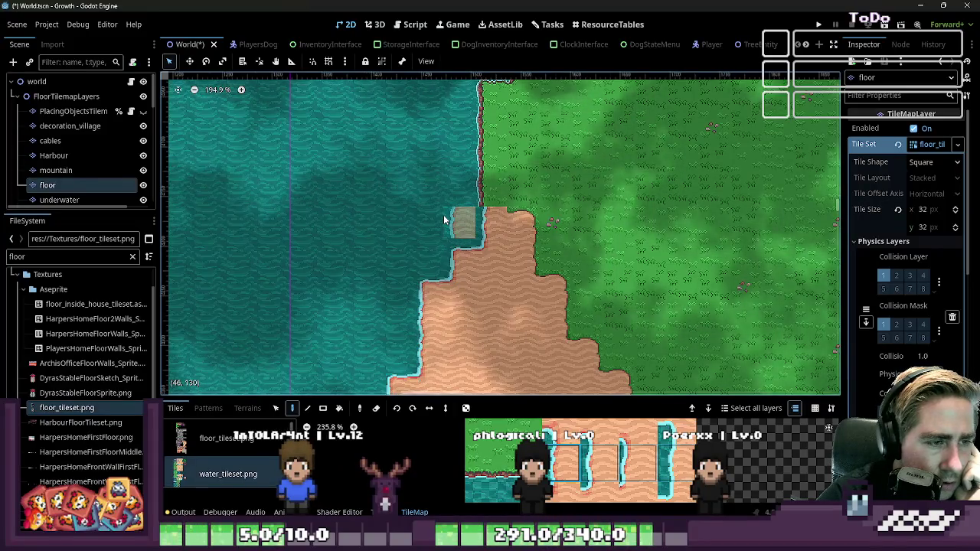
scroll(443, 218, up, 4)
scroll(490, 210, up, 4)
scroll(544, 202, up, 5)
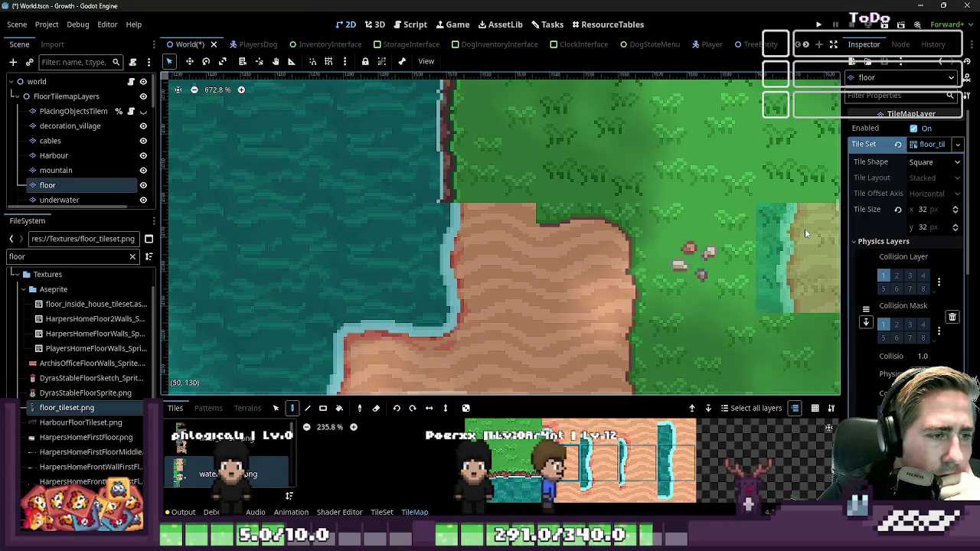
scroll(440, 205, down, 5)
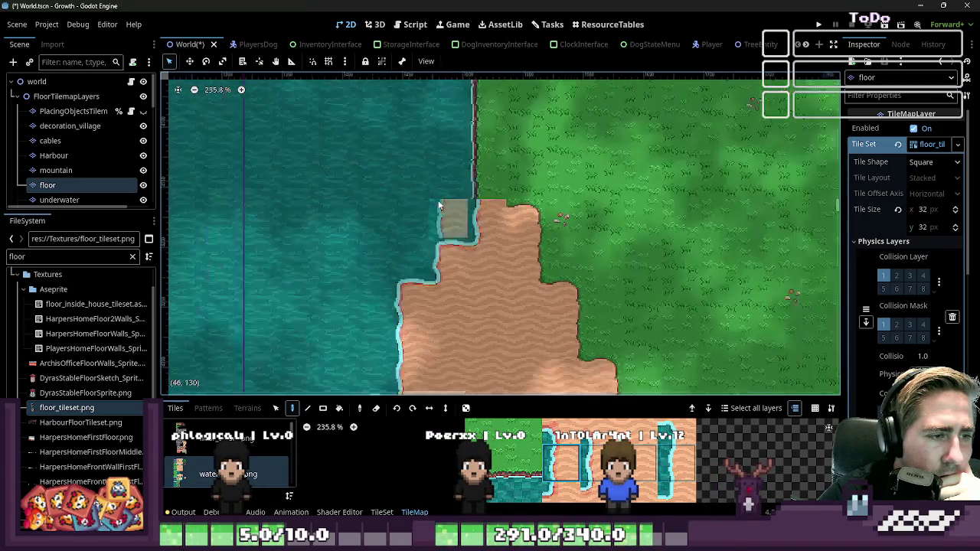
scroll(403, 218, down, 1)
scroll(390, 245, down, 1)
scroll(459, 267, down, 1)
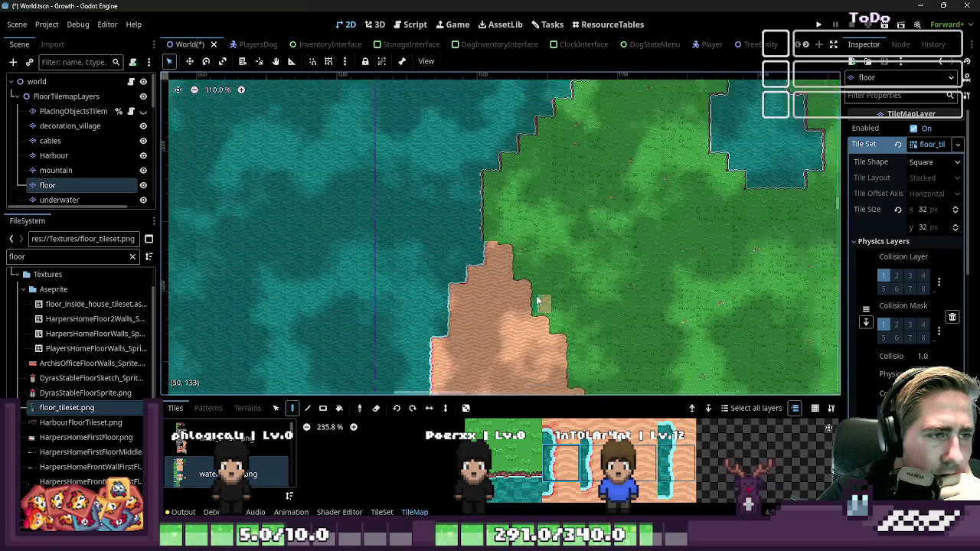
scroll(538, 301, down, 1)
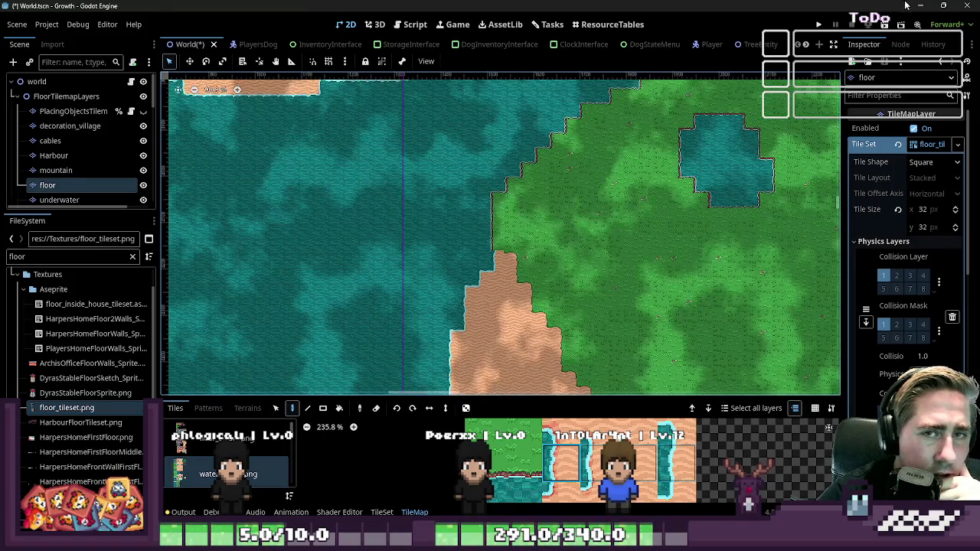
key(alt+Tab)
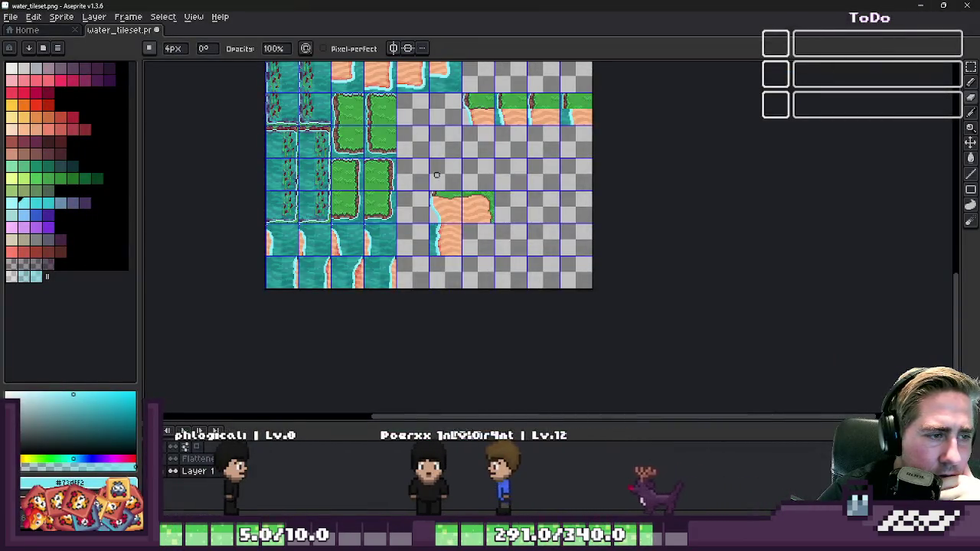
- Try a rectangular selection on a single tile, then clear it
scroll(474, 230, up, 4)
scroll(498, 184, up, 2)
scroll(503, 154, down, 1)
key(m)
drag(475, 187, 531, 216)
click(653, 151)
scroll(635, 161, down, 2)
scroll(617, 174, down, 1)
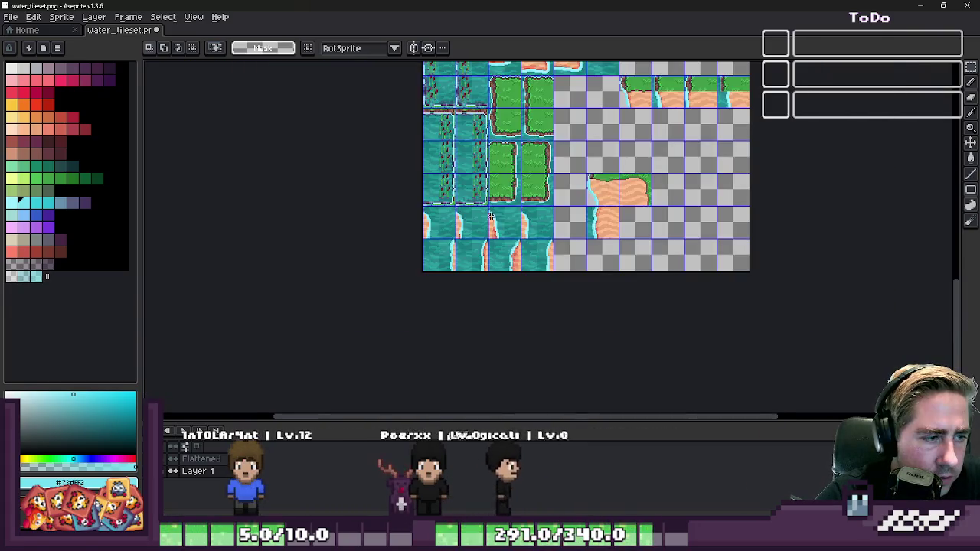
scroll(428, 222, up, 1)
scroll(368, 231, up, 1)
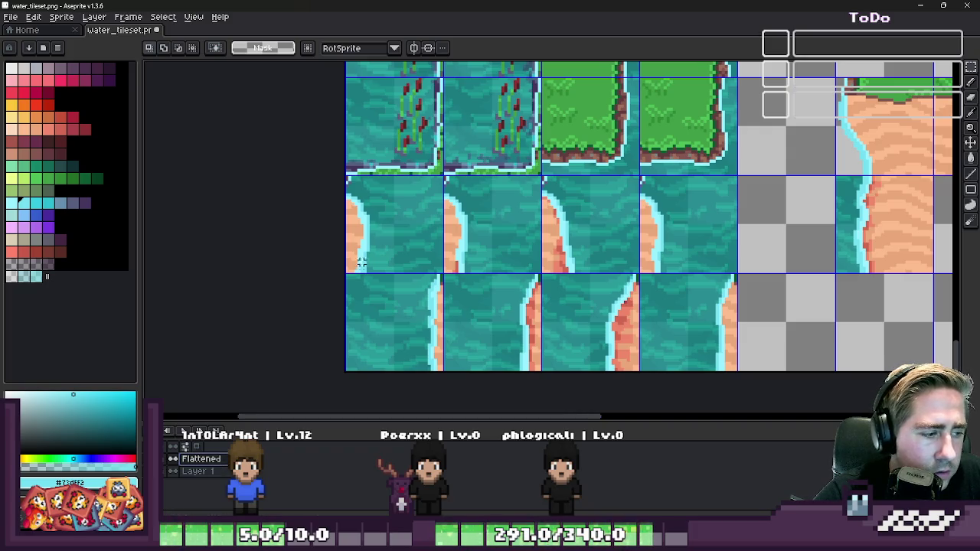
- Lift the misplaced sand-edge tile out of its slot and delete it
drag(385, 211, 360, 216)
scroll(361, 215, up, 3)
scroll(437, 235, down, 1)
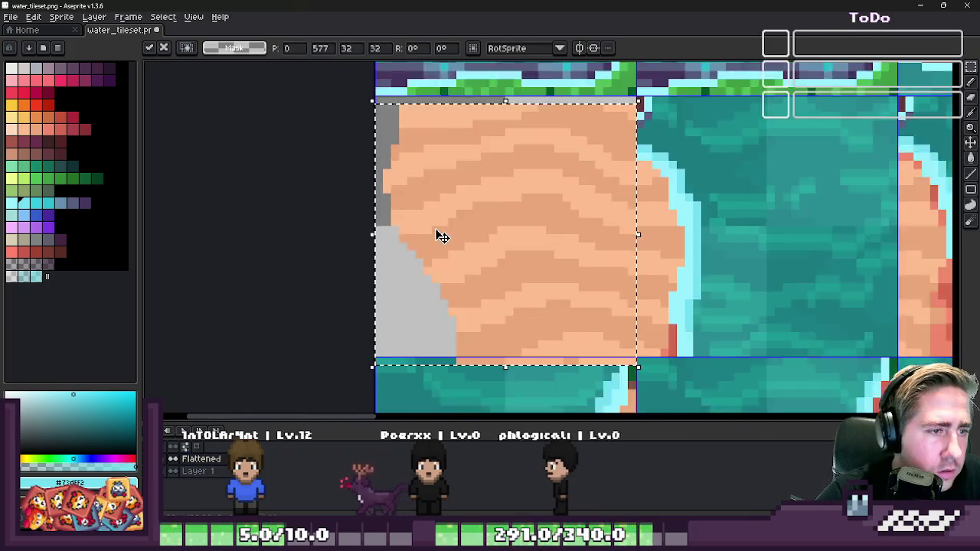
scroll(461, 214, down, 1)
key(Delete)
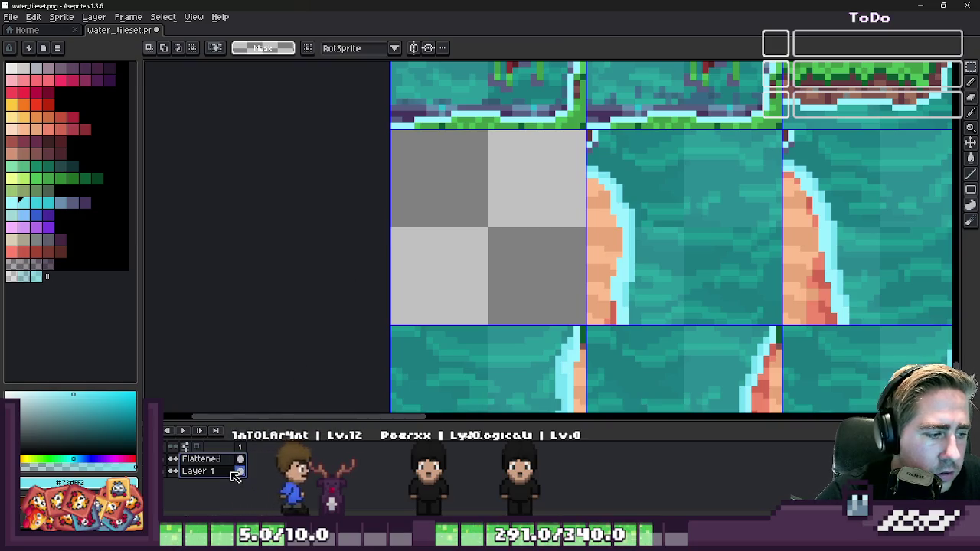
scroll(382, 285, down, 5)
scroll(505, 252, up, 4)
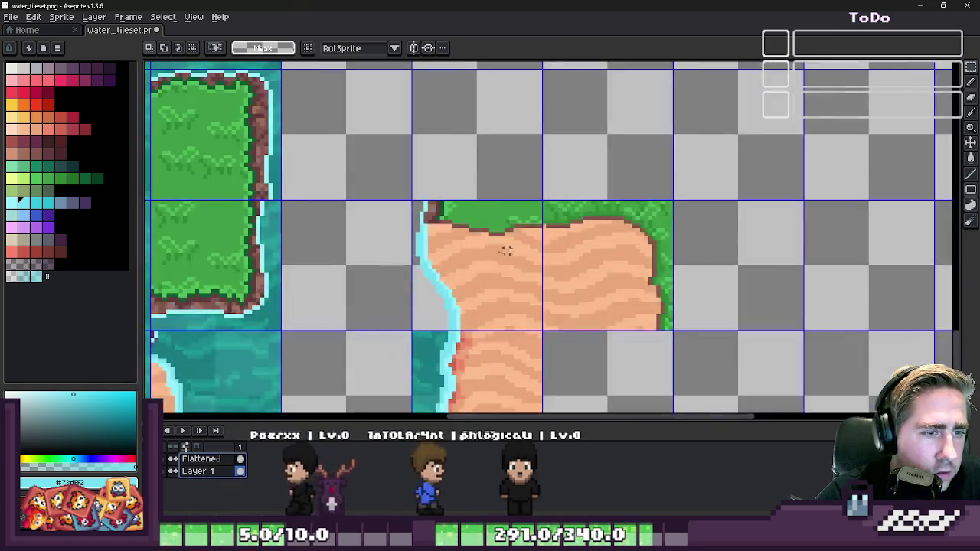
scroll(459, 245, up, 1)
scroll(459, 245, up, 2)
- Select the grass strip above the sand tiles, then cancel a trial copy one slot right
drag(382, 182, 641, 257)
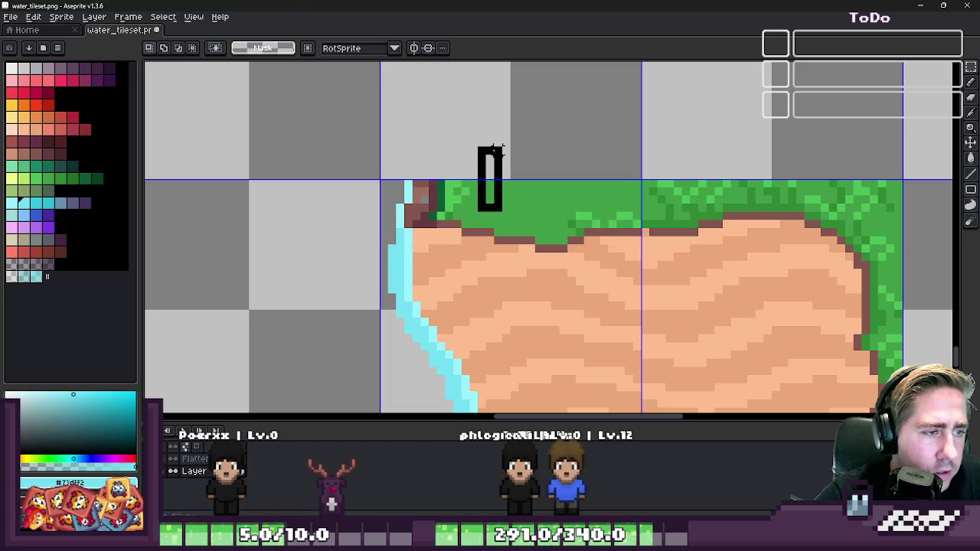
scroll(461, 222, down, 2)
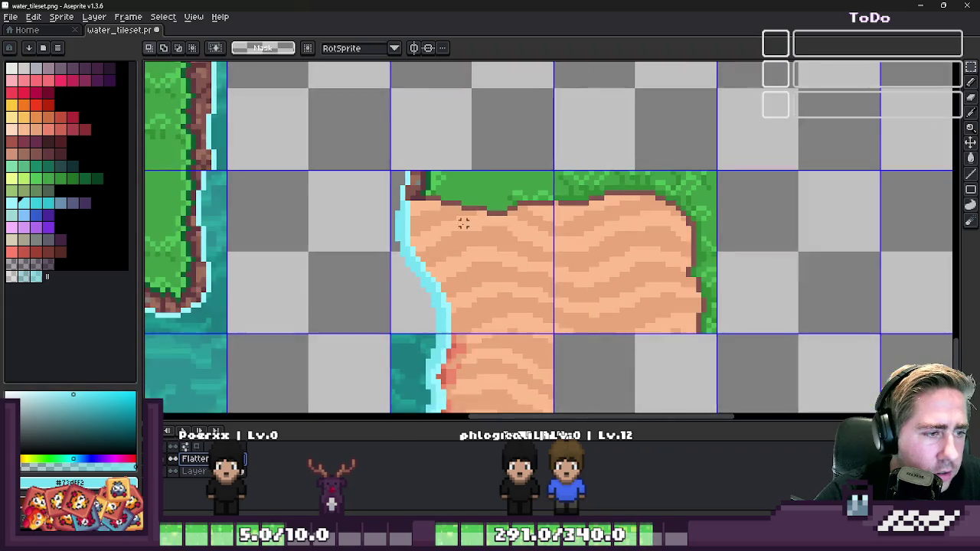
scroll(433, 230, down, 1)
drag(434, 229, 712, 255)
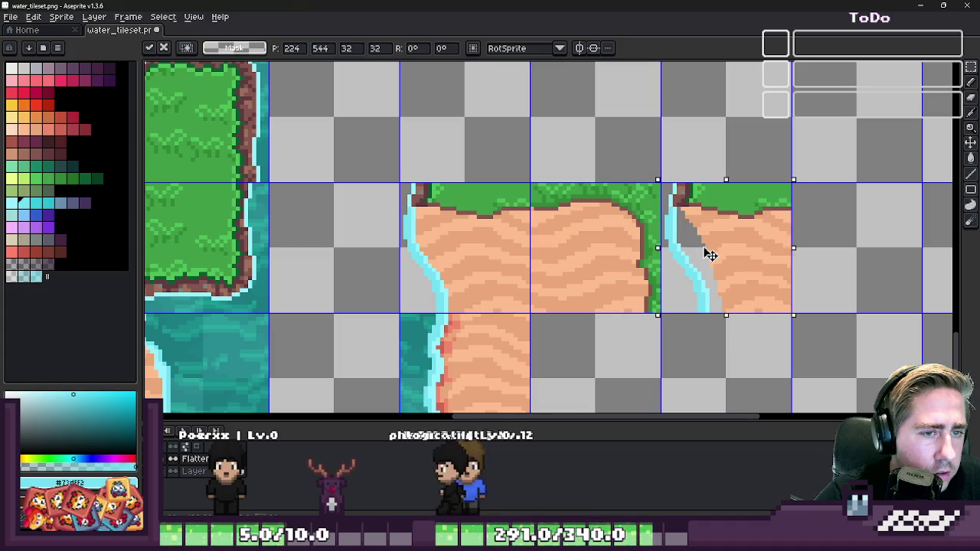
key(Escape)
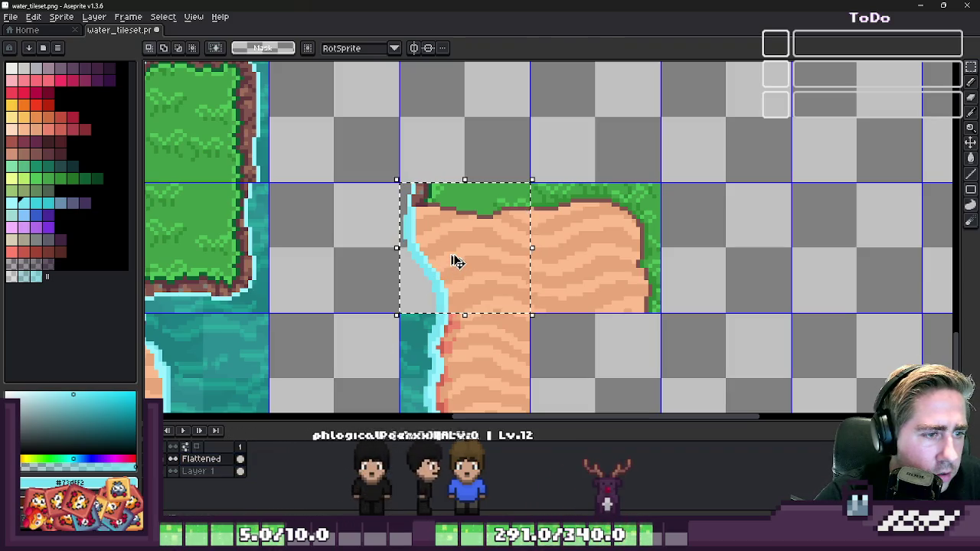
- Copy the shoreline sand tile into the middle and fourth cells, committing each copy
drag(459, 266, 727, 269)
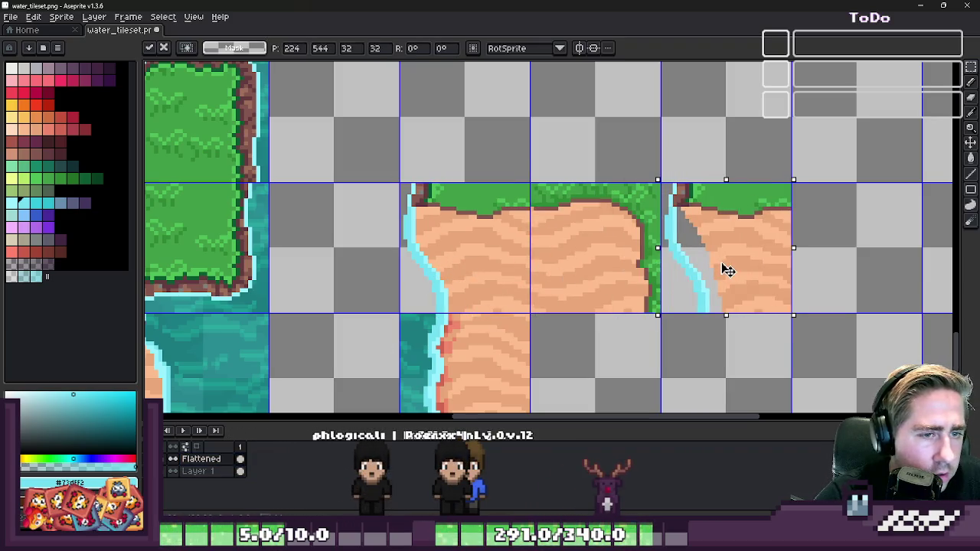
click(621, 245)
key(Delete)
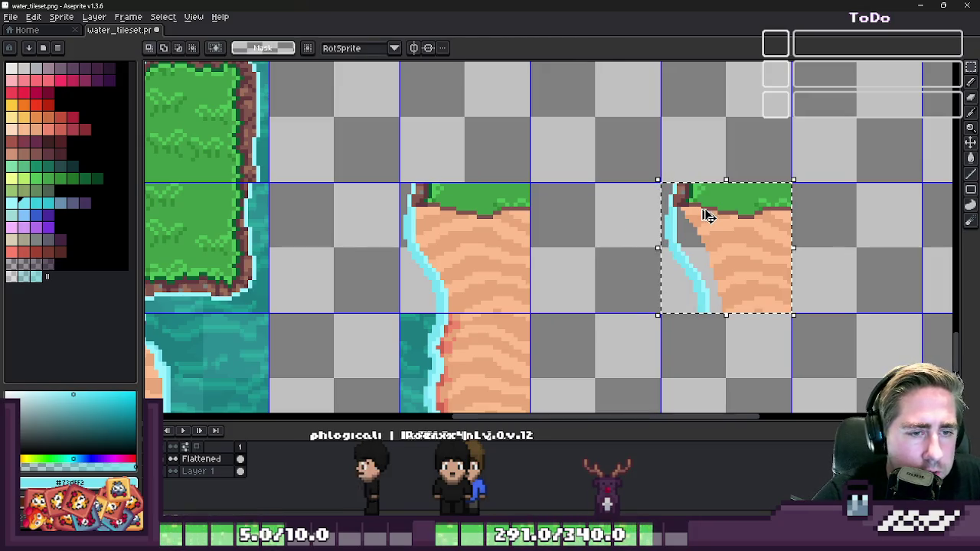
mouse_move(704, 225)
mouse_down()
mouse_move(562, 242)
mouse_move(576, 245)
mouse_up()
click(509, 236)
click(704, 240)
drag(704, 240, 851, 247)
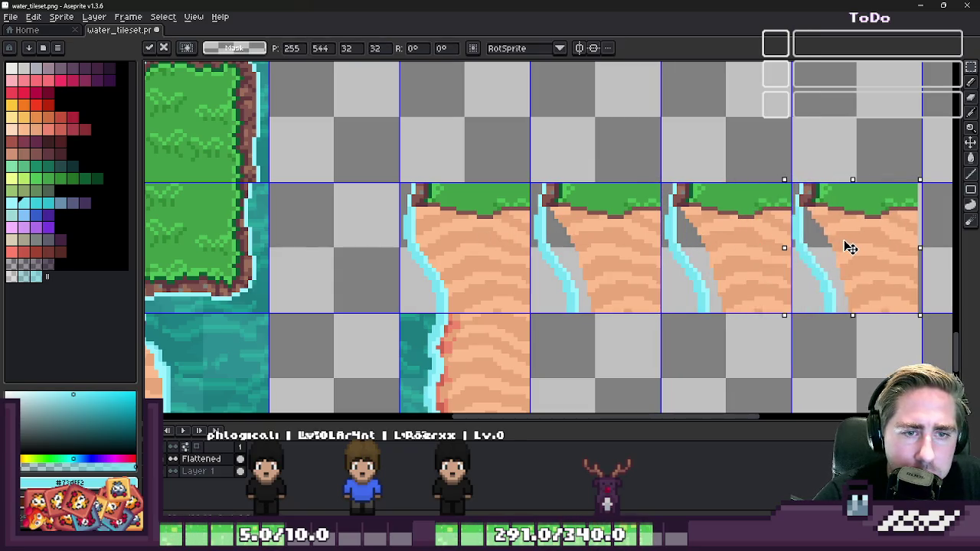
key(Return)
- Zoom the canvas out and in to view the full water_tileset sheet
scroll(623, 231, down, 3)
scroll(623, 231, up, 5)
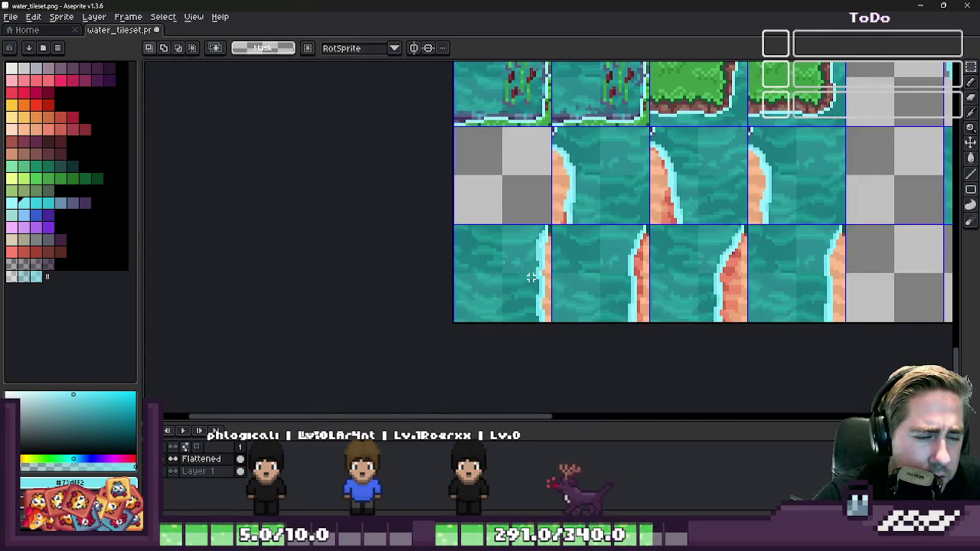
scroll(506, 184, down, 4)
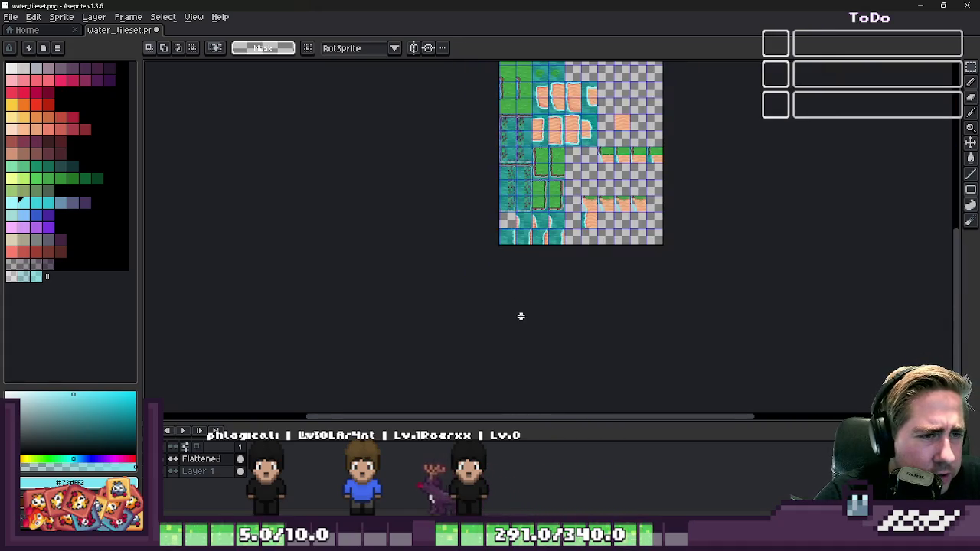
scroll(527, 231, down, 1)
scroll(552, 69, up, 1)
scroll(570, 222, down, 1)
scroll(548, 103, up, 1)
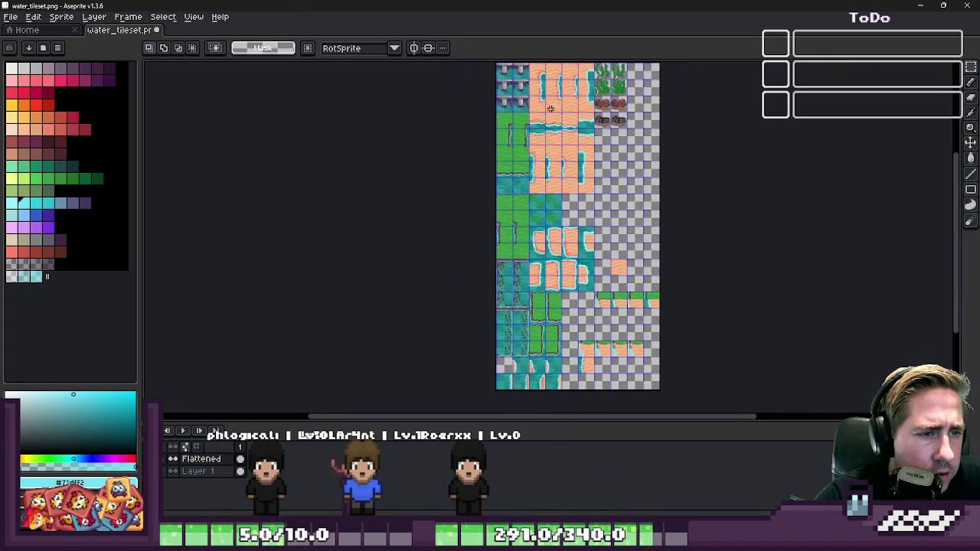
scroll(550, 115, up, 1)
scroll(552, 223, down, 1)
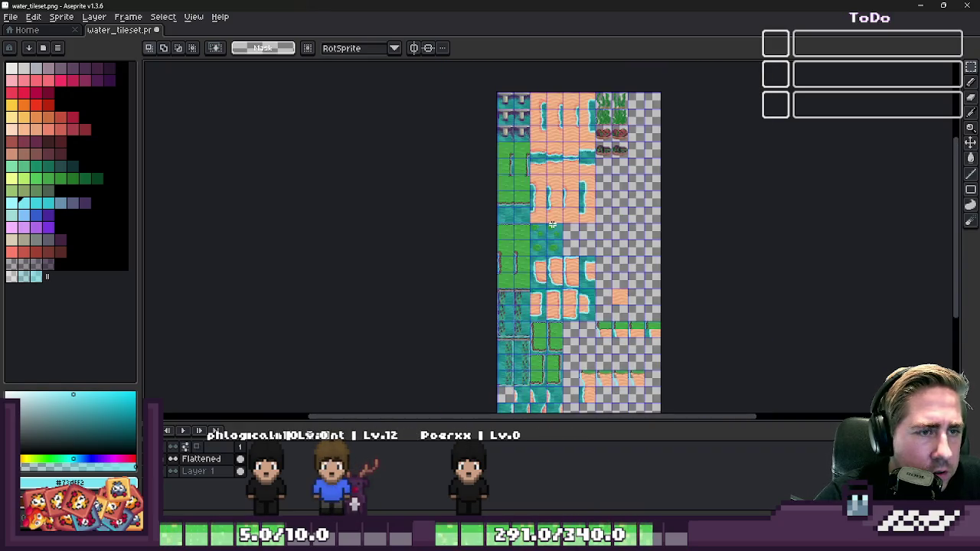
scroll(561, 185, up, 1)
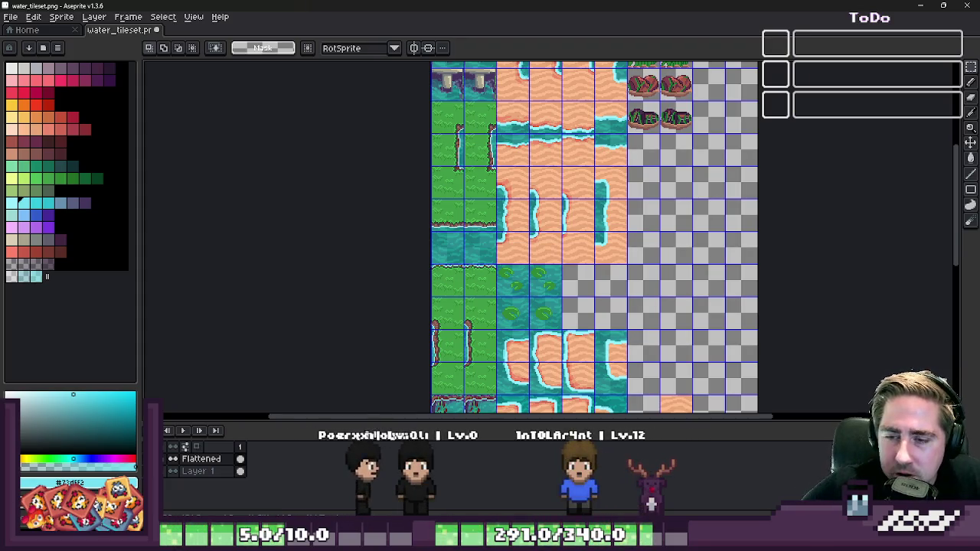
scroll(559, 200, up, 1)
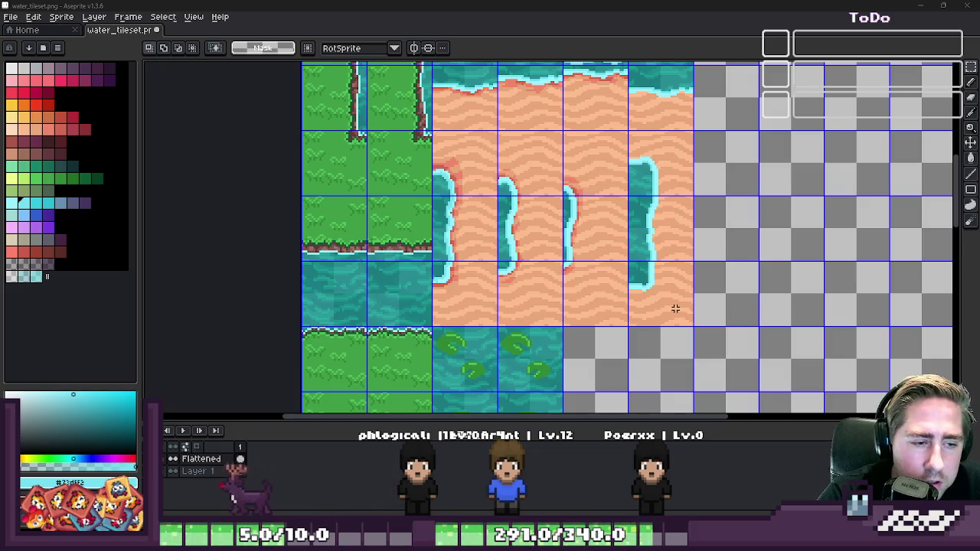
scroll(585, 292, down, 2)
scroll(606, 284, up, 2)
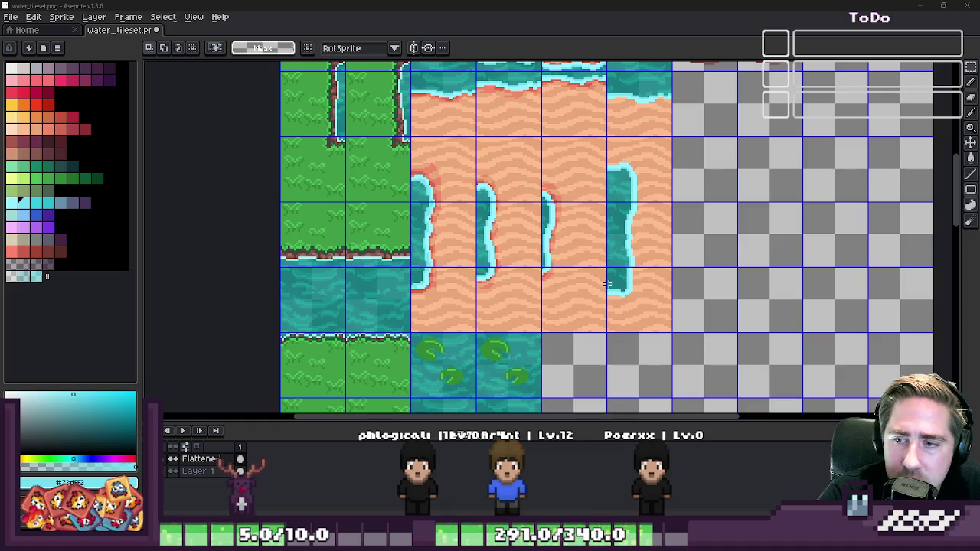
scroll(577, 231, down, 2)
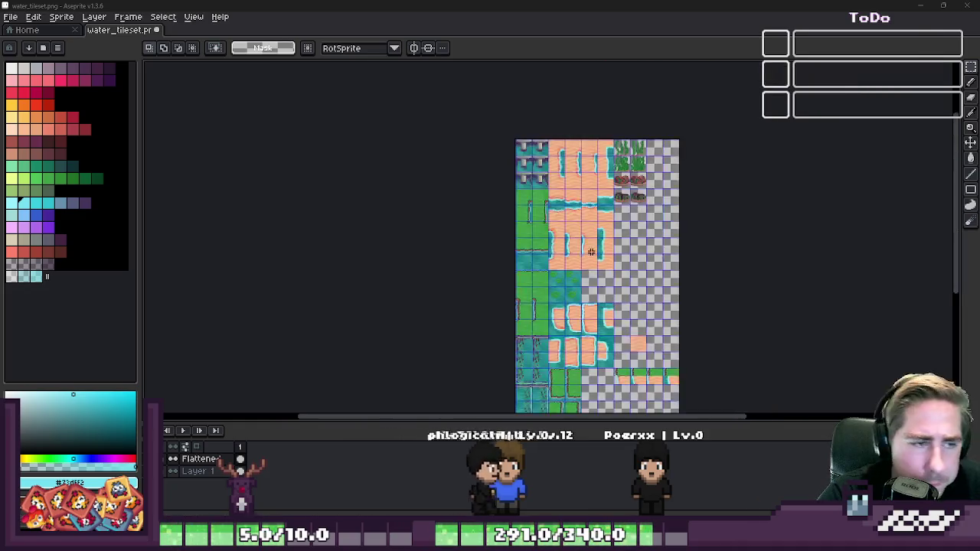
scroll(577, 231, up, 2)
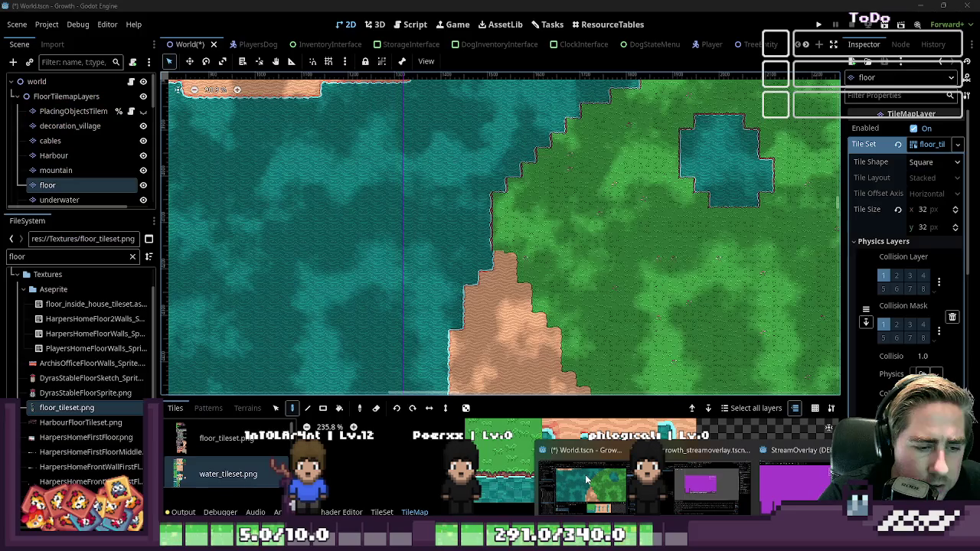
click(586, 480)
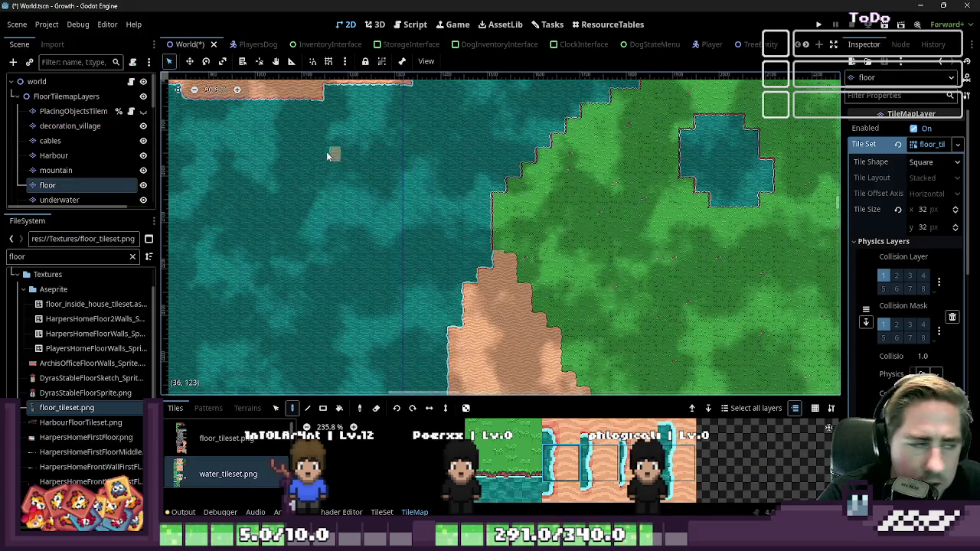
click(54, 155)
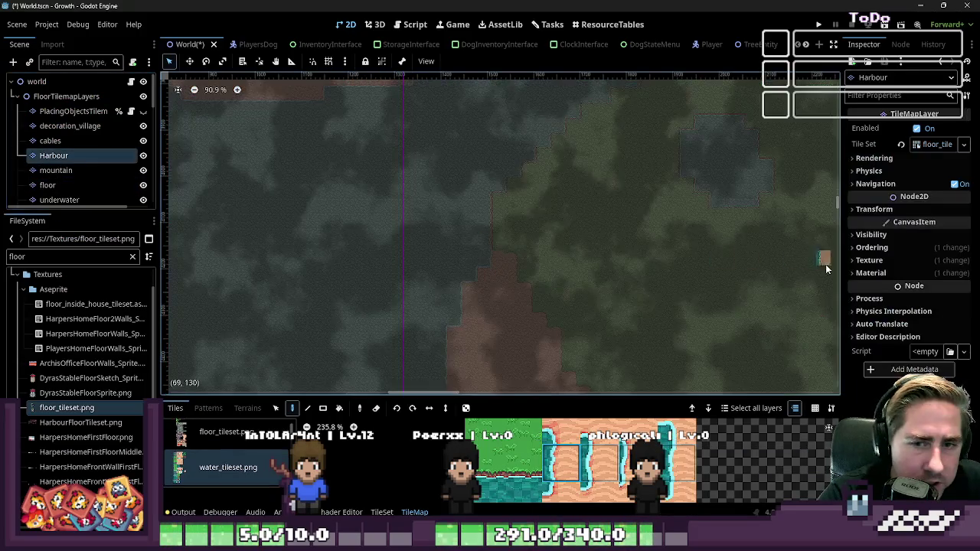
click(869, 260)
click(868, 260)
click(870, 273)
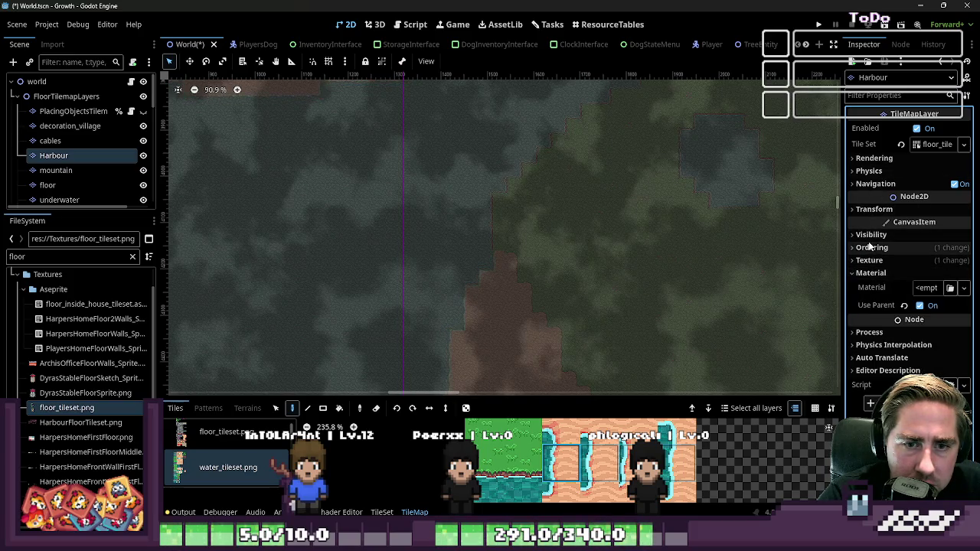
click(870, 236)
click(937, 265)
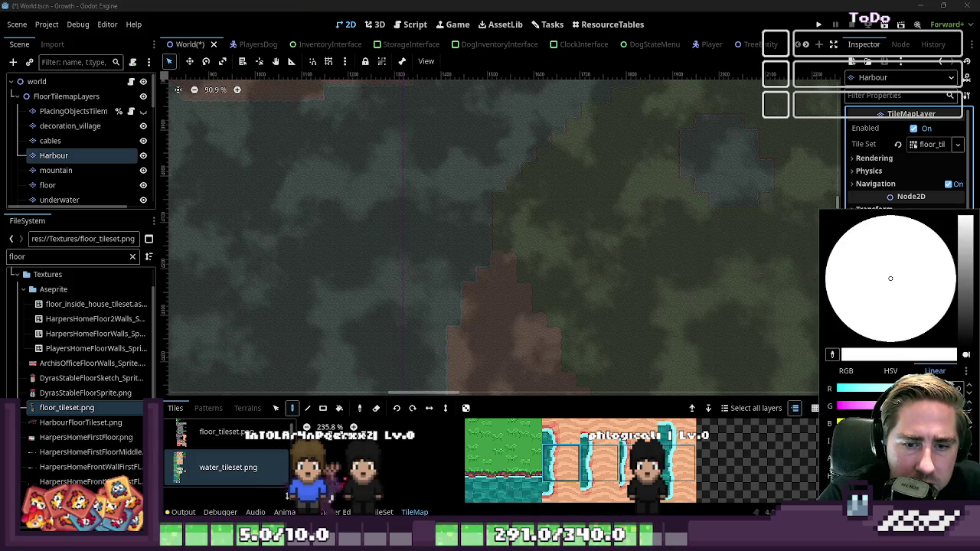
click(890, 371)
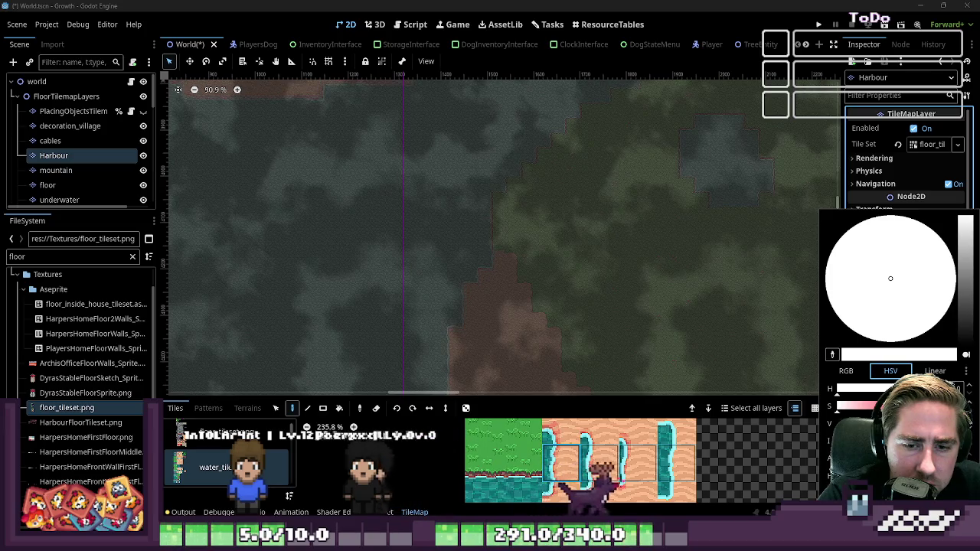
click(947, 309)
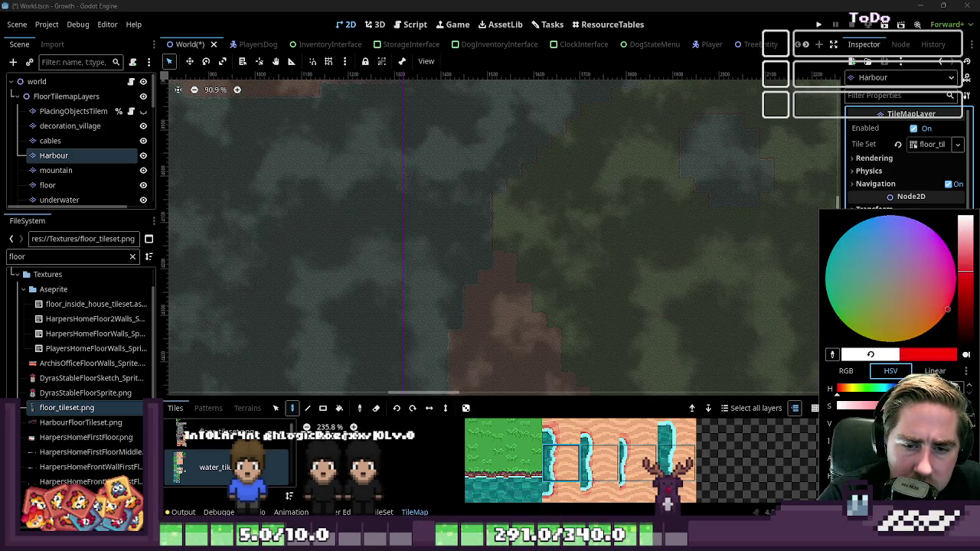
click(871, 354)
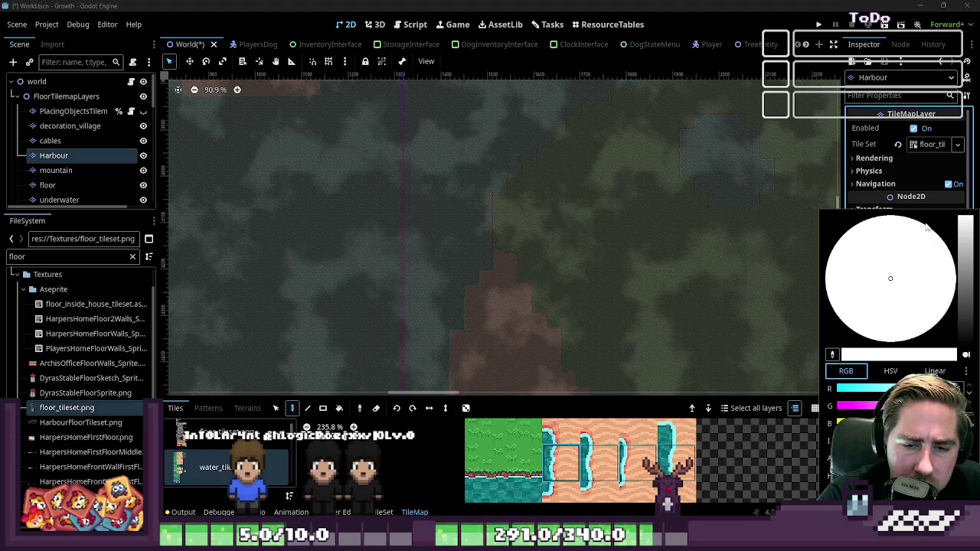
click(794, 190)
scroll(630, 225, down, 1)
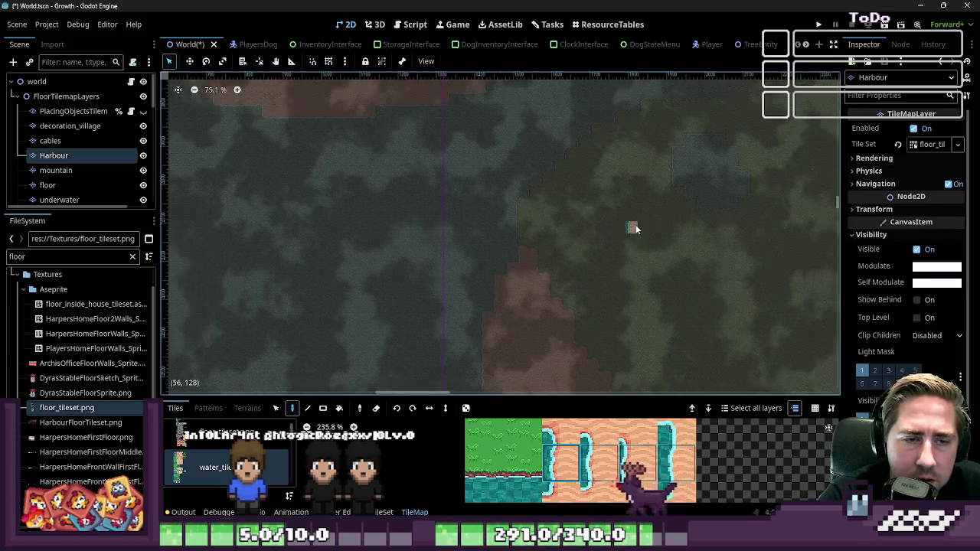
click(92, 185)
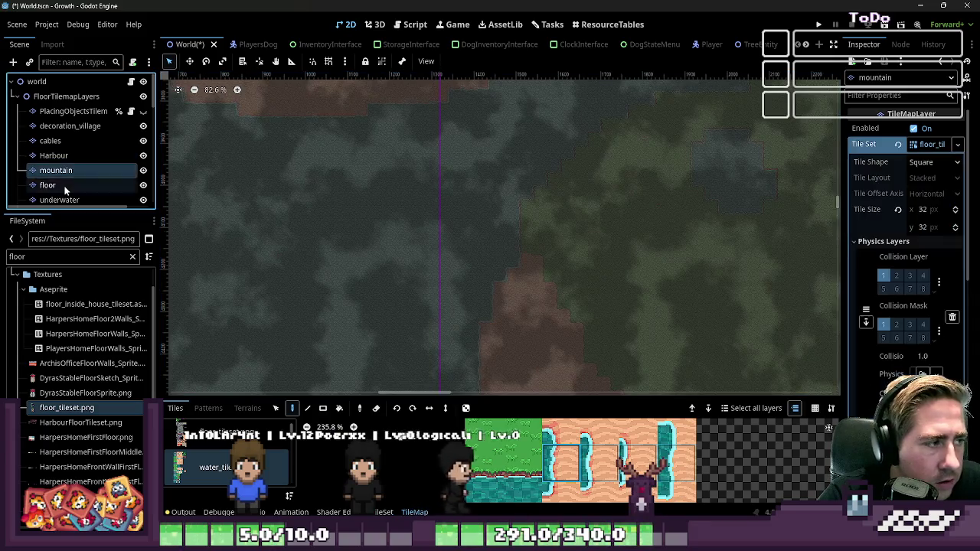
scroll(333, 207, down, 5)
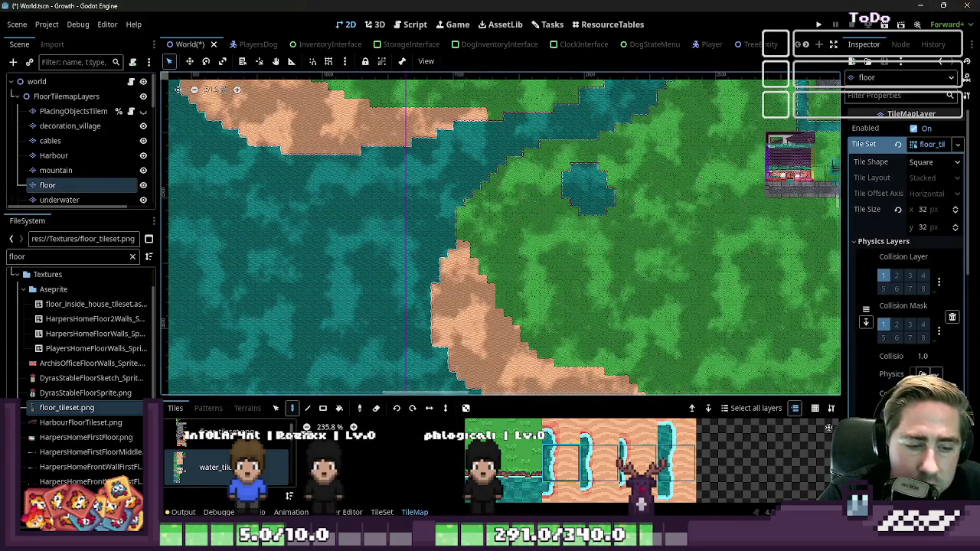
click(457, 498)
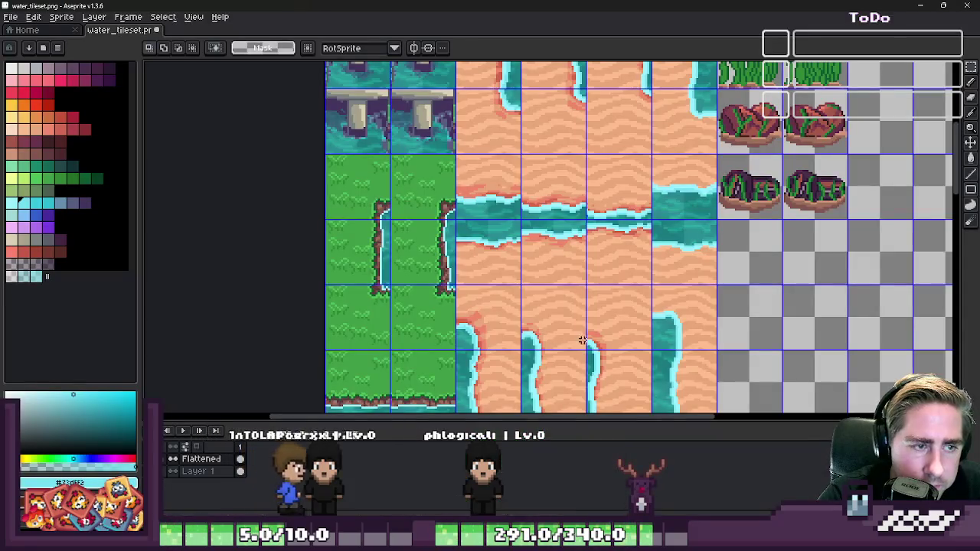